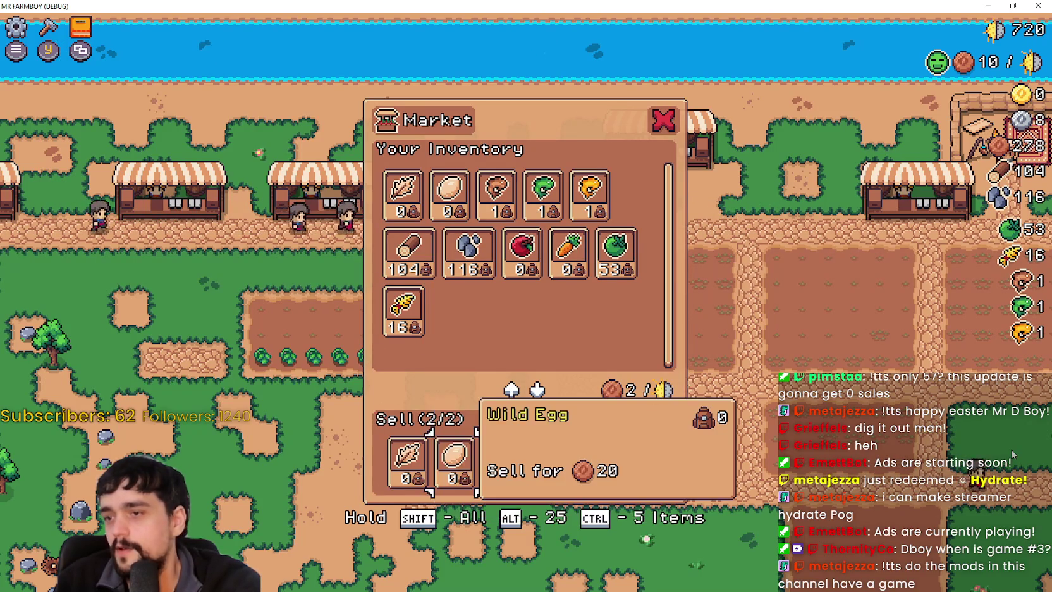
Step: Close the Market window and walk the farmer down to the tomato plot
key("Up")
key("Up")
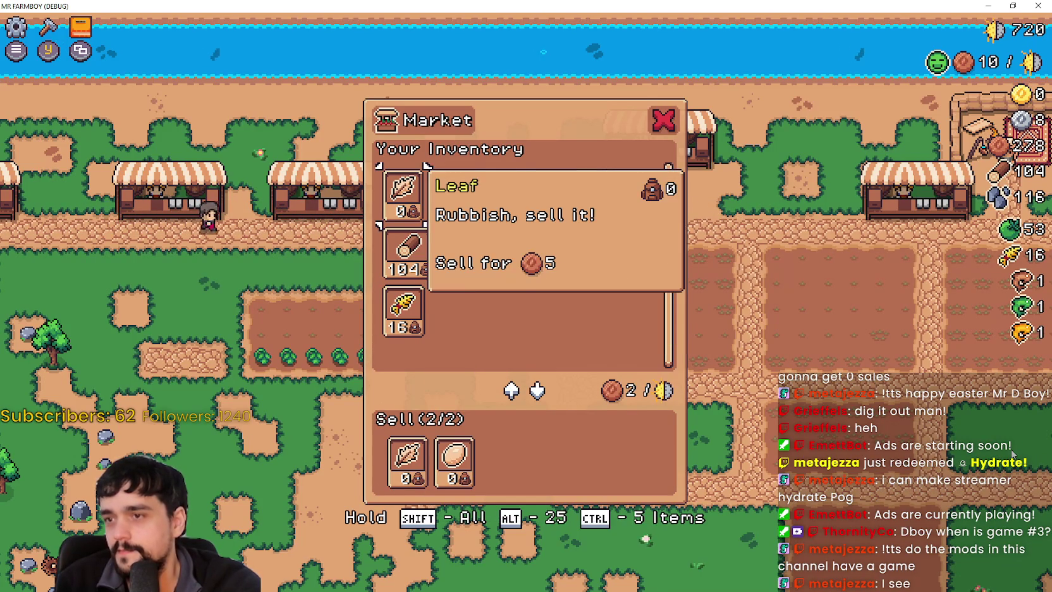
key("Up")
key("Left")
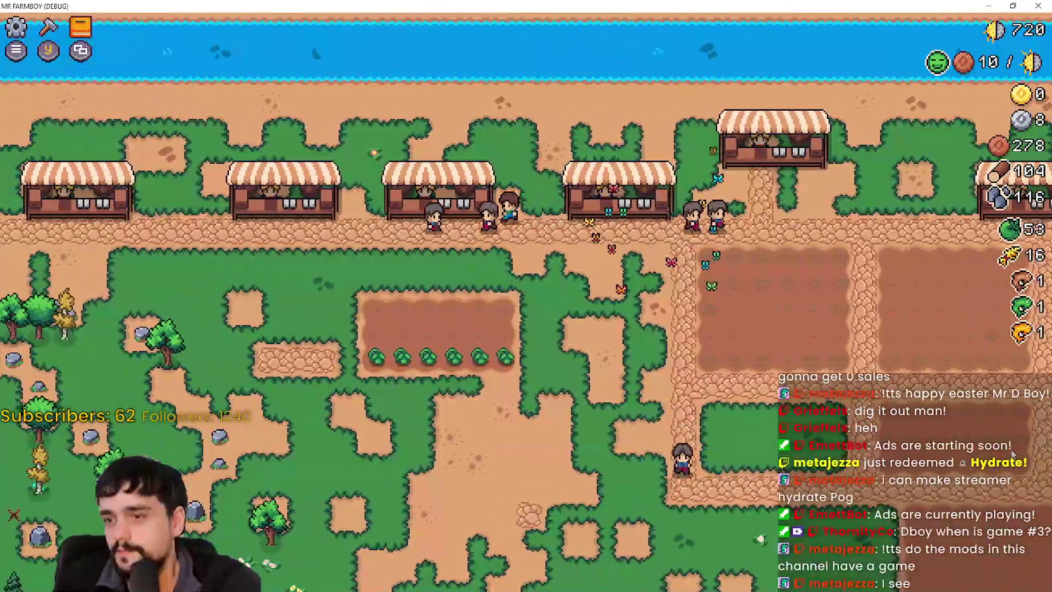
key("e")
key("Escape")
key("Down")
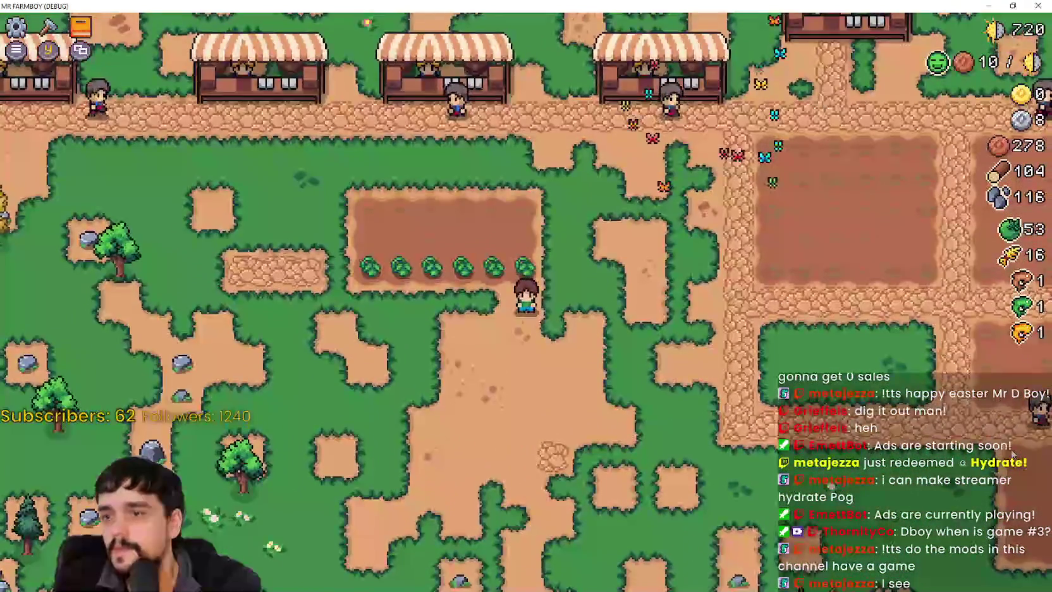
Step: Harvest each ripe tomato along the row, raising the green tomato count from 53 to 59
key("Down")
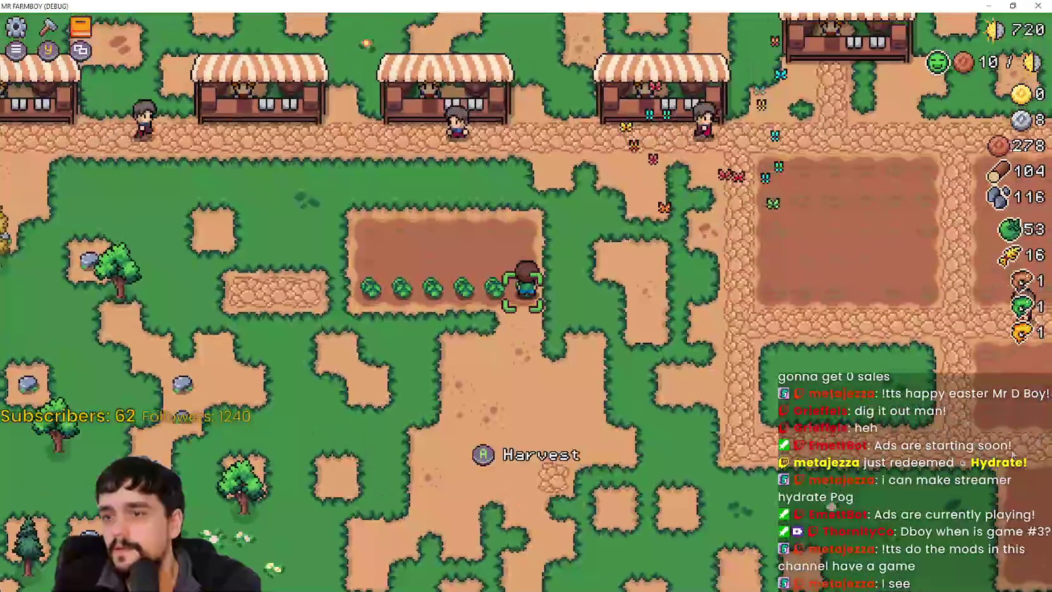
key("e")
key("Left")
key("e")
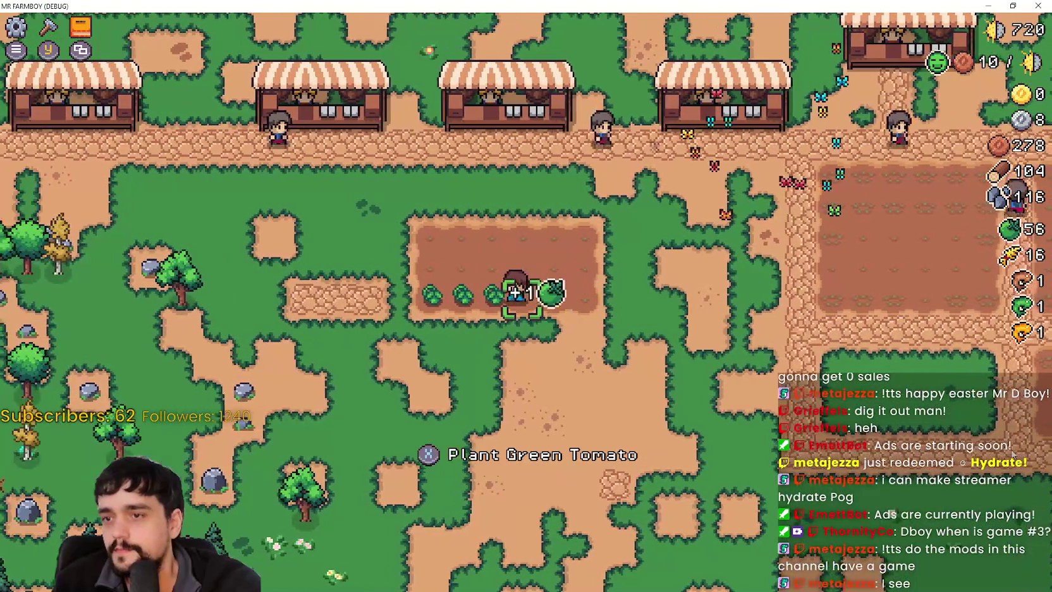
key("e")
key("e")
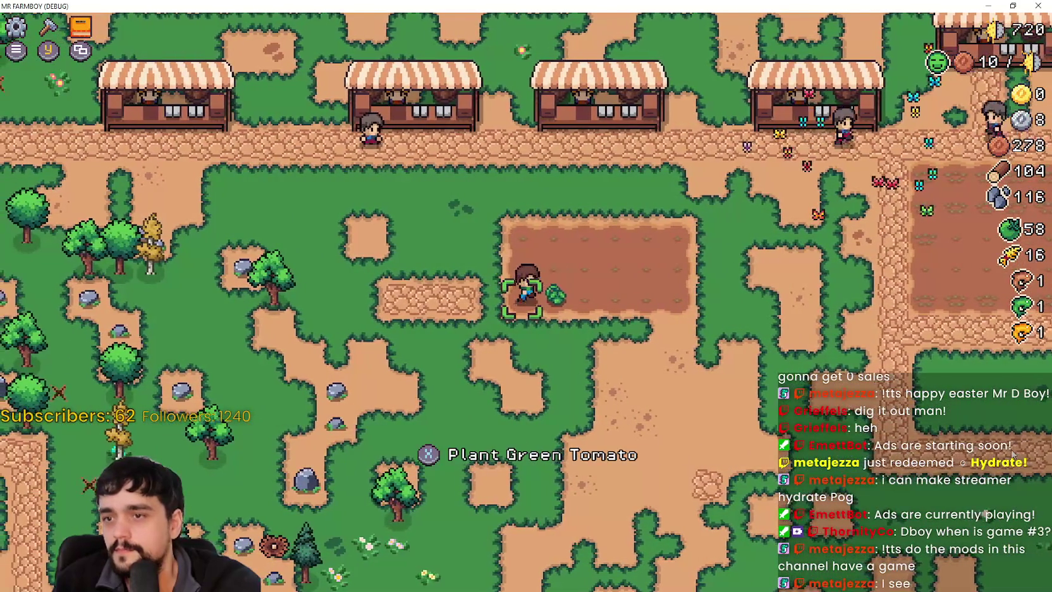
key("Right")
key("Right")
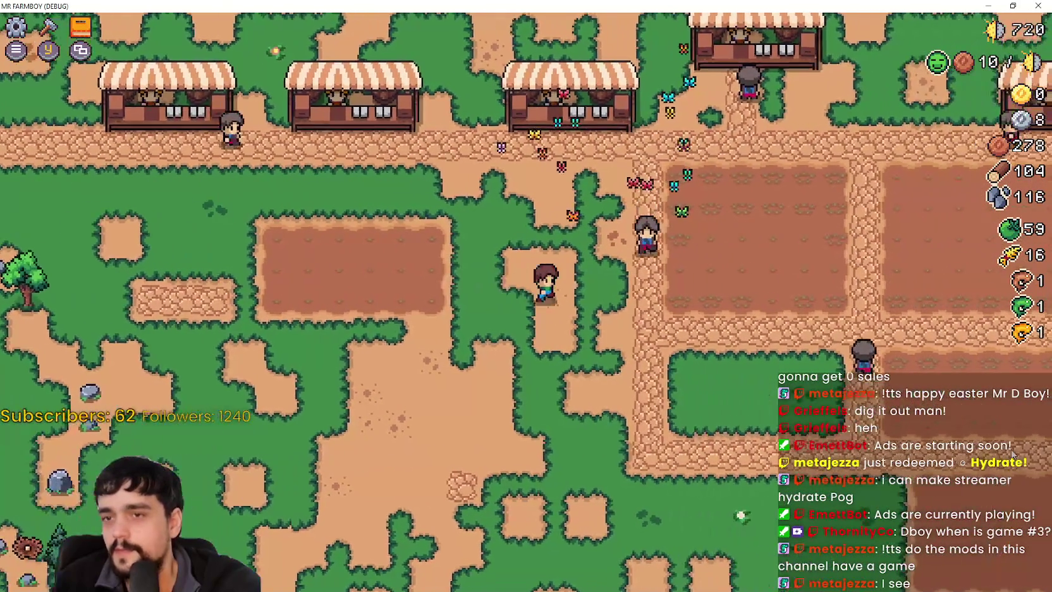
key("Right")
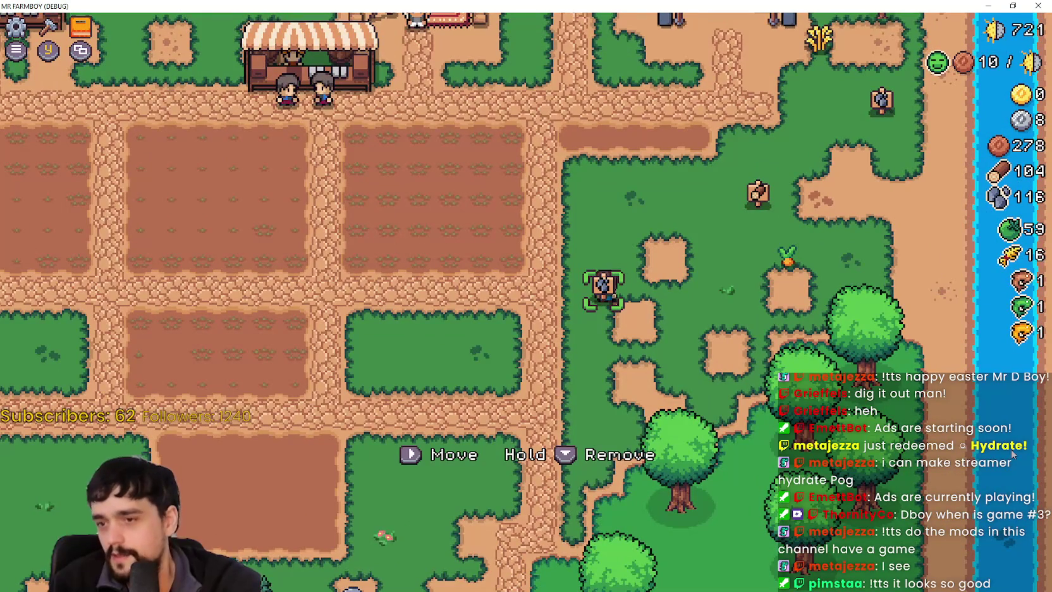
key("w")
key("d")
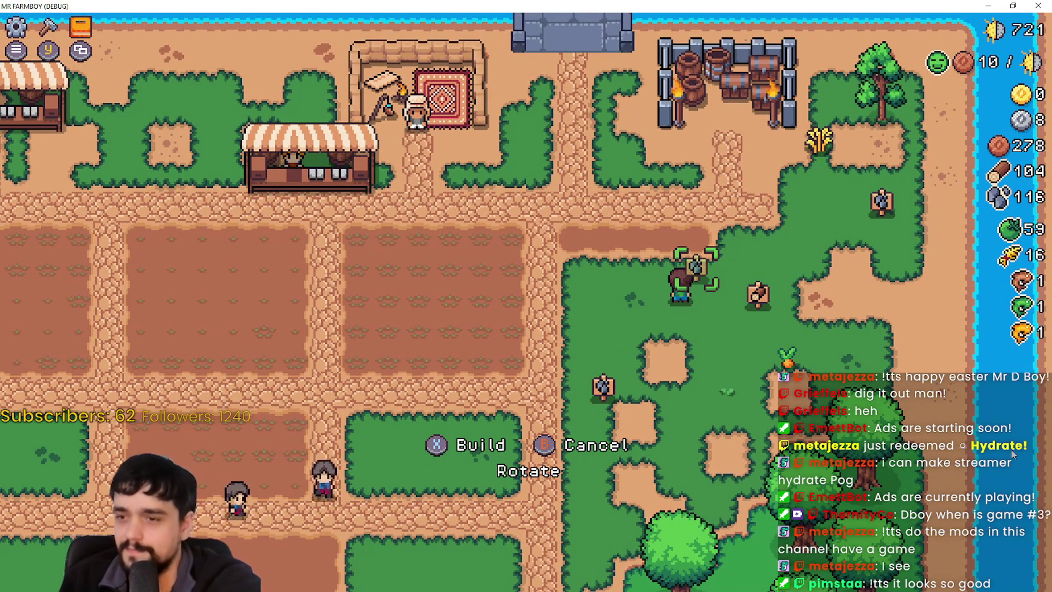
key("w")
key("d")
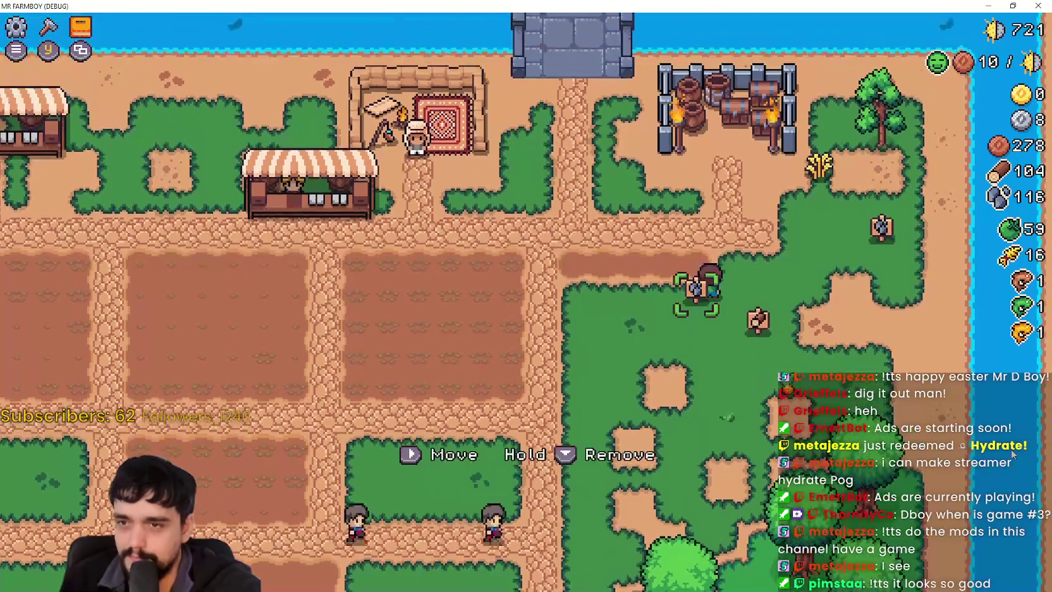
key("a")
key("s")
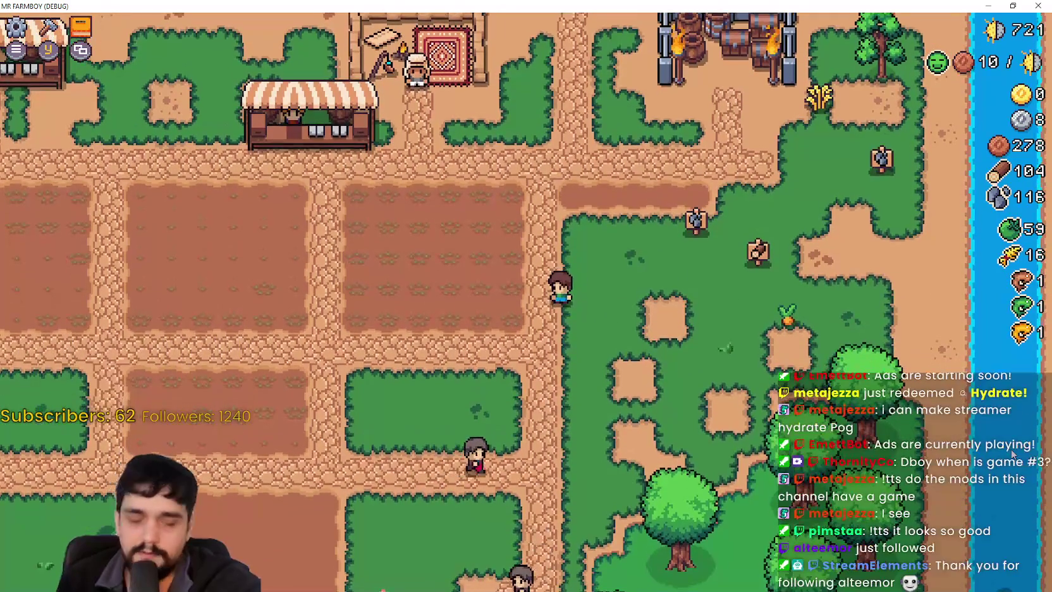
key("d")
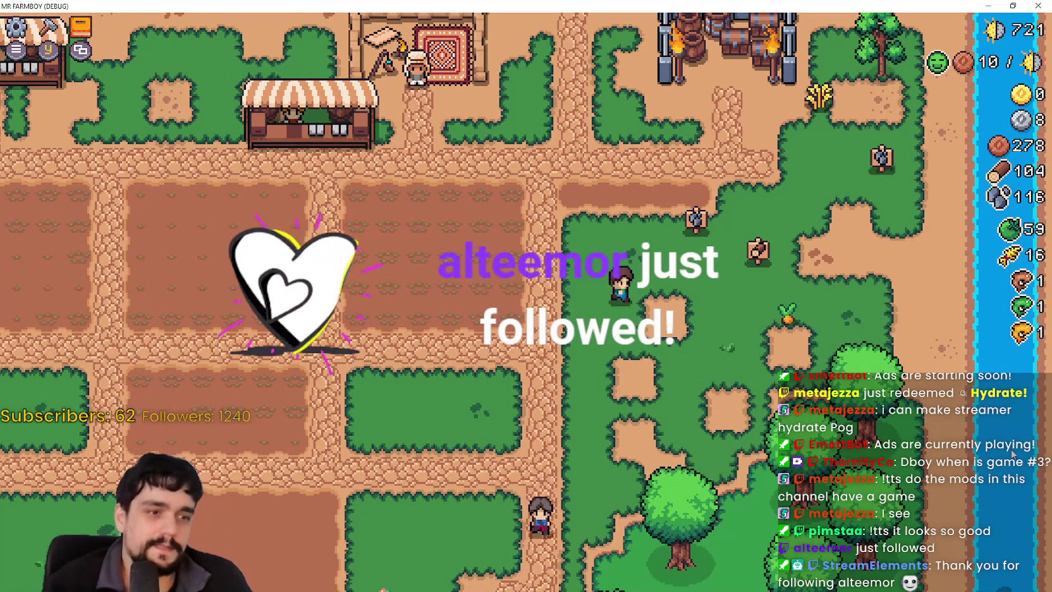
Step: Pause the game and go to Options > Input > Change Keybinds
key("w")
key("Escape")
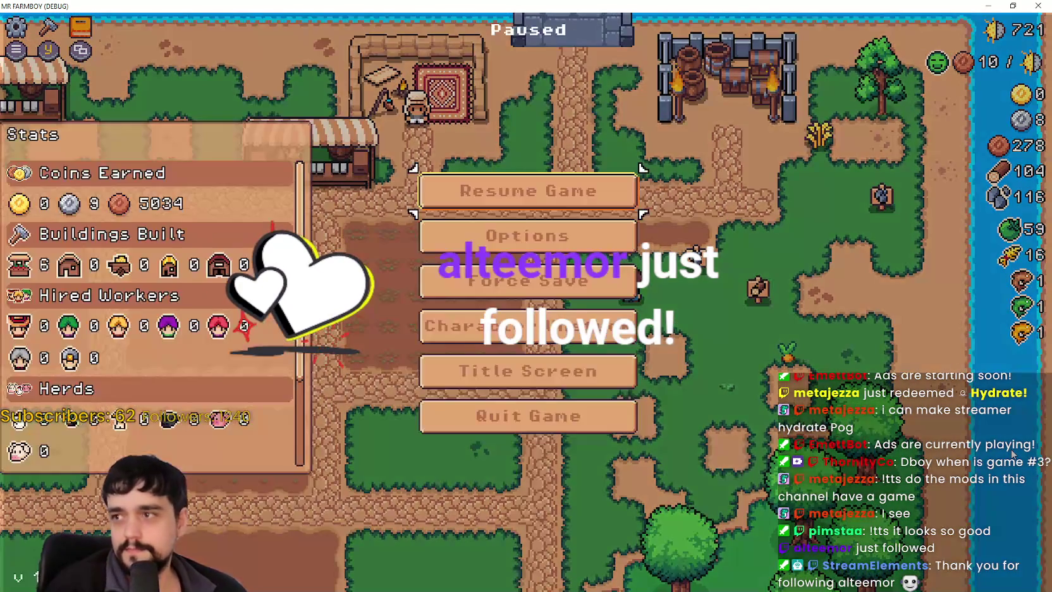
key("Return")
key("Right")
key("Right")
key("Down")
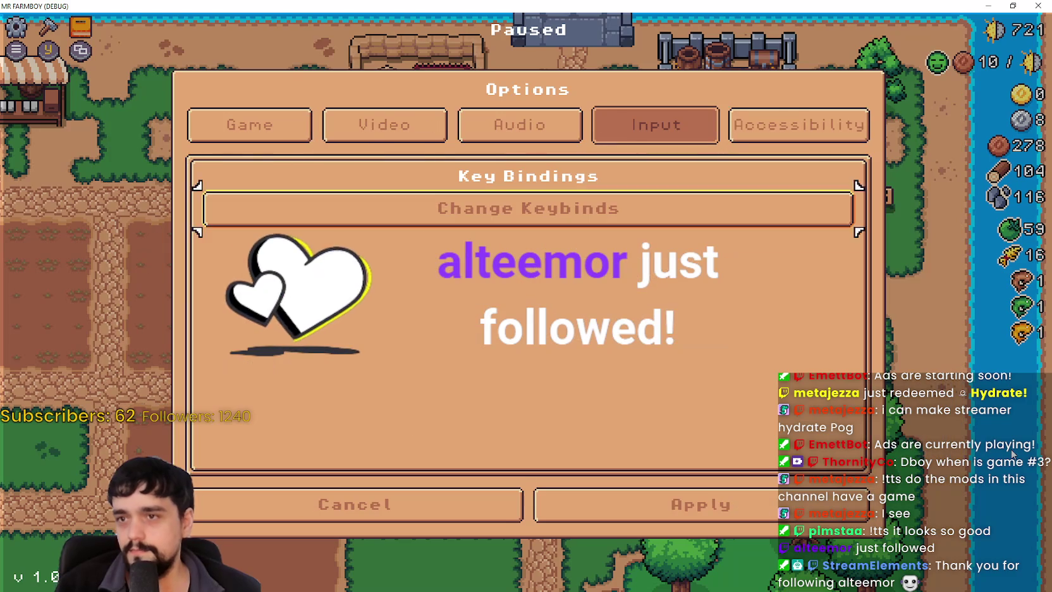
key("Down")
key("Up")
key("Return")
Step: Find Decoration Rotate in the keybinds list and add a new binding slot to it
key("Up")
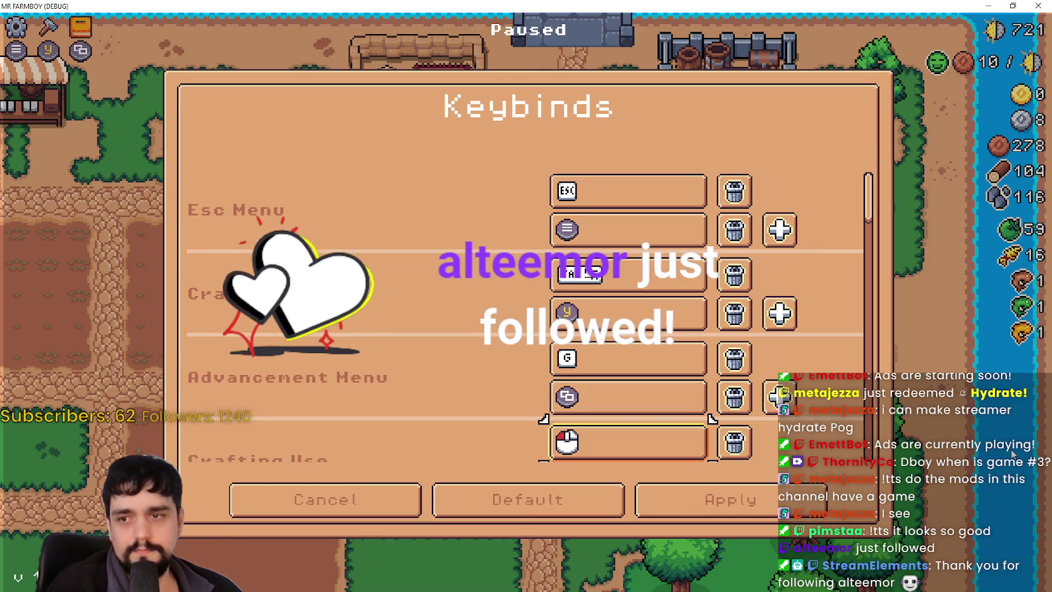
key("Down")
key("Down")
key("Down")
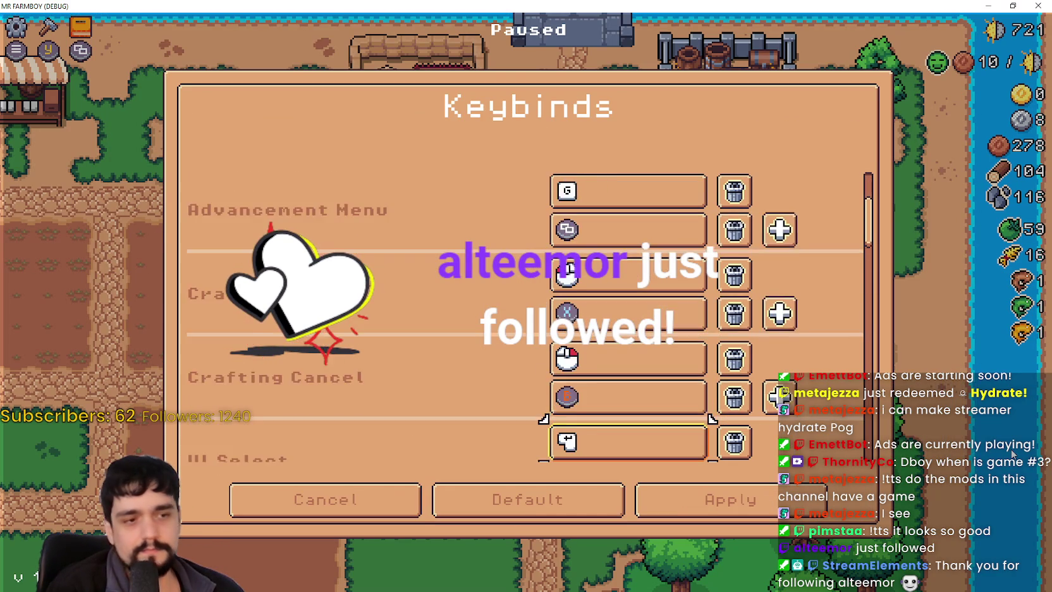
key("Down")
key("Down")
key("Down")
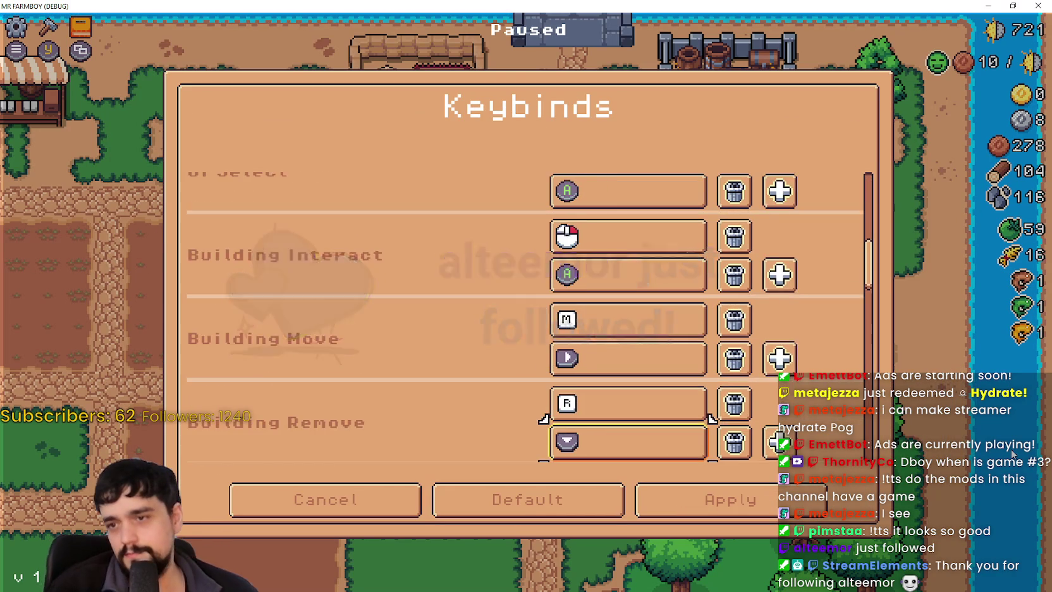
key("Down")
key("Down")
key("Down")
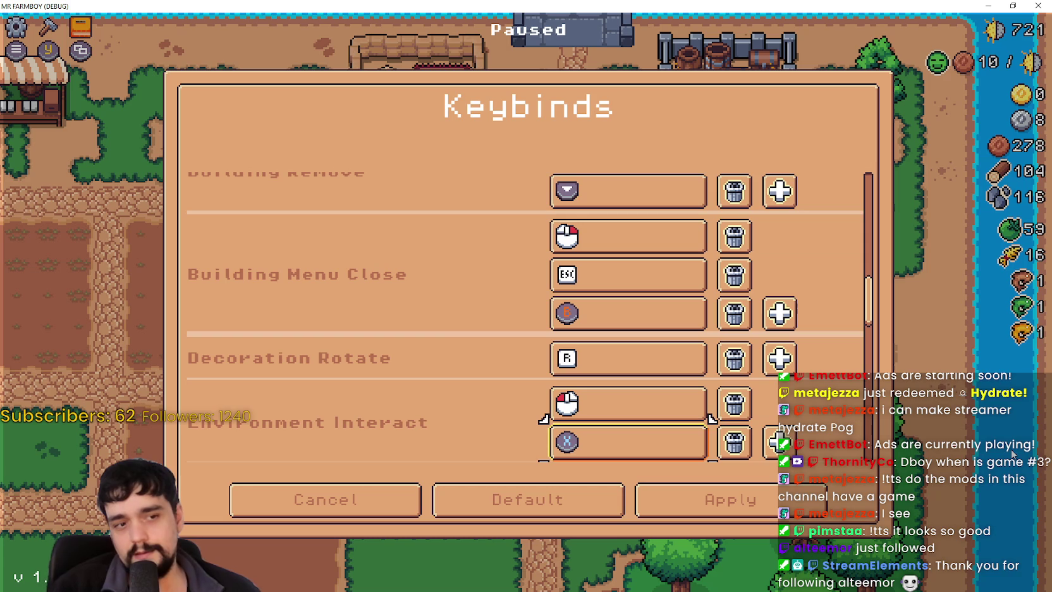
key("Down")
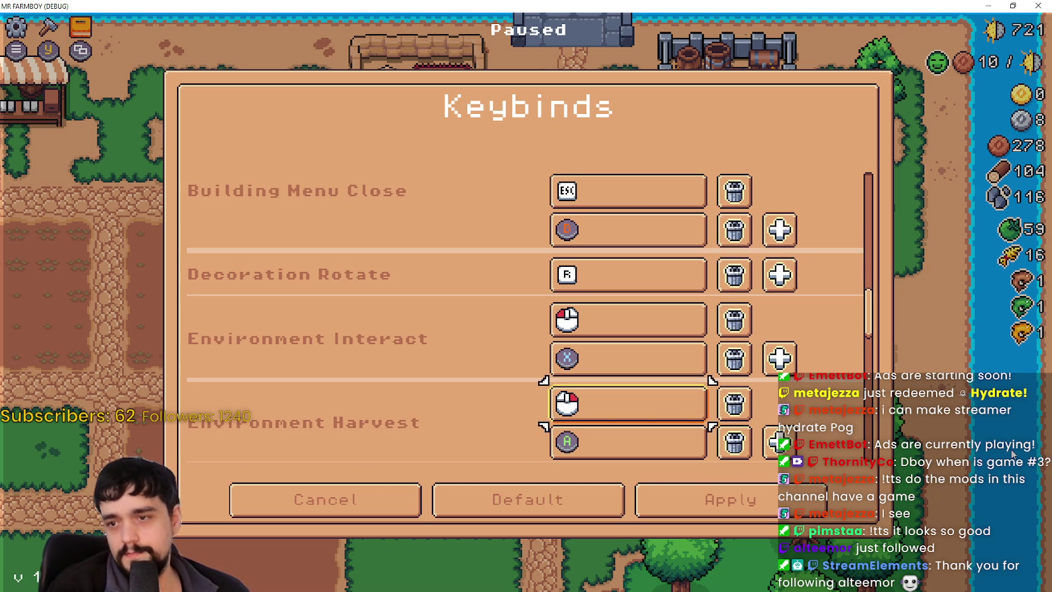
key("Down")
key("Down")
key("Up")
key("Up")
key("Up")
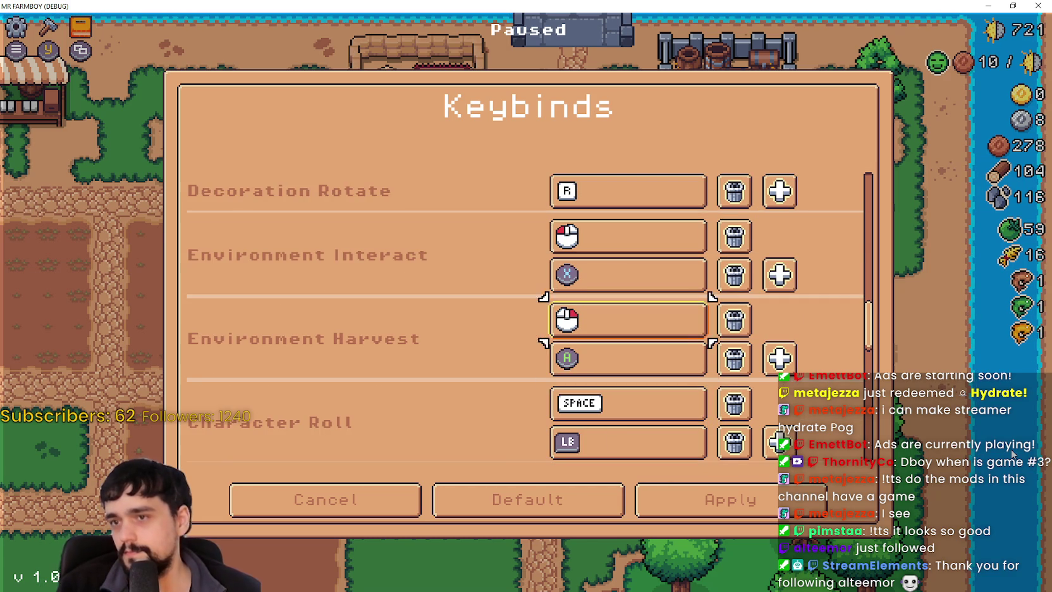
key("Up")
key("Right")
key("Right")
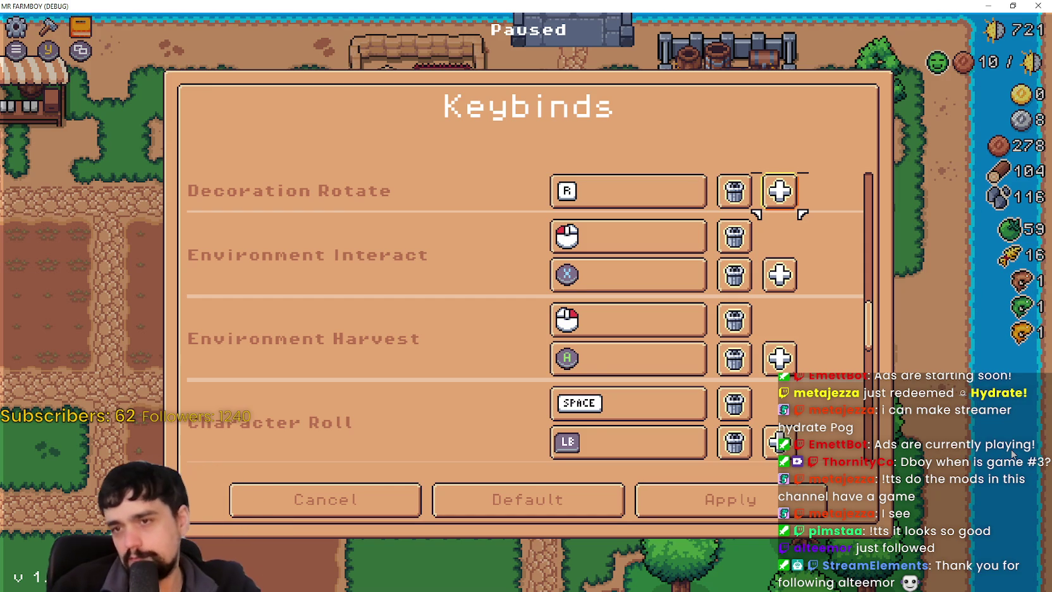
key("Return")
key("Return")
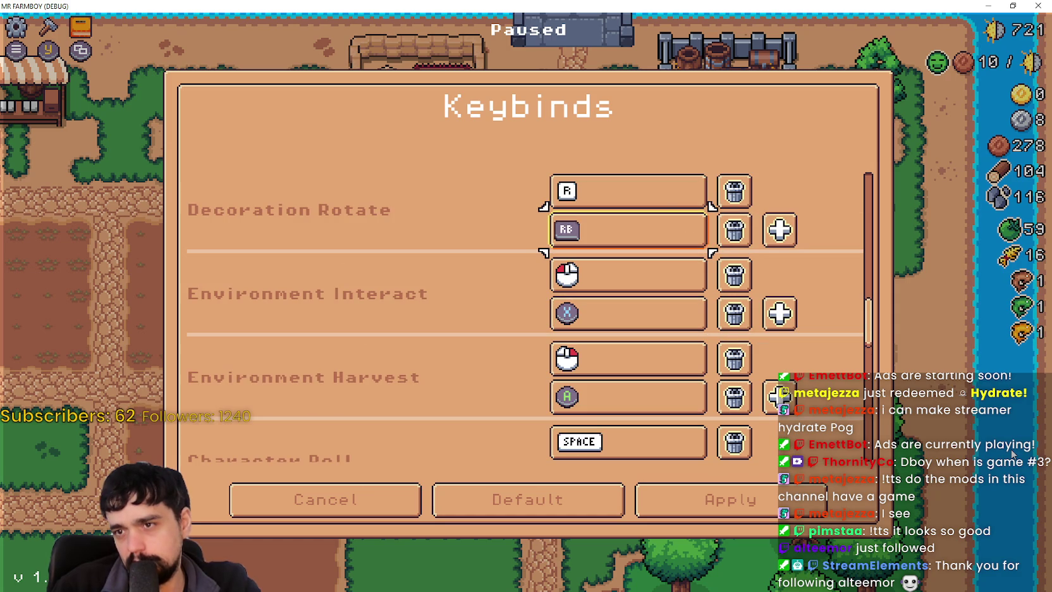
Step: Bind RB to Decoration Rotate, apply the keybinds and options, and resume the game
key("Down")
key("Down")
key("Down")
key("Down")
key("Down")
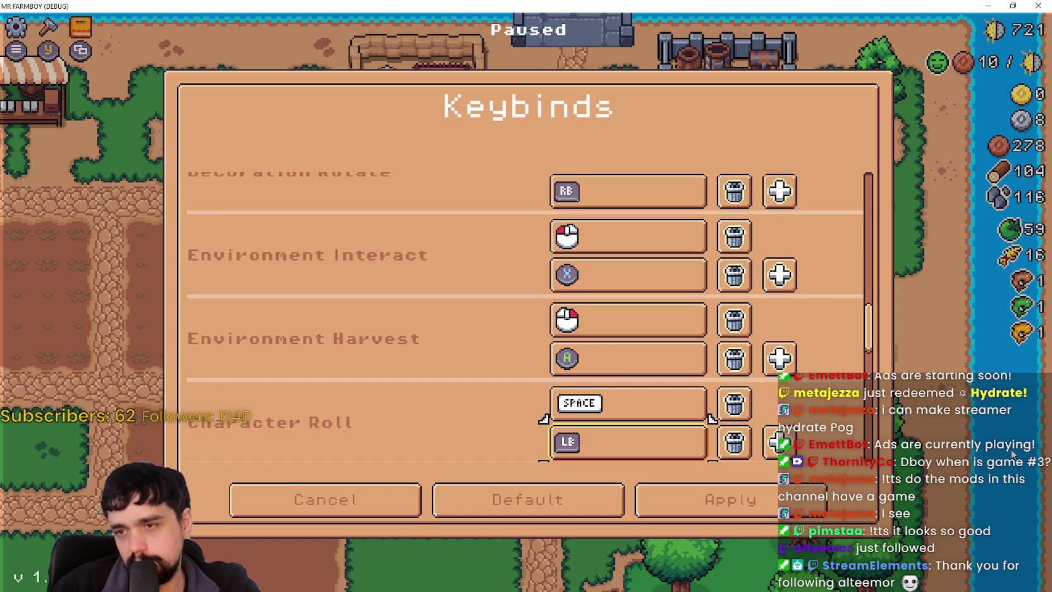
key("Down")
key("Down")
key("Down")
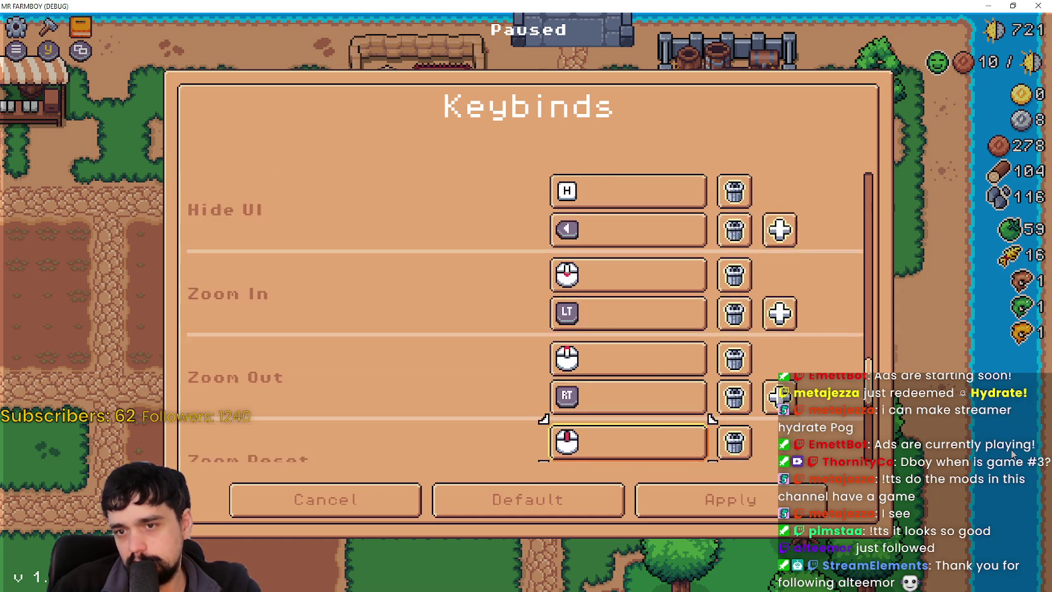
key("Down")
key("Down")
key("Down")
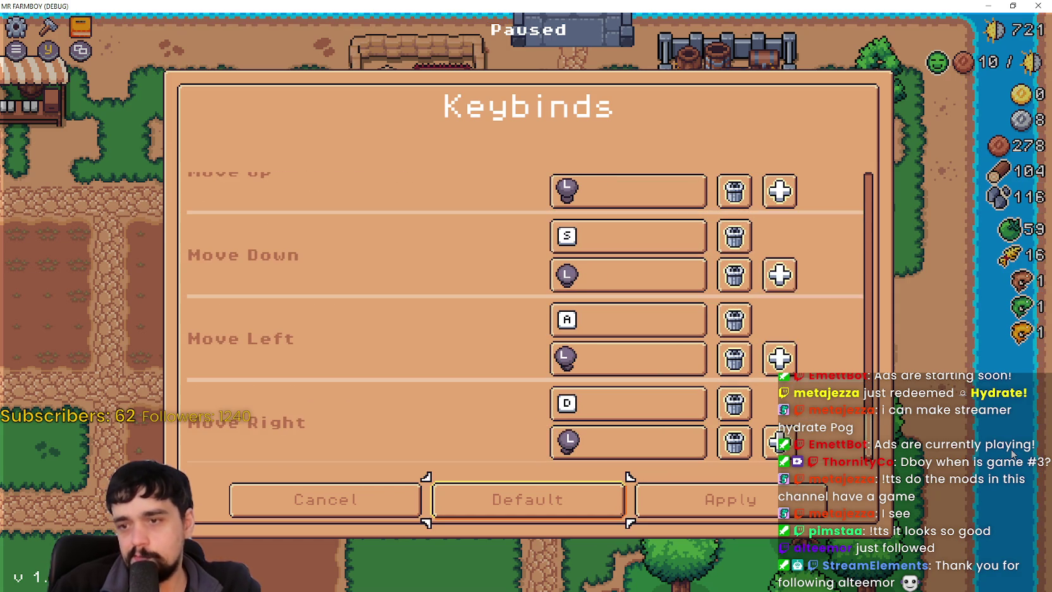
key("Right")
key("Return")
key("Down")
key("Right")
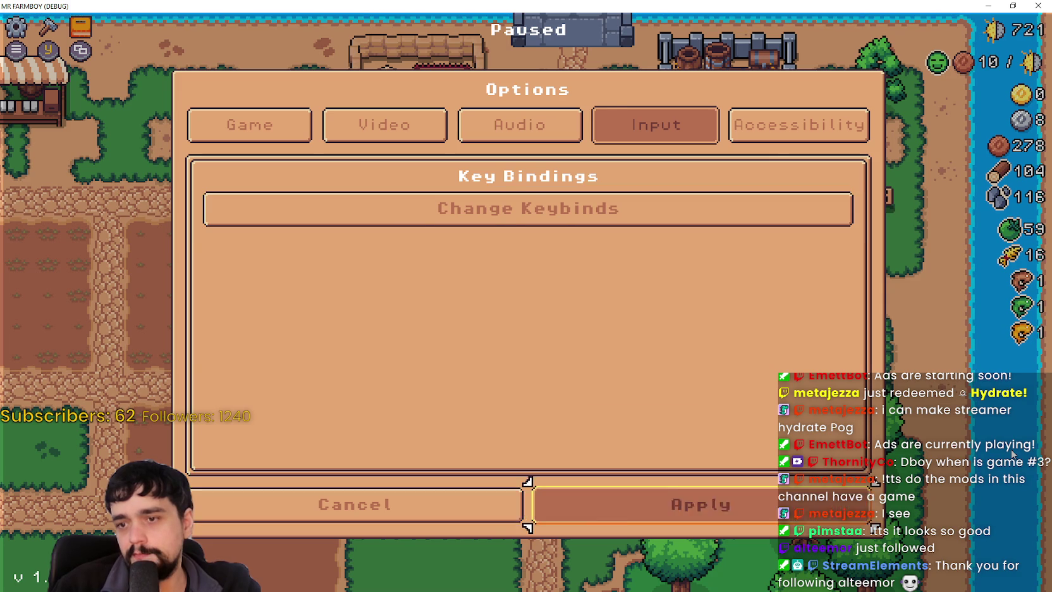
key("Return")
key("Escape")
key("Right")
key("Up")
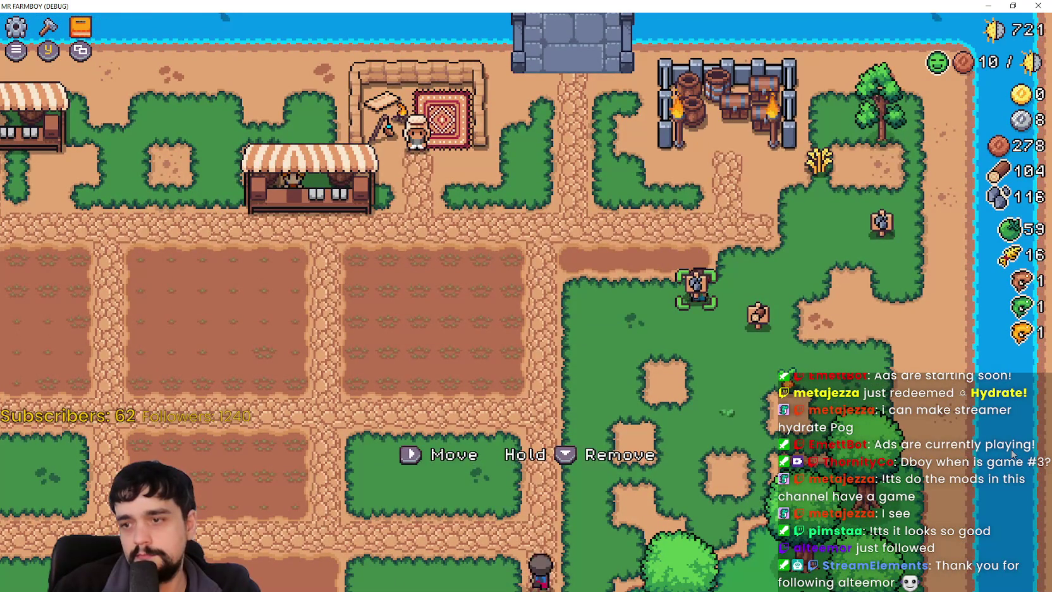
Step: Pick up the scarecrow and carry it up and to the left
key("e")
key("Down")
key("Up")
key("Left")
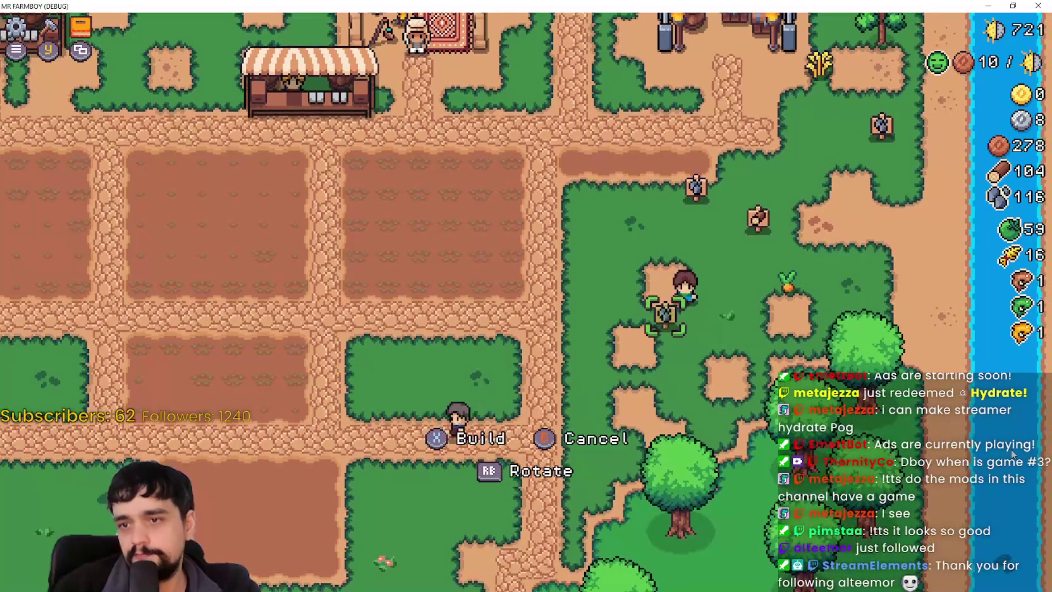
key("Left")
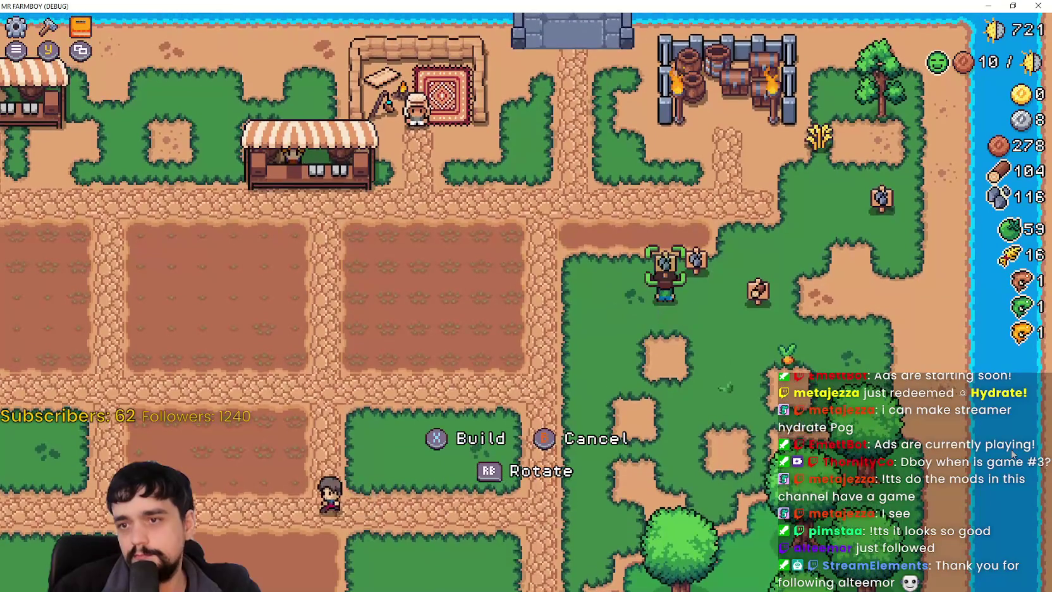
key("Up")
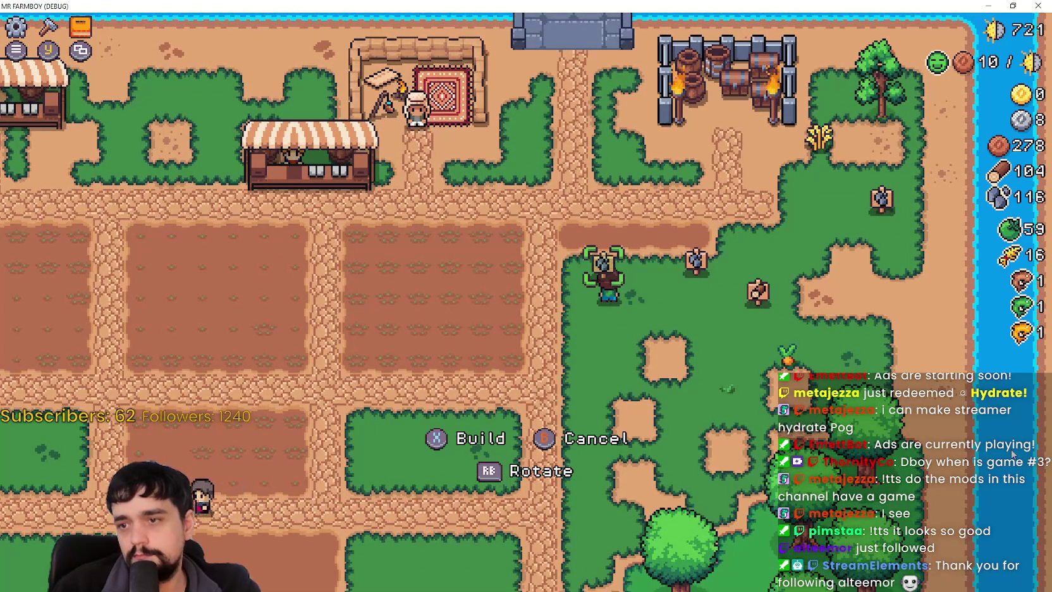
Step: Walk along the river path to the market stall and open its Market window
key("Down")
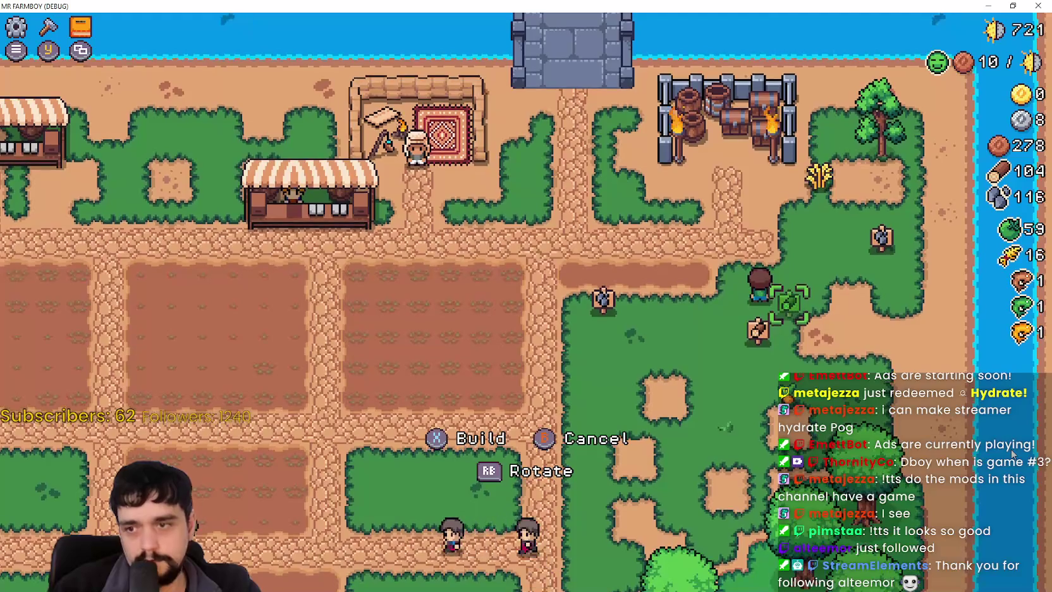
key("Down")
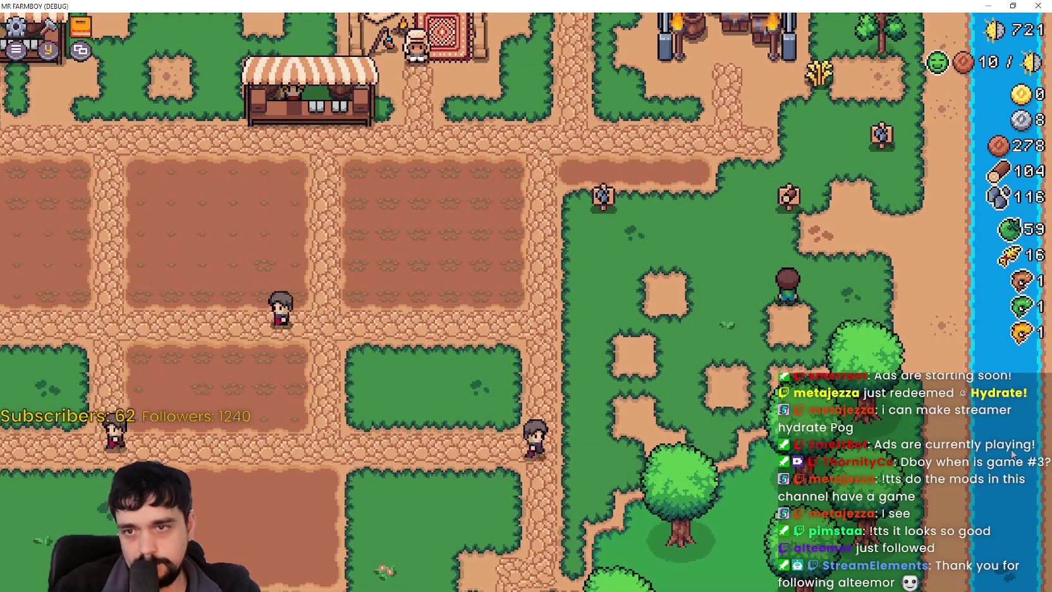
key("Up")
key("Left")
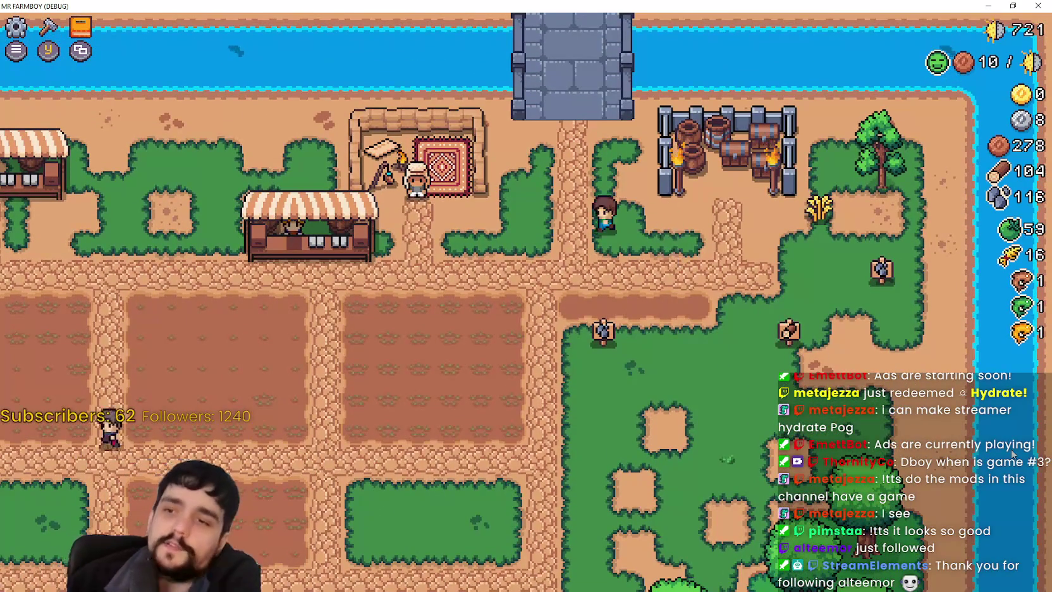
key("Left")
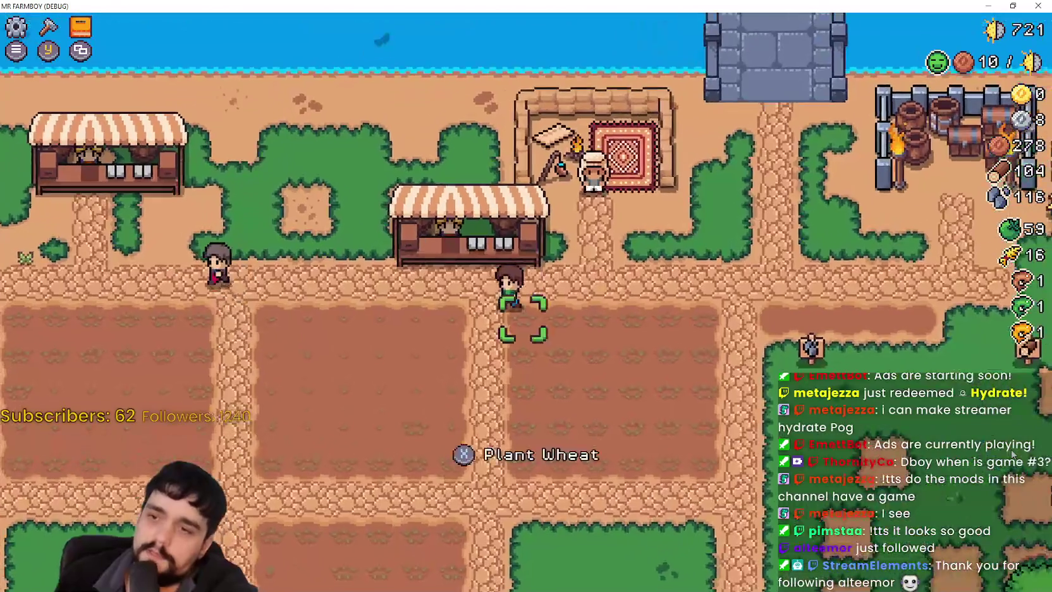
key("Up")
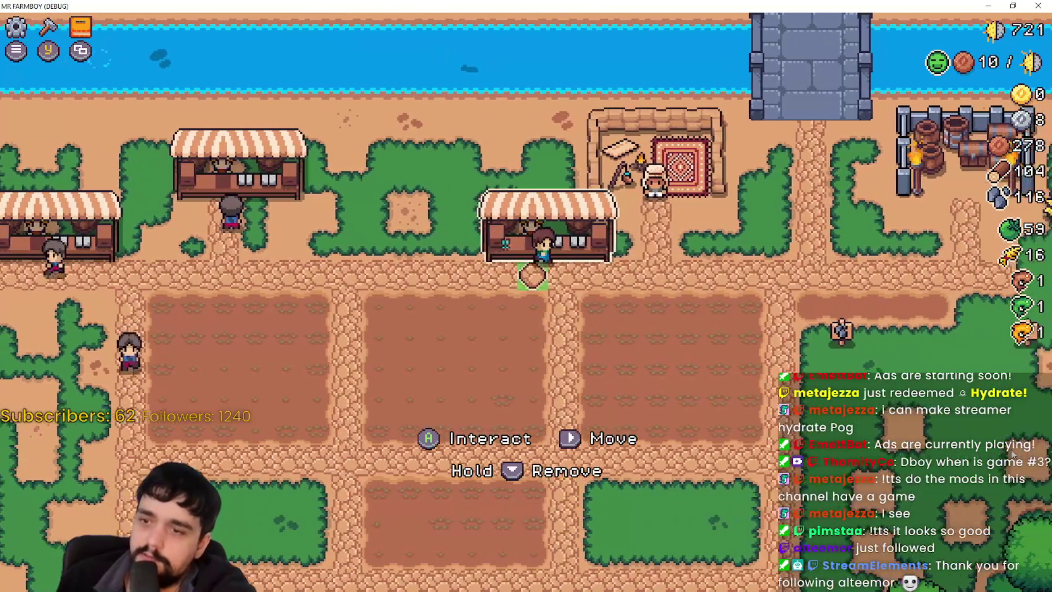
key("e")
key("Escape")
key("Left")
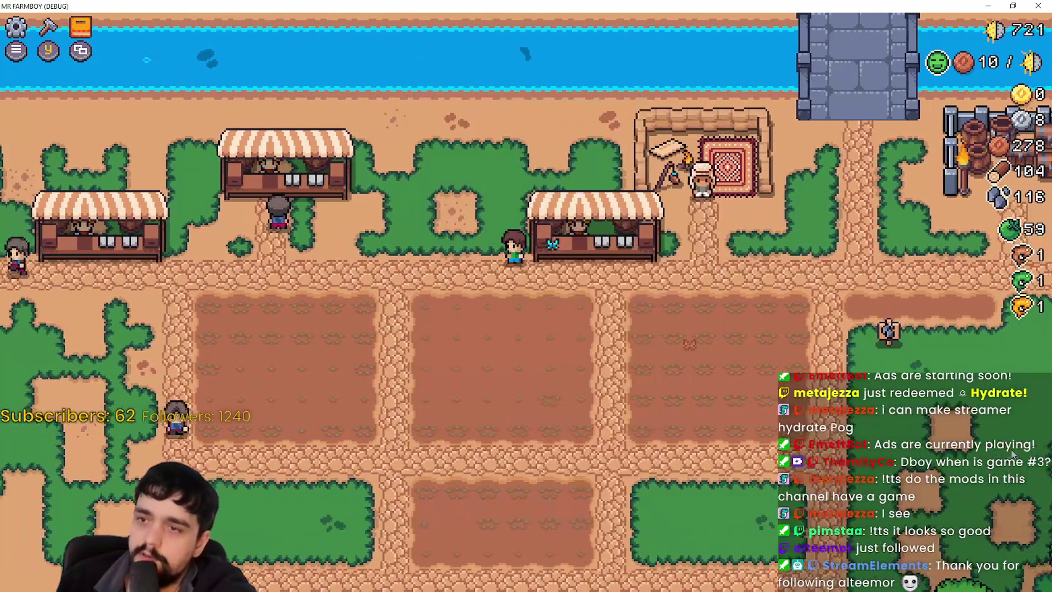
key("Right")
key("e")
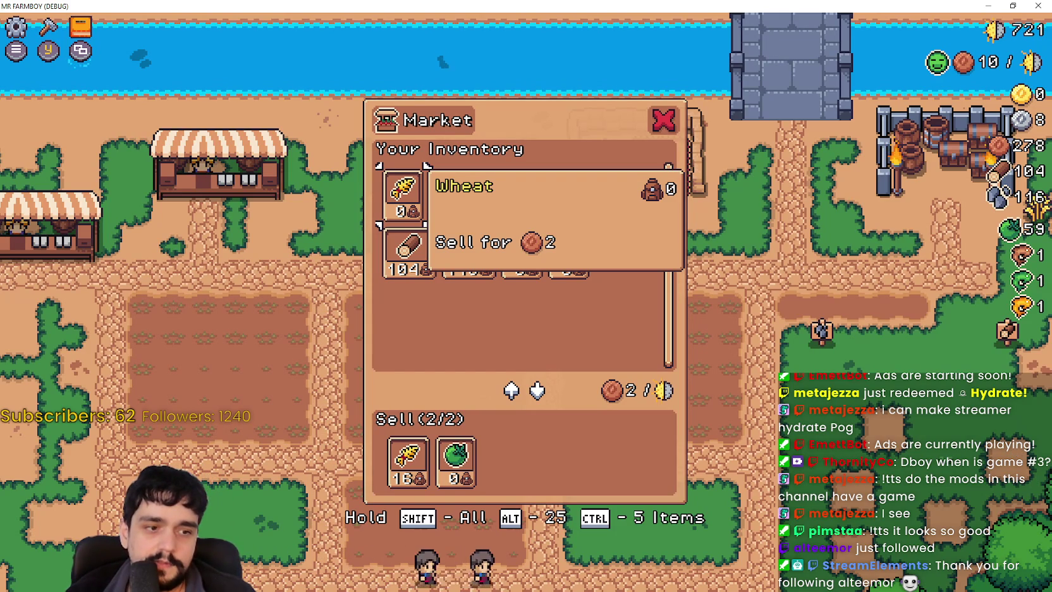
Step: Back in the editor, filter FileSystem for 'game_s' and open game_screen.tscn
key("alt+Tab")
left_click(761, 296)
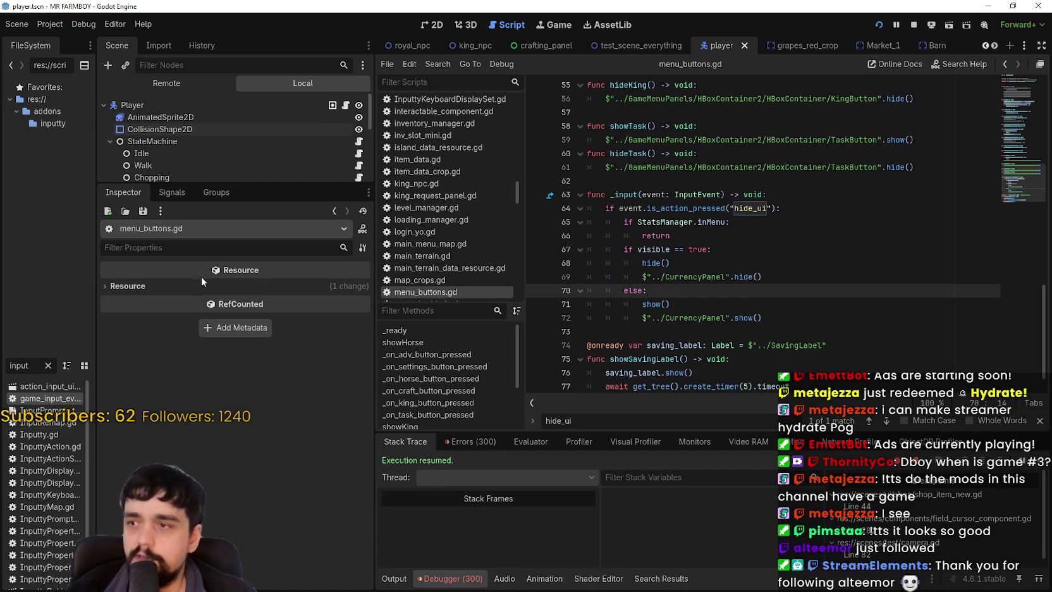
left_click(48, 367)
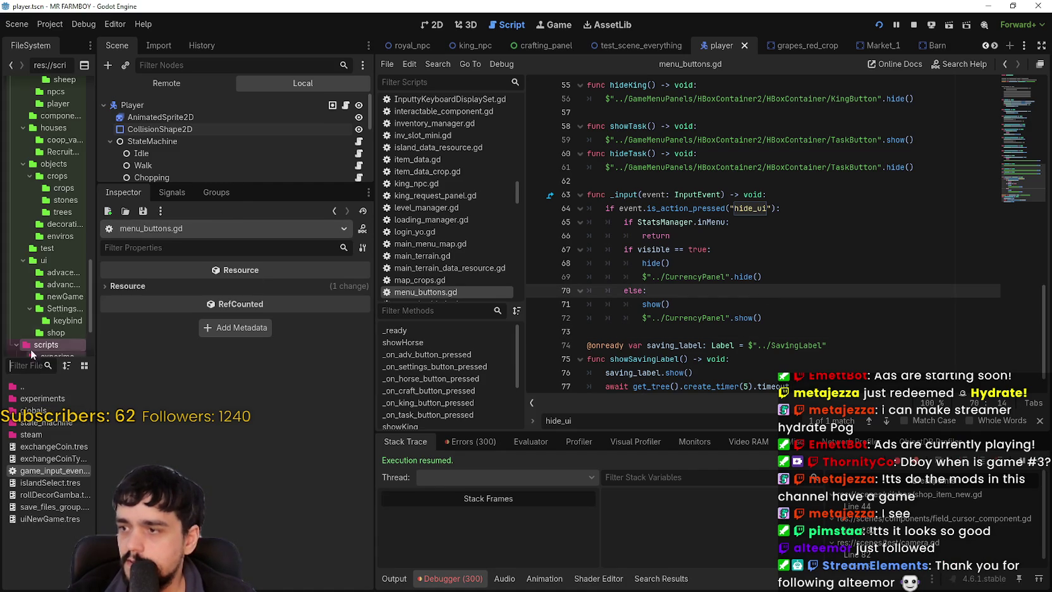
type("M")
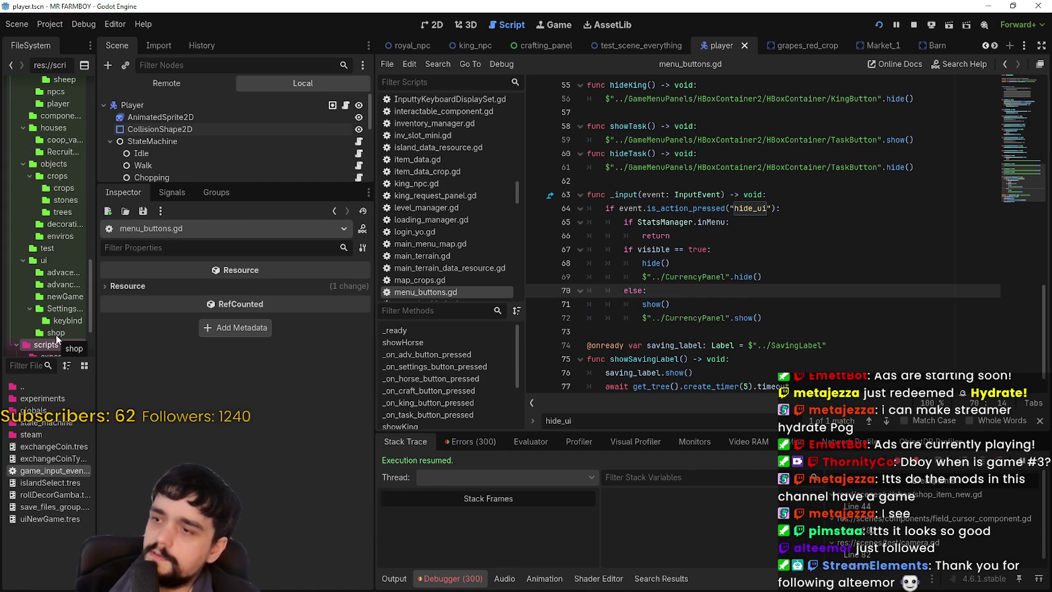
key("BackSpace")
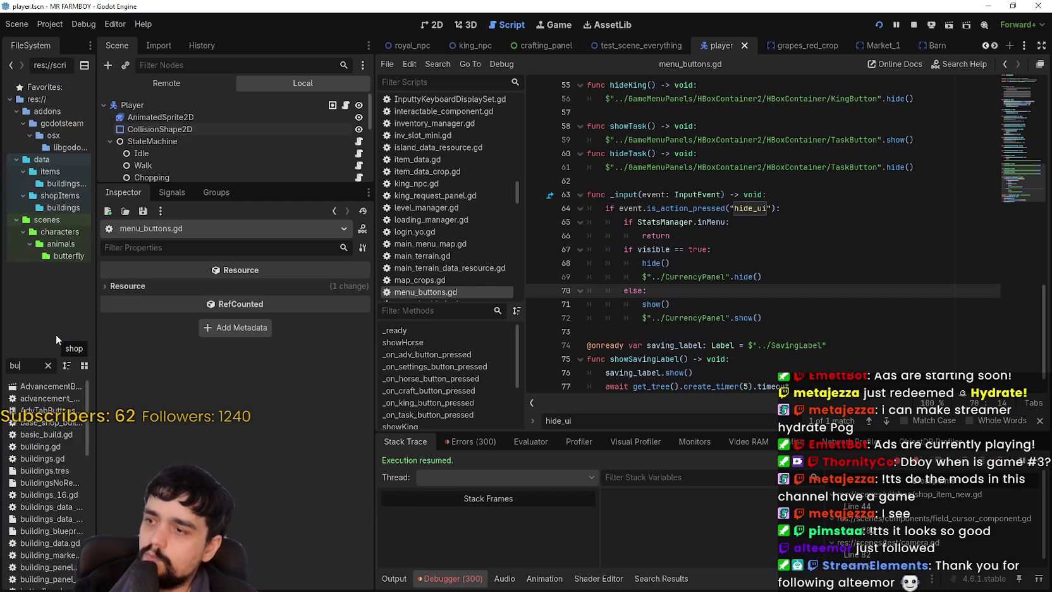
type("game_")
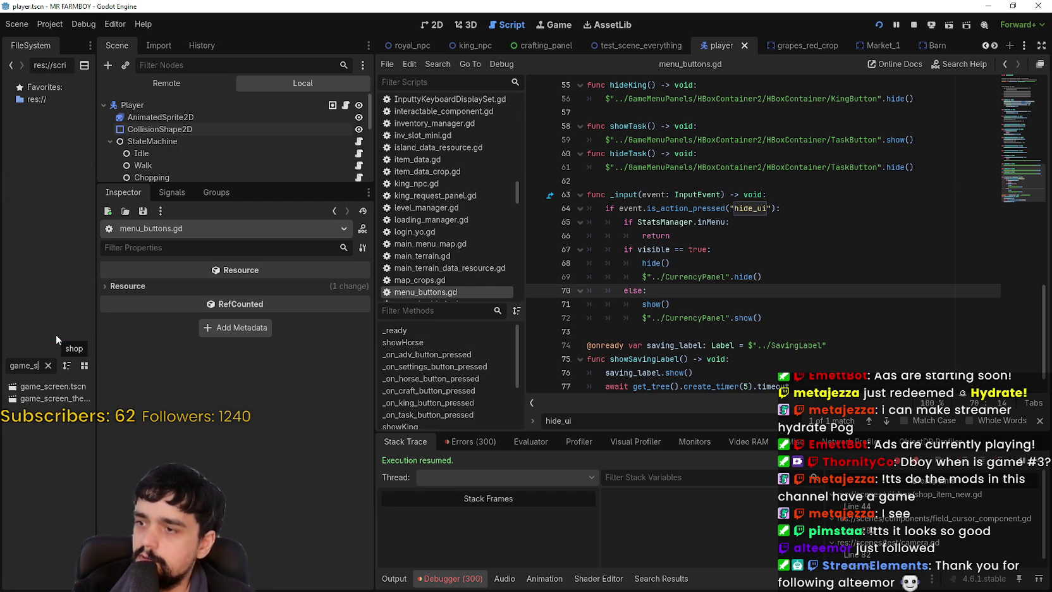
type("s")
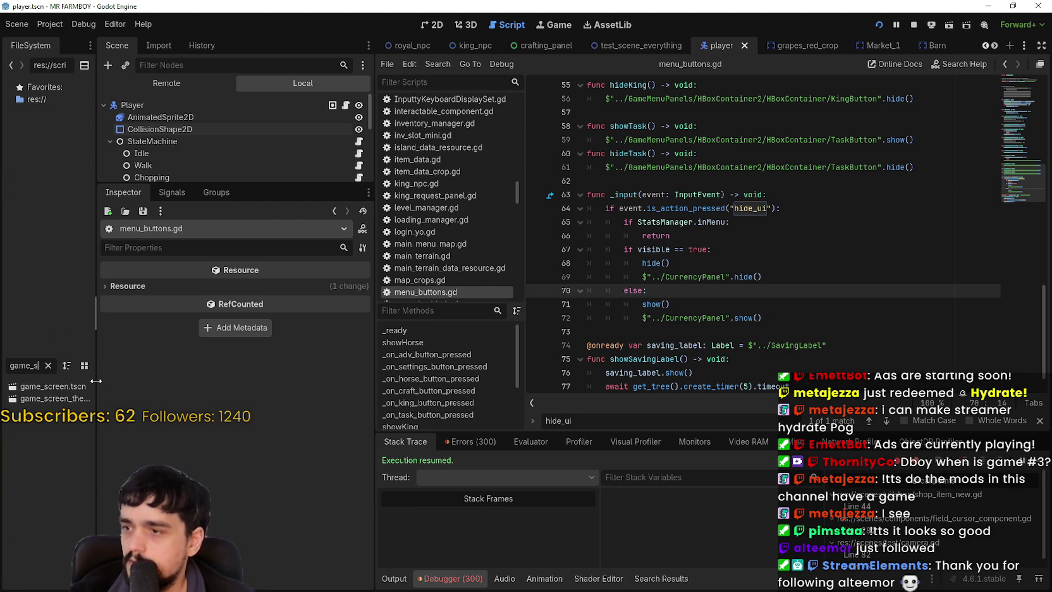
left_click_drag(96, 389, 246, 388)
double_click(144, 386)
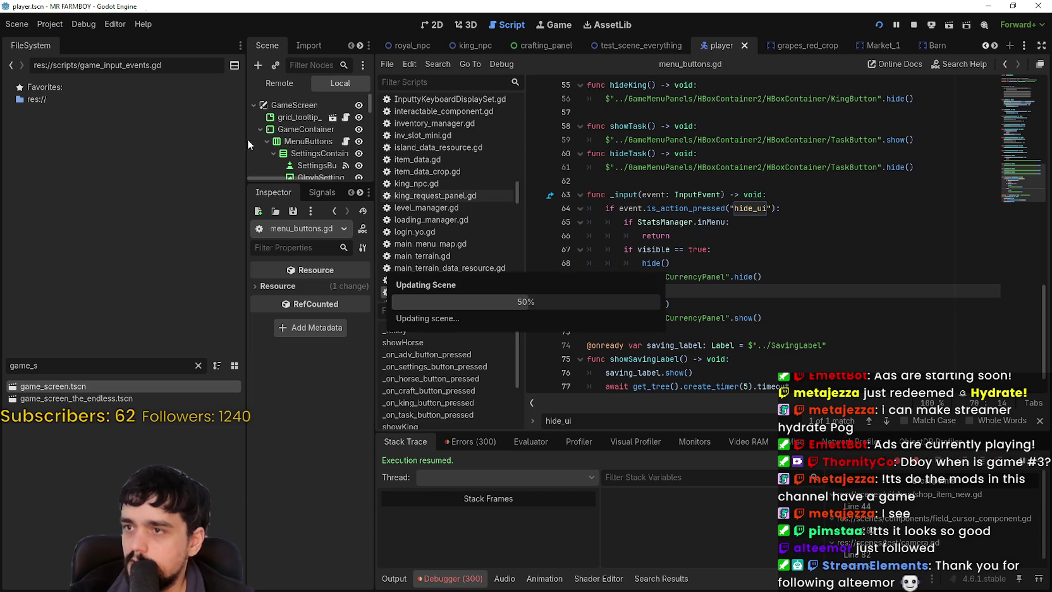
left_click_drag(246, 139, 114, 147)
Step: Open BuildingPanel's script building_panel.gd and search it for grab_focus
scroll(250, 151, "up", 2)
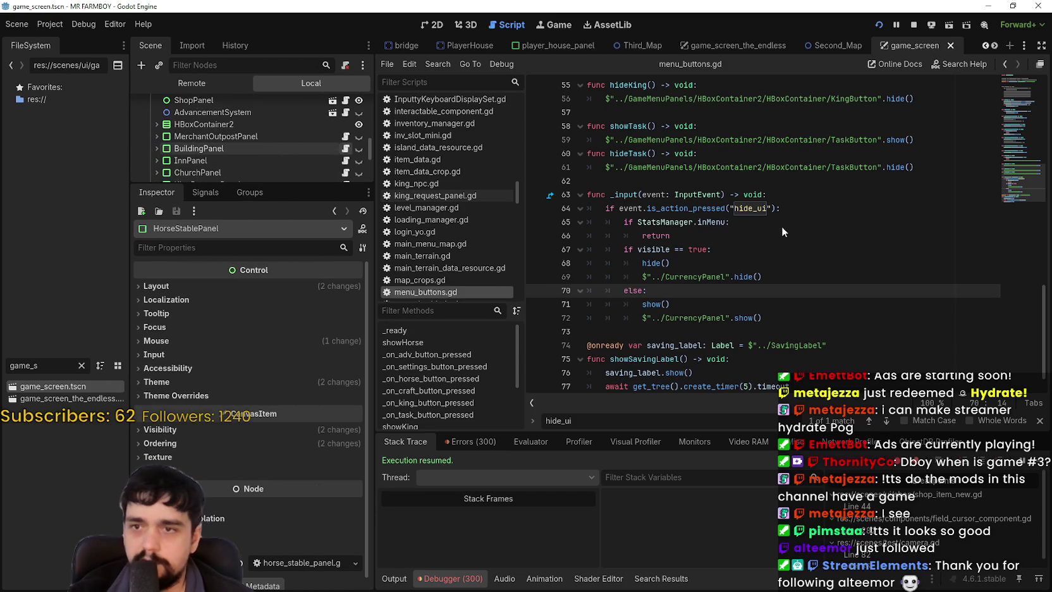
left_click(346, 148)
left_click(872, 251)
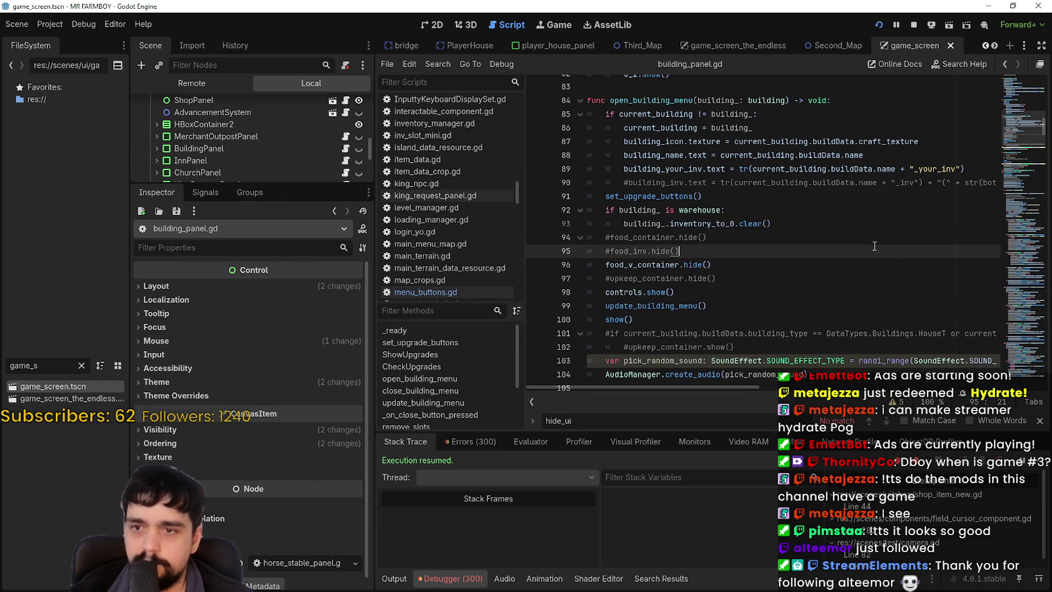
key("ctrl+f")
type("rab_")
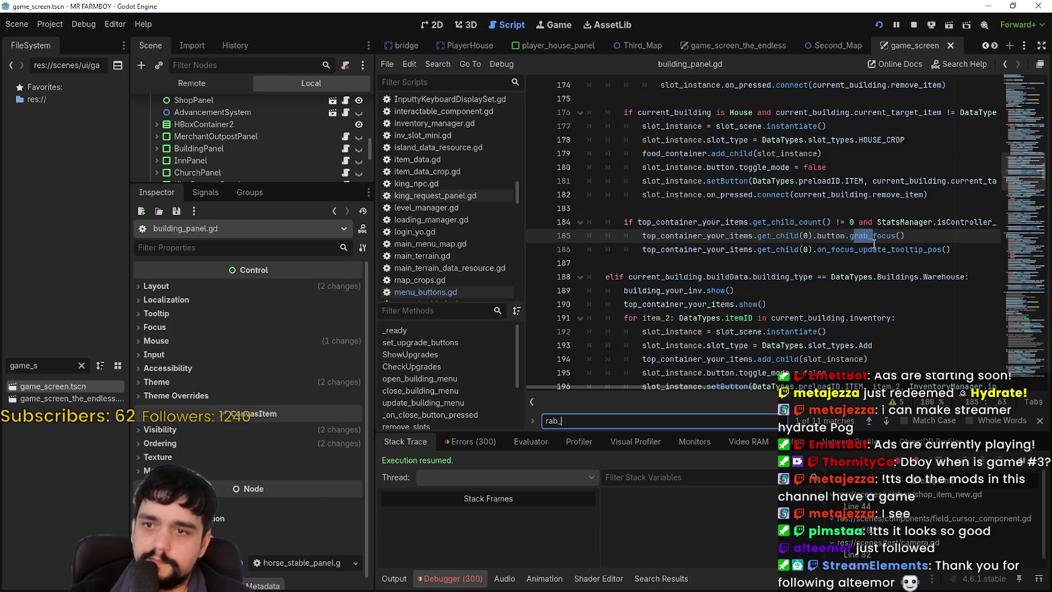
type("focus")
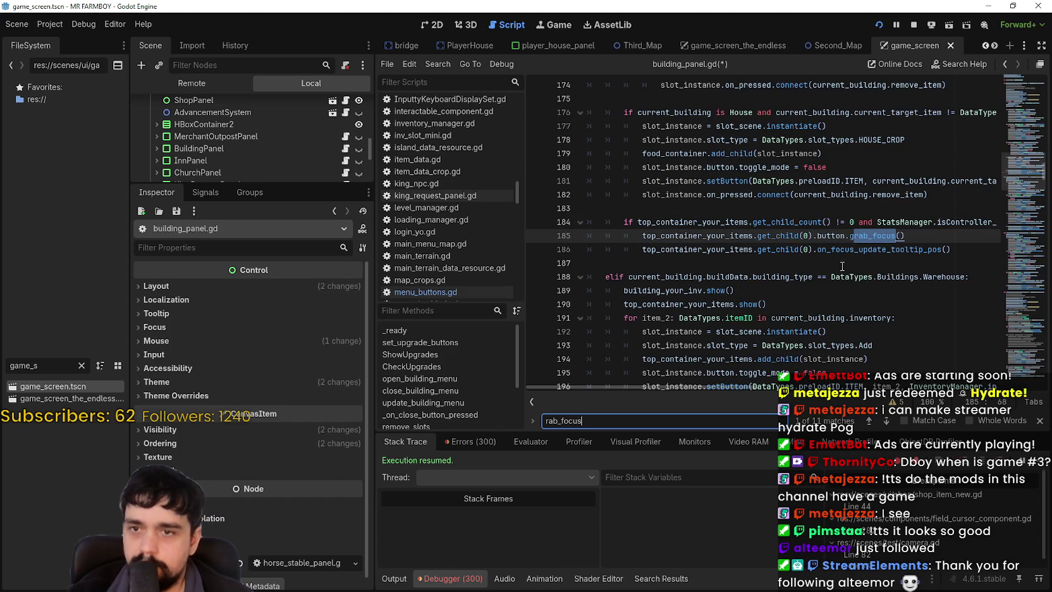
Step: Step through all eleven grab_focus matches, wrapping back to line 185
left_click(671, 263)
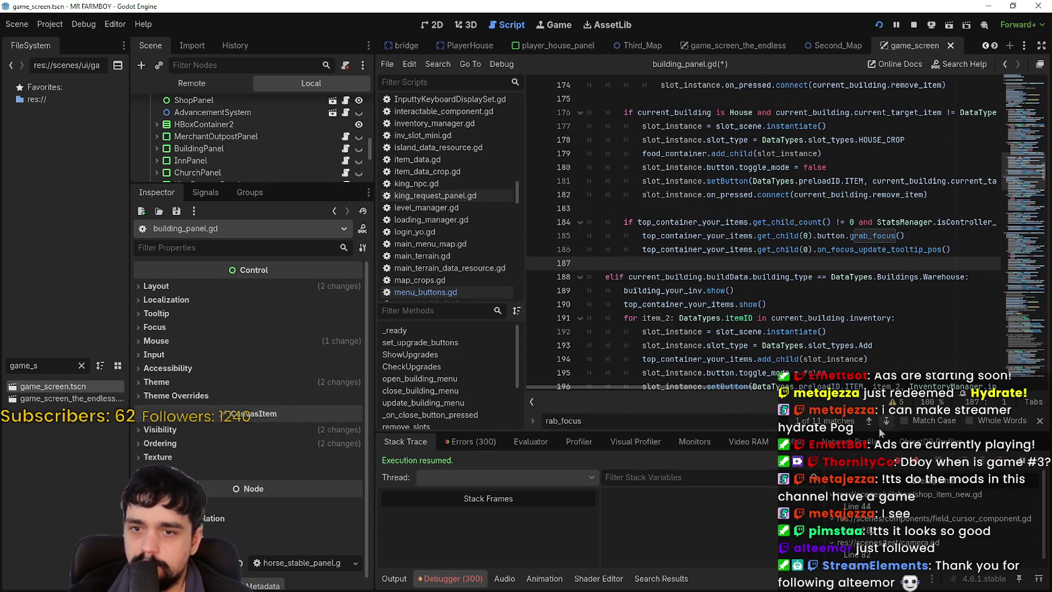
left_click(888, 422)
left_click(888, 422)
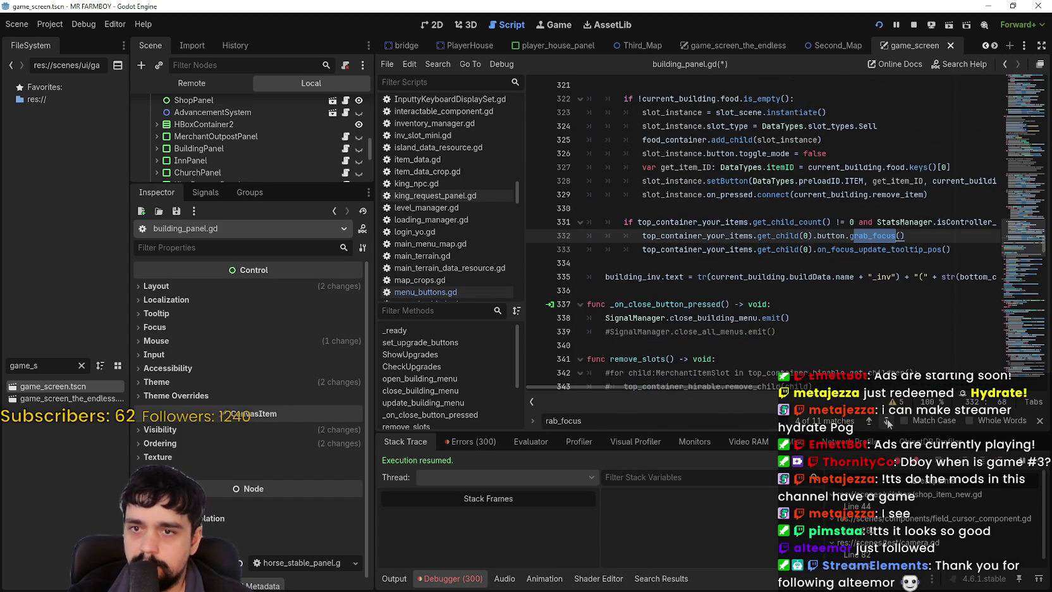
left_click(887, 422)
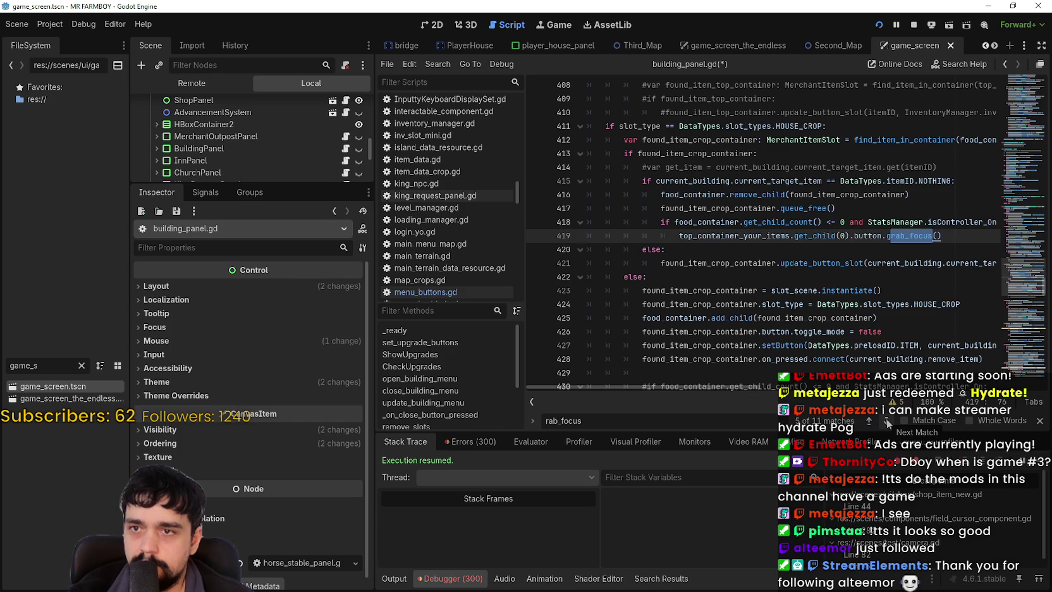
left_click(888, 421)
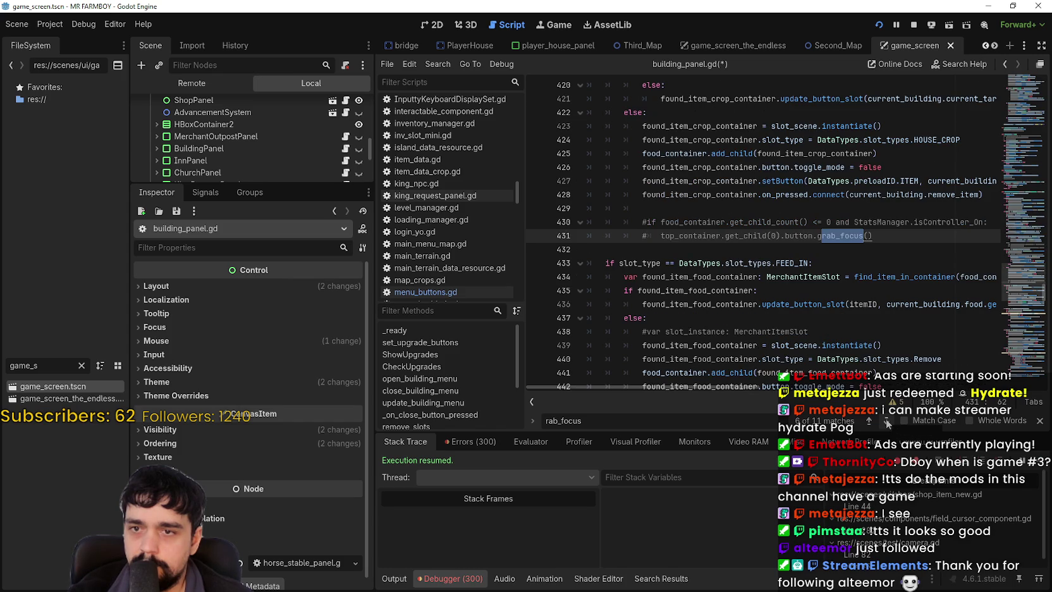
left_click(887, 421)
left_click(887, 421)
left_click(887, 421)
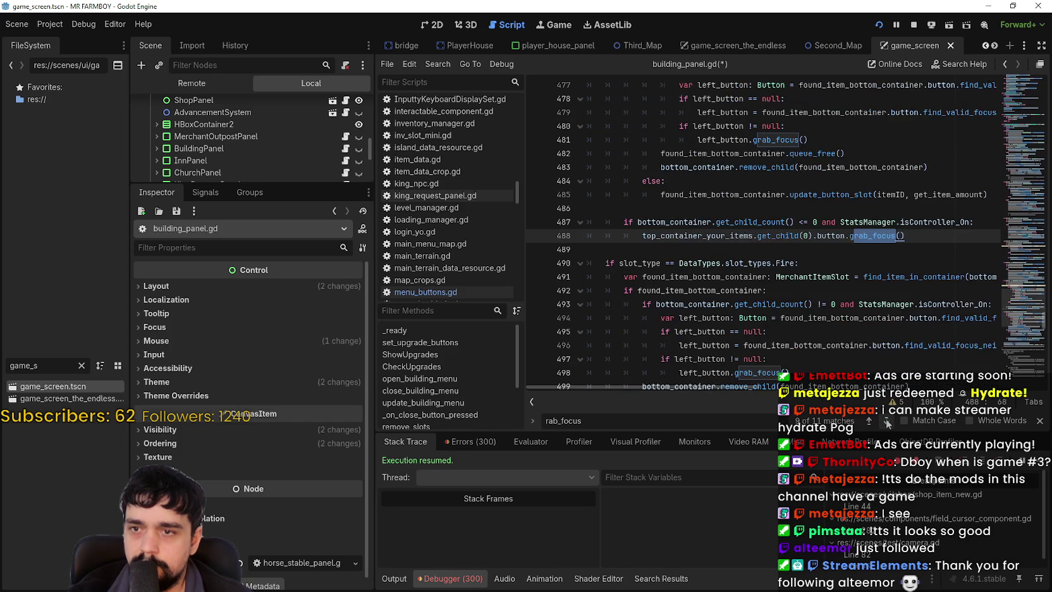
left_click(888, 420)
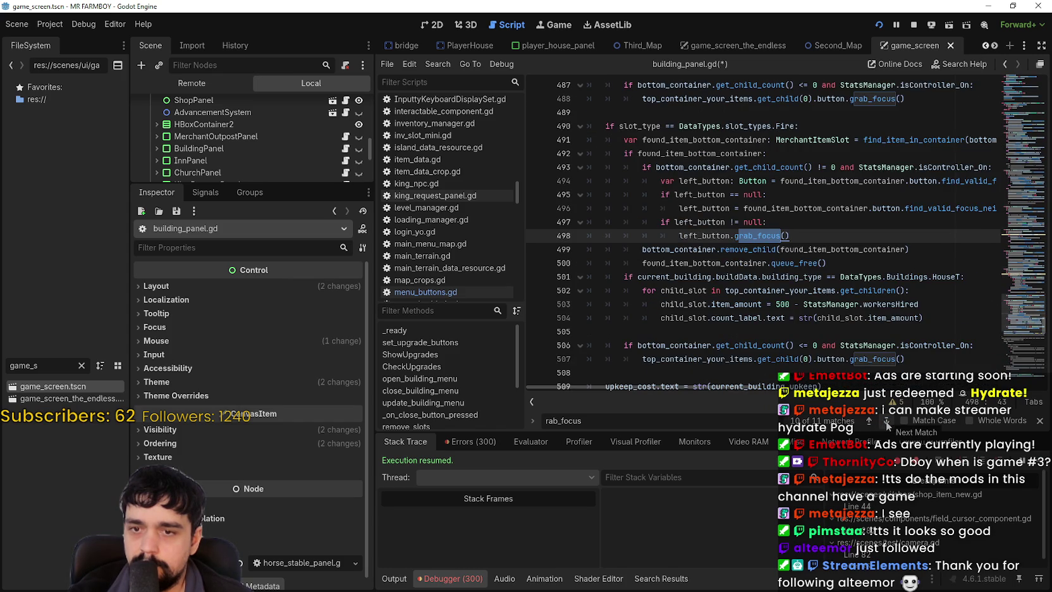
left_click(886, 422)
left_click(886, 421)
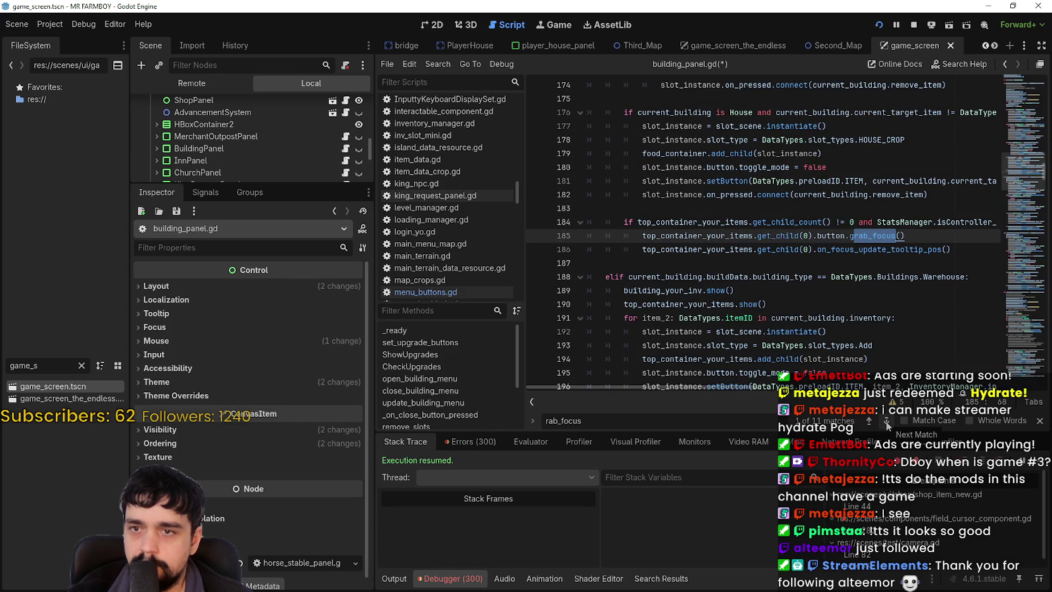
left_click(886, 421)
Step: Scroll back up to the open_building_menu function around line 91
scroll(642, 222, "up", 1)
scroll(642, 222, "up", 10)
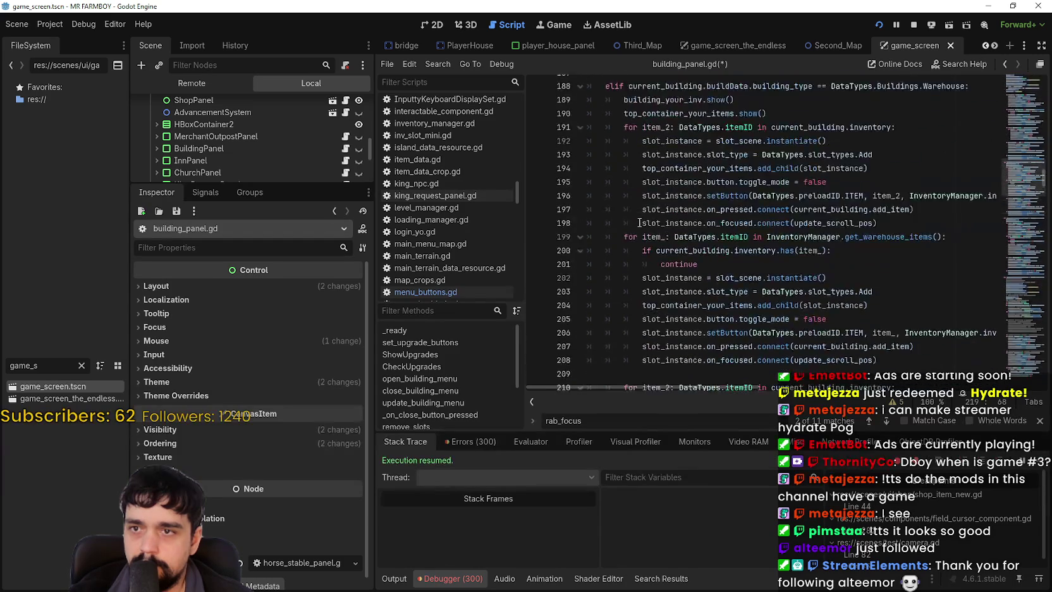
mouse_move(1015, 180)
left_mouse_down()
mouse_move(1022, 101)
mouse_move(1016, 138)
left_mouse_up()
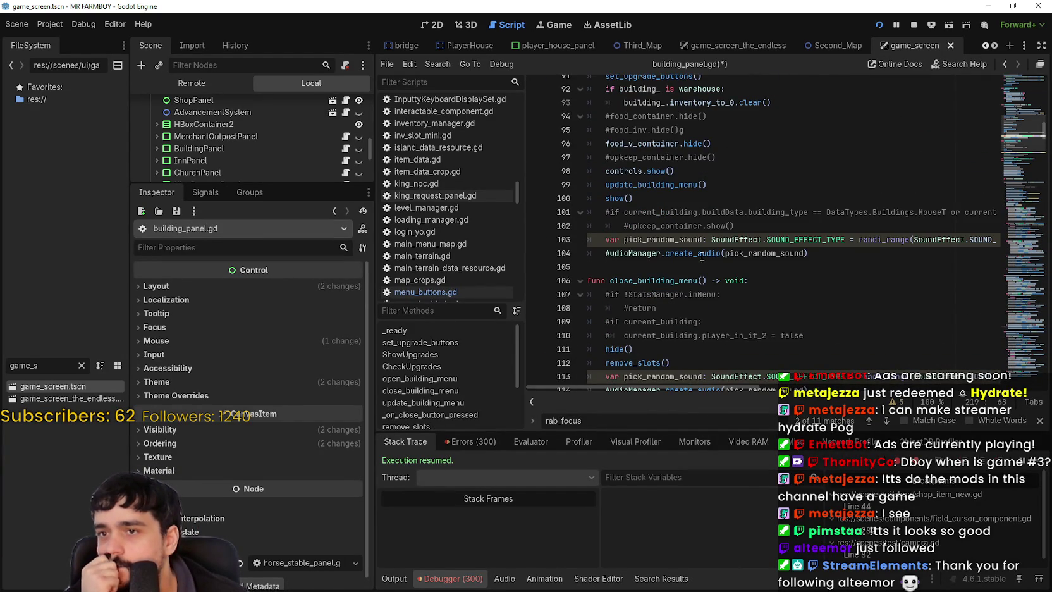
Step: Move update_building_menu() from before show() to the line after it on line 100, then save
left_click(754, 258)
left_click(652, 197)
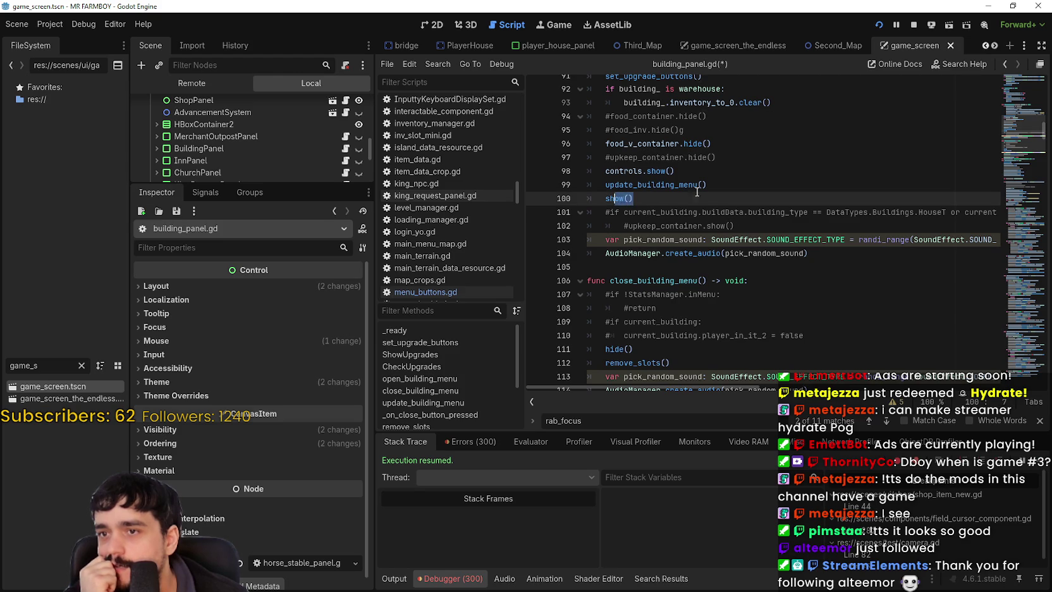
left_click_drag(707, 184, 609, 184)
key("ctrl+c")
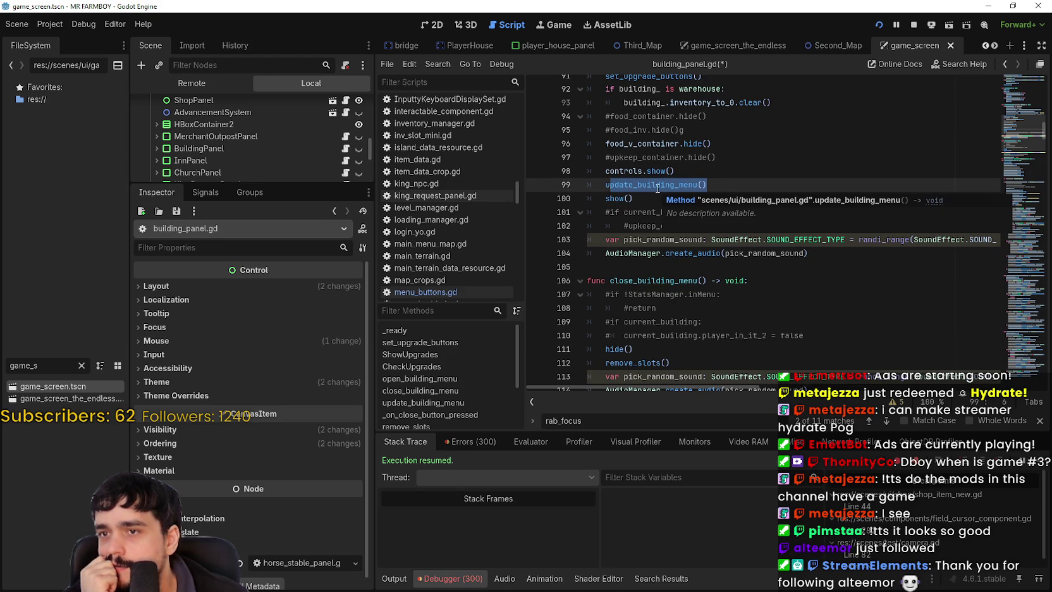
double_click(697, 184)
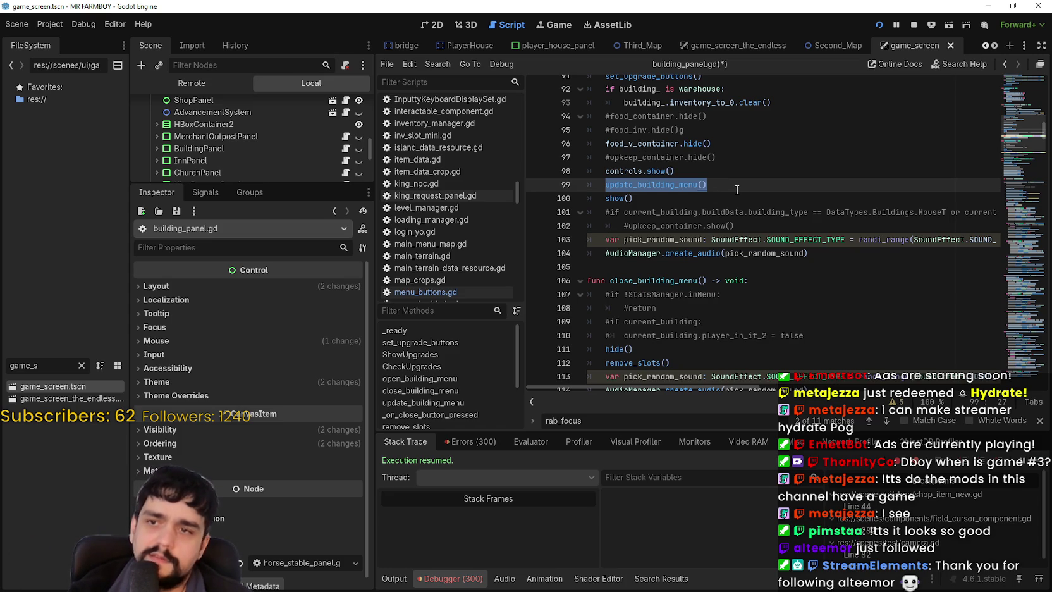
key("BackSpace")
key("BackSpace")
key("BackSpace")
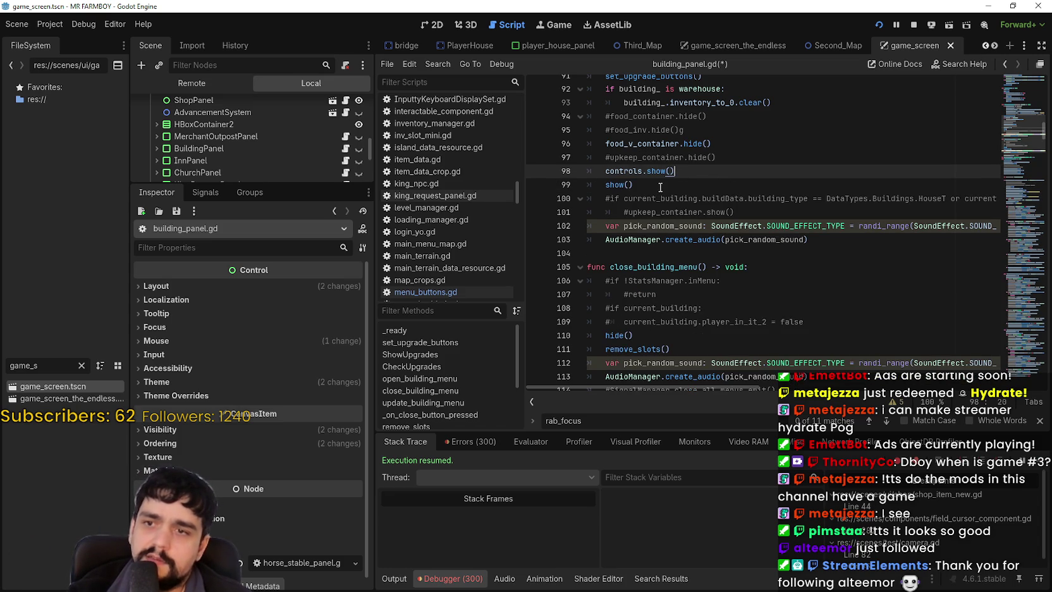
key("Down")
key("Return")
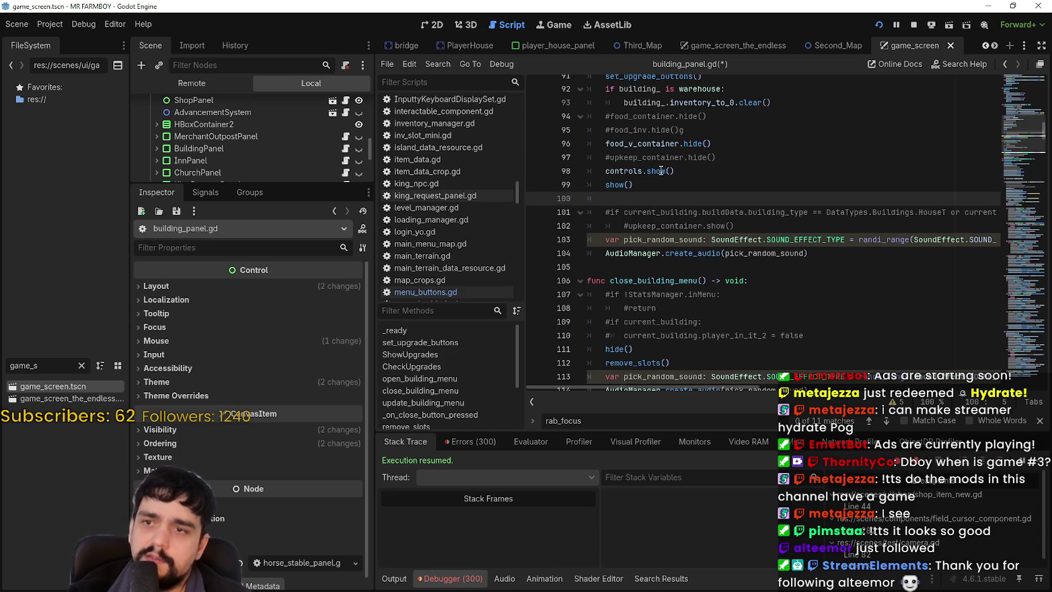
key("ctrl+v")
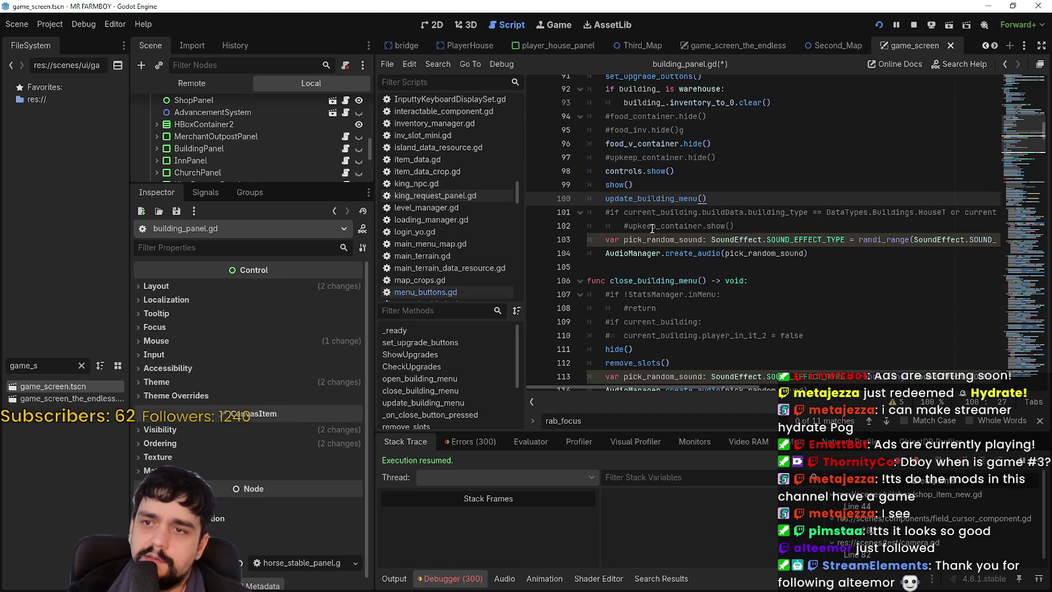
key("ctrl+s")
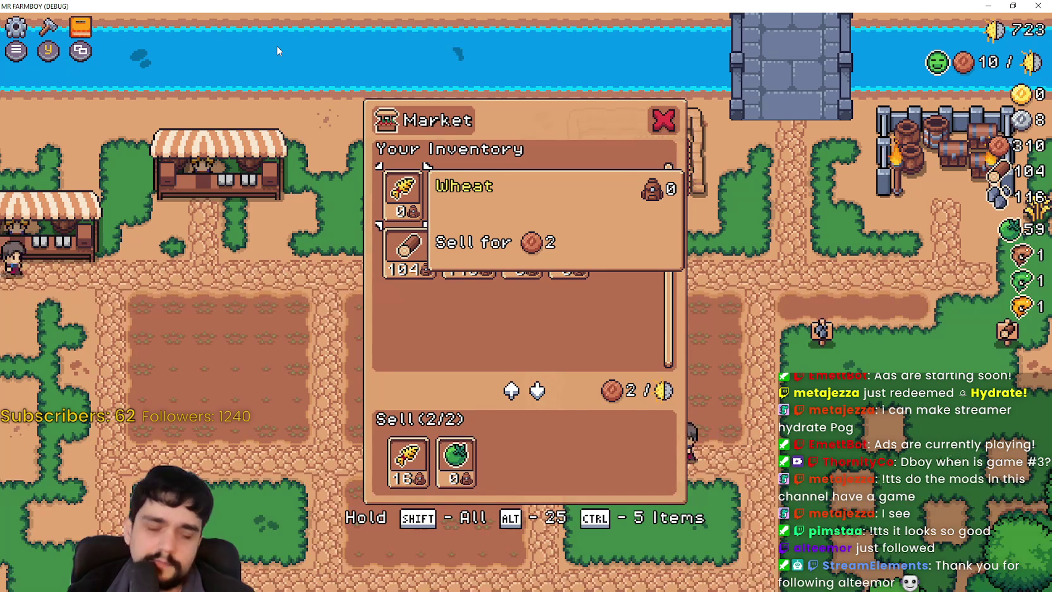
Step: Open and close the Market panel about five times to check its focus, then return to Godot
key("Escape")
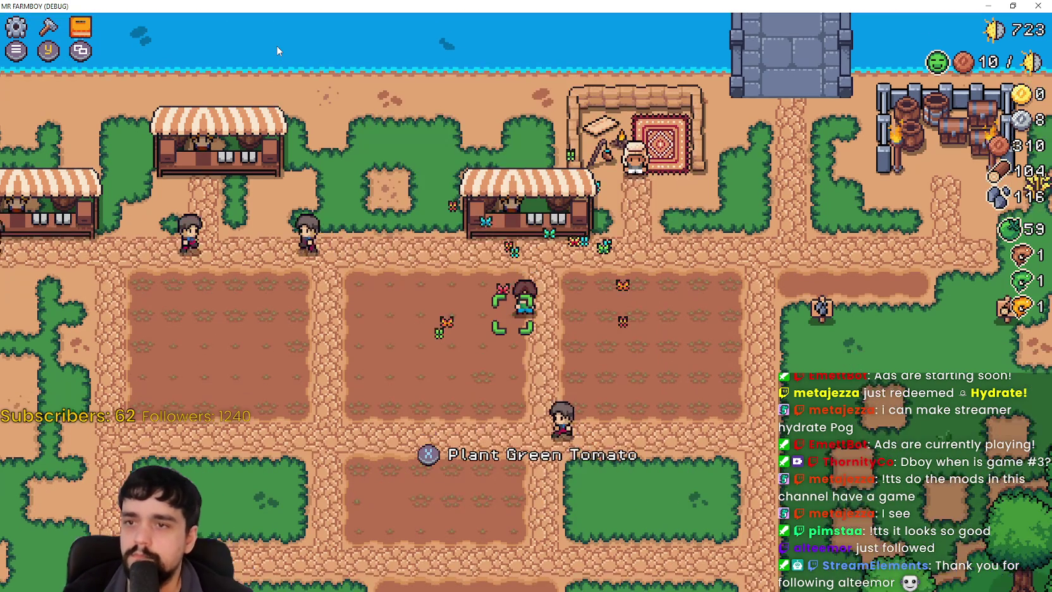
key("Down")
key("e")
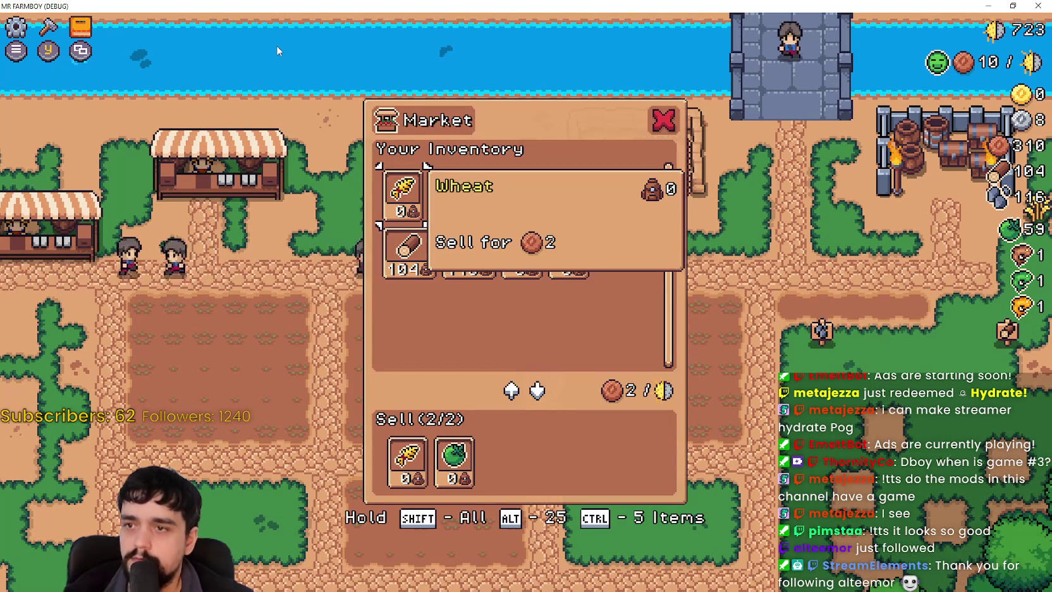
key("Escape")
key("e")
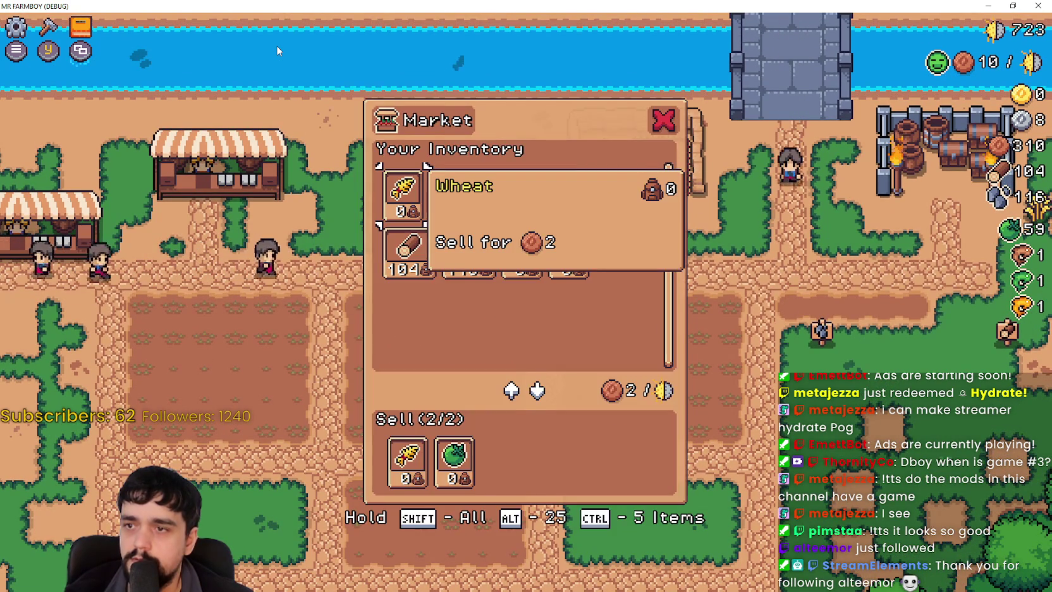
key("Escape")
key("e")
key("Escape")
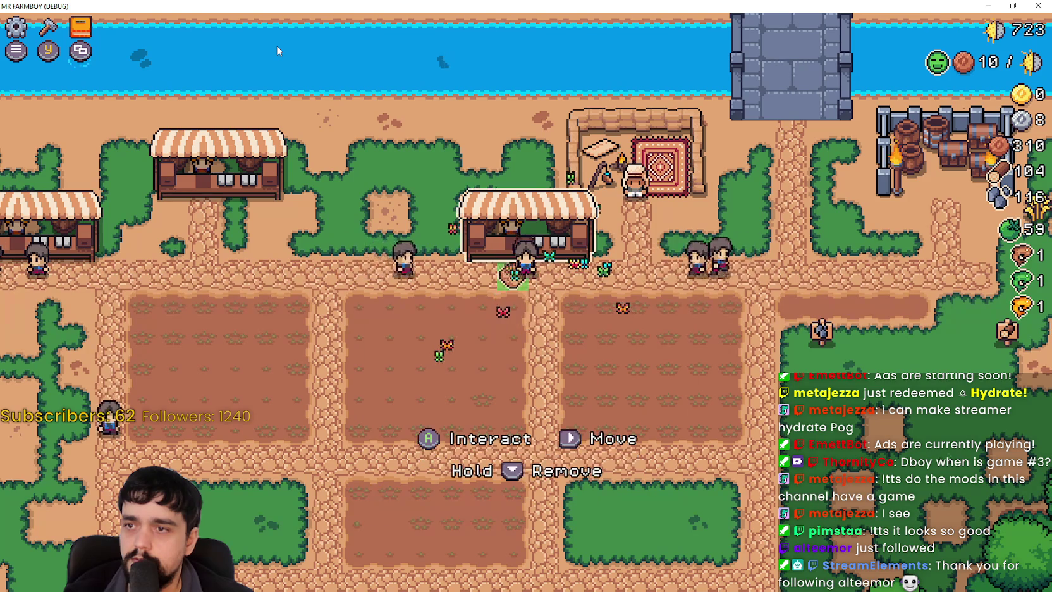
key("e")
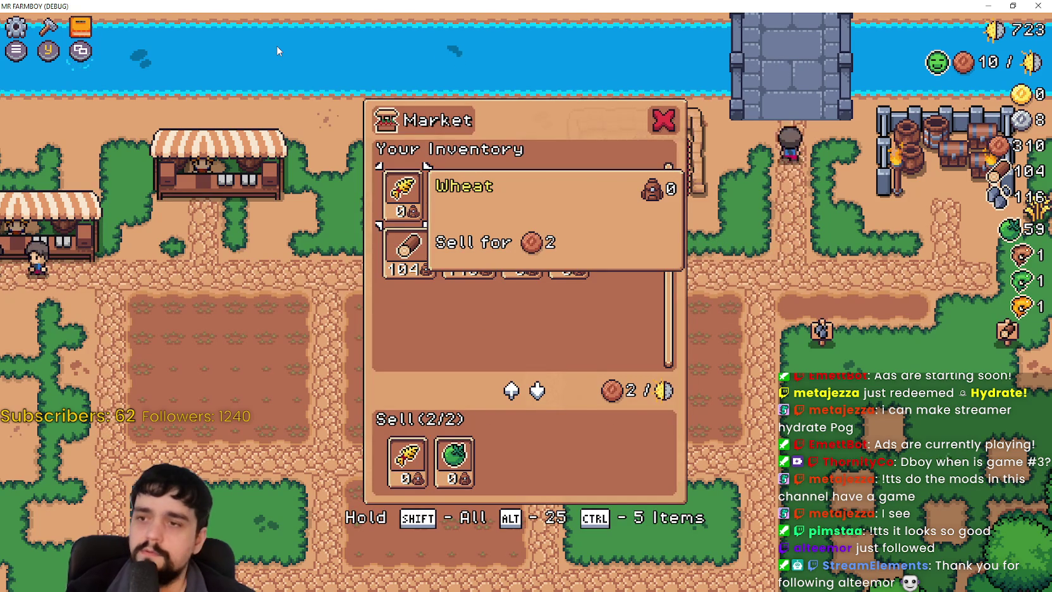
key("Escape")
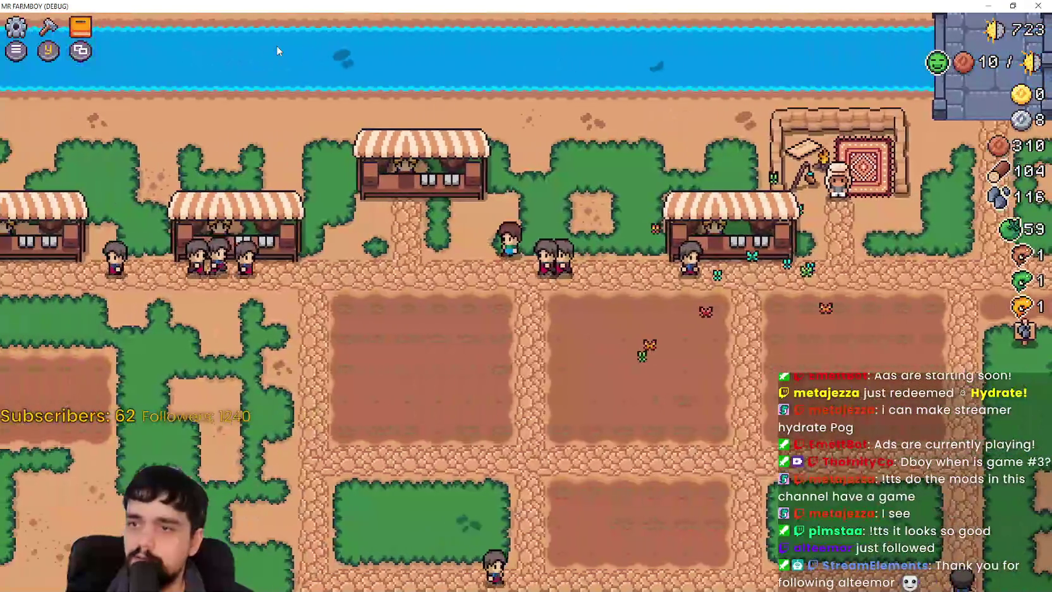
key("e")
key("Escape")
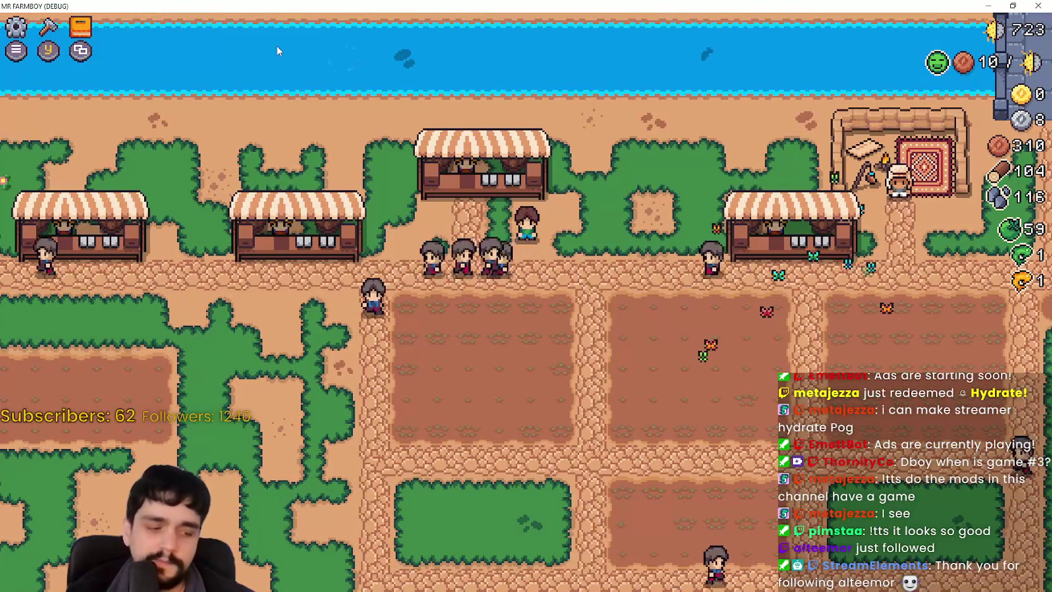
key("alt+Tab")
Step: Use Lookup Symbol on the update_building_menu call to jump to its definition
left_click(749, 239)
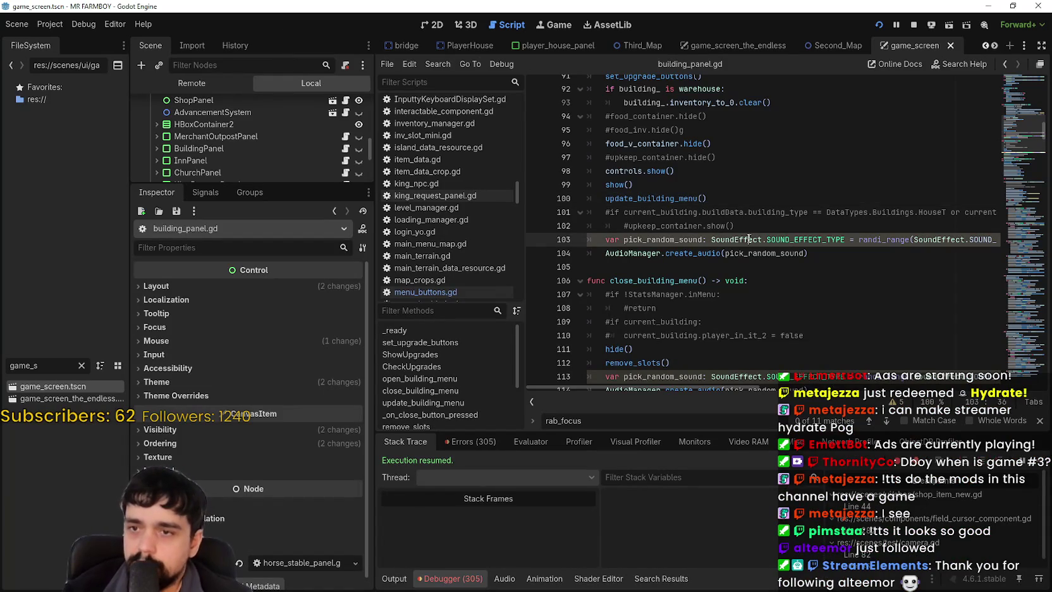
left_click(658, 198)
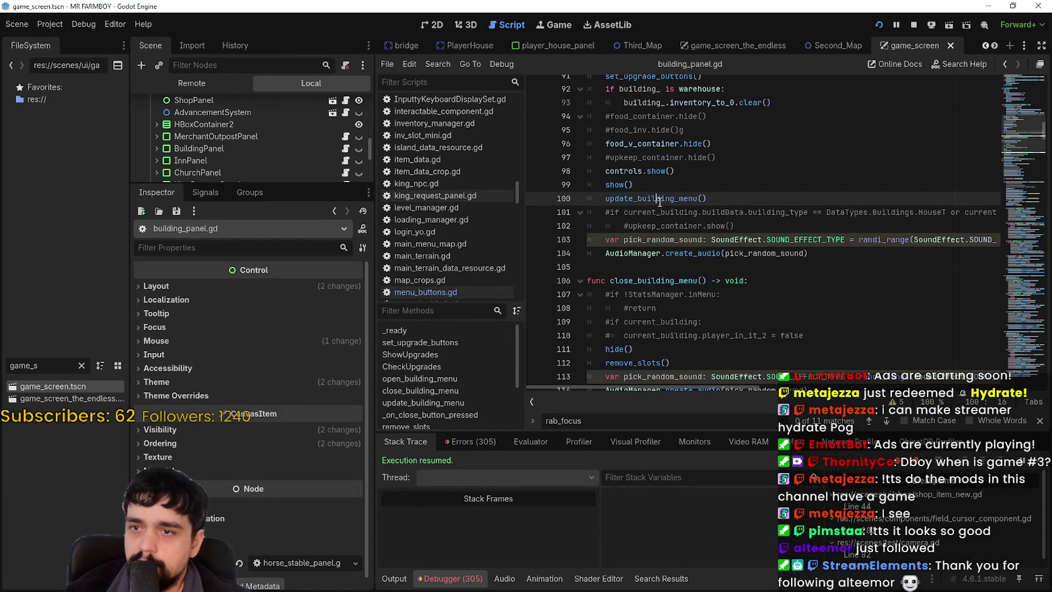
right_click(660, 201)
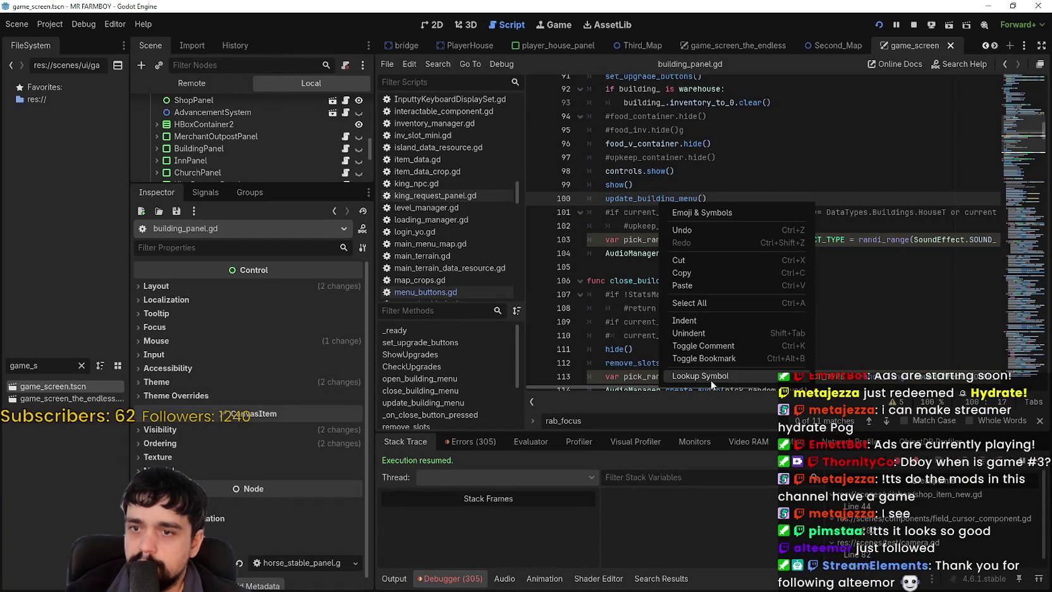
left_click(711, 376)
left_click(655, 200, "ctrl")
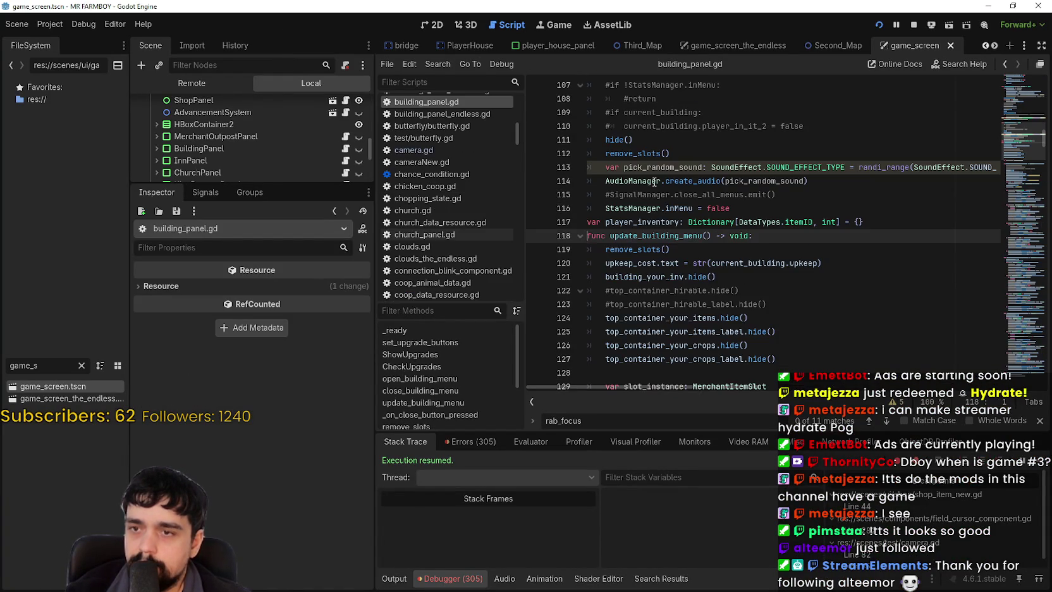
Step: Go to the first item slot's grab_focus() call on line 185
scroll(772, 263, "down", 10)
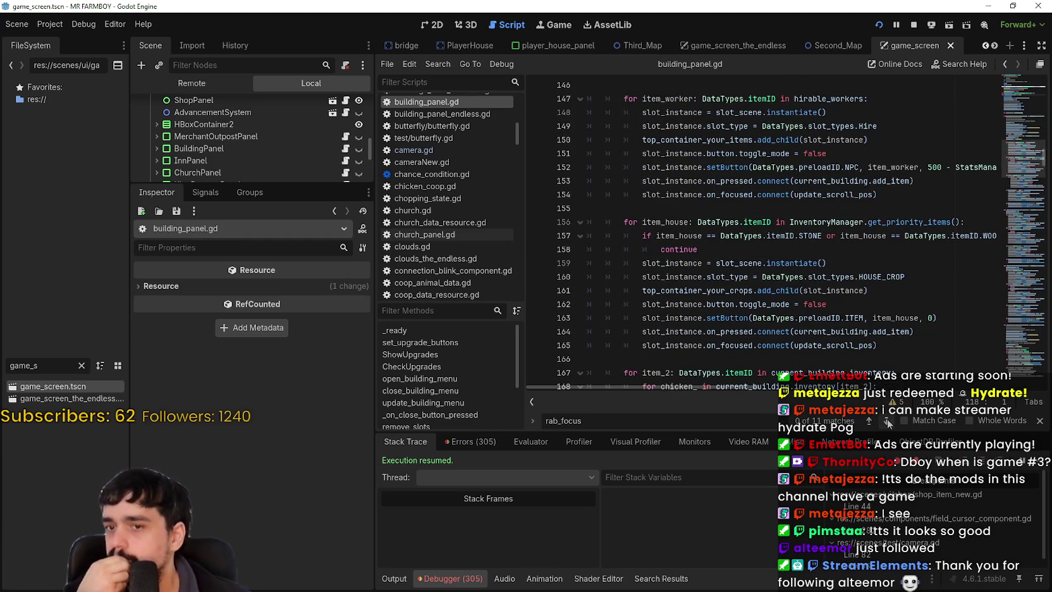
left_click(888, 421)
scroll(685, 253, "up", 15)
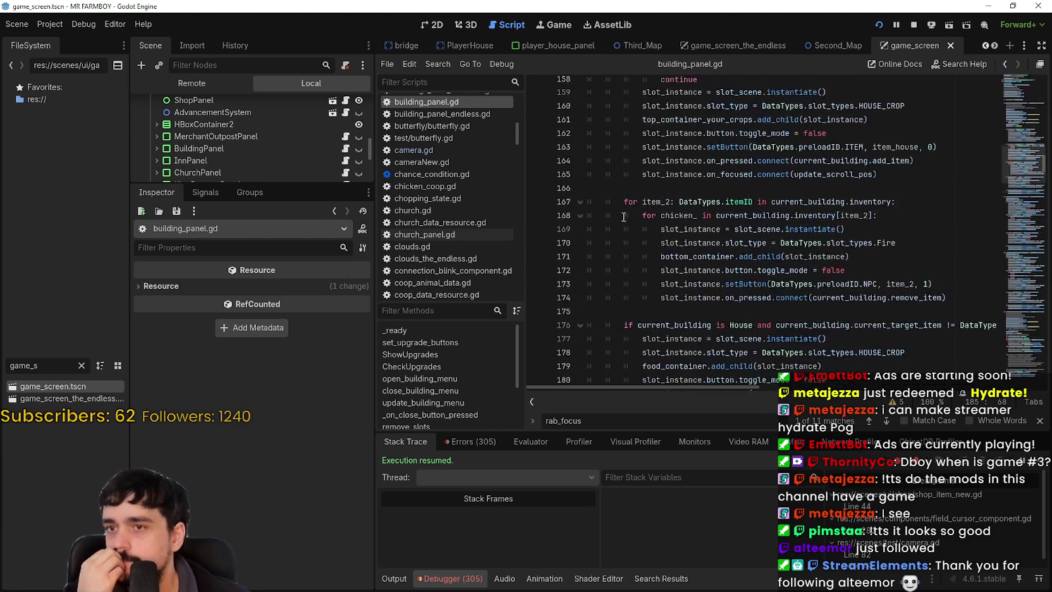
scroll(619, 211, "up", 3)
scroll(626, 208, "down", 15)
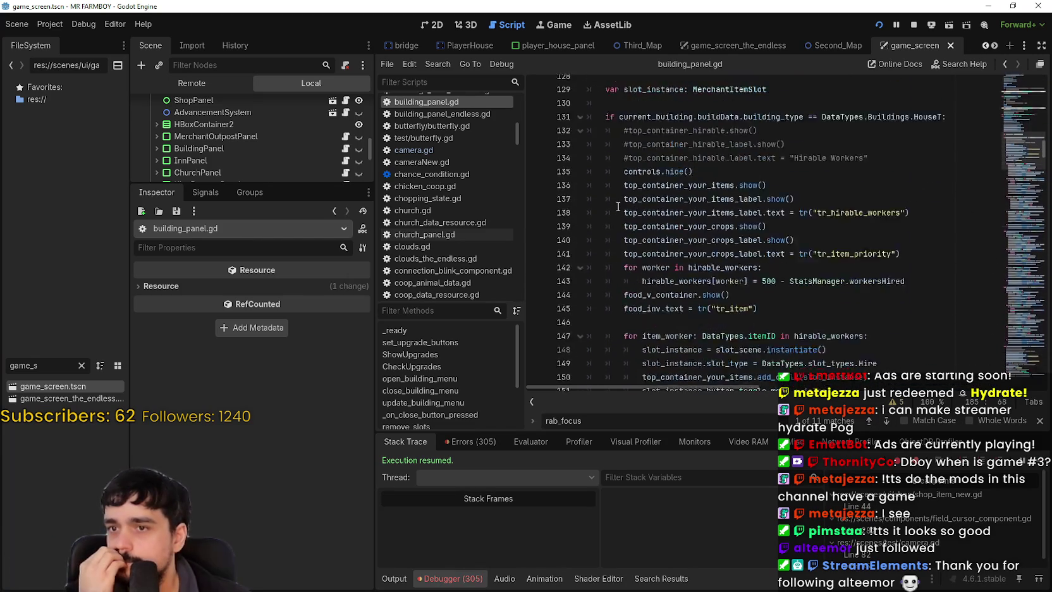
scroll(636, 206, "down", 3)
left_click(950, 237)
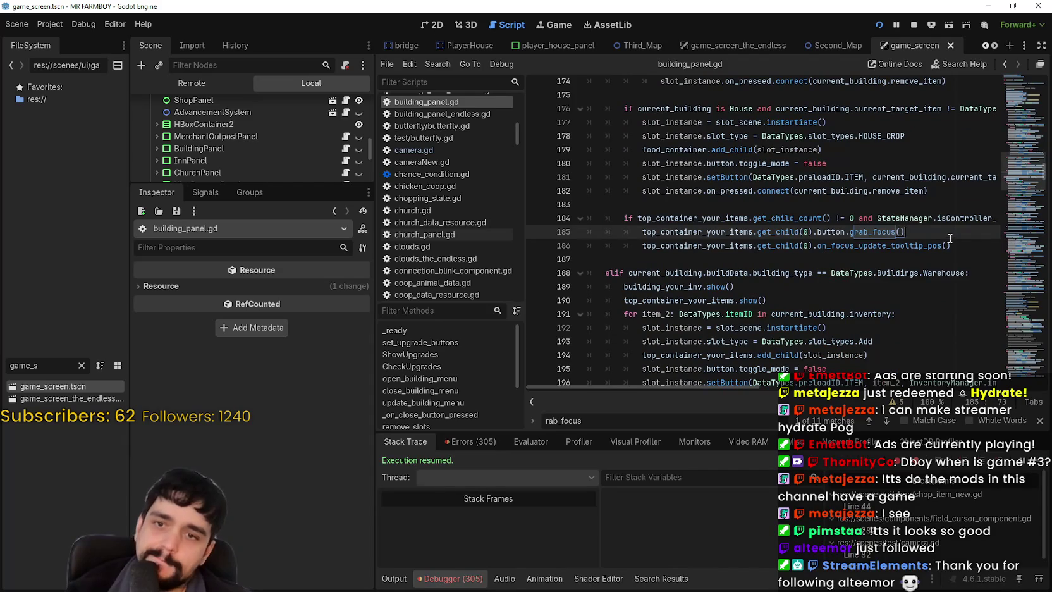
Step: Insert 'await get_tree().physics_frame' above the line-185 grab_focus() call and save building_panel.gd
left_click(999, 219)
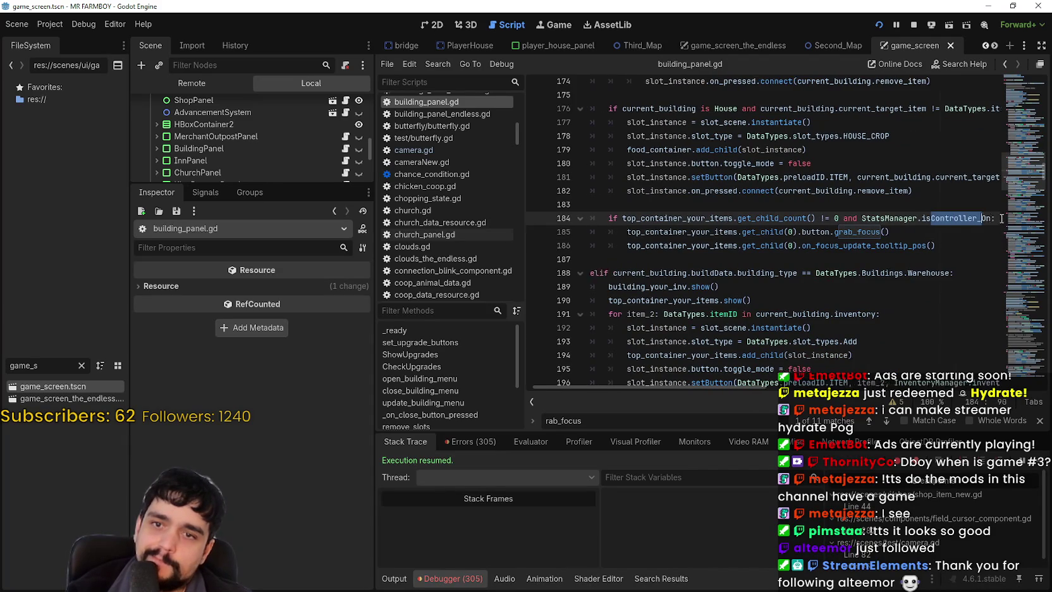
key("Return")
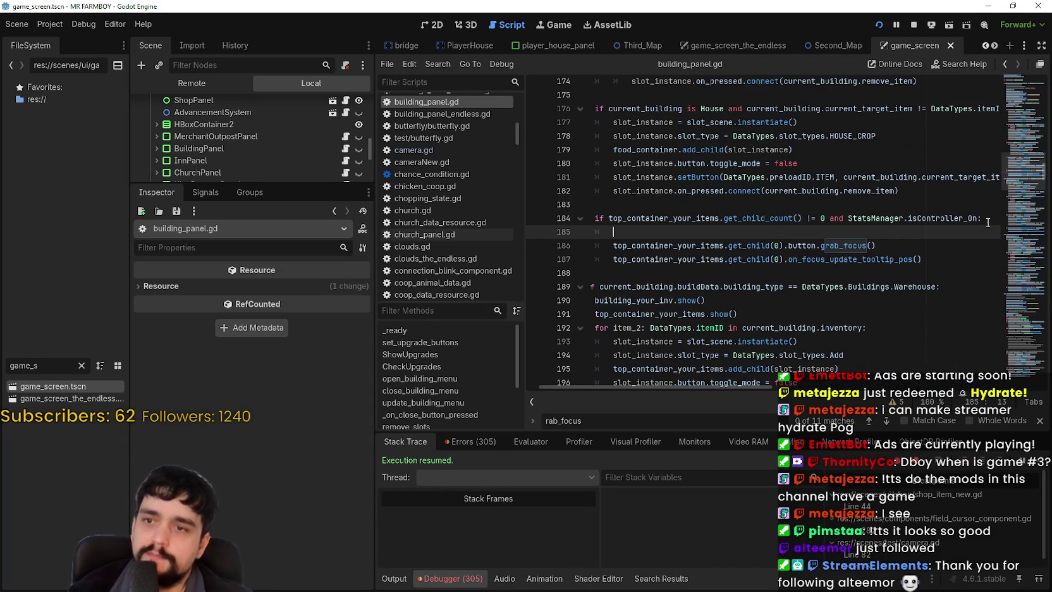
type("await")
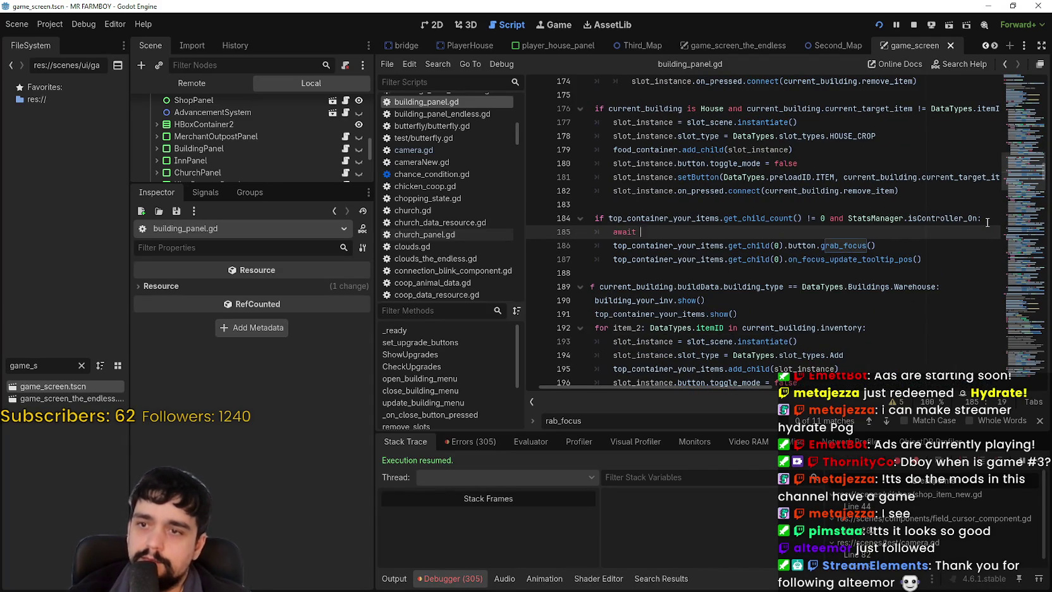
key("BackSpace")
key("BackSpace")
key("BackSpace")
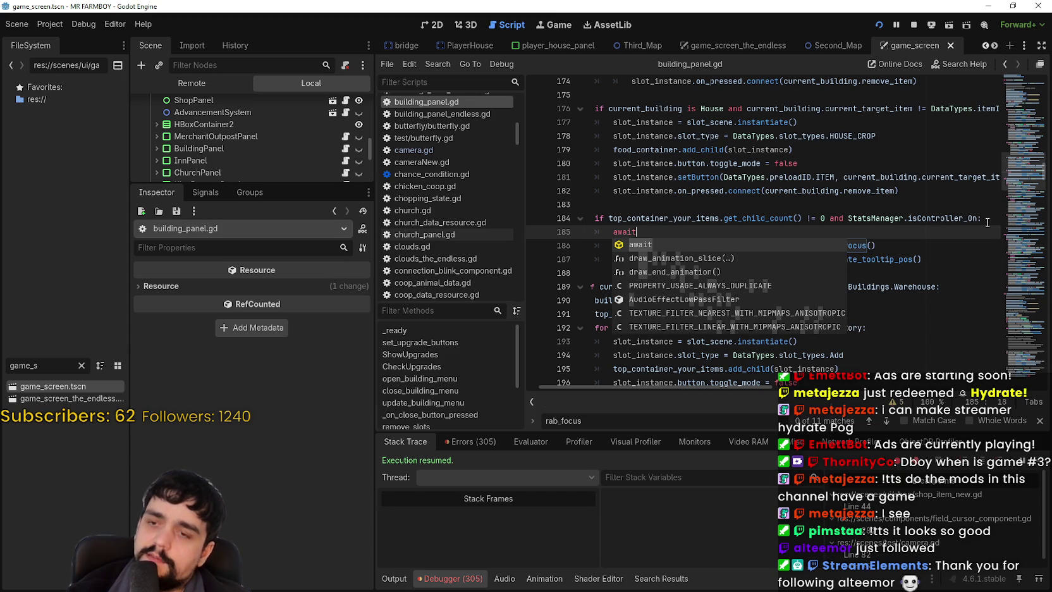
type("get_tree()")
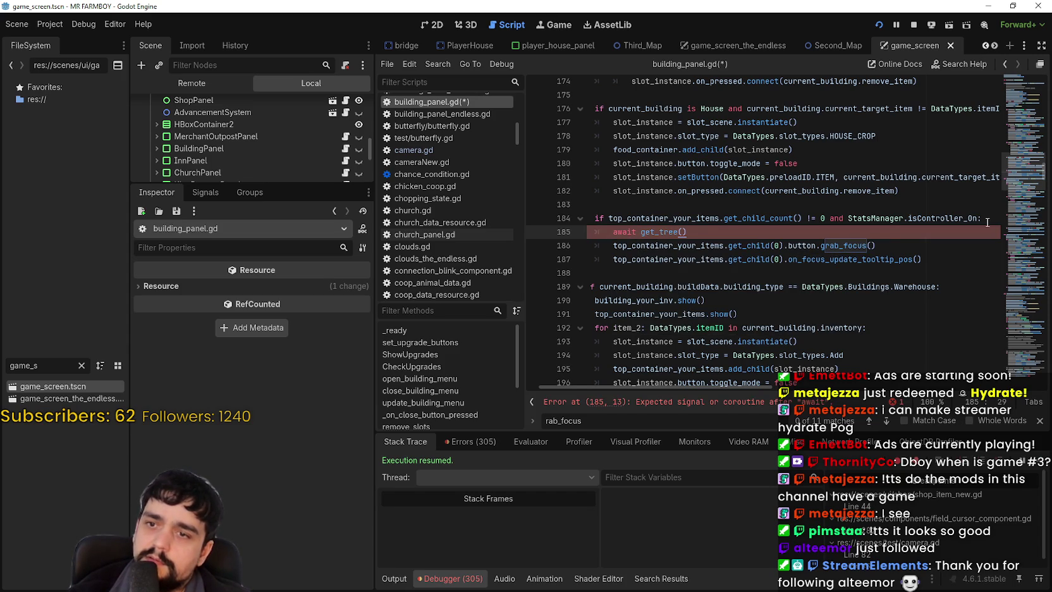
type(".physics_frame")
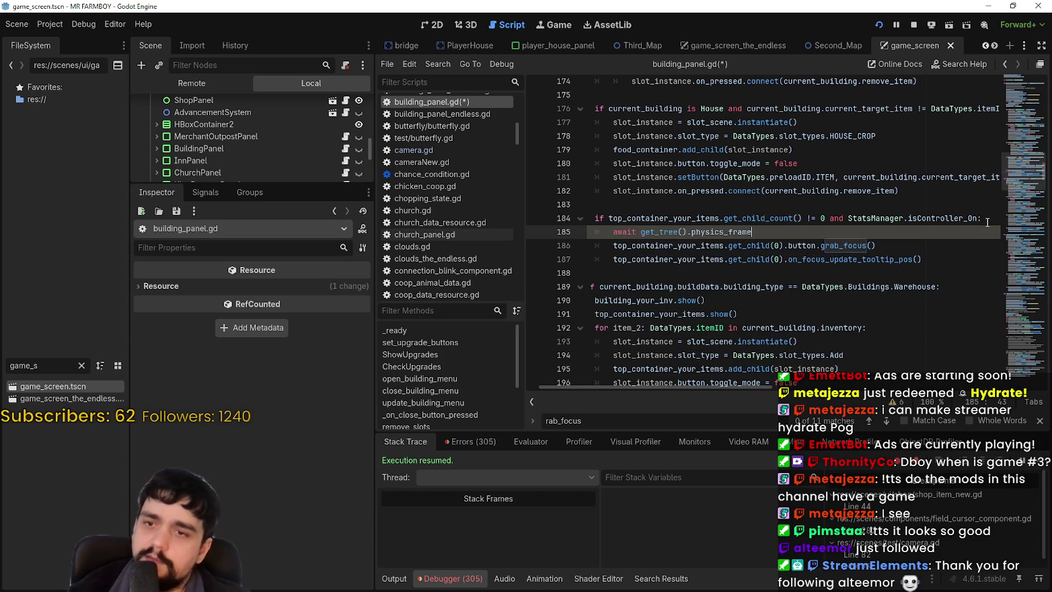
scroll(783, 276, "left", 2)
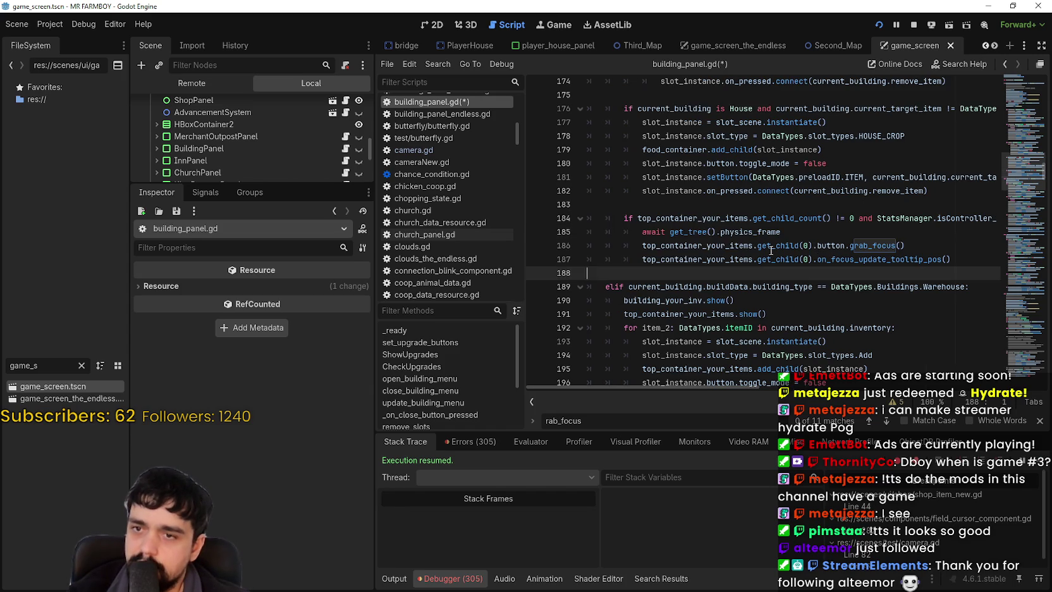
left_click_drag(781, 232, 638, 232)
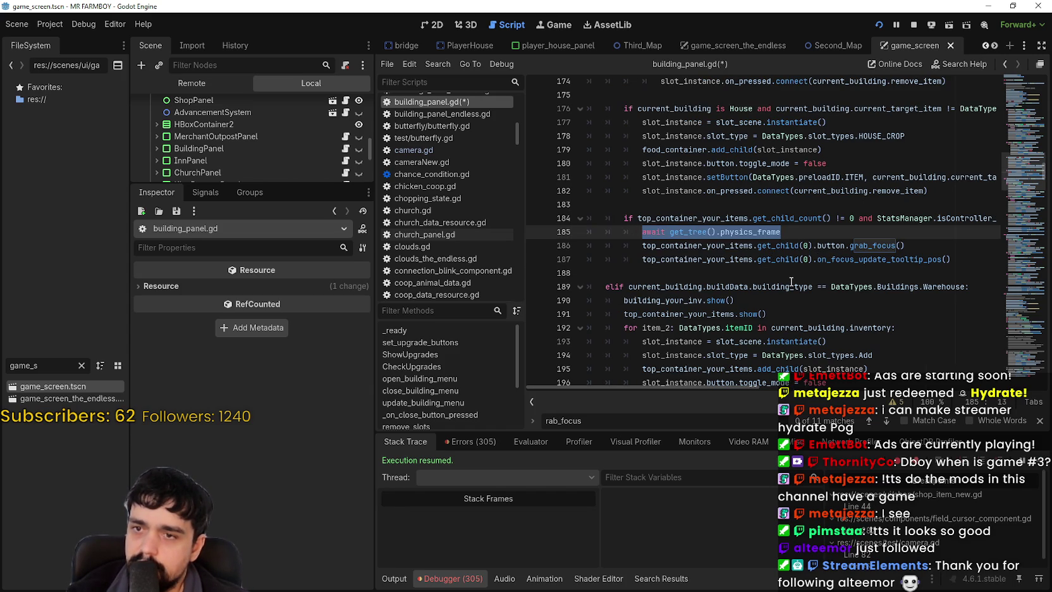
left_click(811, 287)
key("ctrl+s")
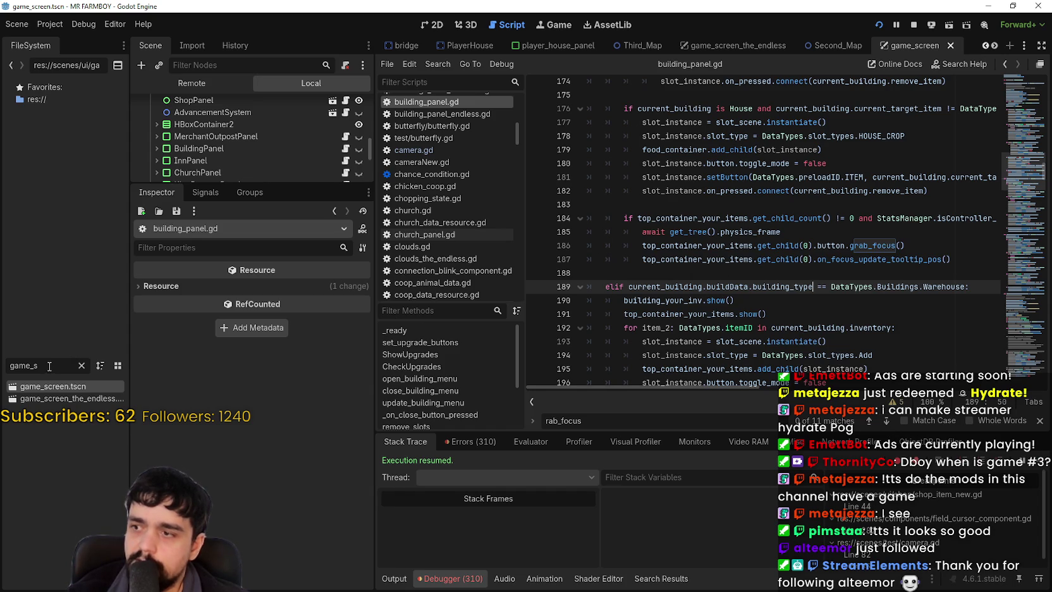
Step: Filter the FileSystem for 'inputtty' and open Inputty.gd and the InputtyRebindScene
left_click_drag(49, 367, 1, 358)
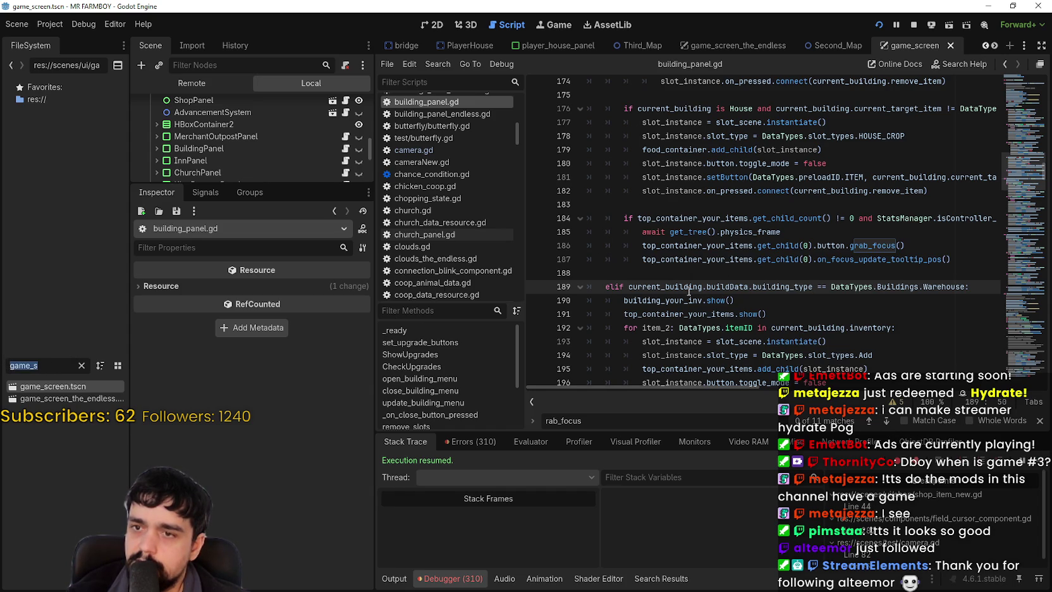
type("input")
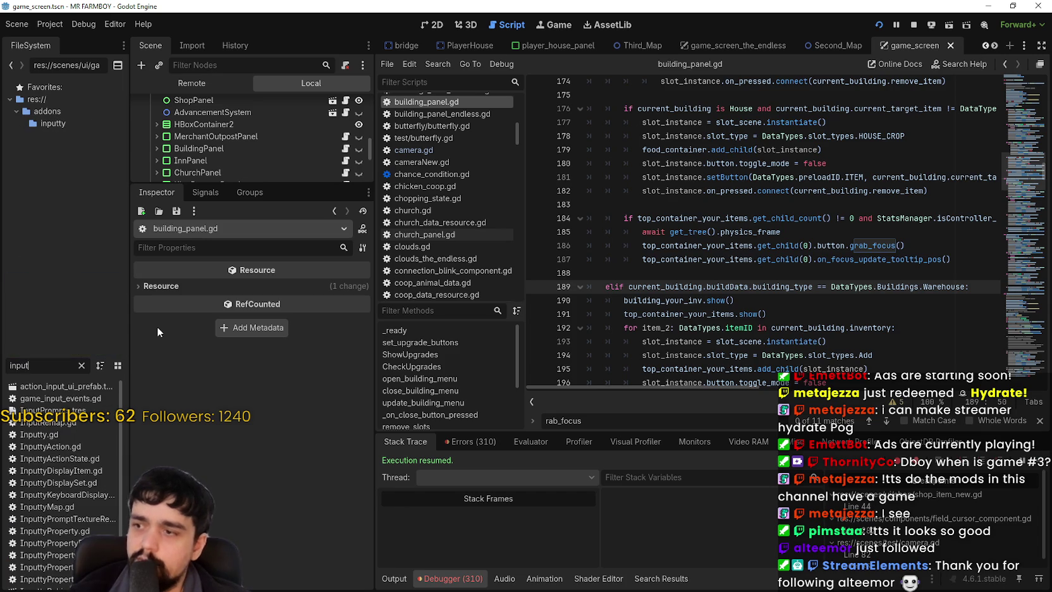
type("tty")
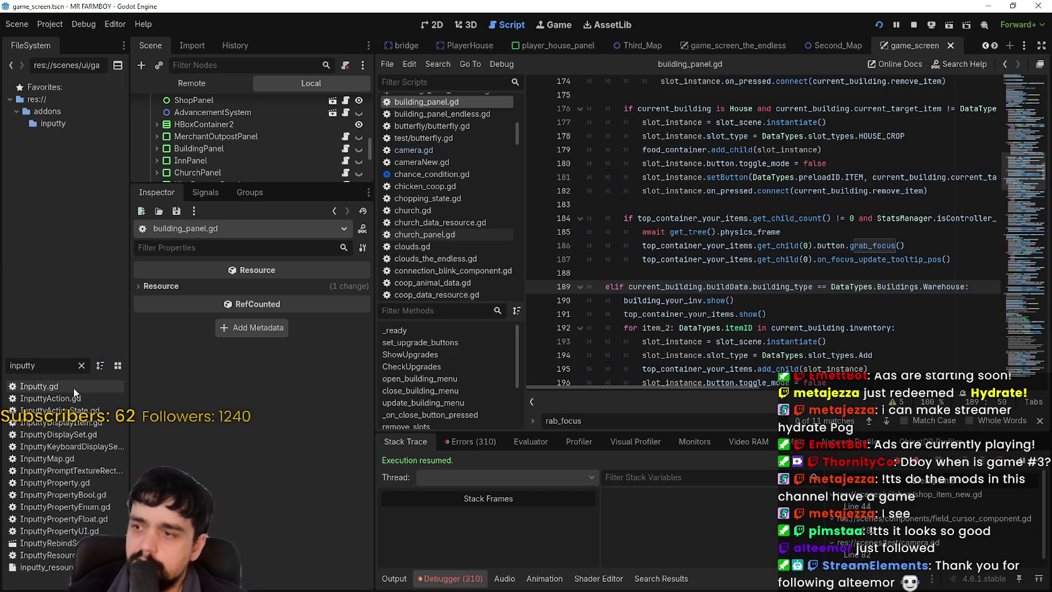
double_click(74, 392)
double_click(44, 543)
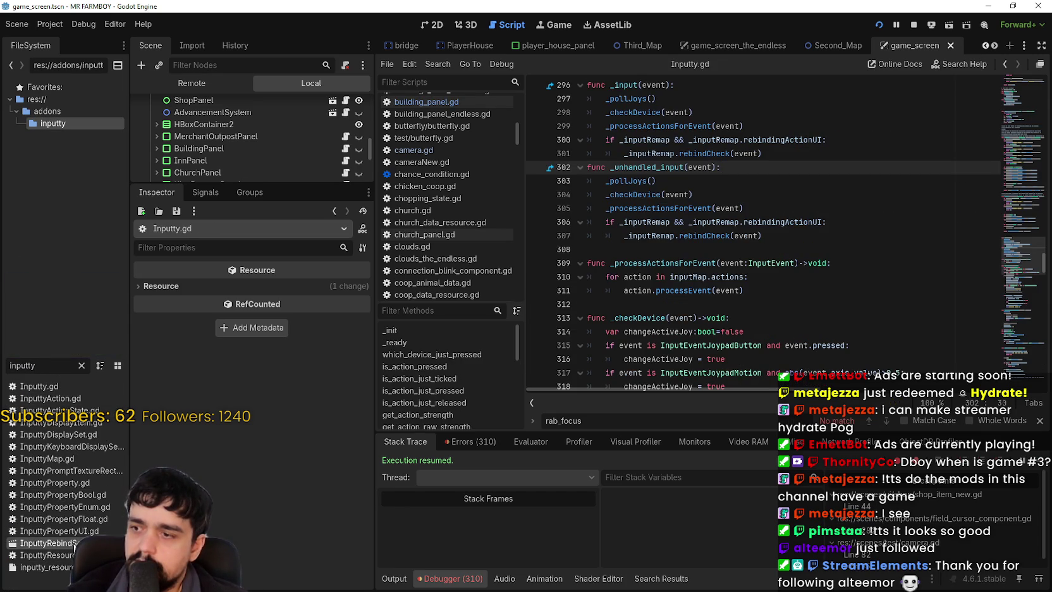
scroll(759, 189, "down", 6)
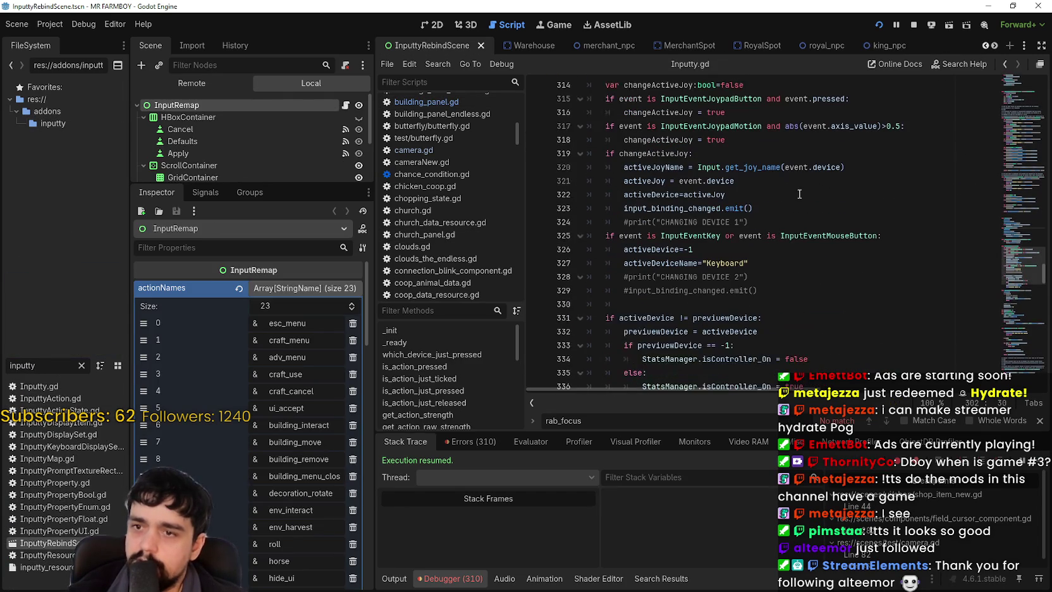
Step: Search the open script for 'timer', then for 'create'
left_click(824, 128)
key("ctrl+f")
type("timer")
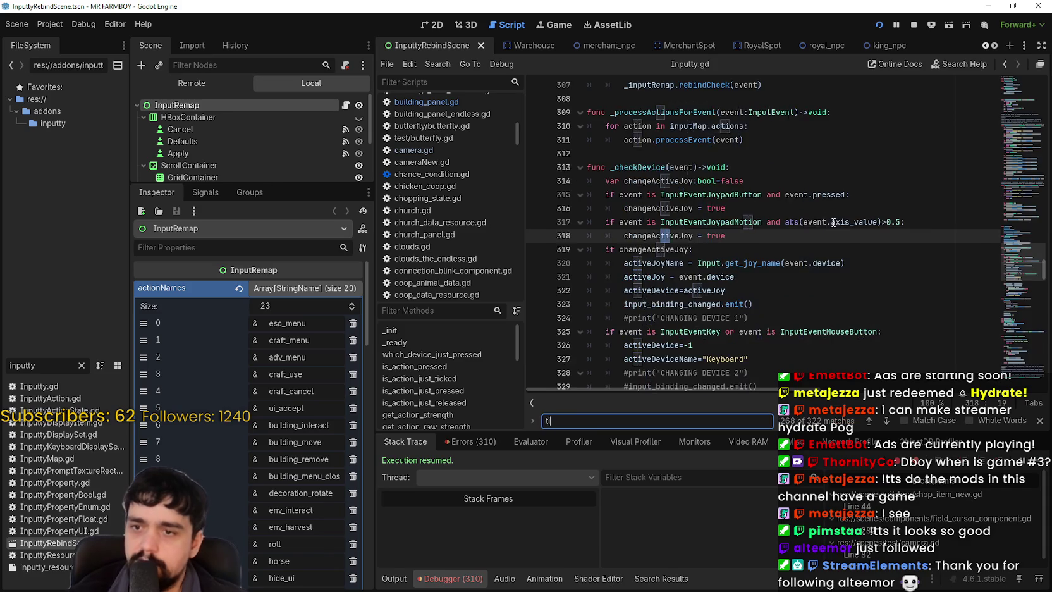
key("BackSpace")
key("BackSpace")
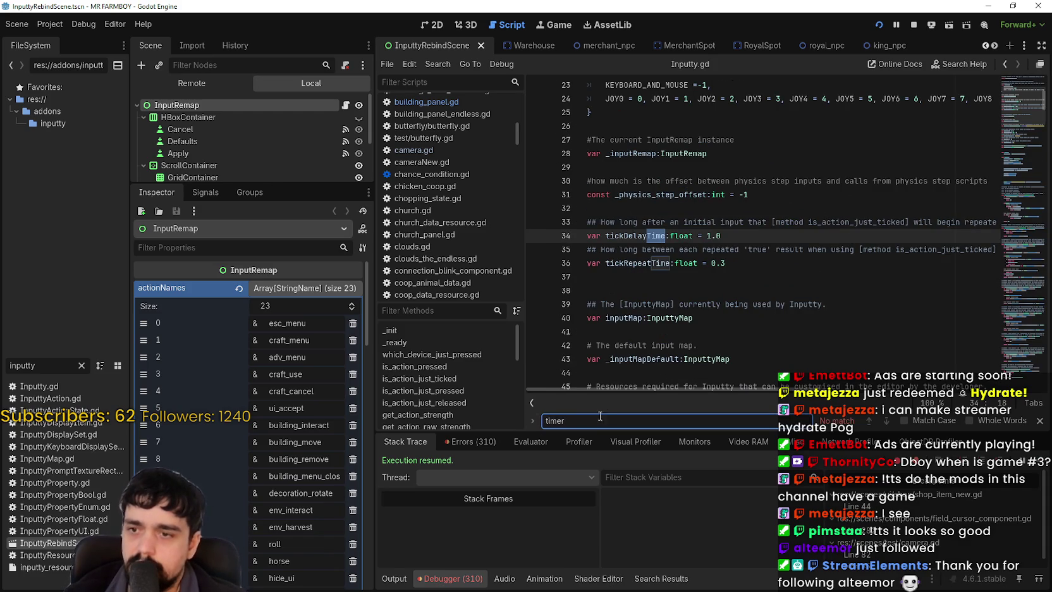
key("BackSpace")
key("BackSpace")
key("BackSpace")
type("create")
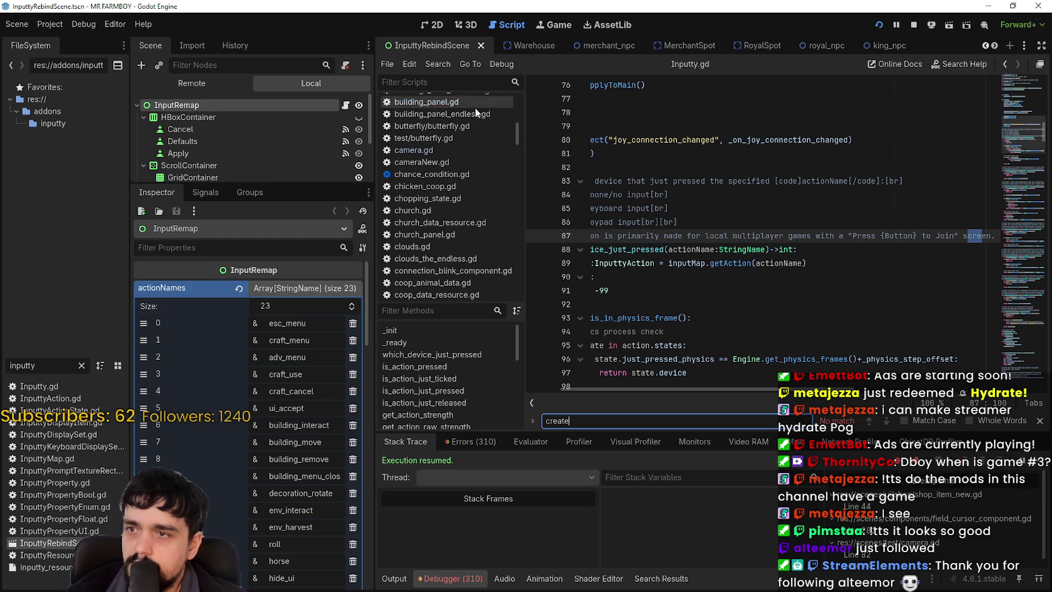
Step: Look through Inputty.gd, InputtyAction.gd and InputtyActionState.gd
left_click(63, 387)
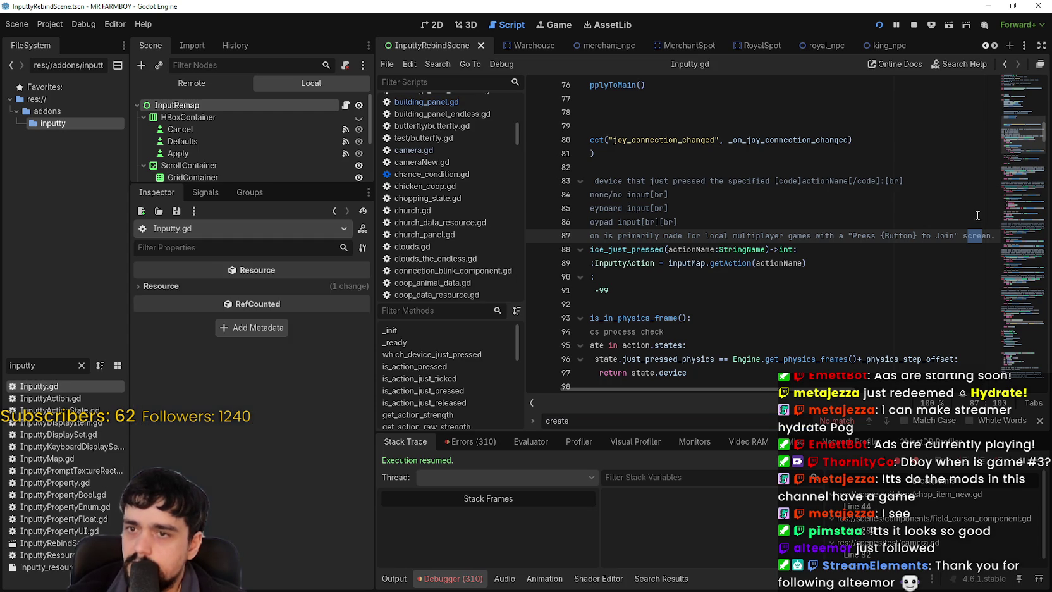
left_click(730, 200)
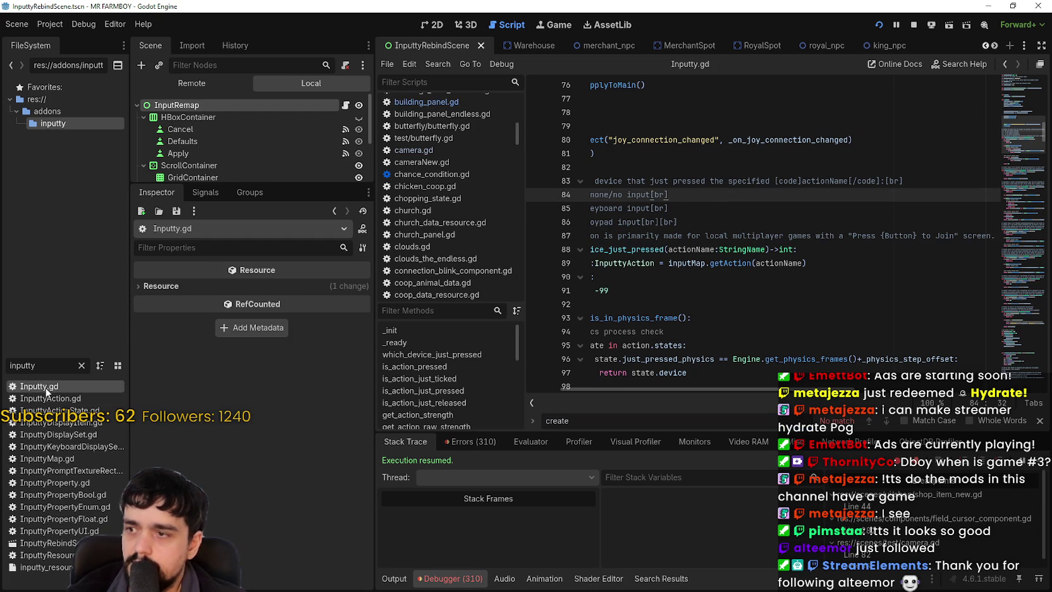
double_click(78, 400)
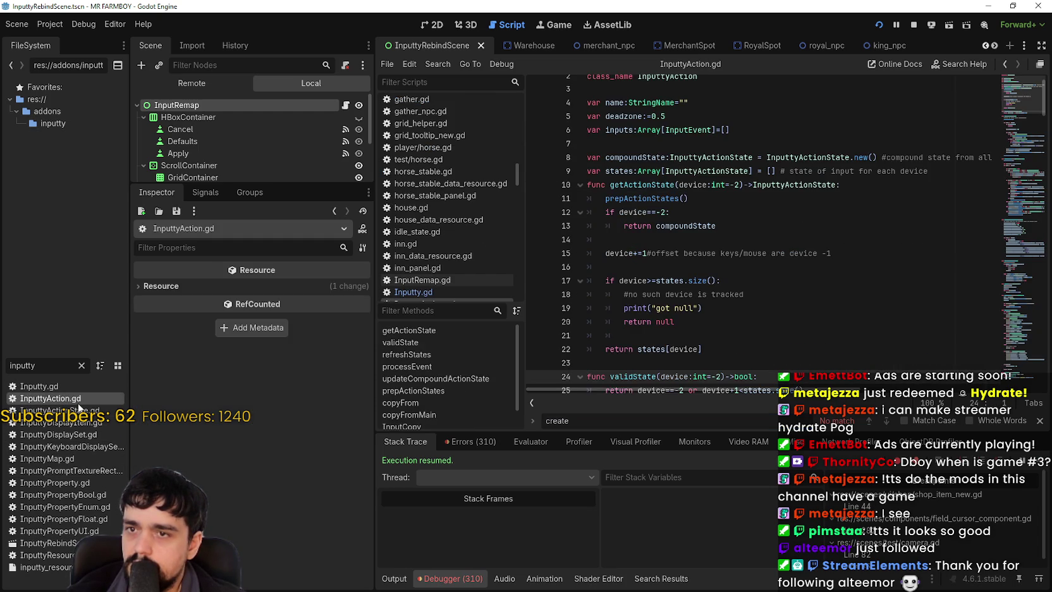
left_click(717, 170)
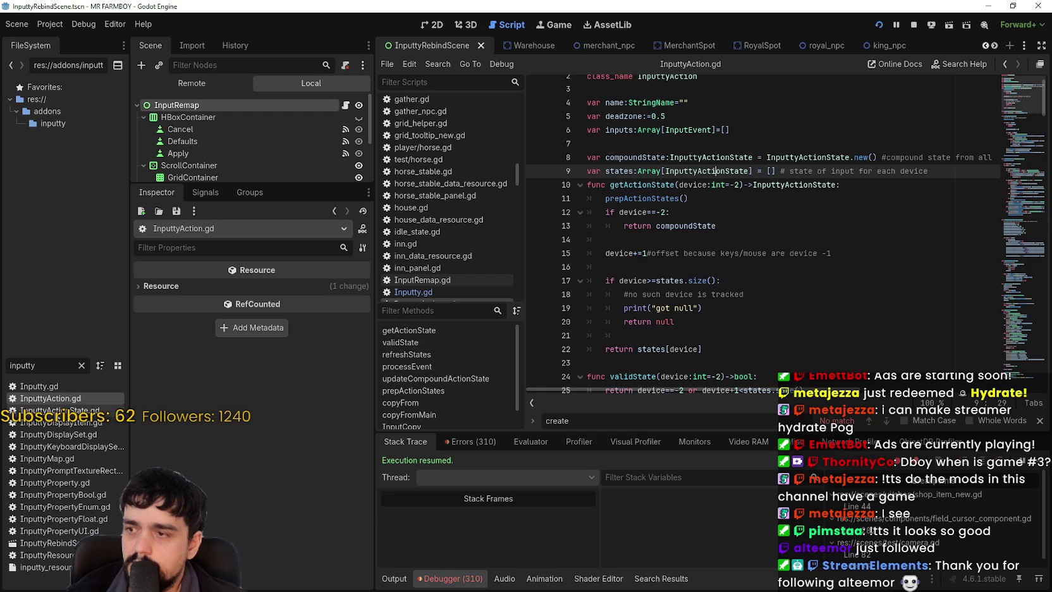
left_click(60, 411)
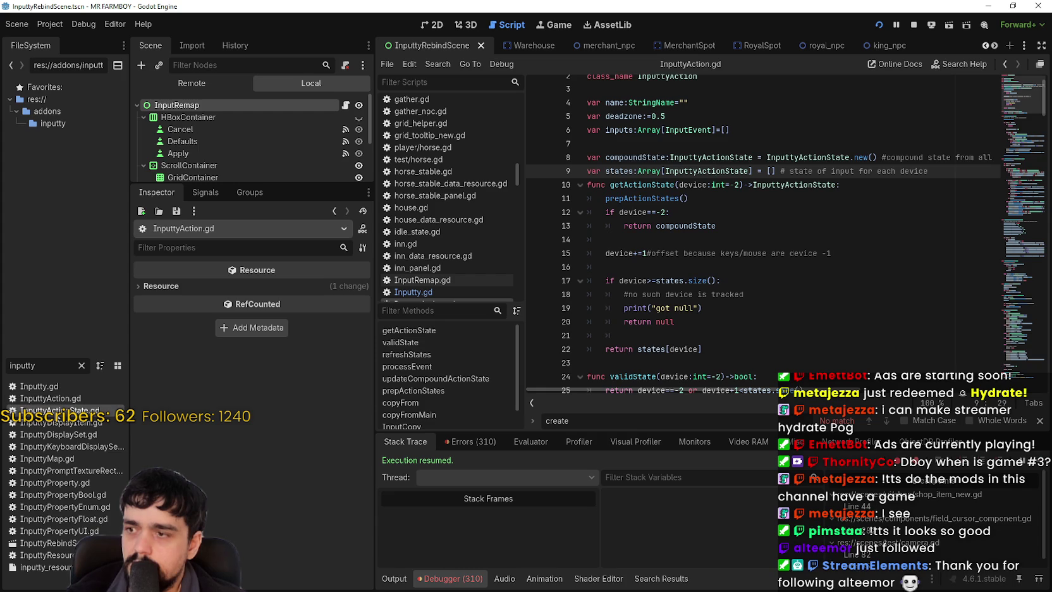
double_click(53, 424)
Step: Open InputtyKeyboardDisplaySet, InputtyDisplaySet, InputtyMap, InputtyPromptTextureRect and InputtyPropertyBool scripts
left_click(51, 435)
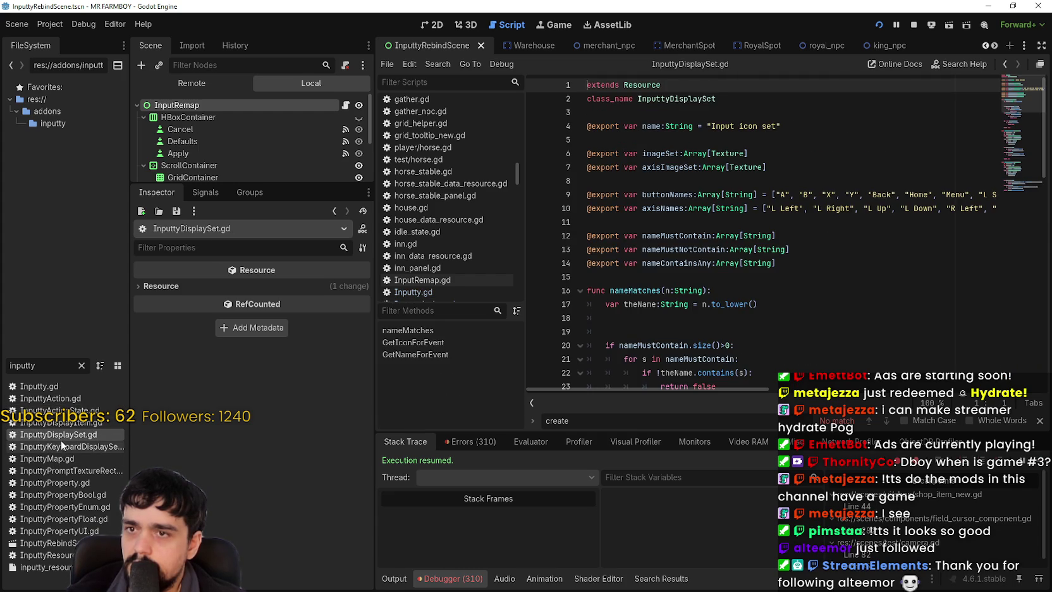
double_click(61, 444)
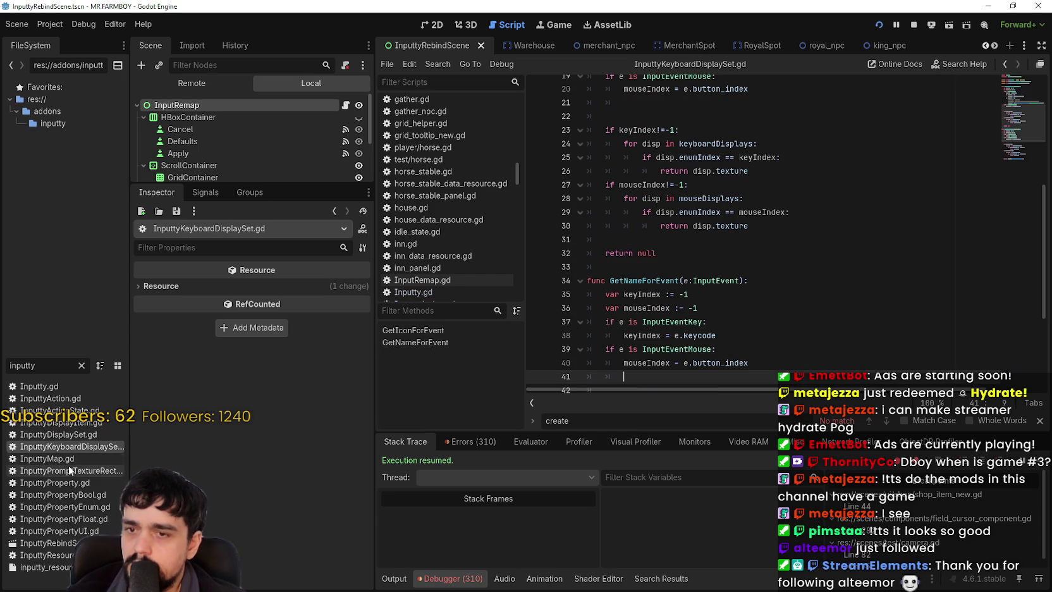
double_click(57, 434)
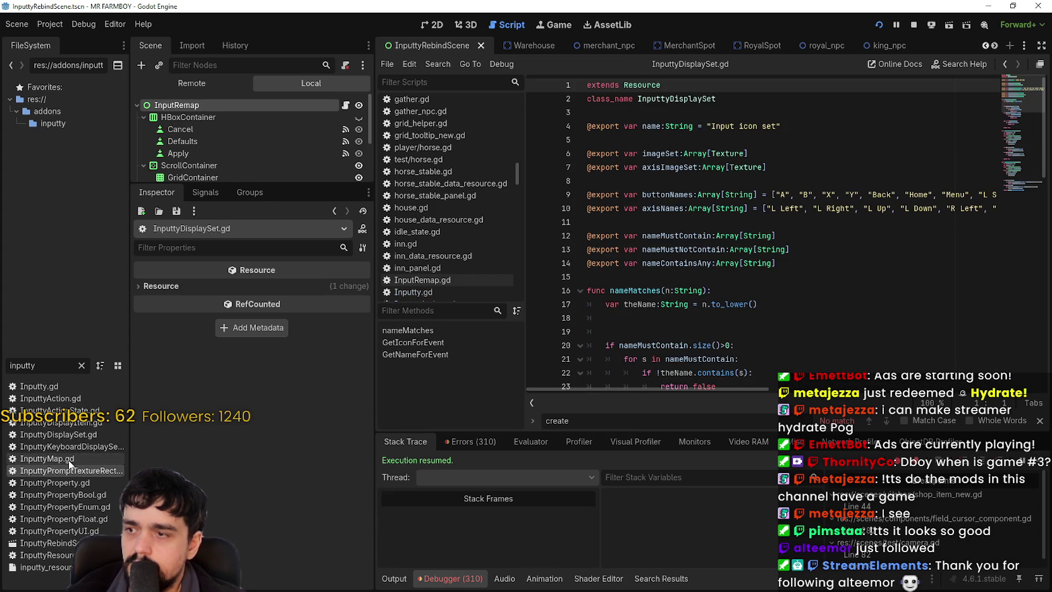
double_click(63, 459)
left_click(71, 473)
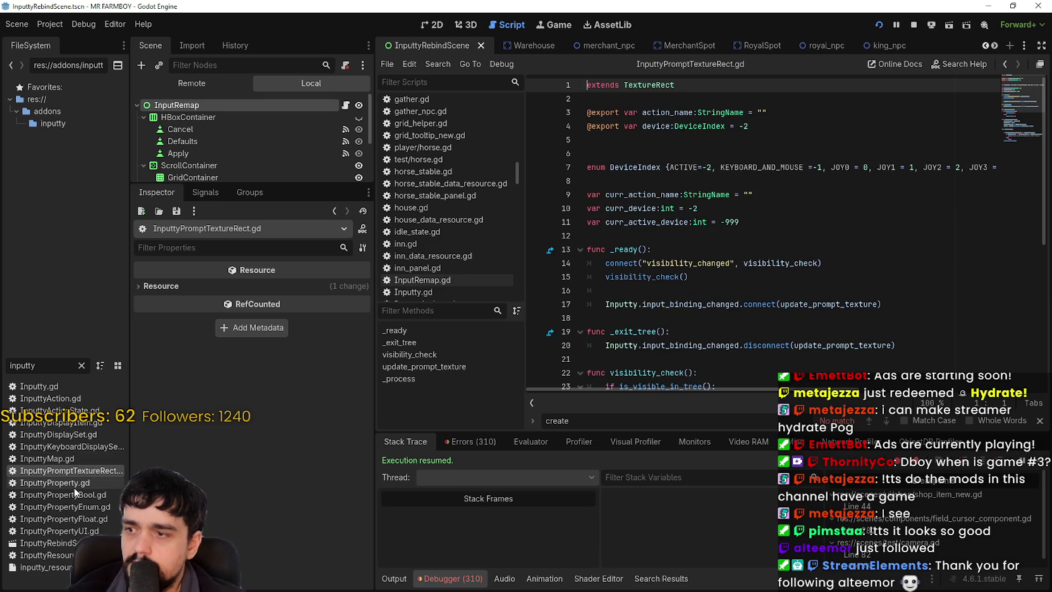
double_click(71, 483)
double_click(69, 495)
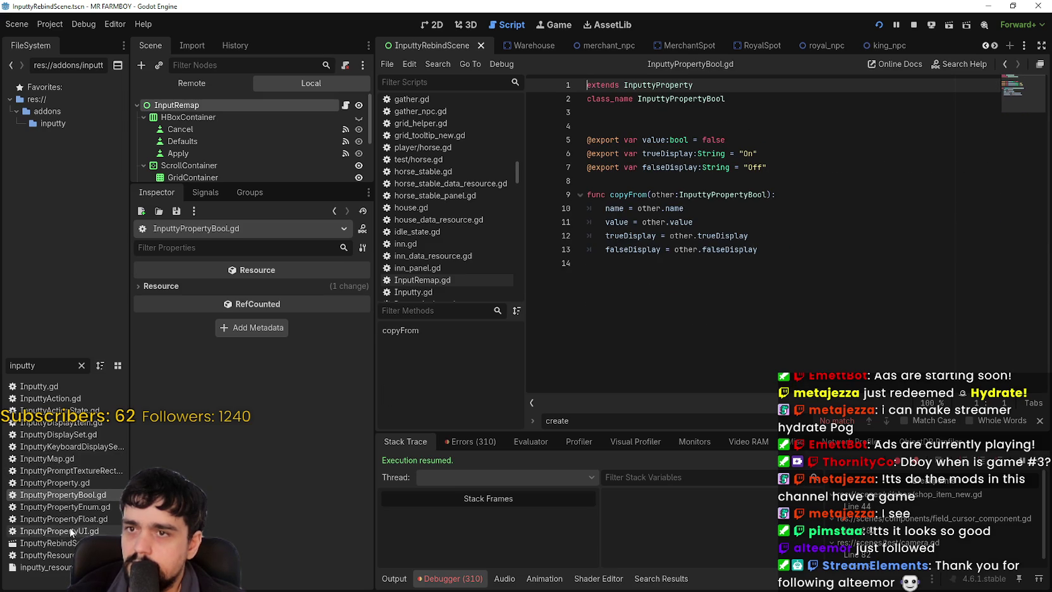
Step: Check the InputtyPropertyEnum, Float, UI and InputtyResourceRefs scripts, ending back on Inputty.gd
left_click(83, 507)
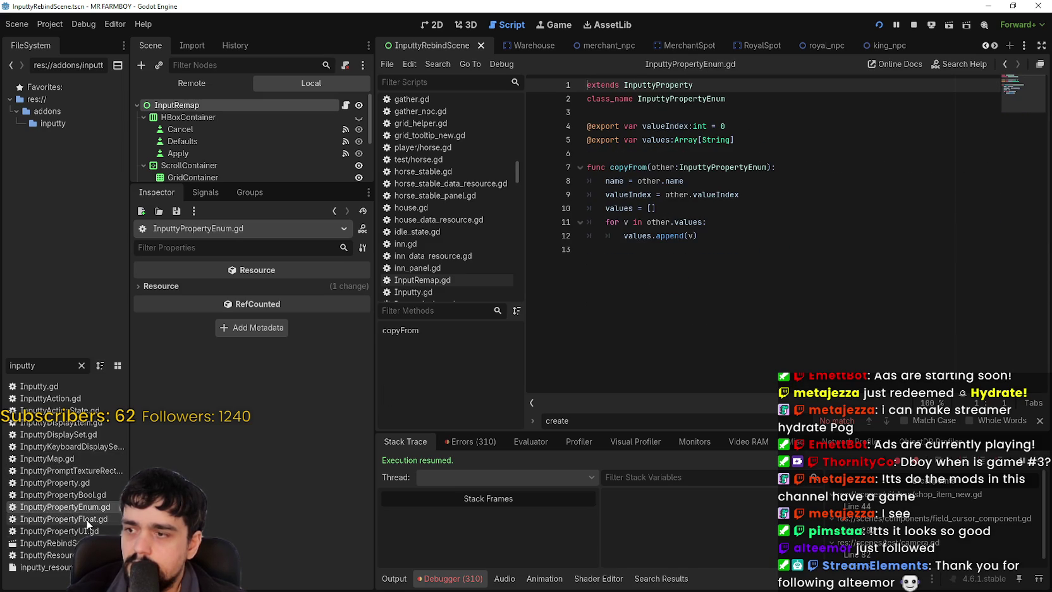
double_click(86, 520)
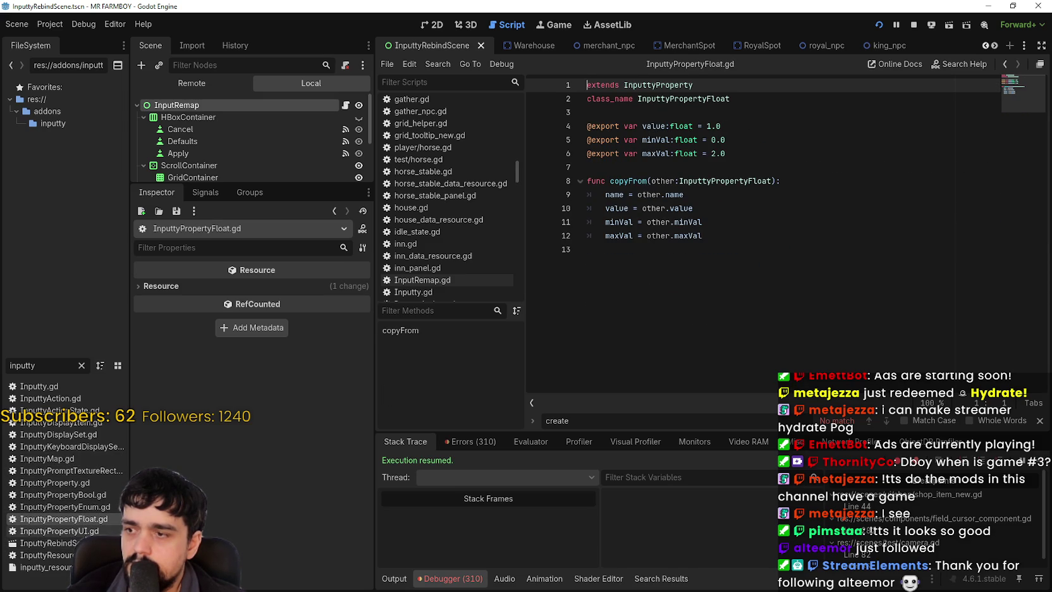
double_click(111, 531)
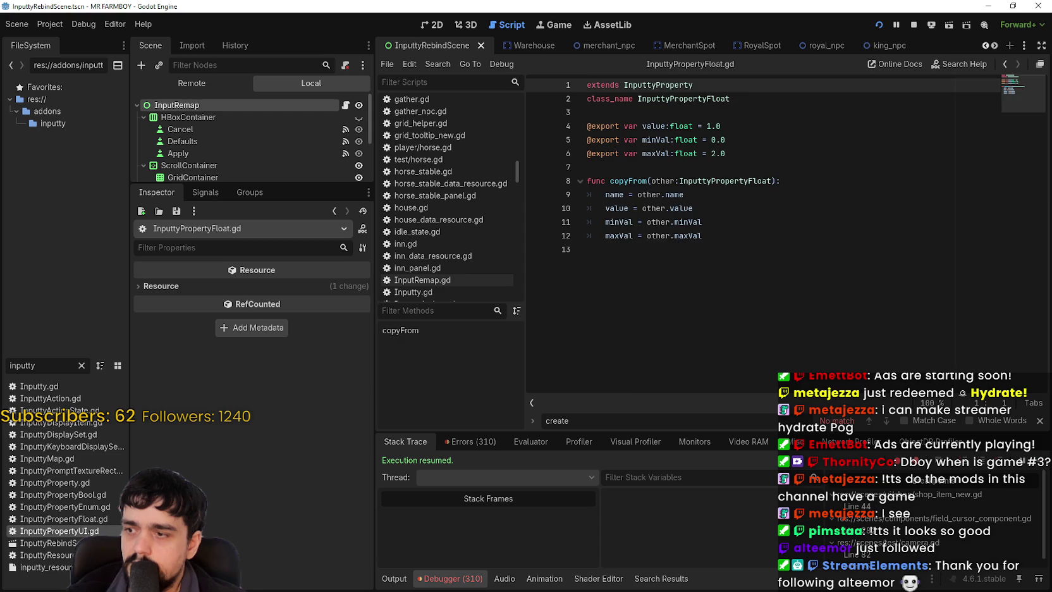
left_click(617, 421)
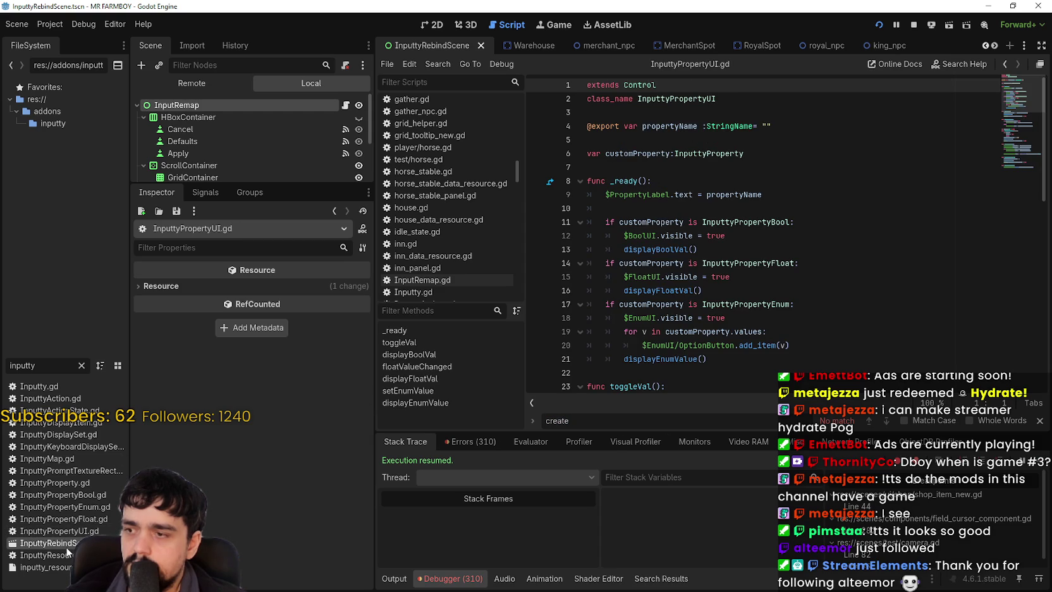
left_click(45, 554)
double_click(44, 555)
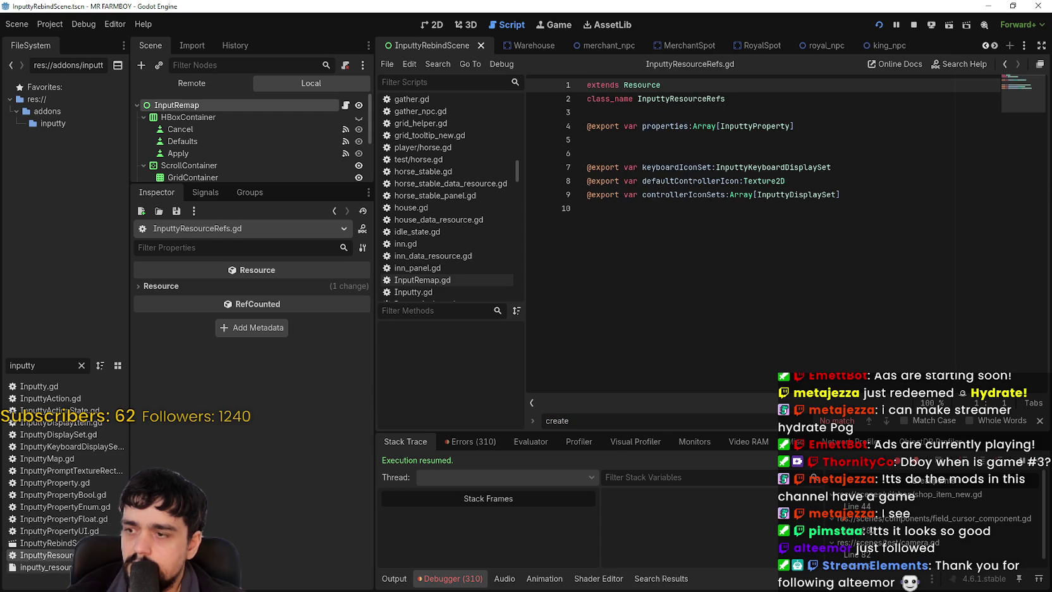
double_click(66, 387)
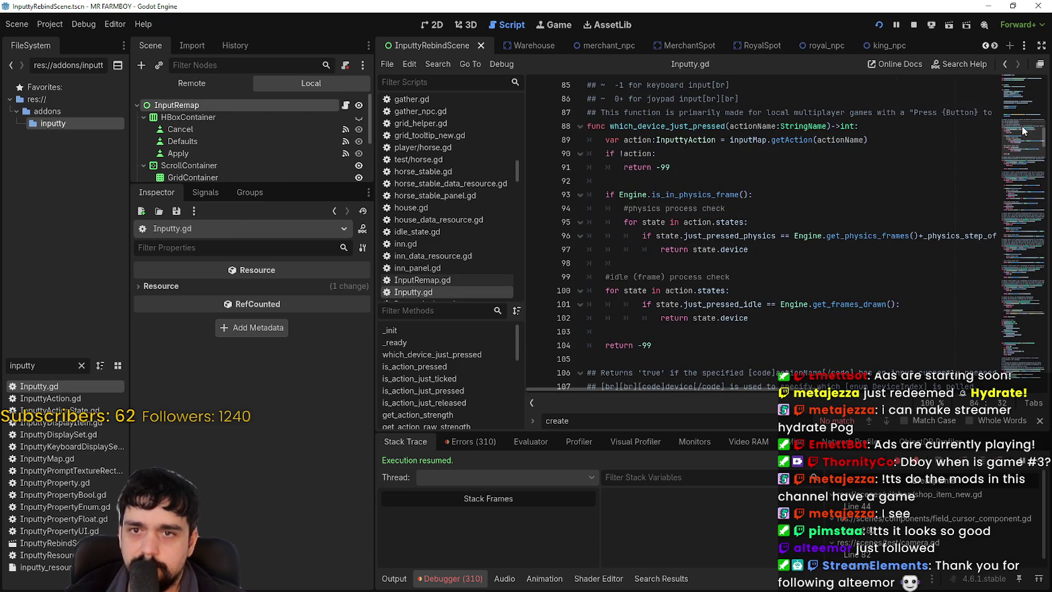
Step: Search ActionRebind.gd for 'grab_focus'
left_click(917, 195)
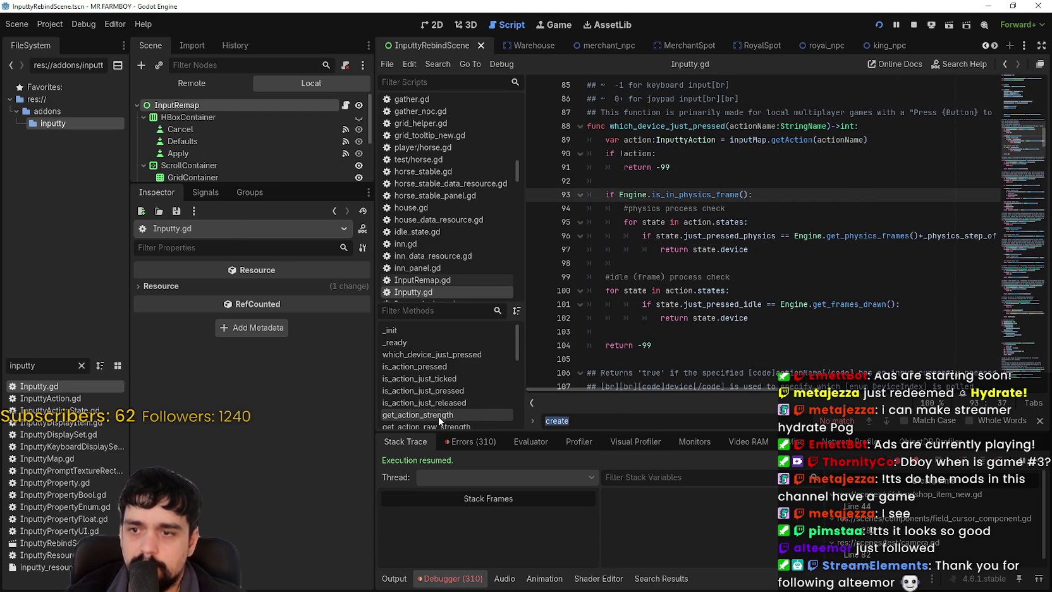
key("ctrl+f")
type("grab_focus")
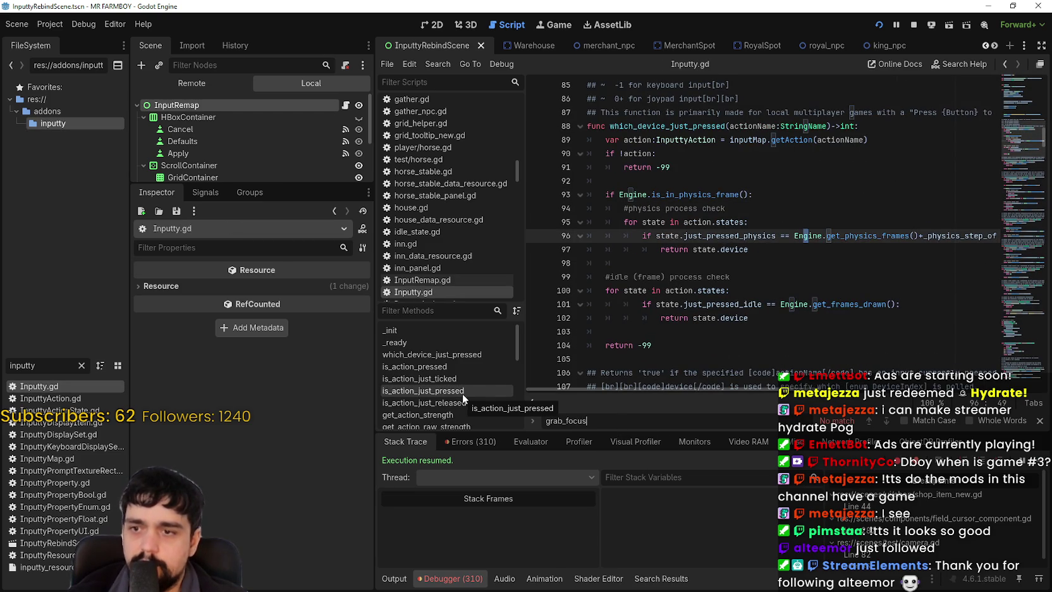
double_click(572, 419)
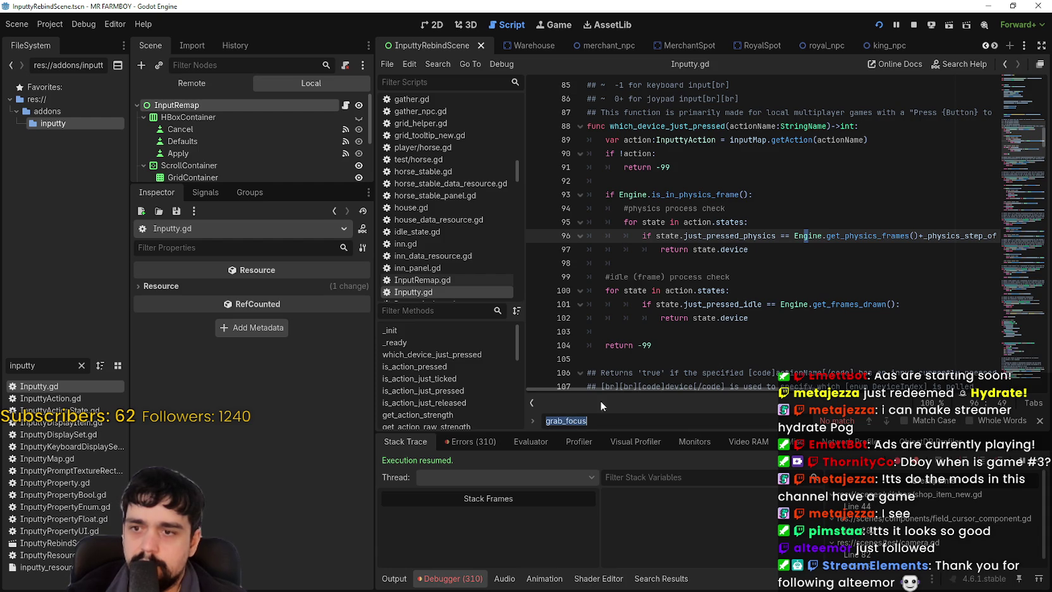
left_click(836, 237)
double_click(564, 420)
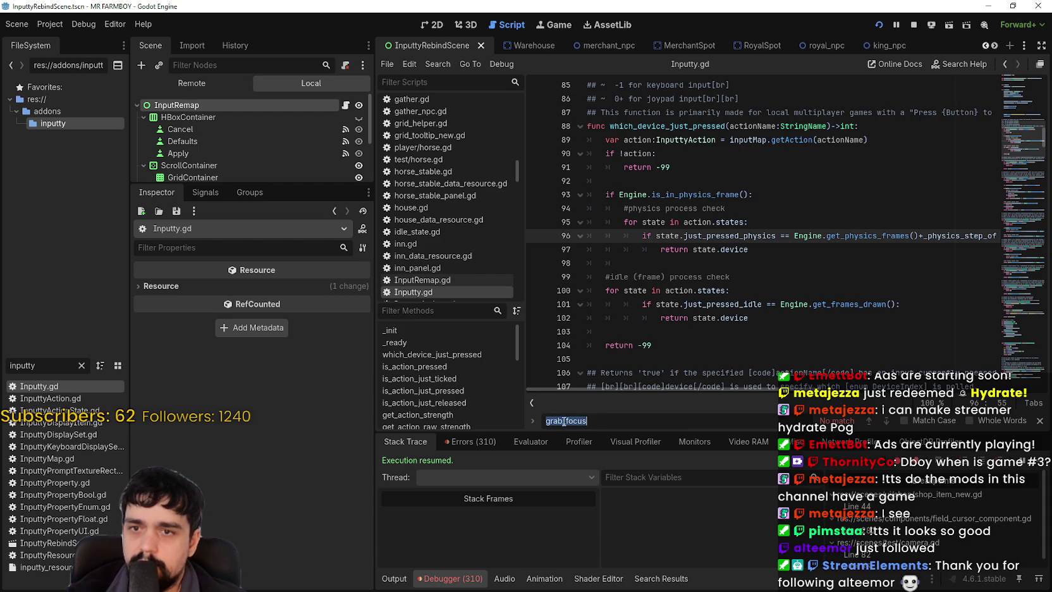
left_click(891, 239)
Step: Run a project-wide grab_focus search and check the 0.06 s timer awaits in removeInput and addNewInput
key("ctrl+shift+f")
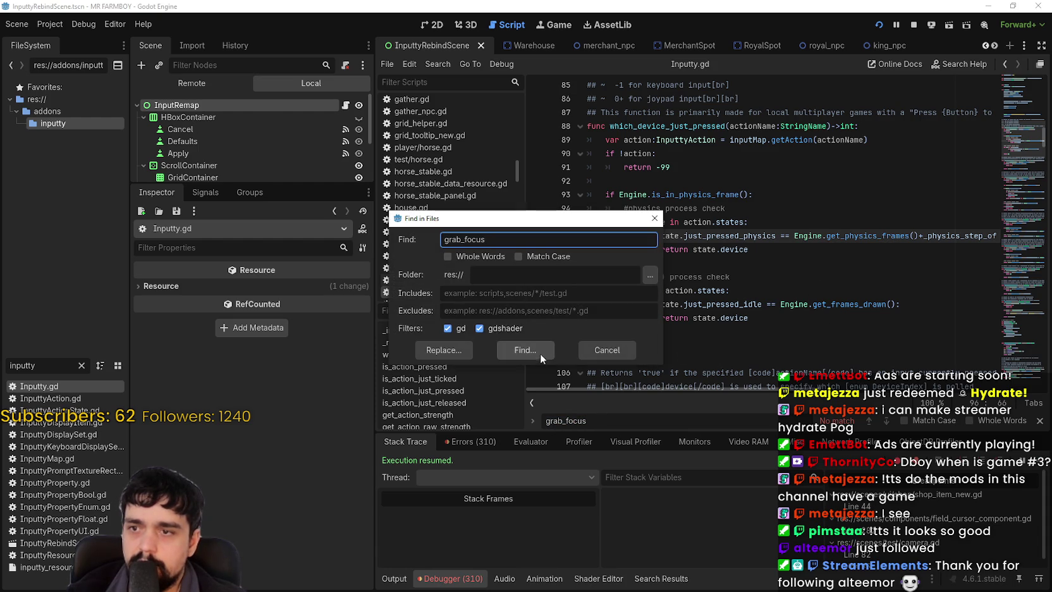
left_click(540, 350)
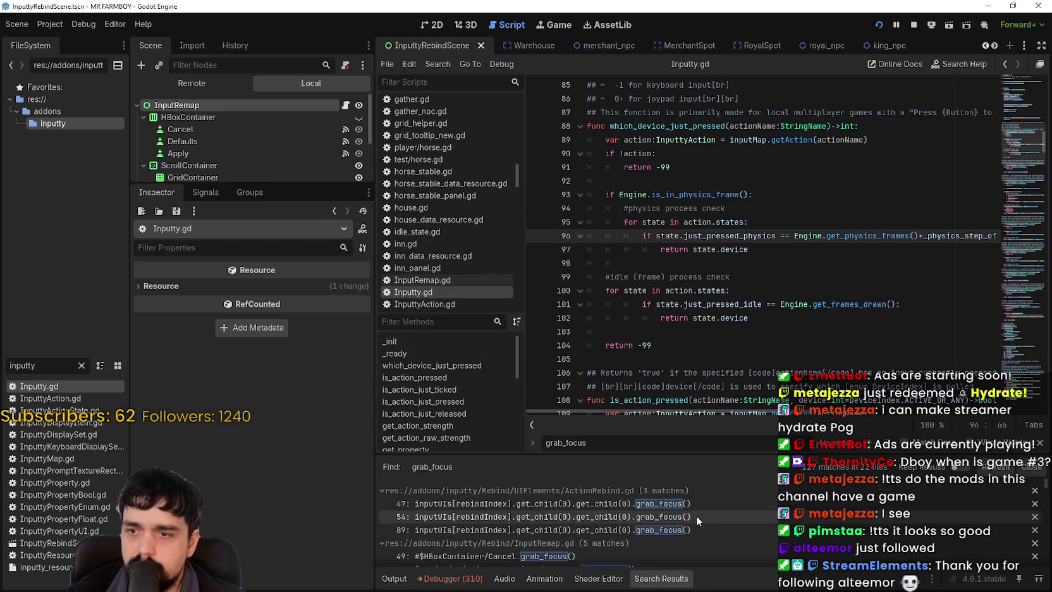
left_click(738, 498)
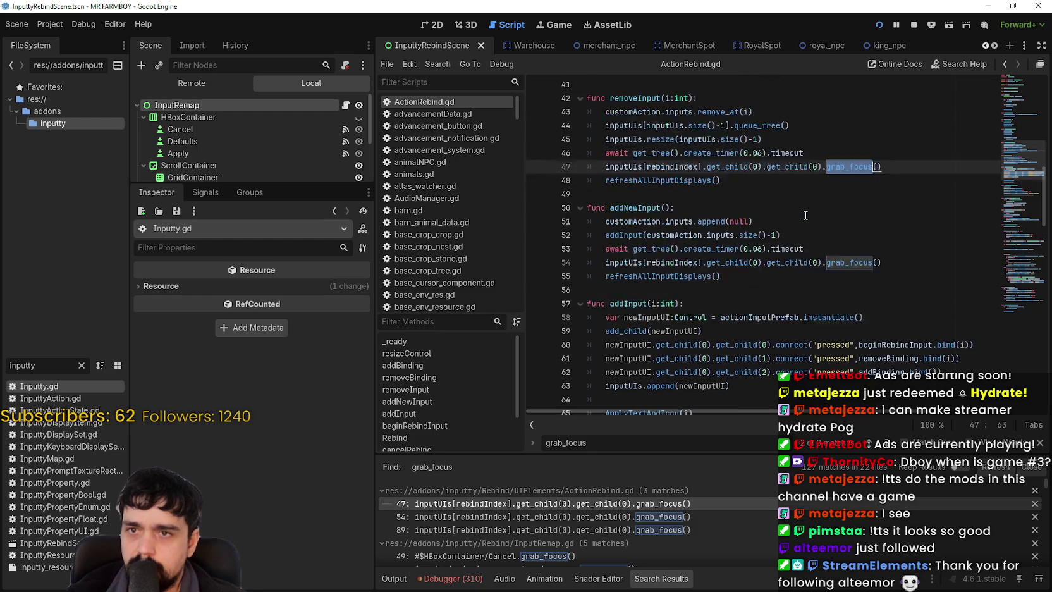
left_click_drag(906, 208, 561, 199)
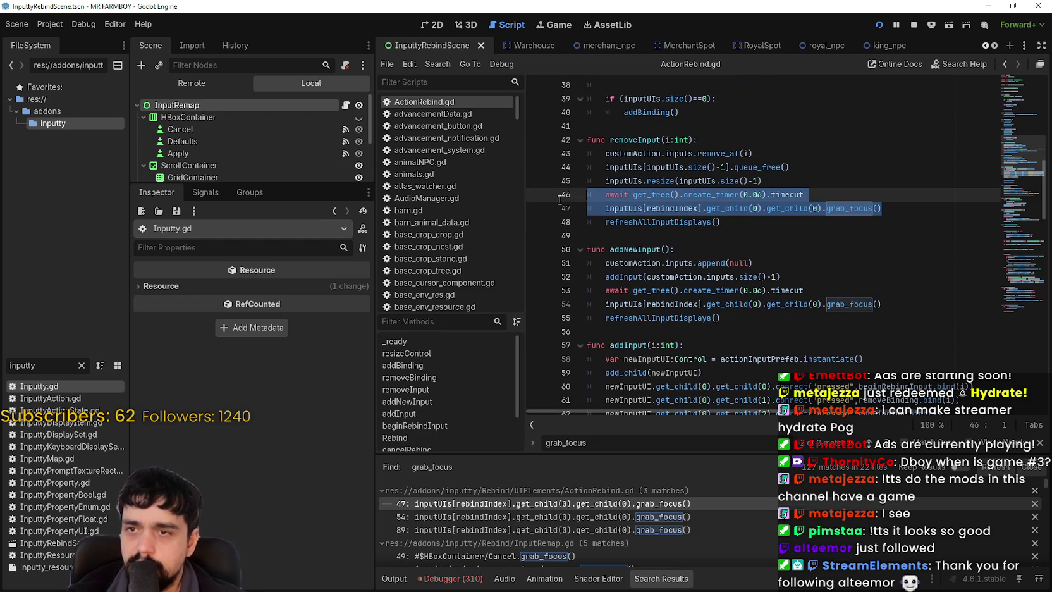
left_click(920, 306)
left_click_drag(806, 308, 619, 307)
mouse_move(856, 287)
left_mouse_down()
mouse_move(583, 301)
mouse_move(603, 290)
left_mouse_up()
key("ctrl+c")
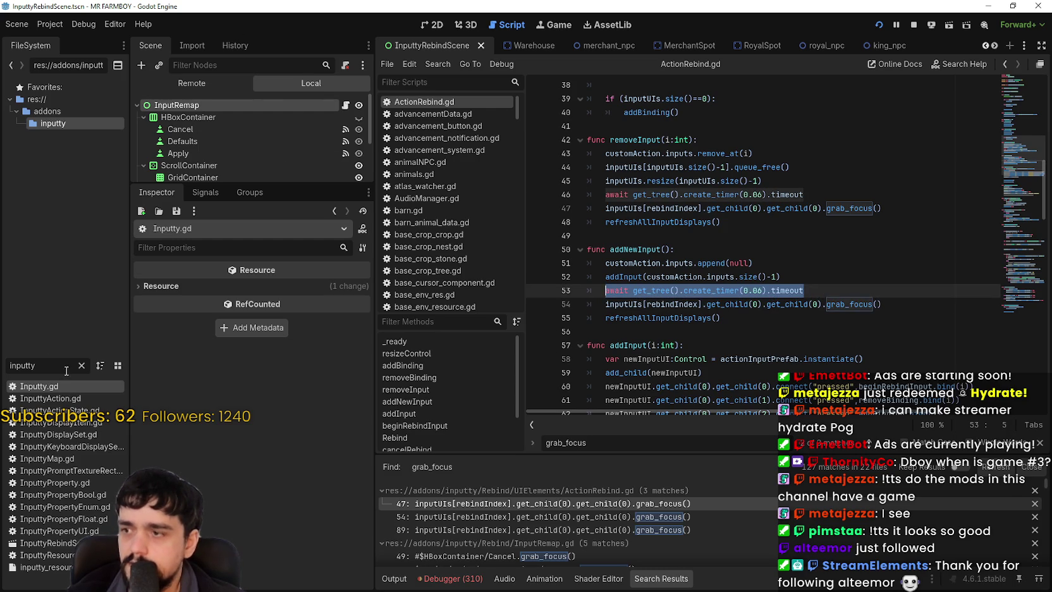
Step: Clear the 'grab' file filter and scroll the results down to the advancement_system.gd matches
type("grab")
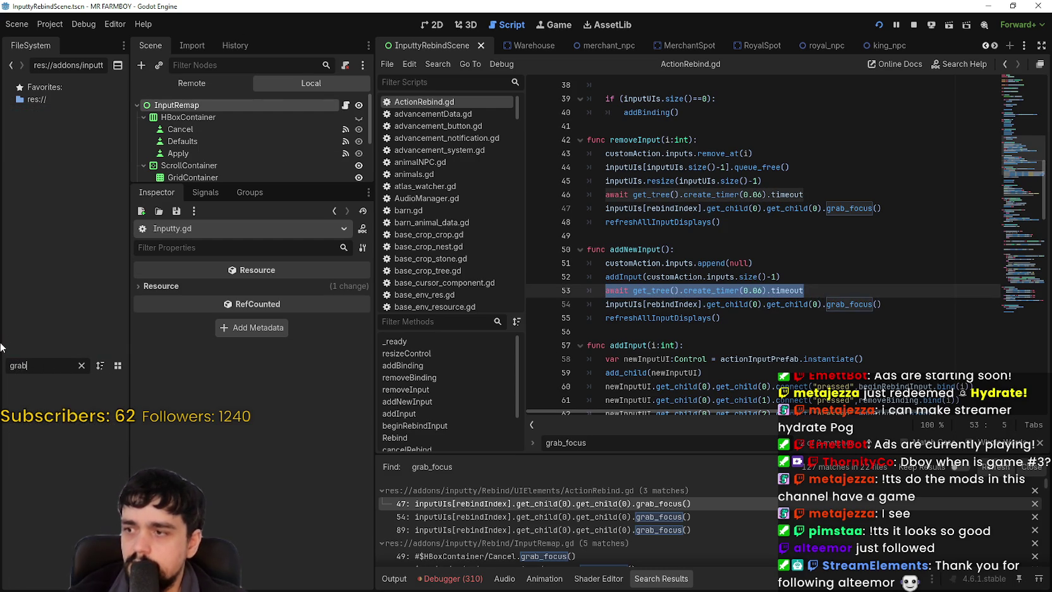
key("BackSpace")
key("BackSpace")
key("BackSpace")
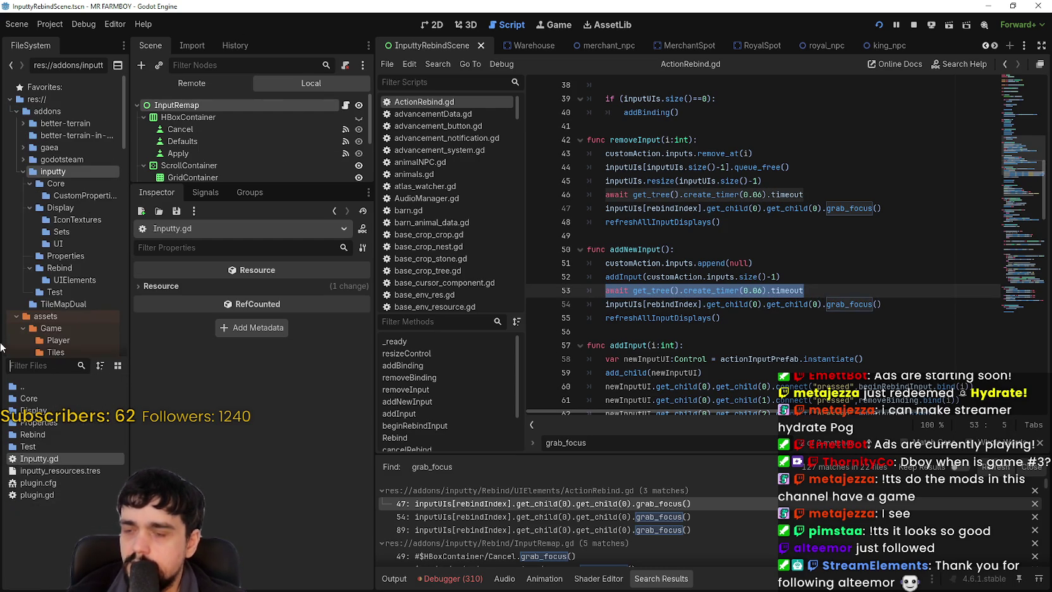
scroll(569, 525, "down", 3)
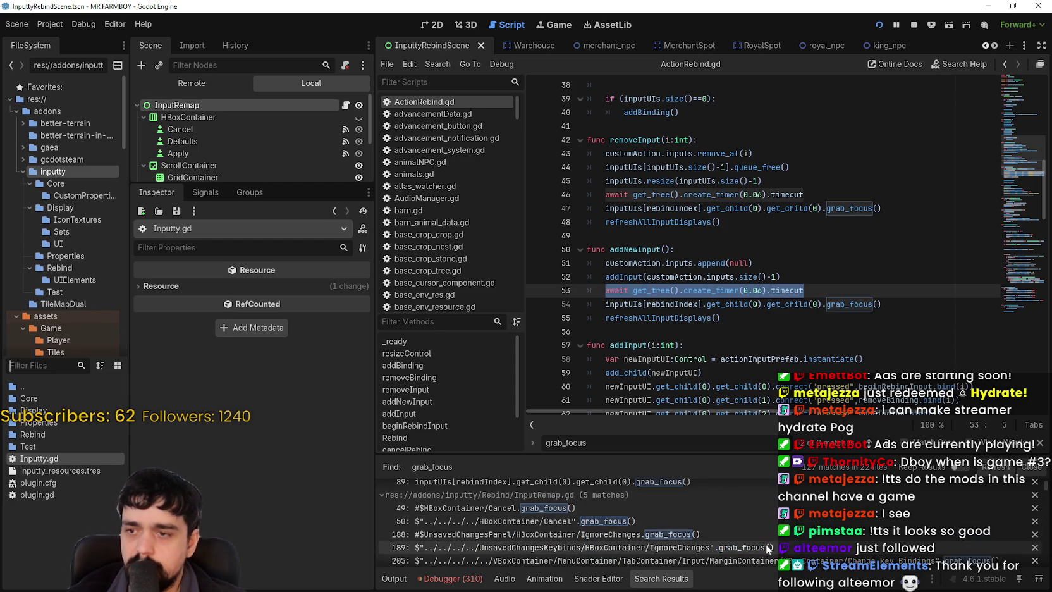
scroll(702, 509, "down", 5)
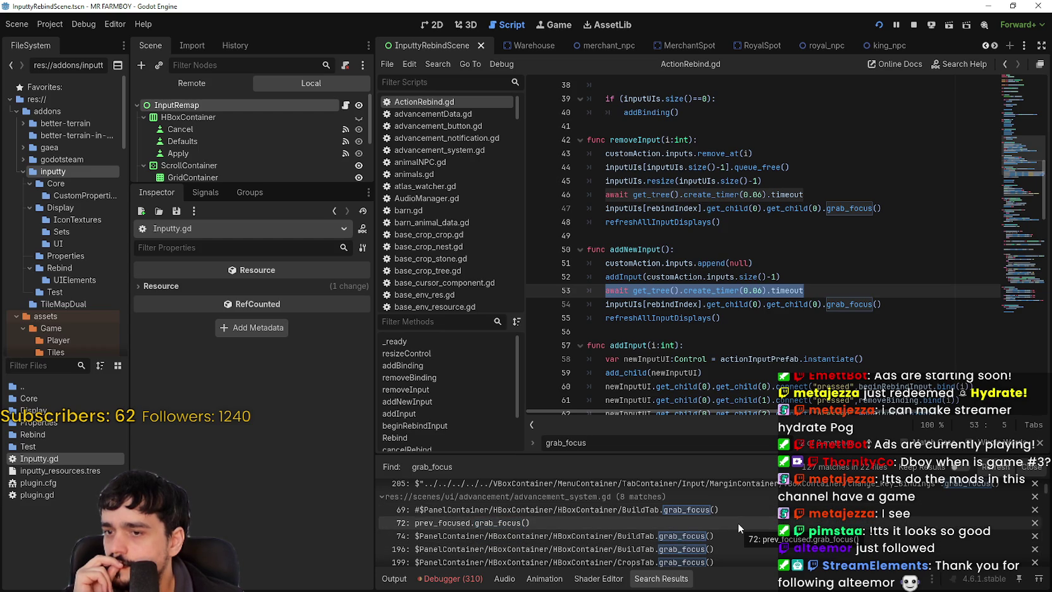
Step: In advancement_system.gd, insert the 0.06 s timer await before prev_focused.grab_focus on line 72
left_click(738, 522)
scroll(771, 325, "up", 3)
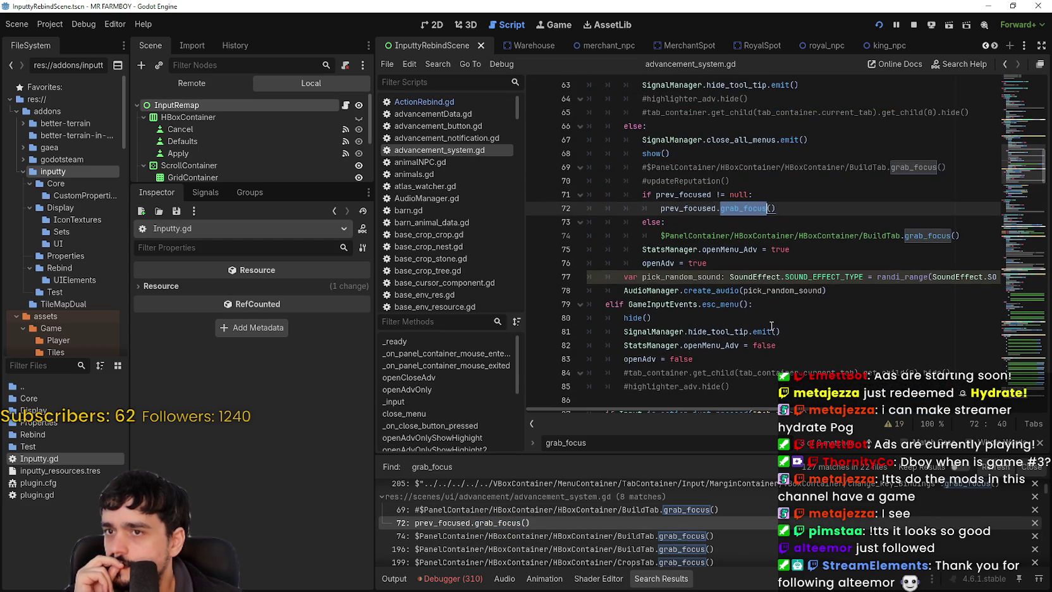
scroll(666, 209, "up", 3)
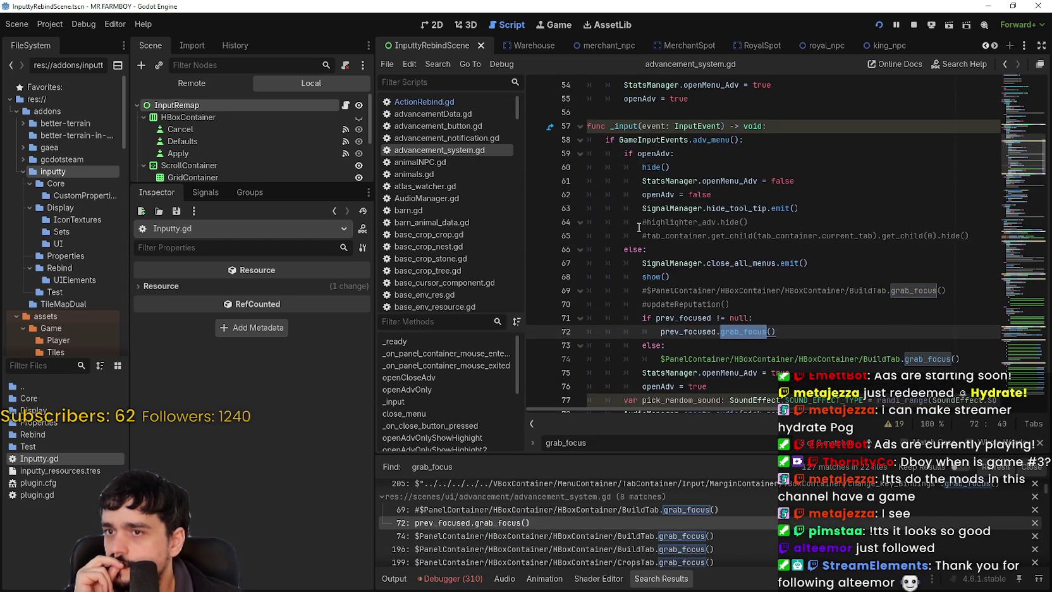
scroll(639, 228, "down", 1)
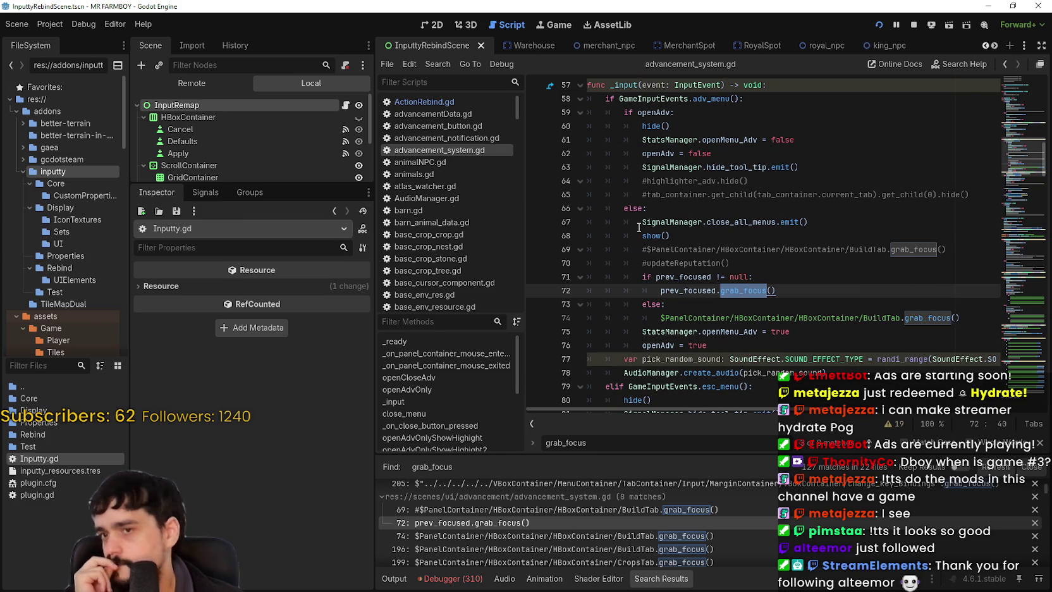
scroll(639, 228, "up", 3)
scroll(727, 266, "down", 3)
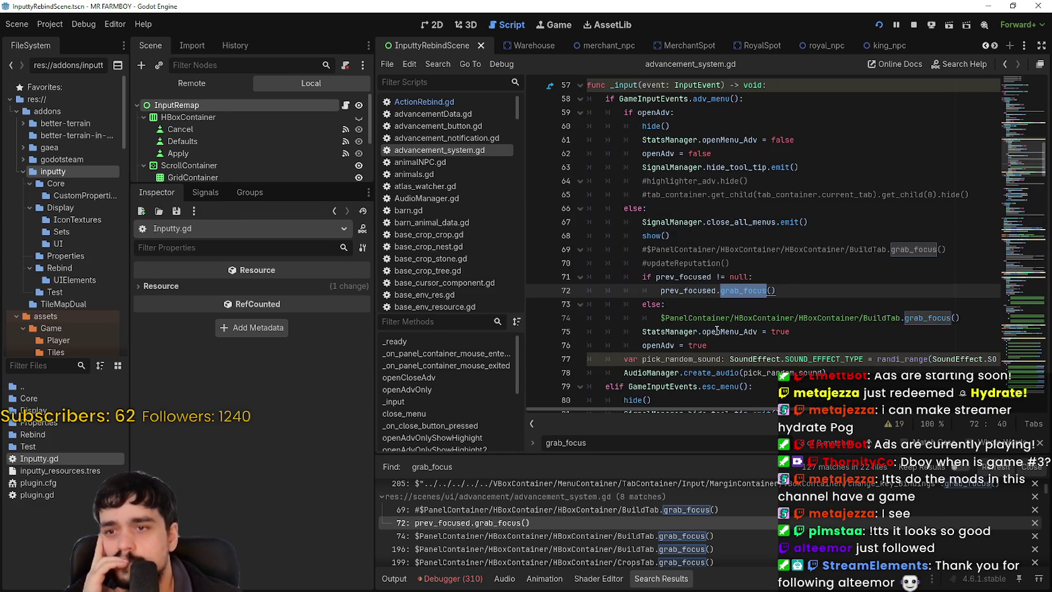
left_click(791, 281)
key("Return")
key("ctrl+v")
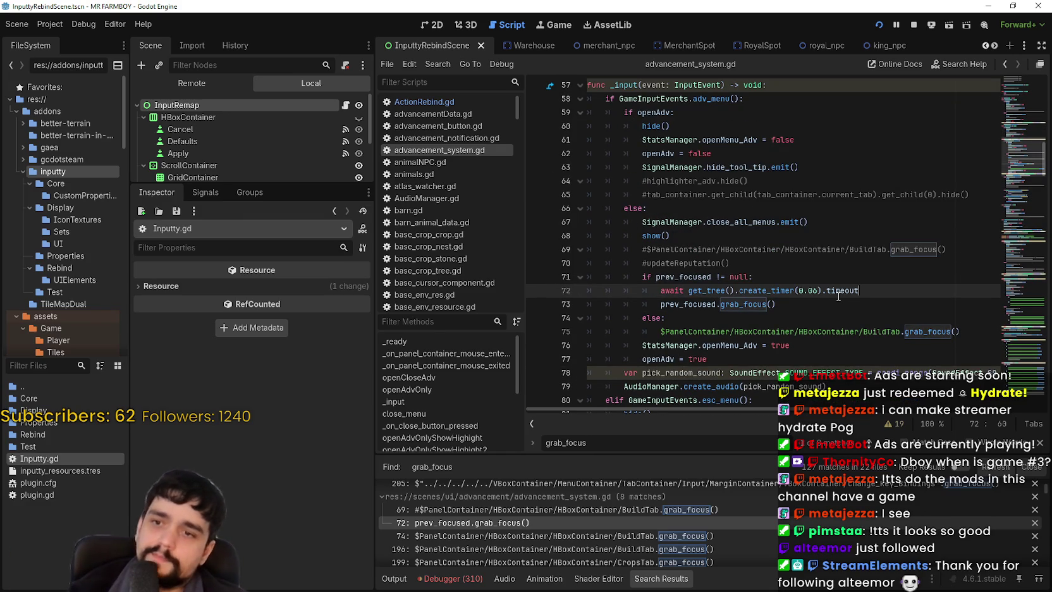
left_click(807, 305)
Step: Add the same timer await before the BuildTab grab_focus under else, and save
scroll(784, 338, "down", 1)
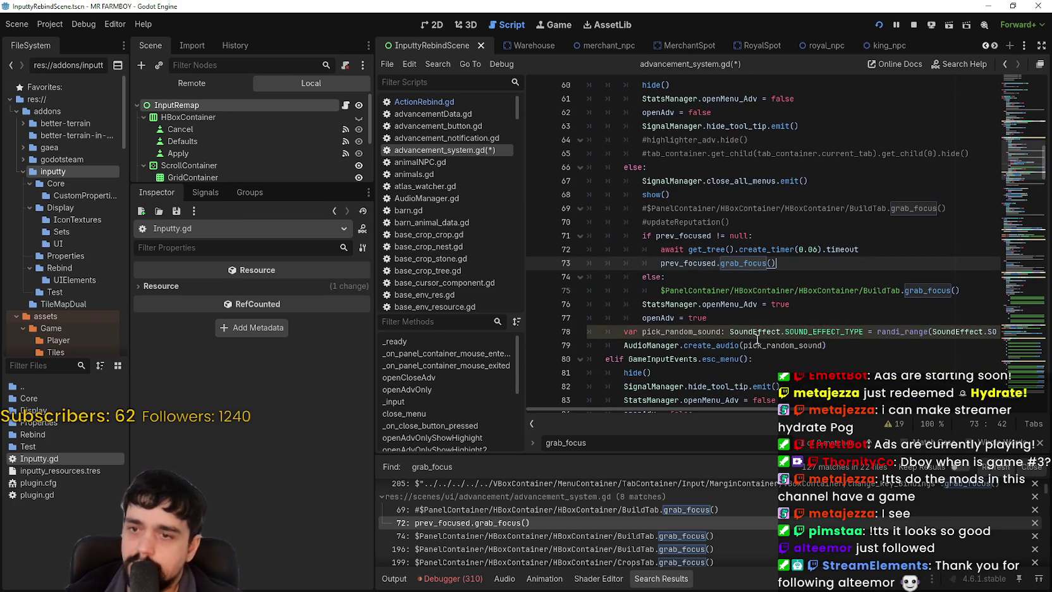
left_click(625, 536)
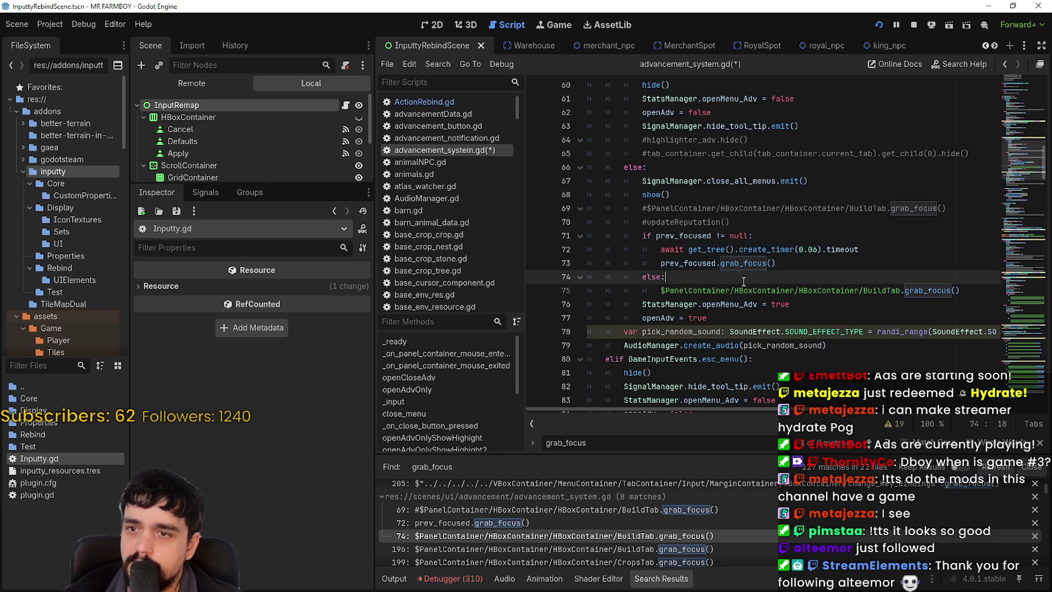
key("Return")
key("ctrl+v")
key("ctrl+s")
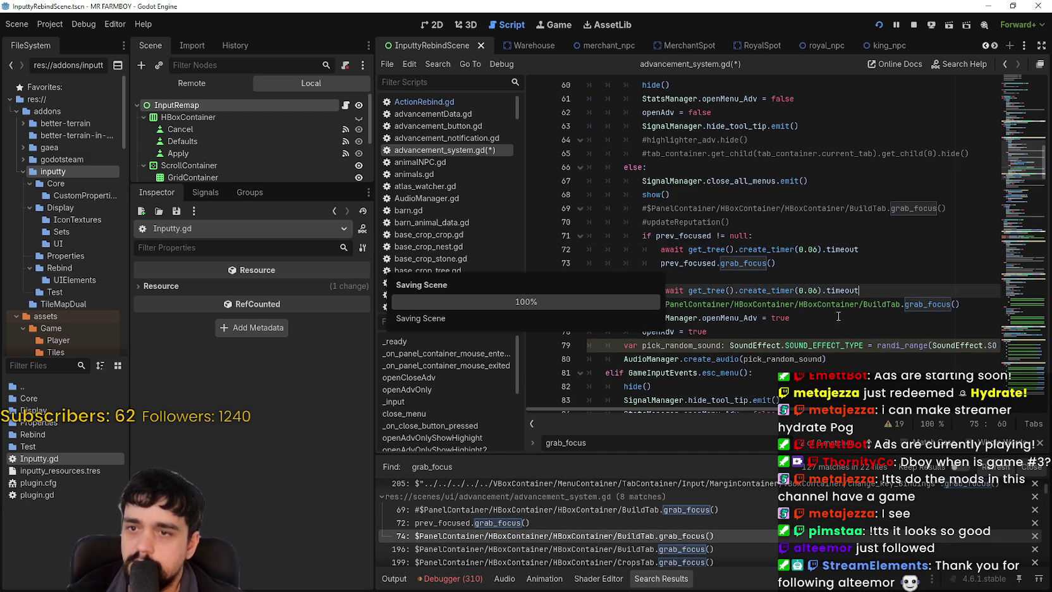
left_click(607, 542)
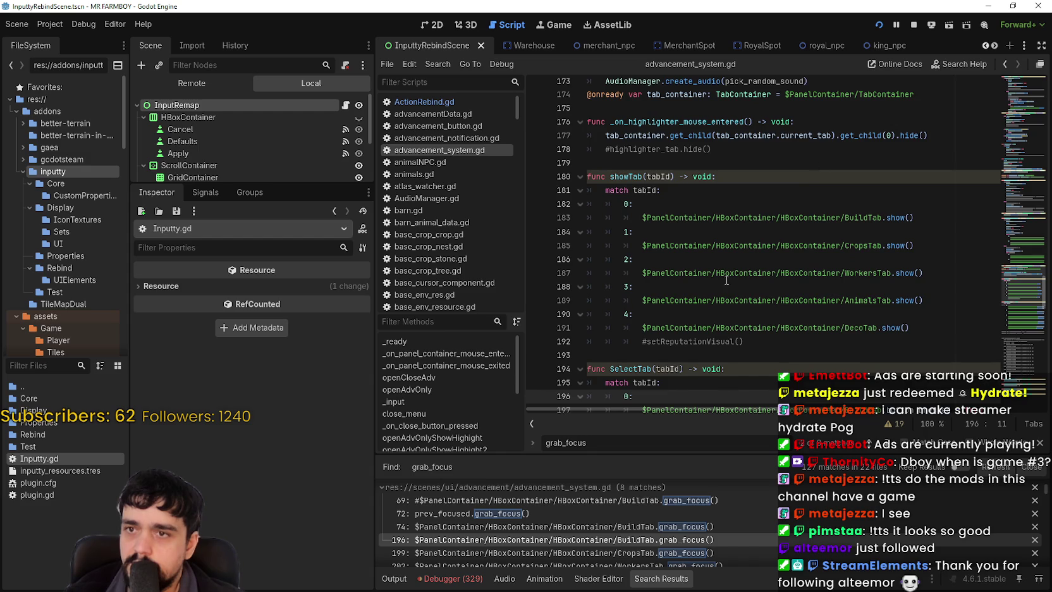
scroll(727, 280, "down", 3)
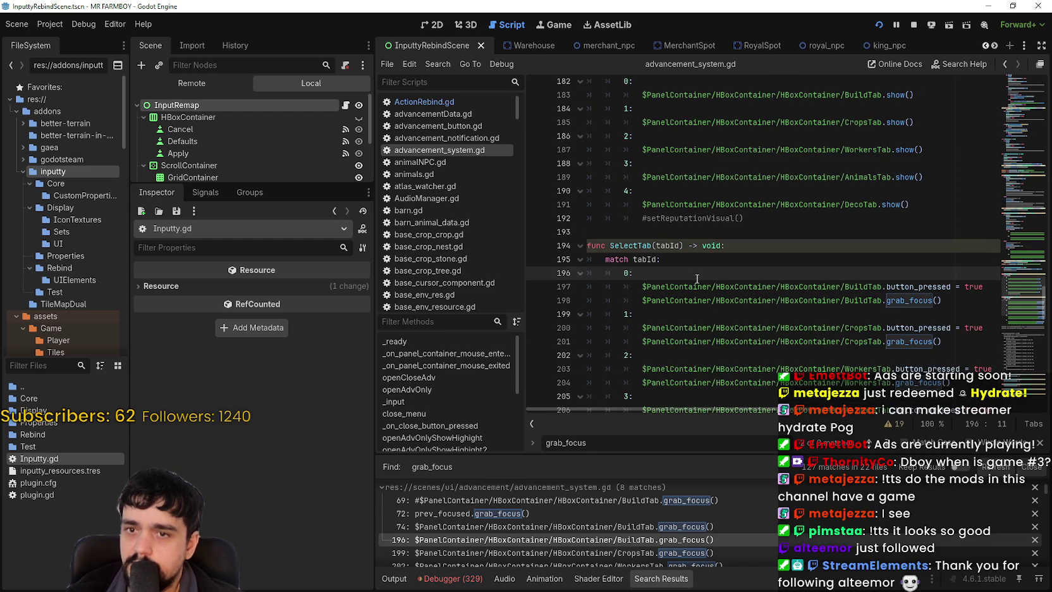
scroll(699, 278, "down", 3)
scroll(699, 278, "up", 3)
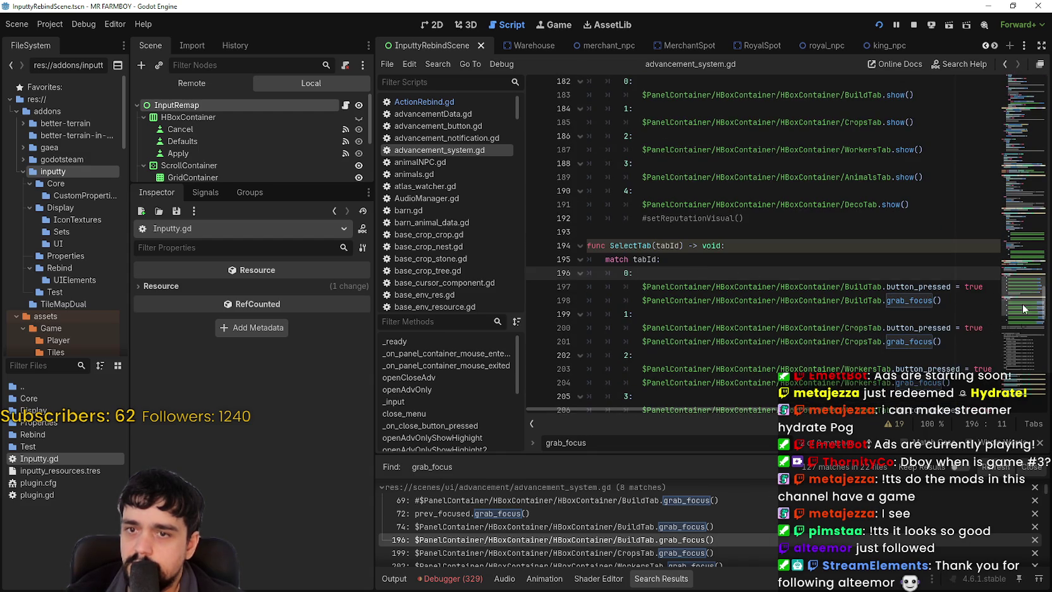
left_click(993, 287)
left_click(973, 301)
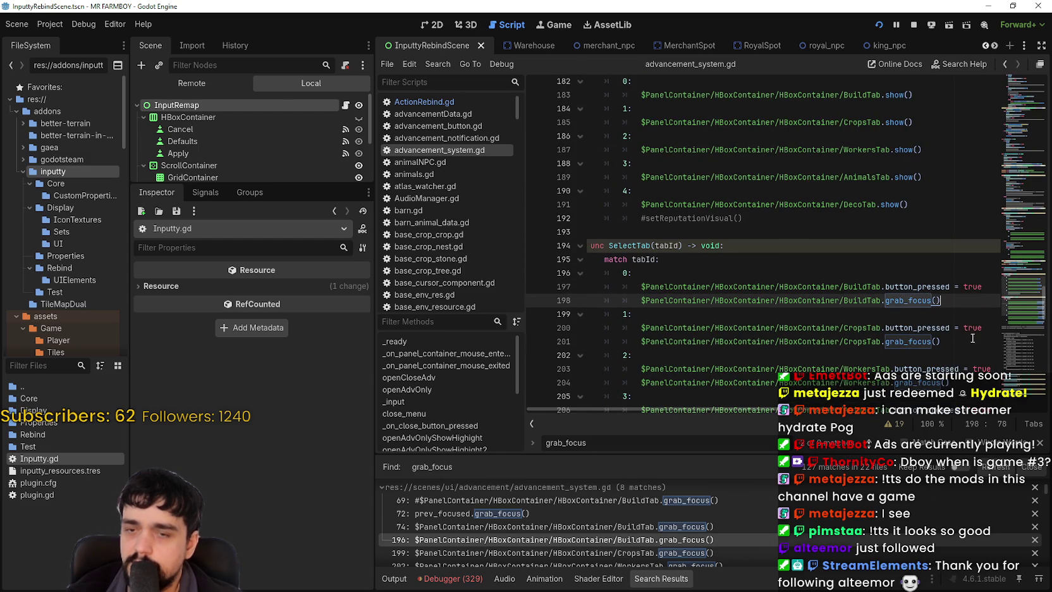
left_click(984, 288)
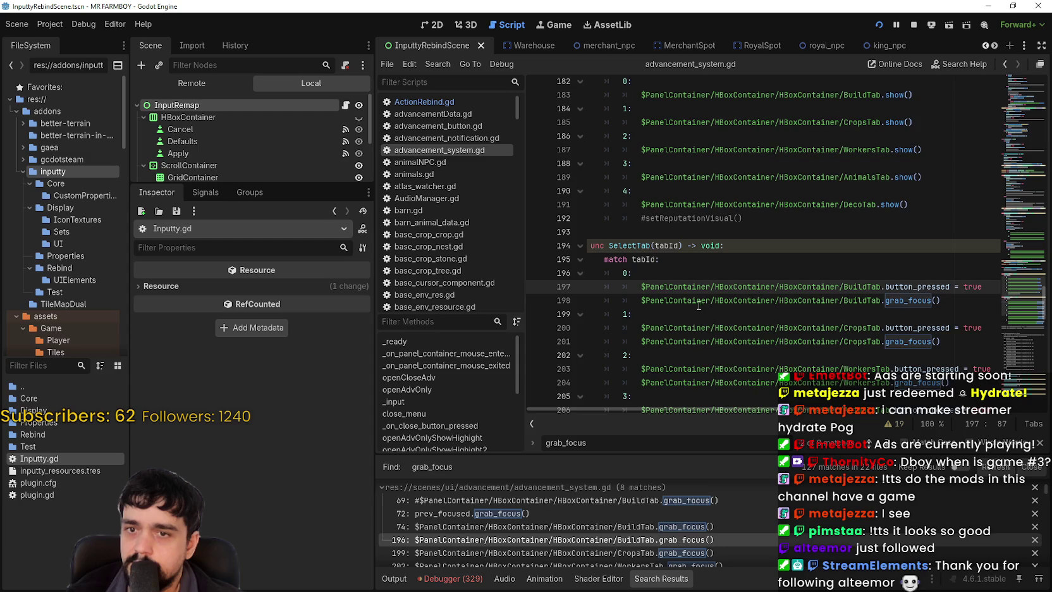
scroll(699, 306, "up", 2)
scroll(702, 305, "down", 2)
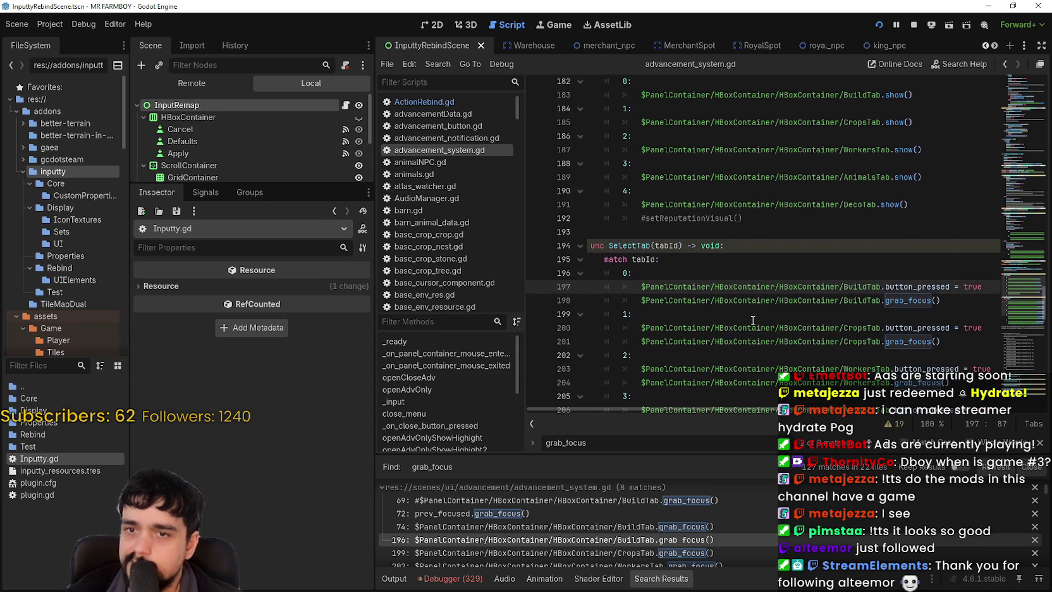
scroll(742, 318, "down", 2)
scroll(750, 321, "up", 4)
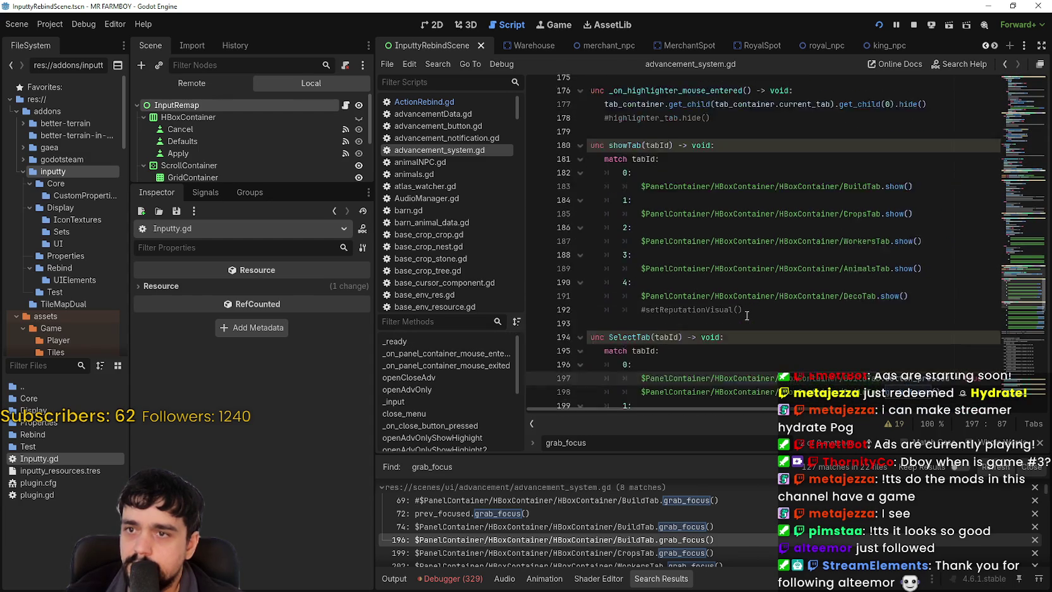
scroll(751, 320, "down", 3)
scroll(574, 531, "down", 2)
scroll(573, 532, "down", 2)
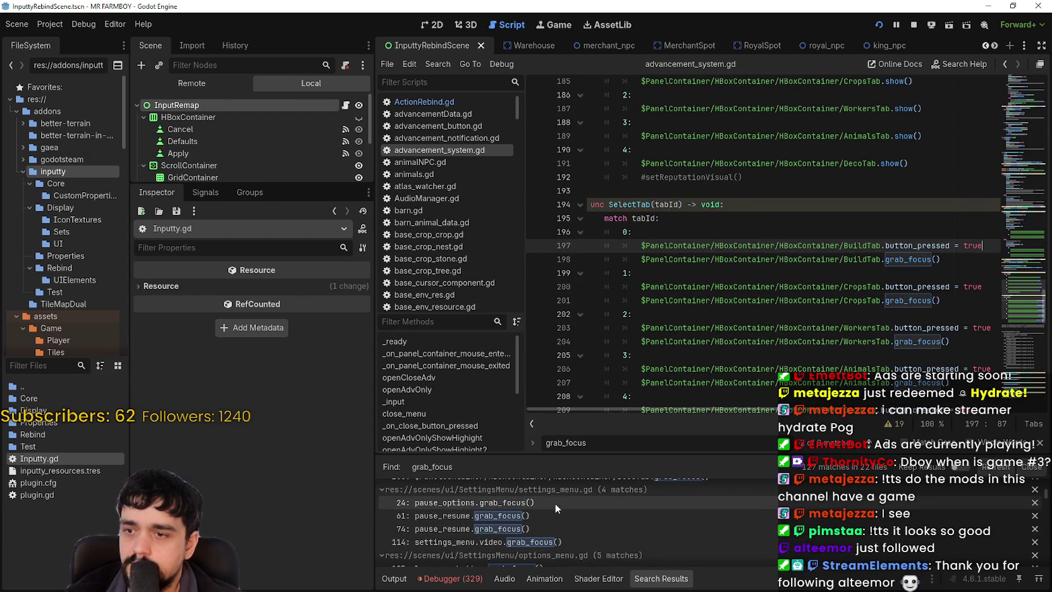
Step: Review the grab_focus matches in settings_menu.gd and shop_item_new.gd
left_click(556, 503)
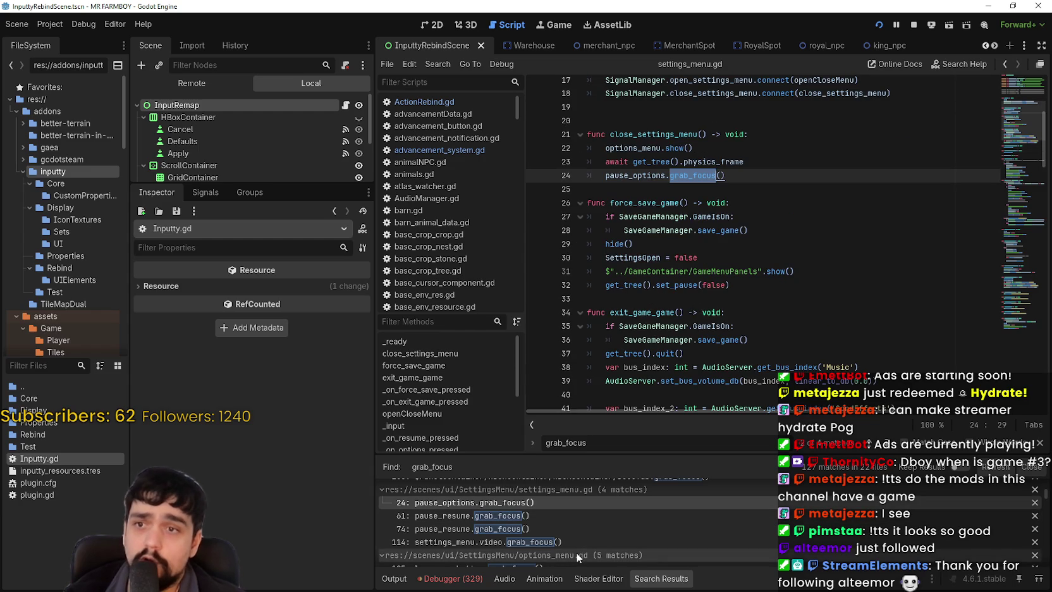
scroll(509, 520, "down", 2)
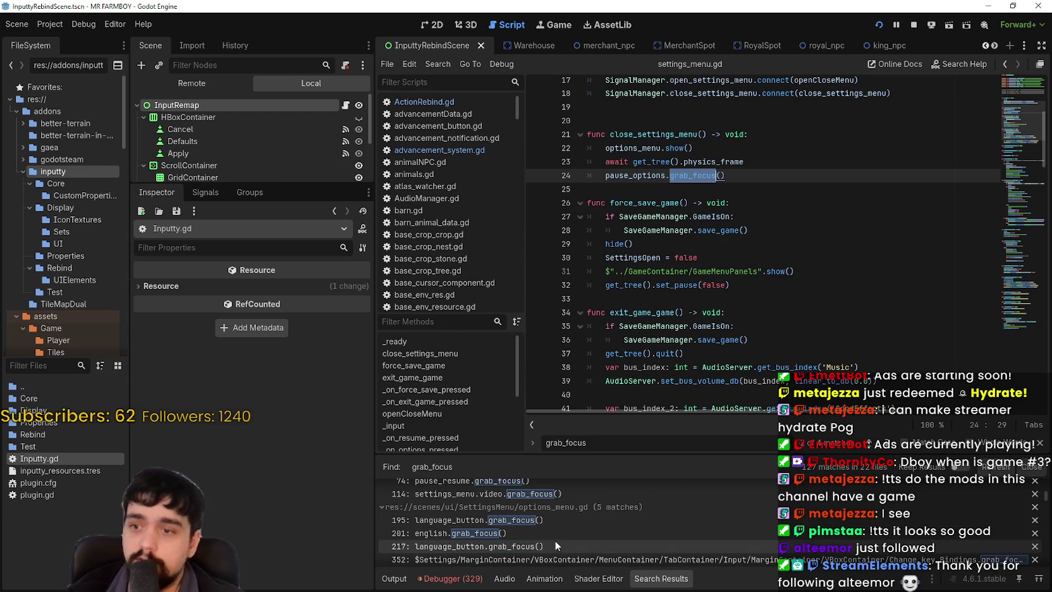
scroll(543, 526, "down", 2)
scroll(636, 517, "down", 2)
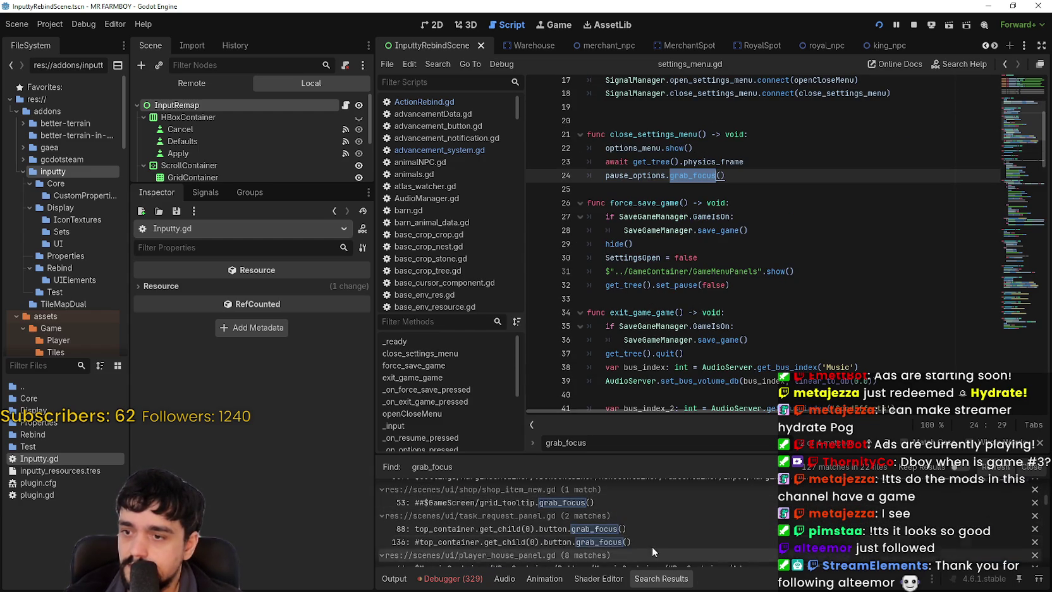
scroll(683, 513, "down", 2)
scroll(671, 528, "up", 2)
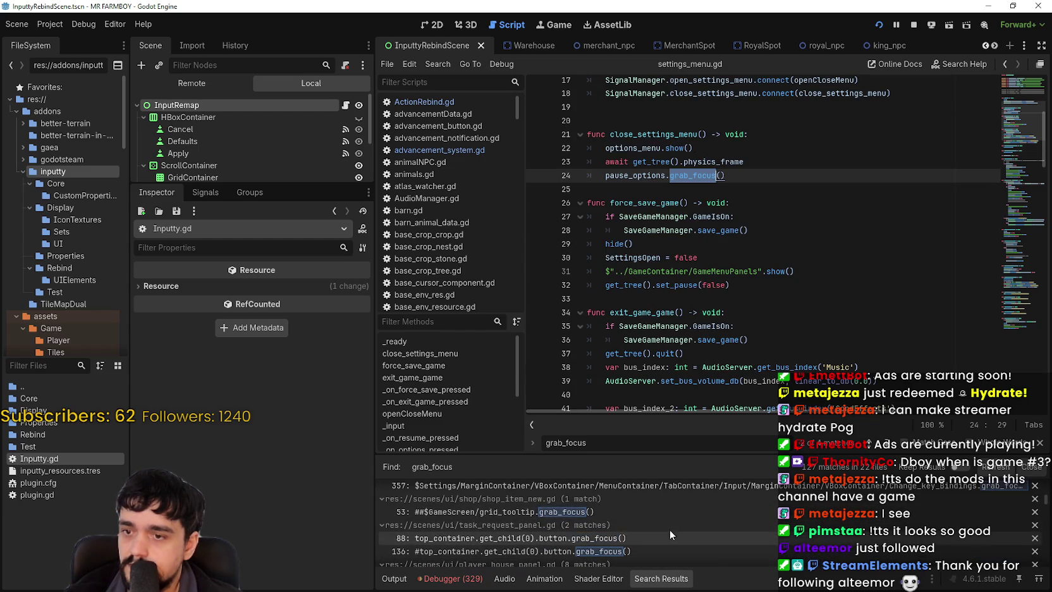
left_click(647, 509)
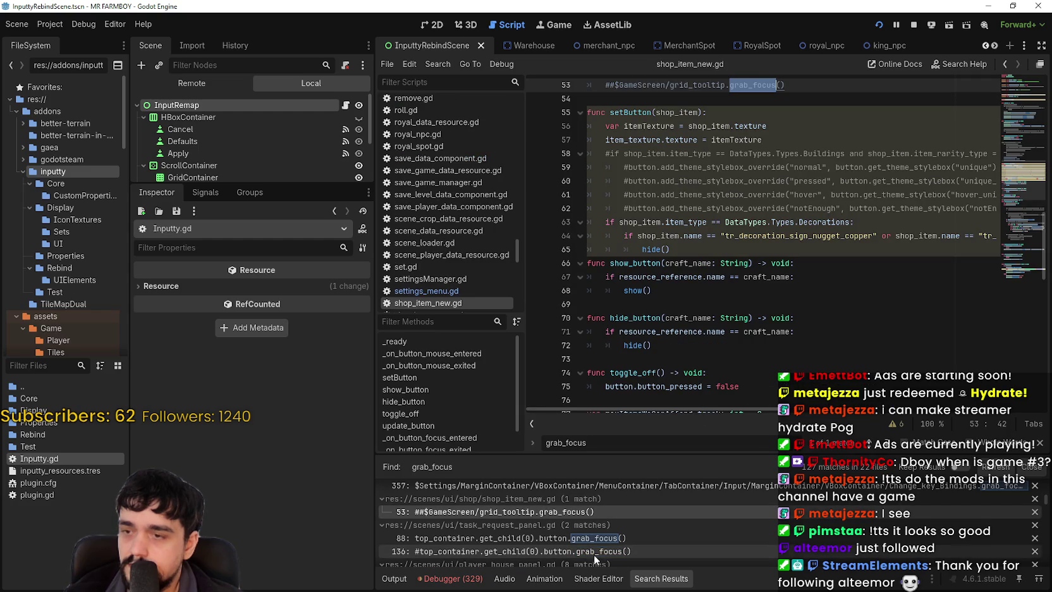
Step: In task_request_panel.gd, insert the 0.06 s timer await before line 88's button grab_focus, and save
left_click(678, 536)
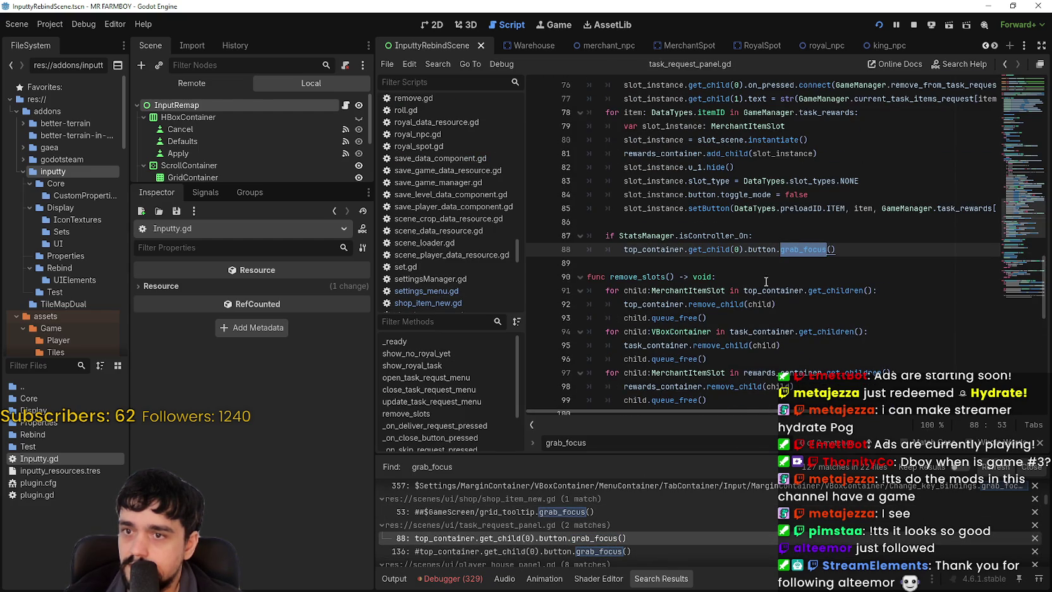
left_click(827, 233)
key("Return")
key("ctrl+v")
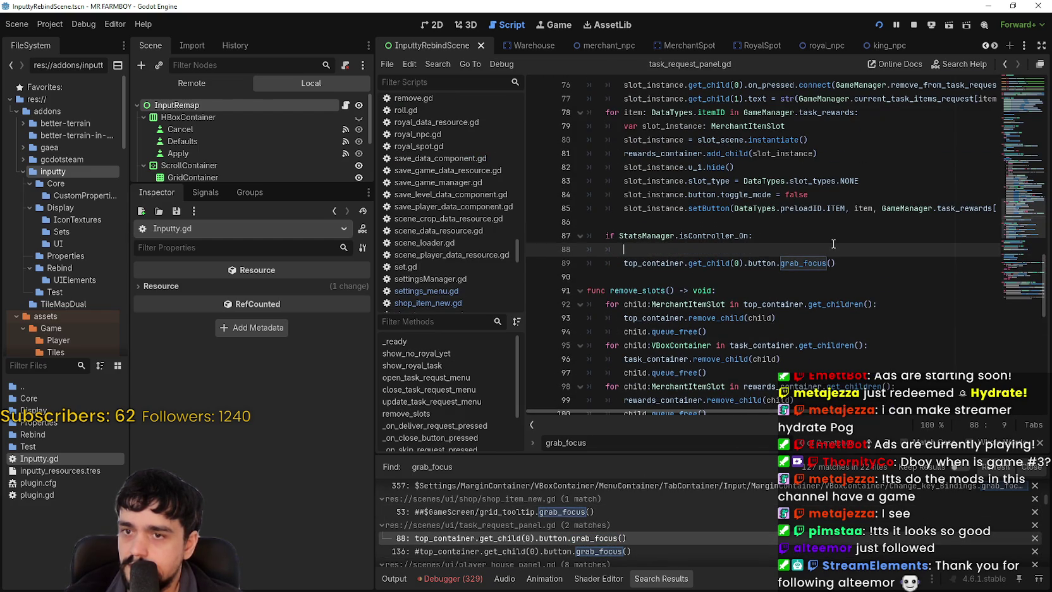
key("ctrl+s")
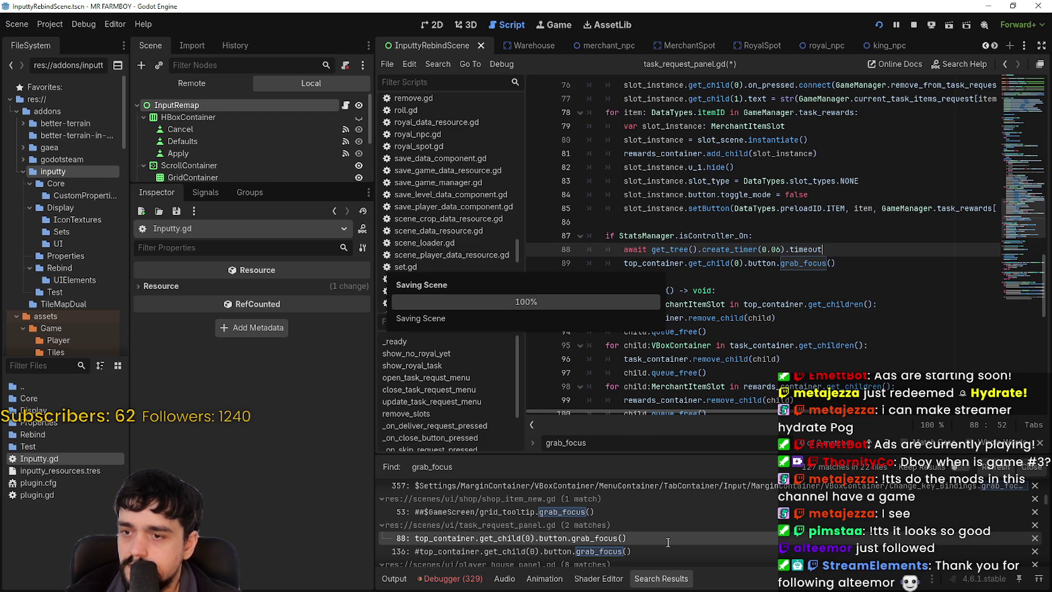
scroll(657, 539, "down", 3)
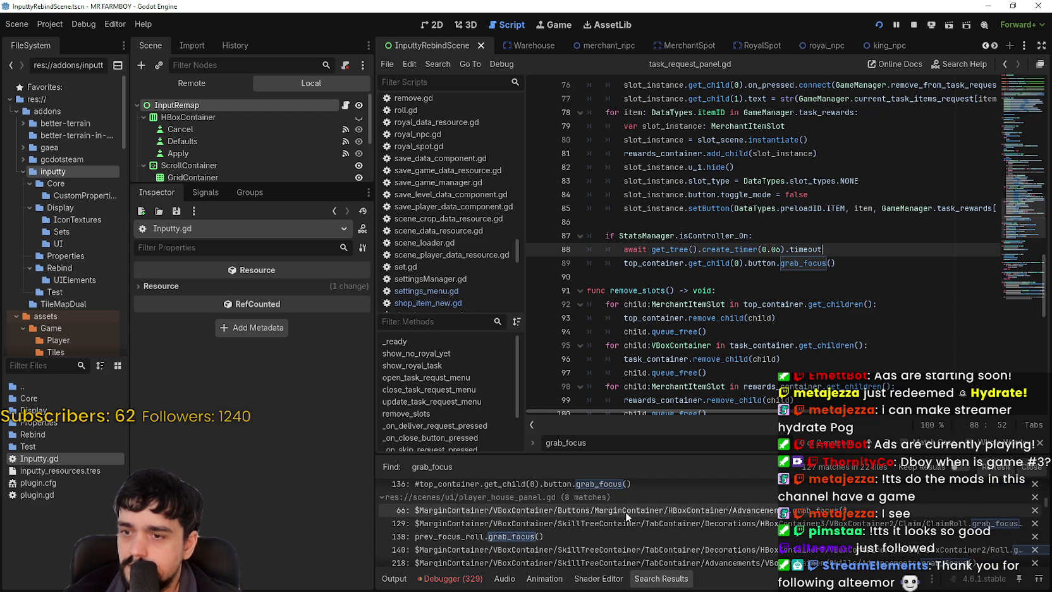
Step: Replace line 65's physics_frame await in player_house_panel.gd with the 0.06 s timer await, and save
left_click(626, 510)
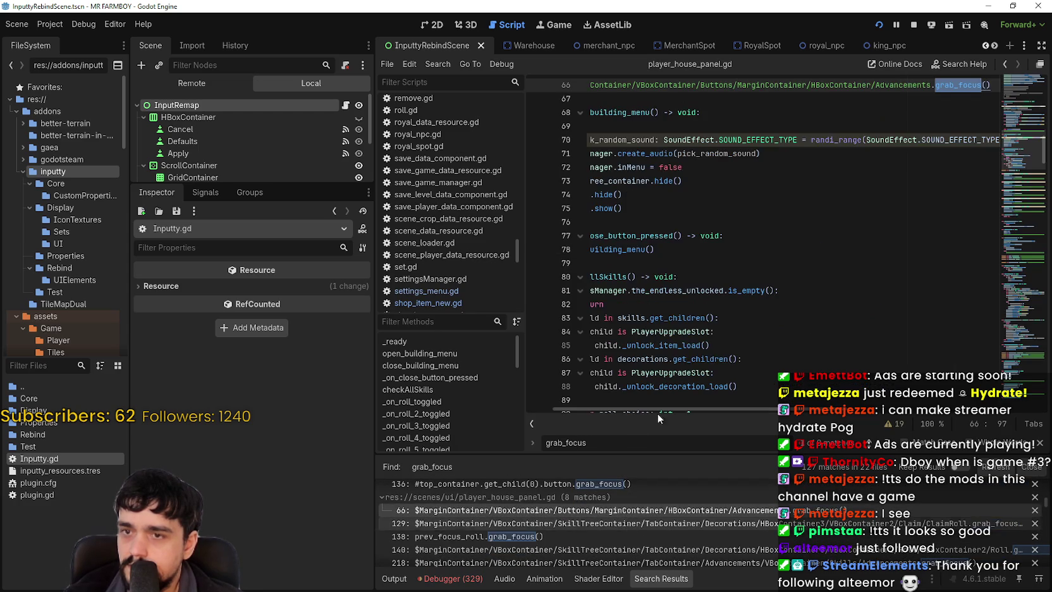
left_click(738, 237)
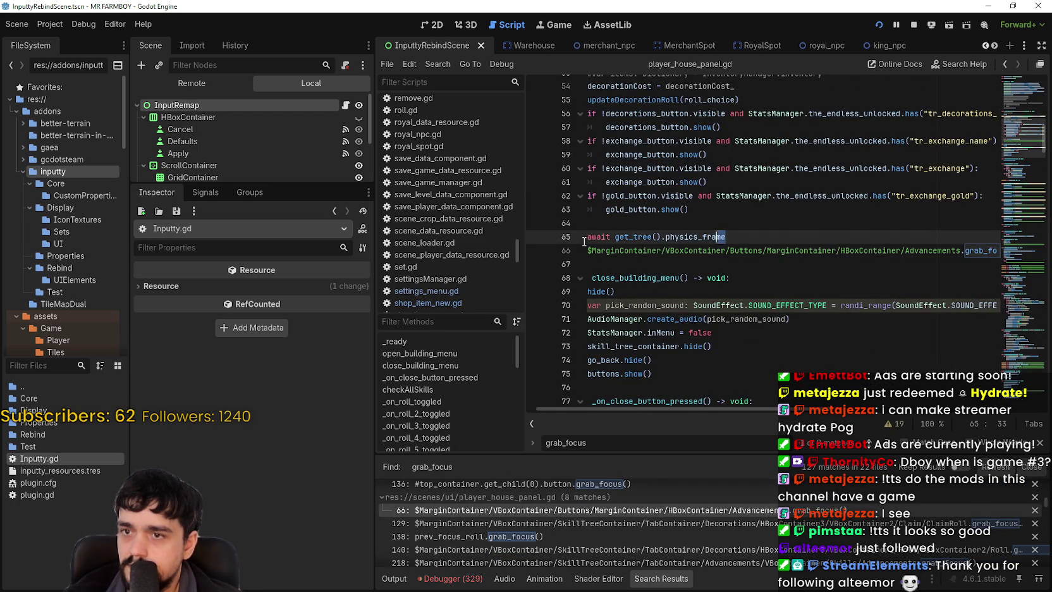
left_click_drag(739, 241, 574, 245)
key("ctrl+c")
left_click(615, 236)
scroll(611, 236, "up", 5)
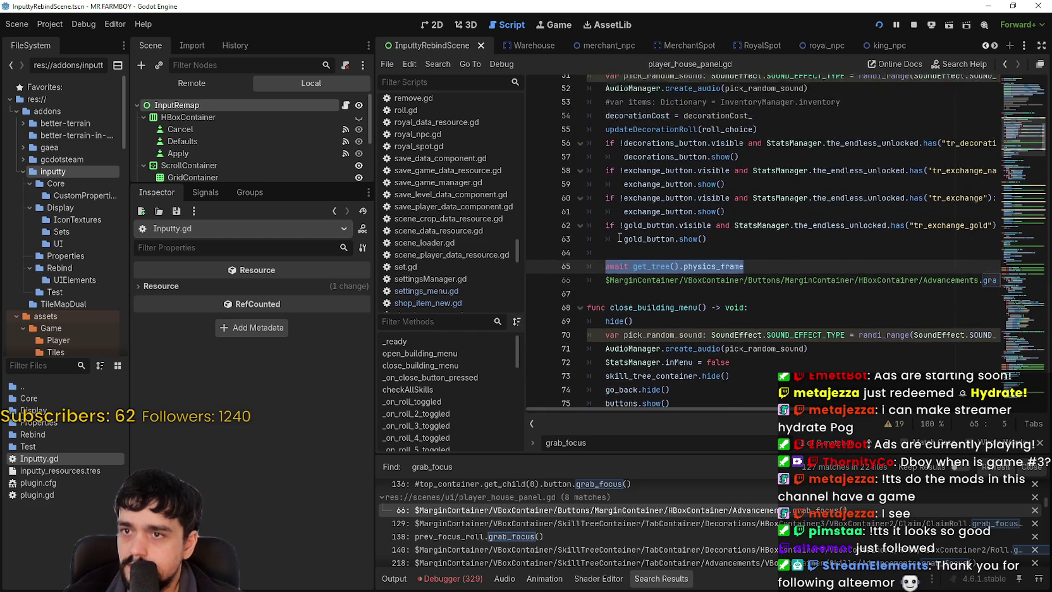
key("ctrl+v")
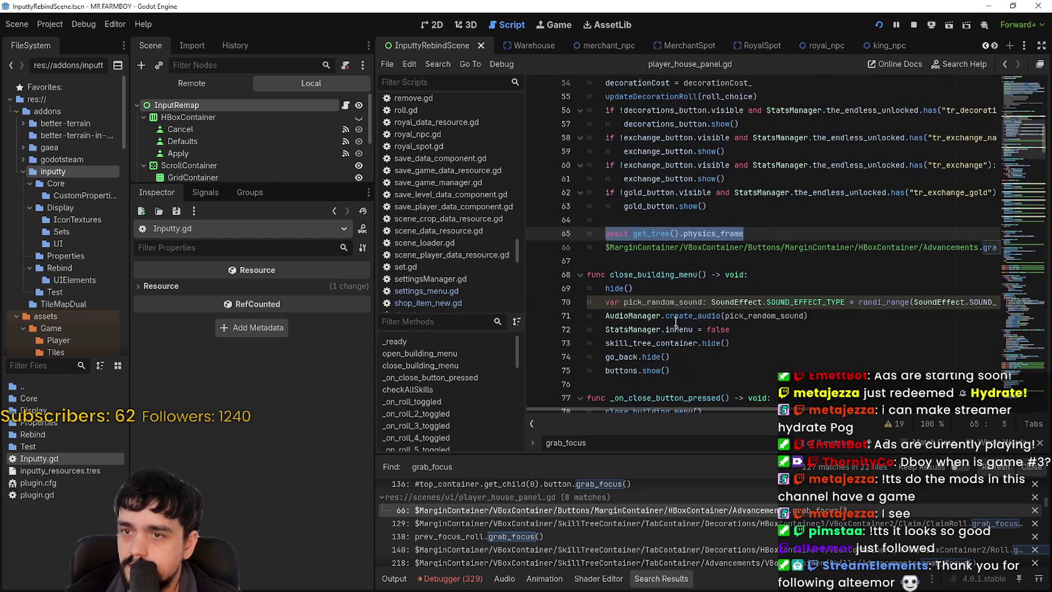
key("ctrl+s")
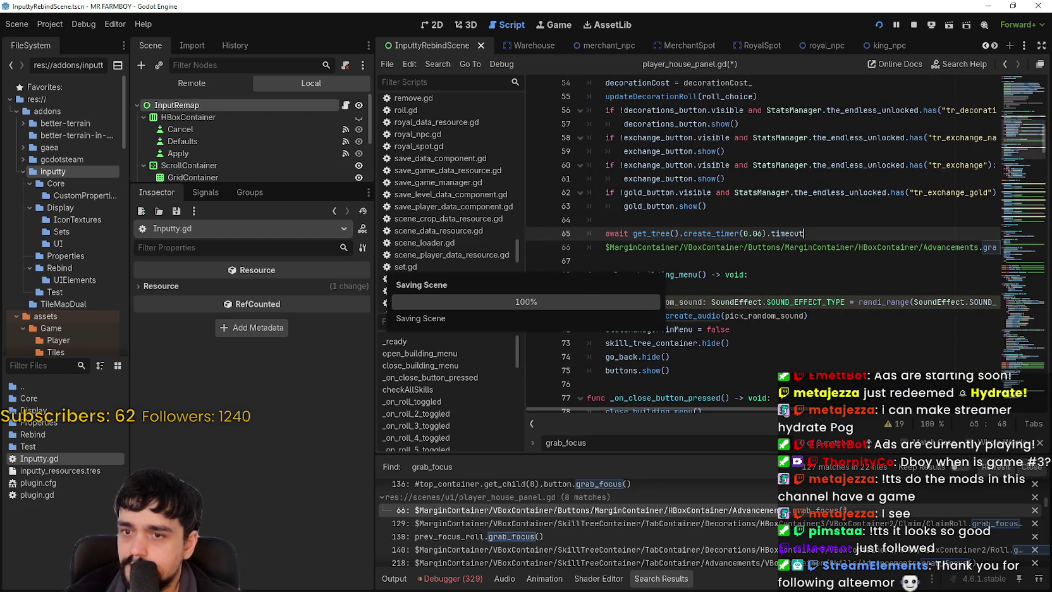
Step: Inspect the grab_focus call around line 129 of player_house_panel.gd
scroll(648, 295, "down", 1)
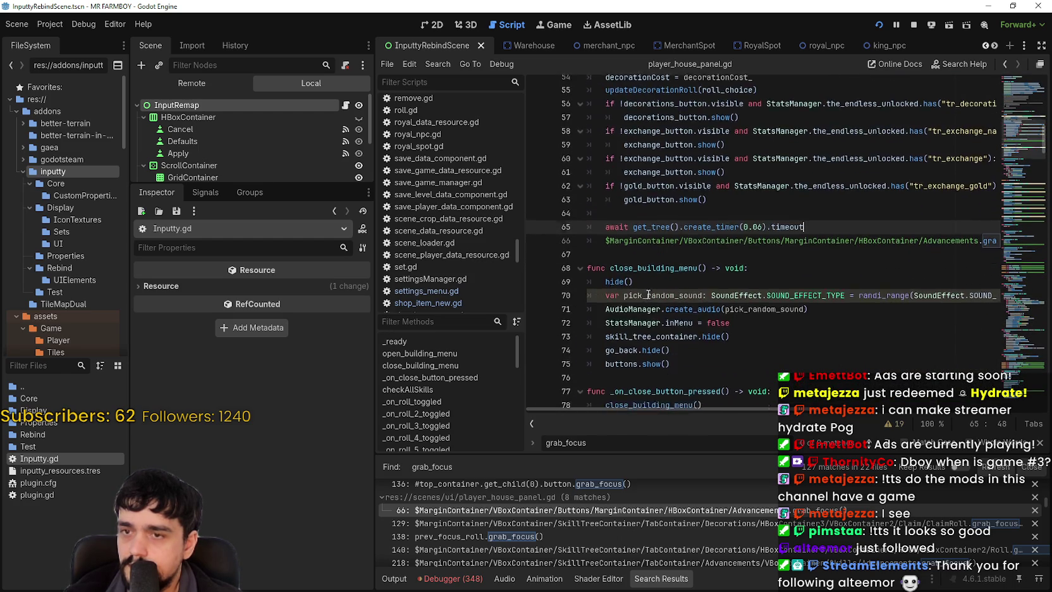
scroll(648, 296, "up", 4)
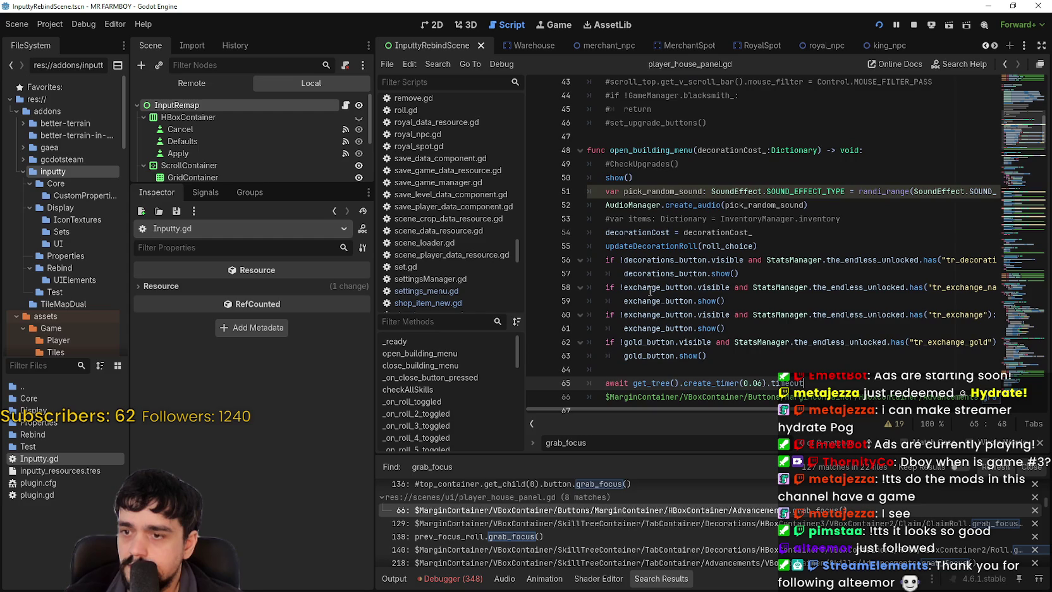
scroll(650, 291, "down", 3)
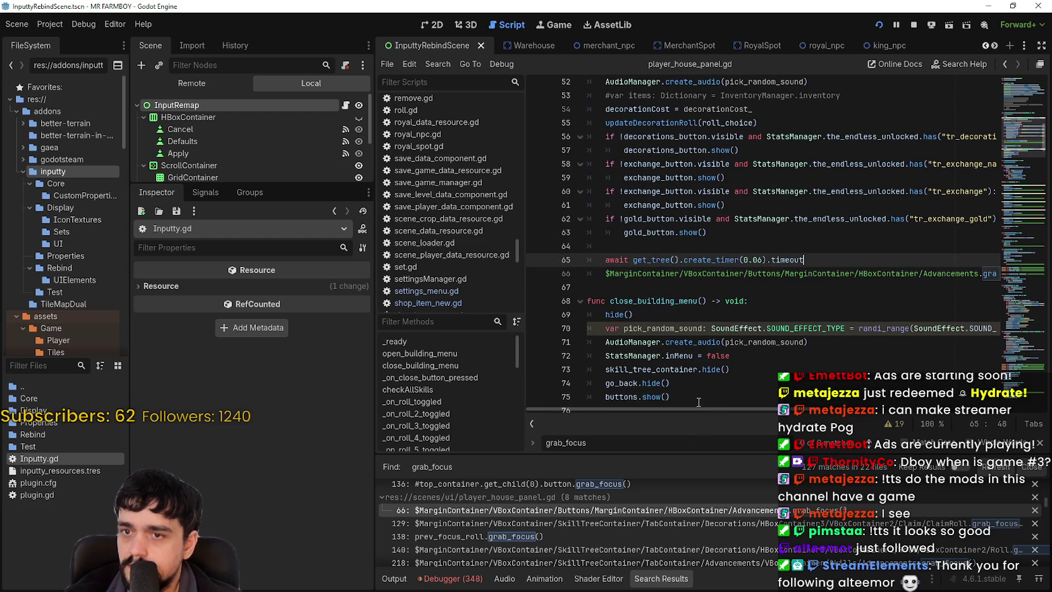
left_click(563, 524)
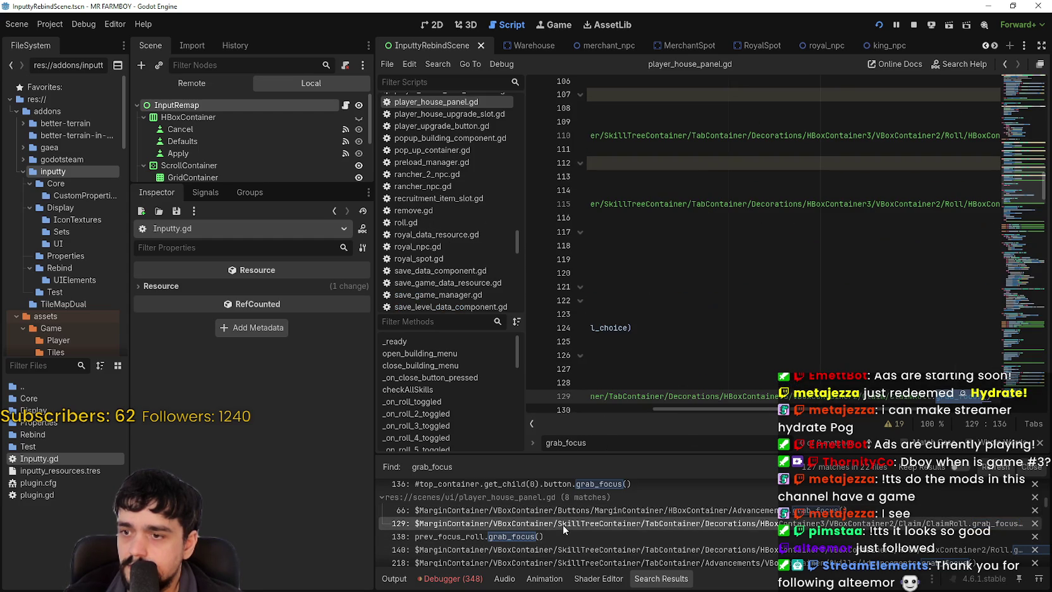
left_click_drag(714, 409, 585, 411)
scroll(689, 321, "down", 3)
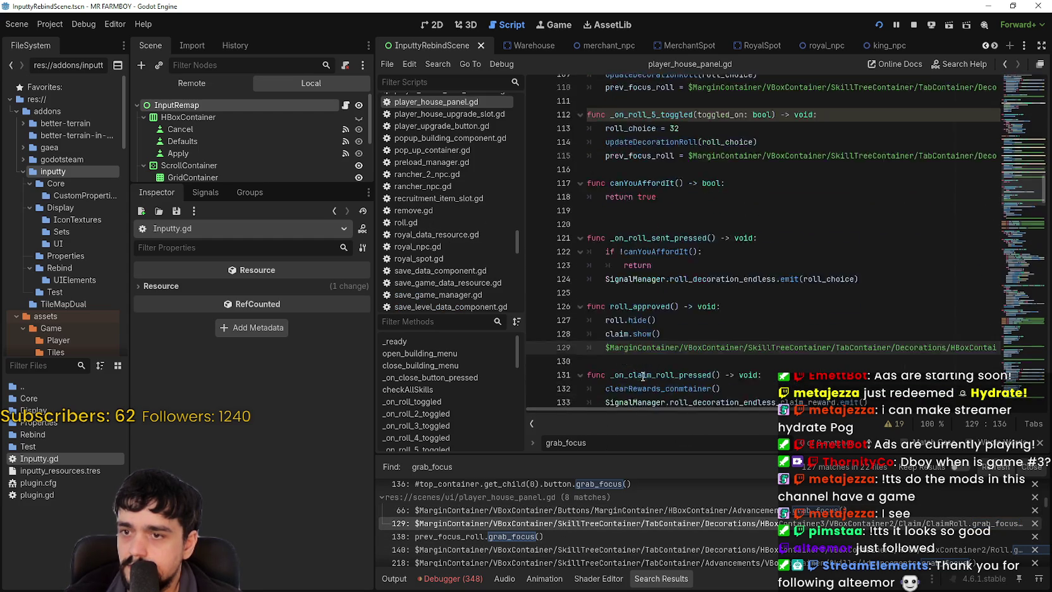
left_click(694, 265)
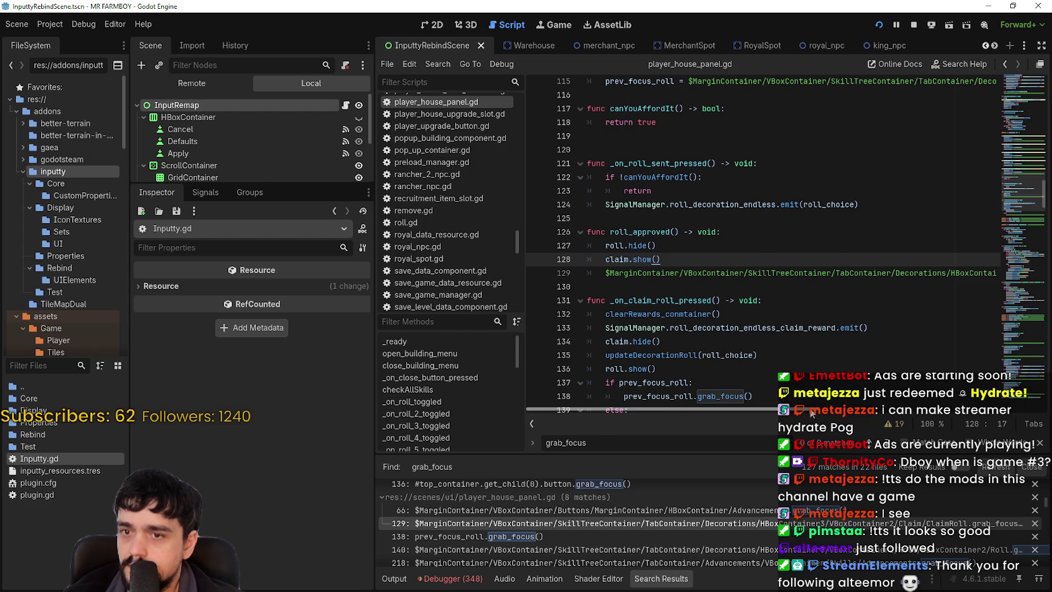
left_click(895, 411)
left_click_drag(671, 410, 528, 447)
scroll(573, 529, "down", 2)
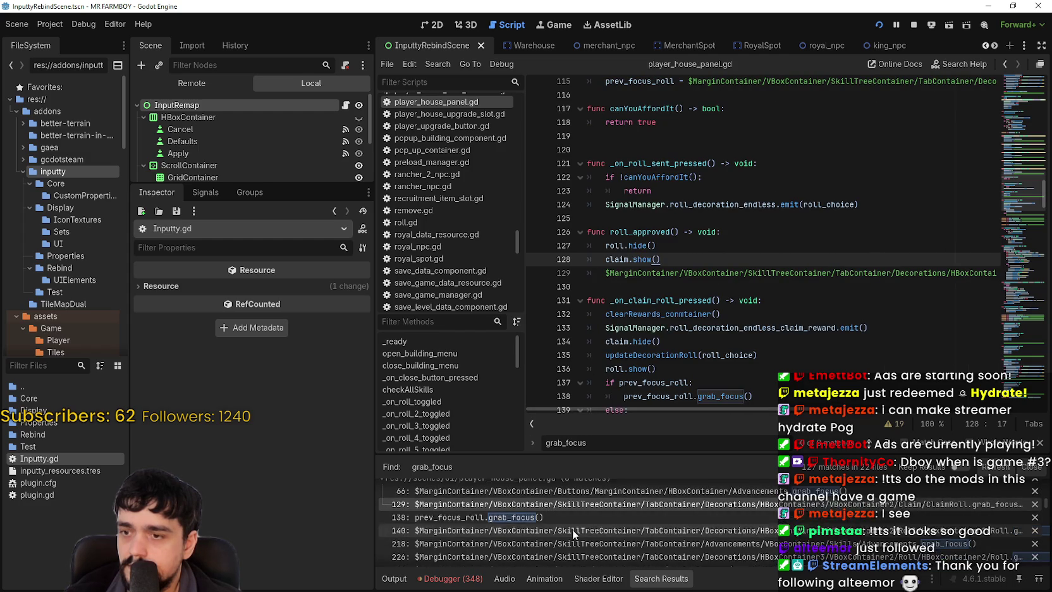
Step: Review the line 138 and 240 grab_focus matches, then go to panel_container.gd's grab_focus call
left_click(594, 509)
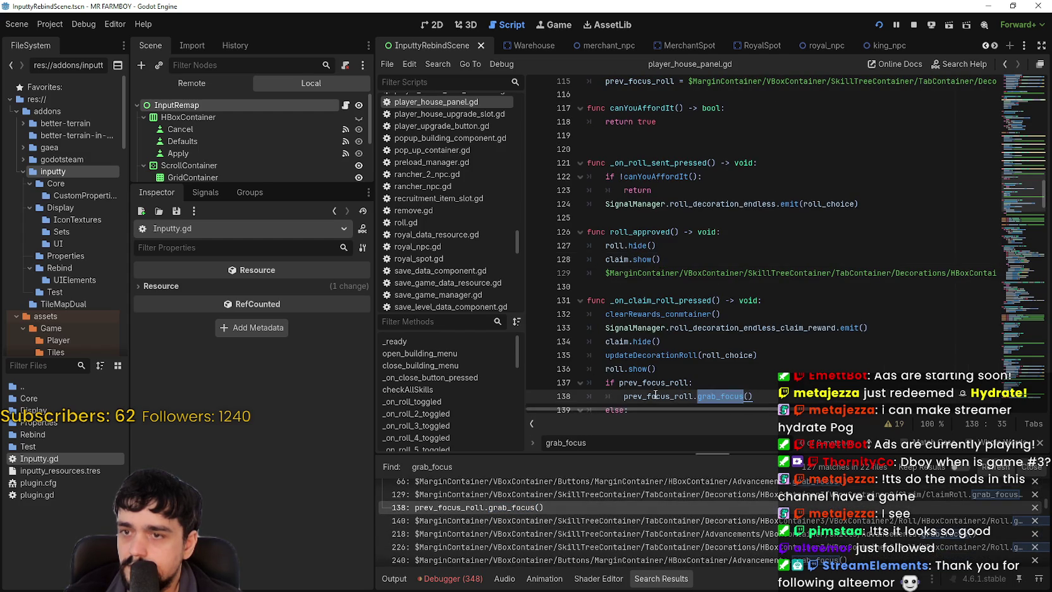
scroll(688, 359, "down", 1)
scroll(542, 520, "down", 1)
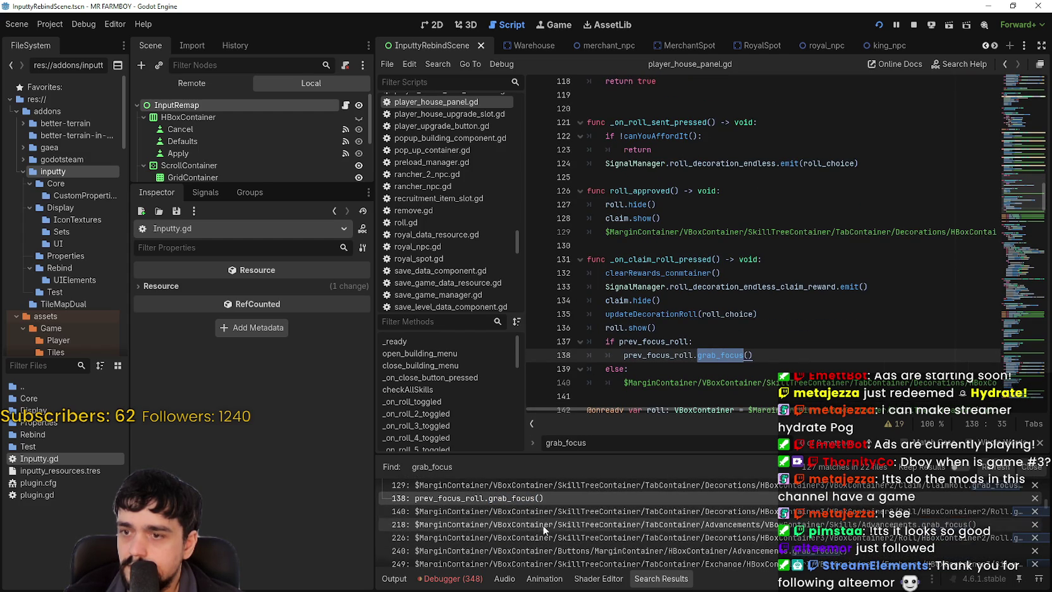
scroll(652, 522, "down", 2)
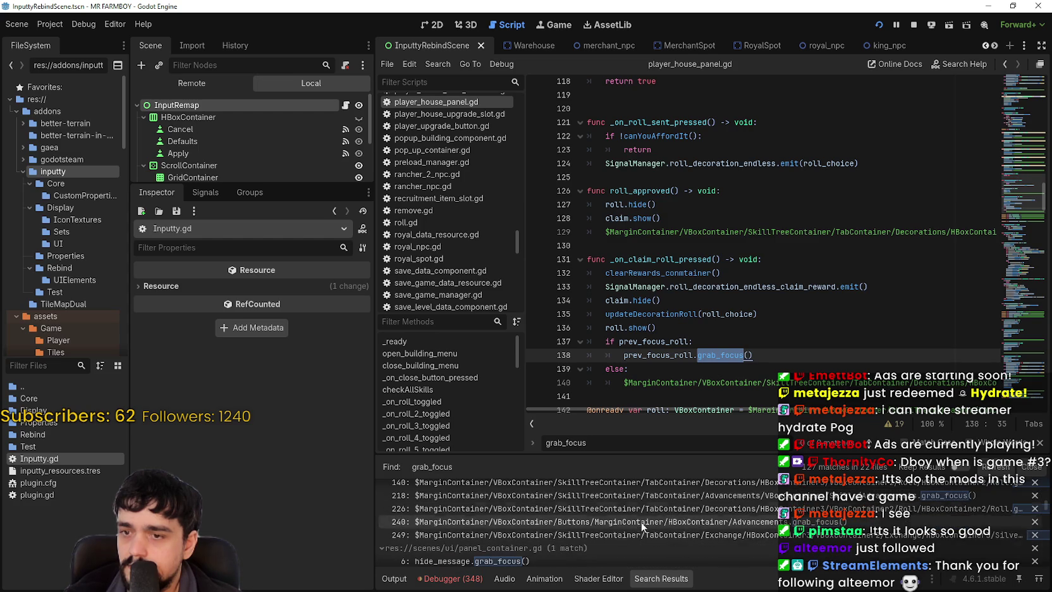
left_click(611, 522)
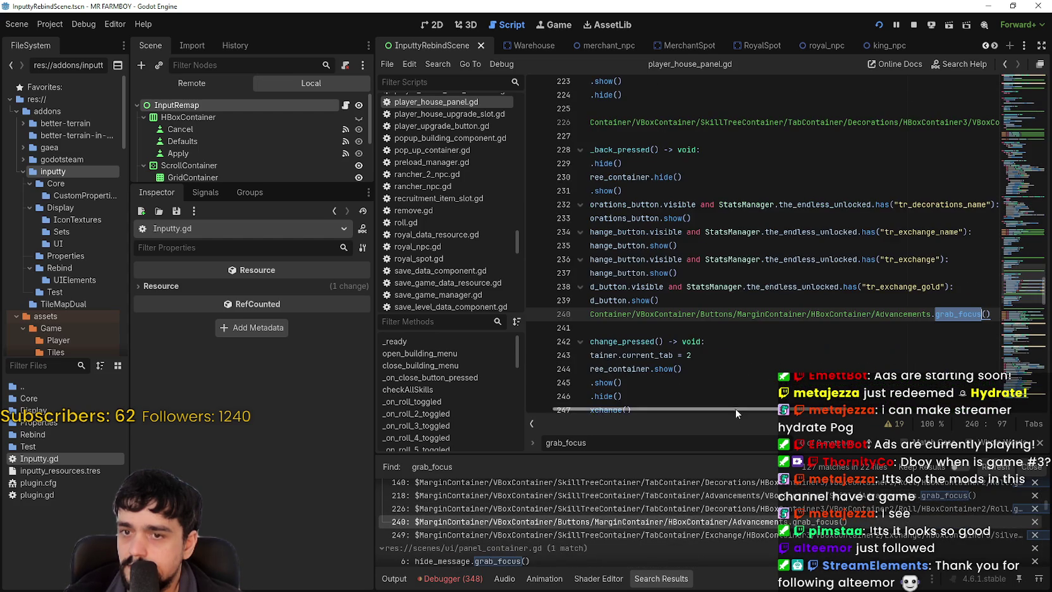
scroll(580, 534, "down", 3)
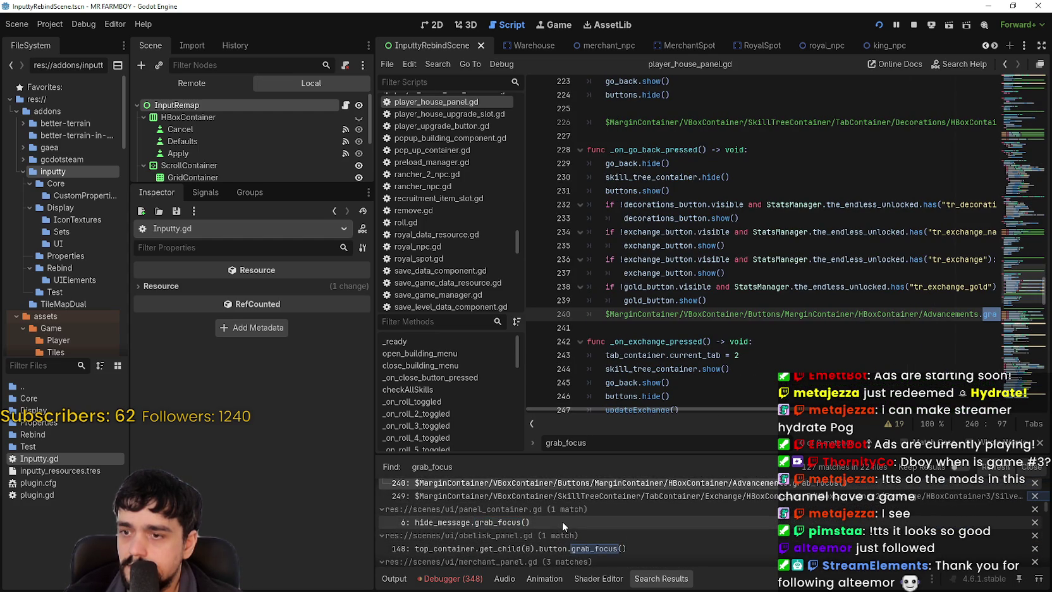
left_click(562, 522)
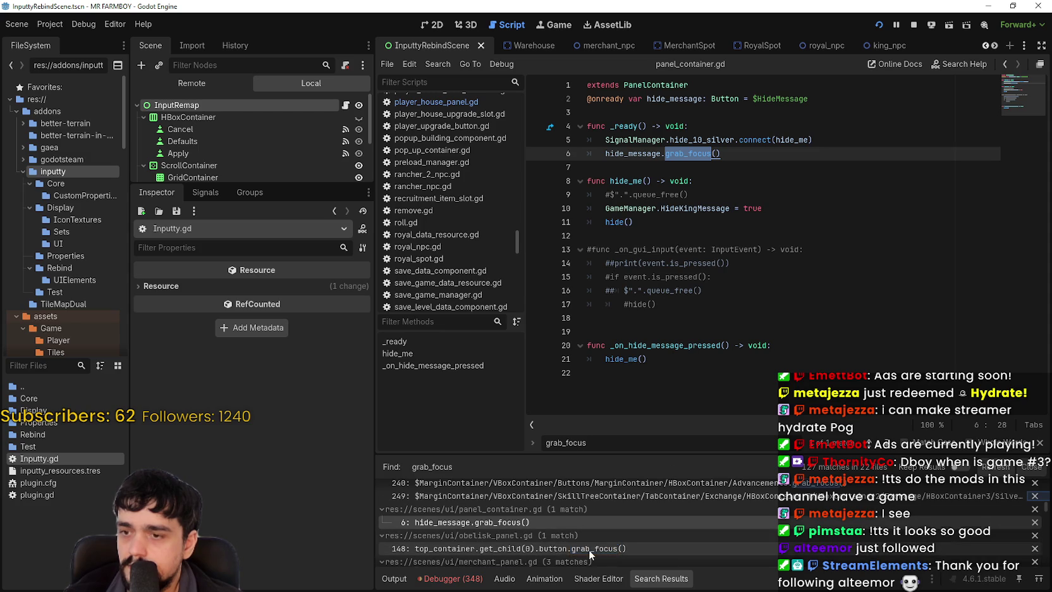
Step: In obelisk_panel.gd, replace line 147's physics_frame await with the 0.06 s timer await and save
scroll(595, 544, "down", 2)
left_click(625, 518)
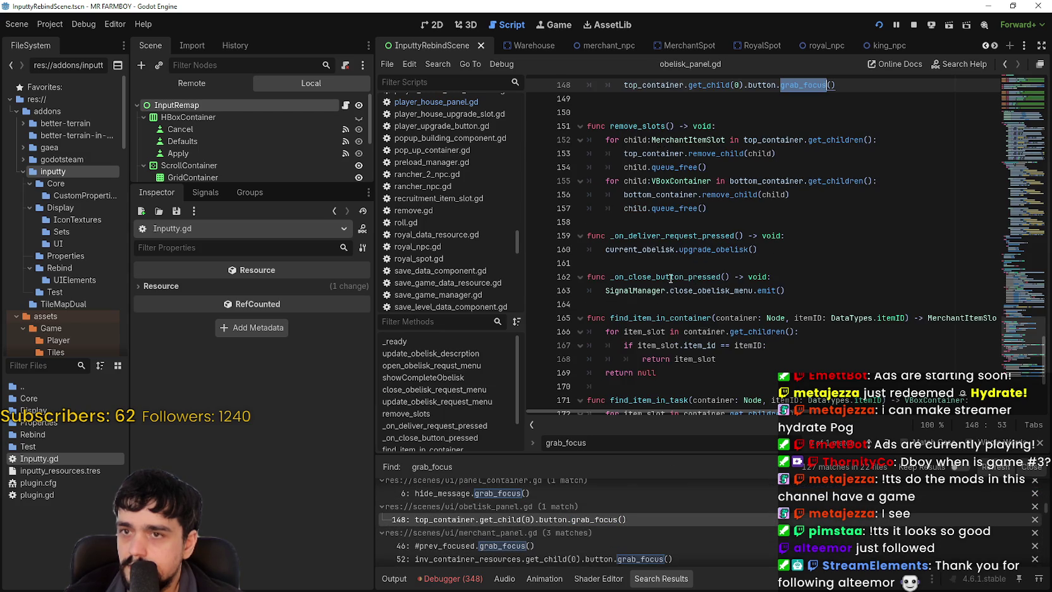
scroll(670, 279, "up", 3)
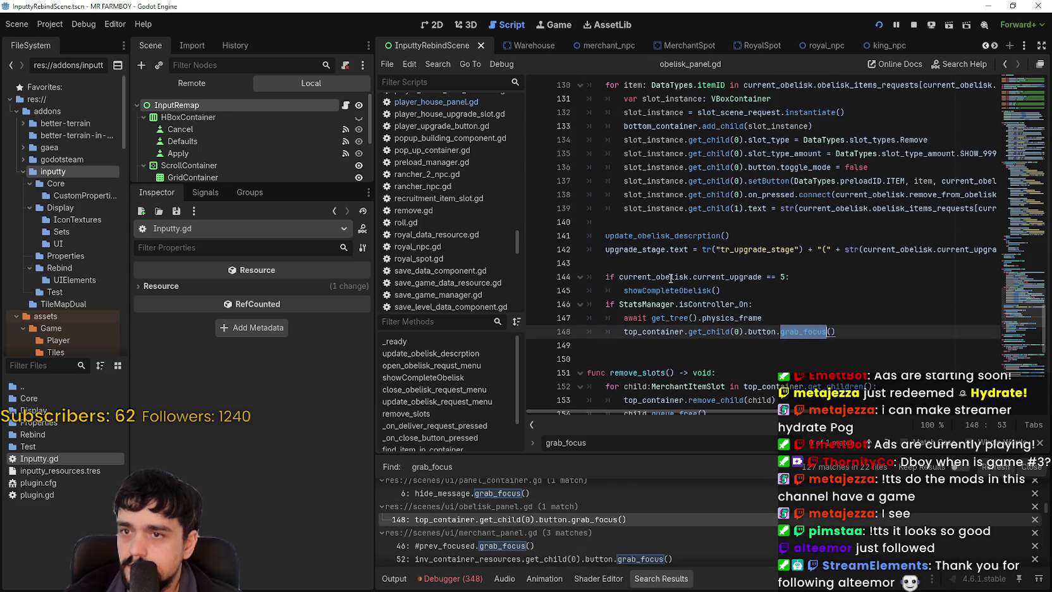
left_click(788, 306)
left_click_drag(785, 315, 624, 317)
type("await get_tree().create_timer(0.06).timeout")
key("ctrl+s")
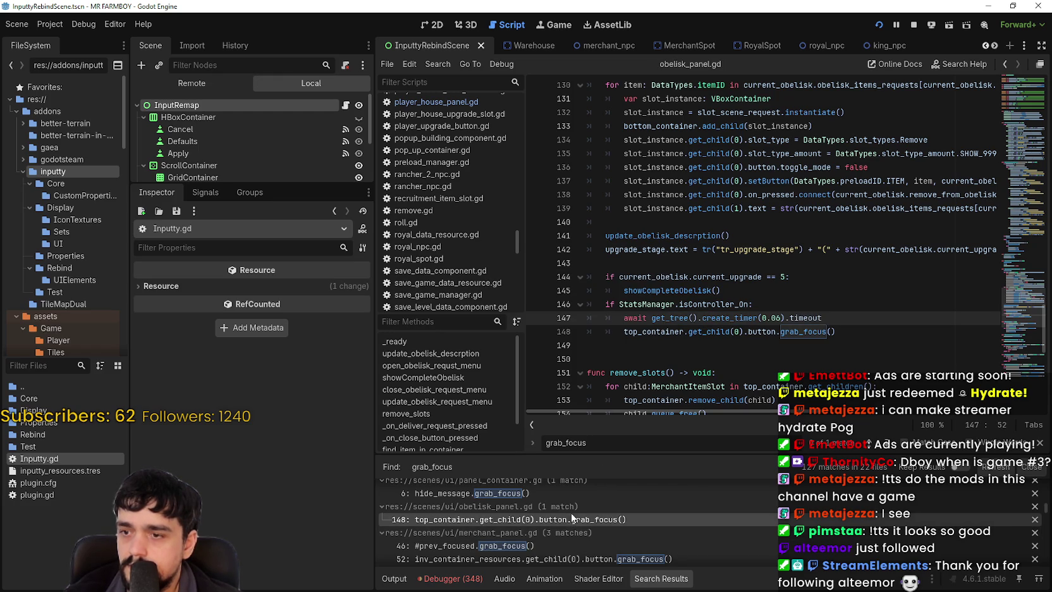
scroll(571, 521, "down", 1)
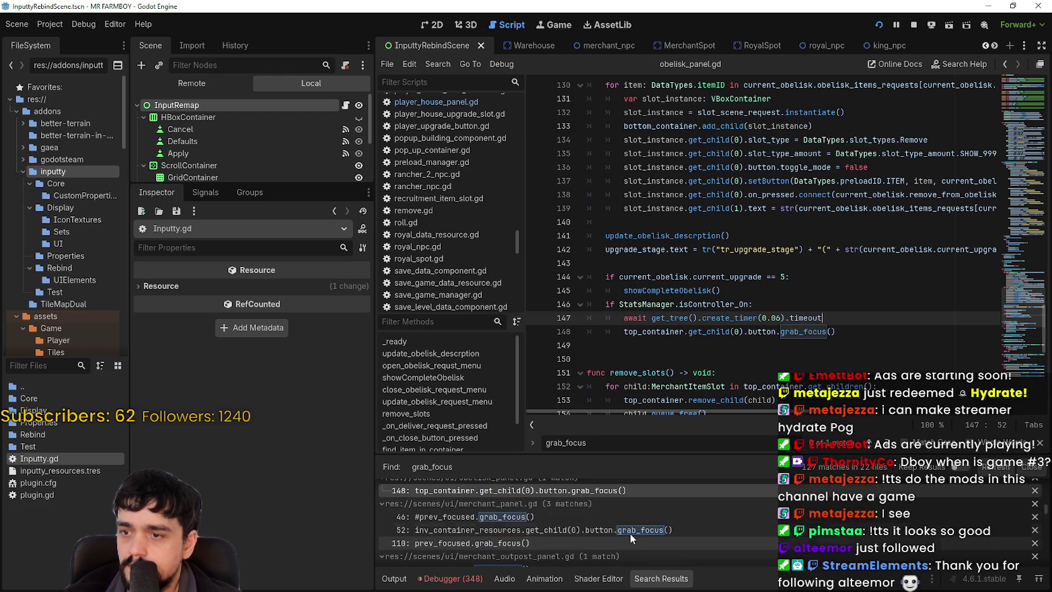
Step: In merchant_panel.gd, insert the 0.06 s timer await above line 110's grab_focus, and save
left_click(563, 542)
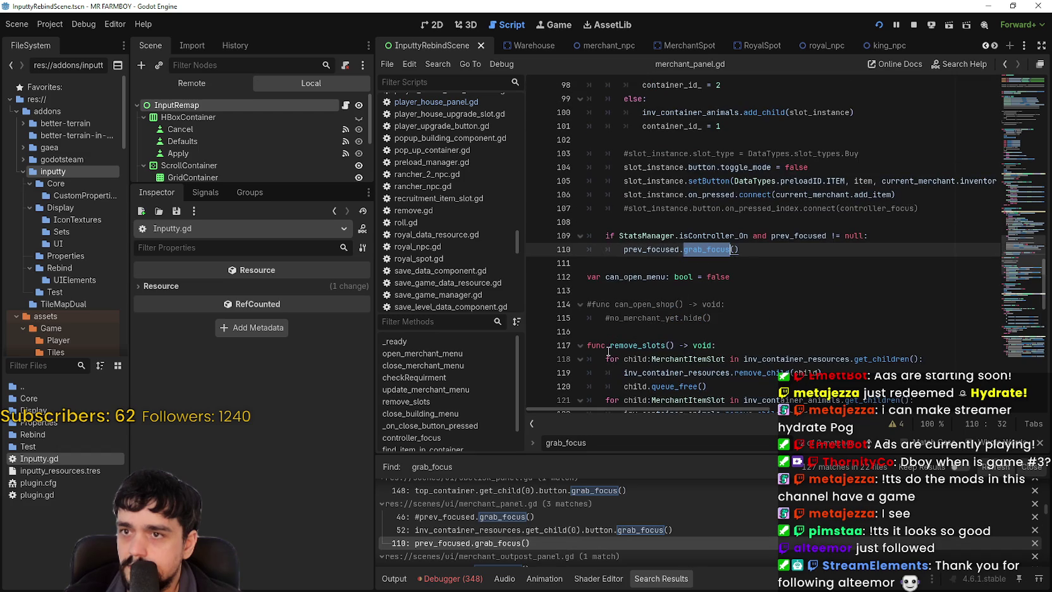
scroll(596, 370, "up", 4)
scroll(597, 371, "up", 1)
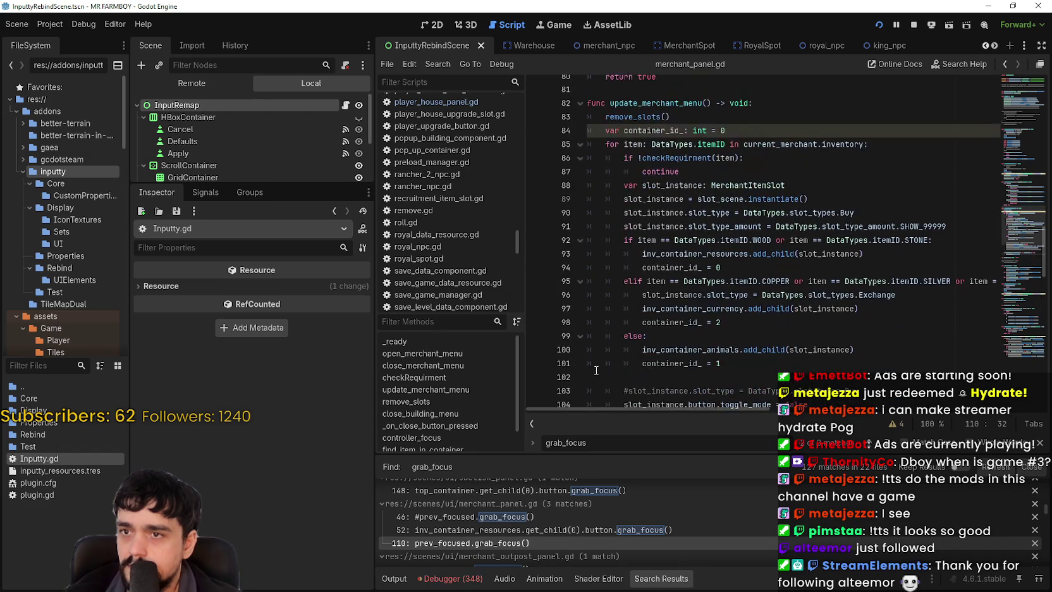
scroll(597, 370, "down", 2)
scroll(596, 370, "up", 1)
scroll(596, 370, "down", 2)
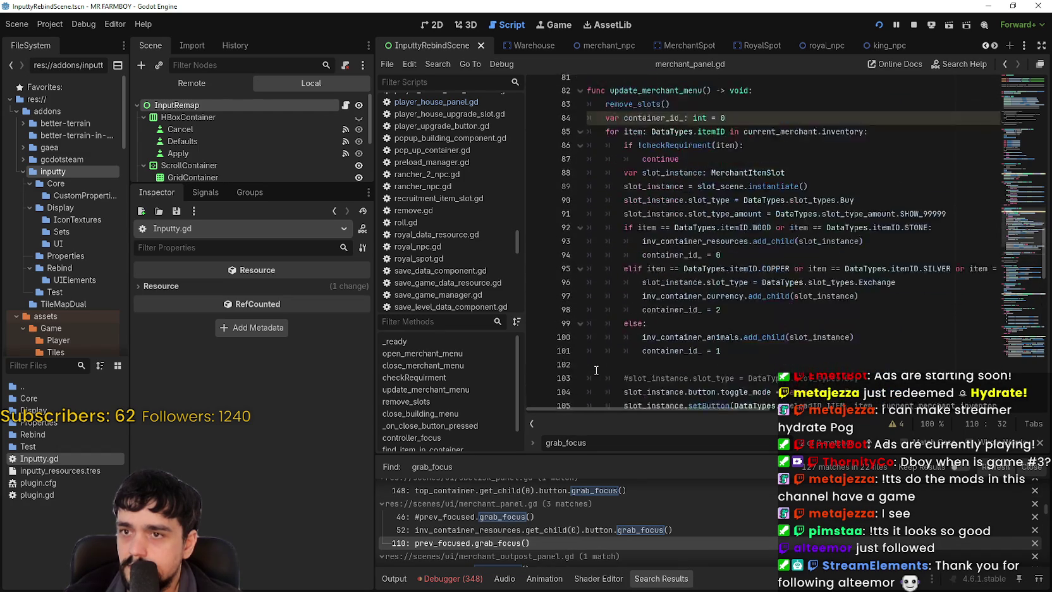
left_click(765, 335)
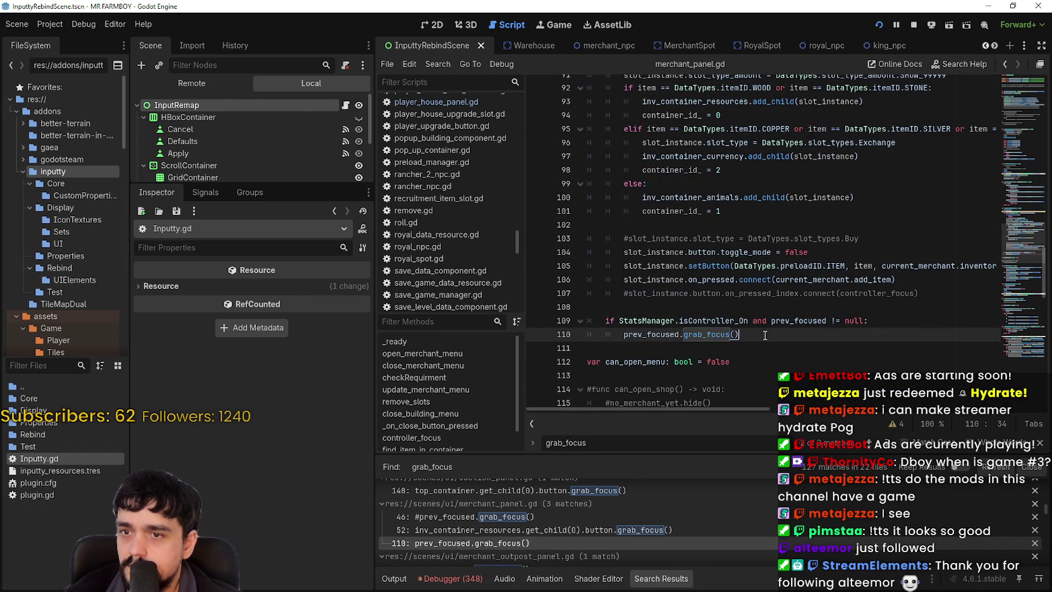
left_click(894, 321)
key("Return")
type("await get_tree().create_timer(0.06).timeout")
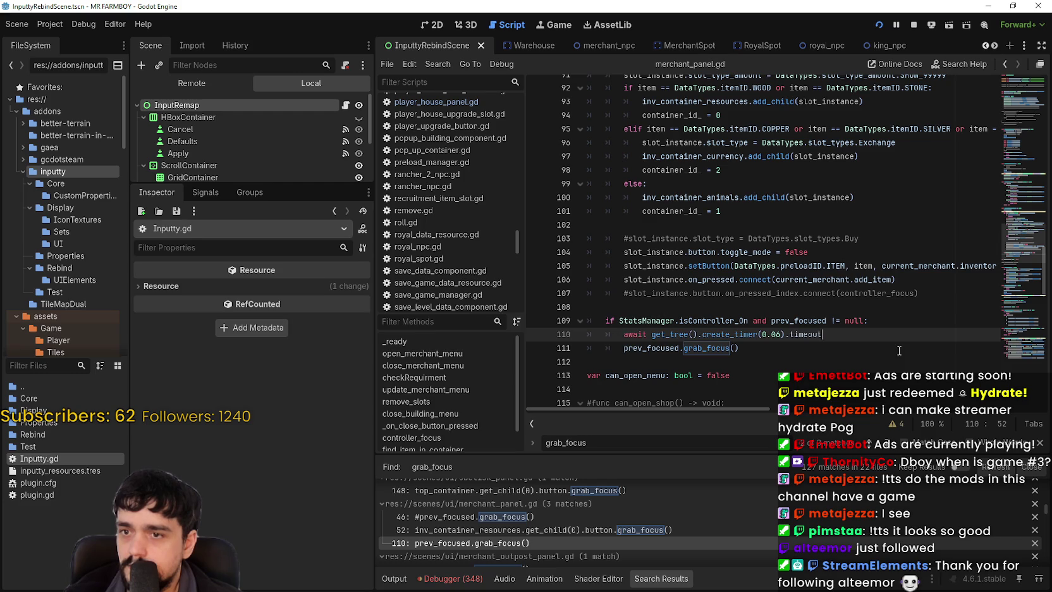
key("ctrl+s")
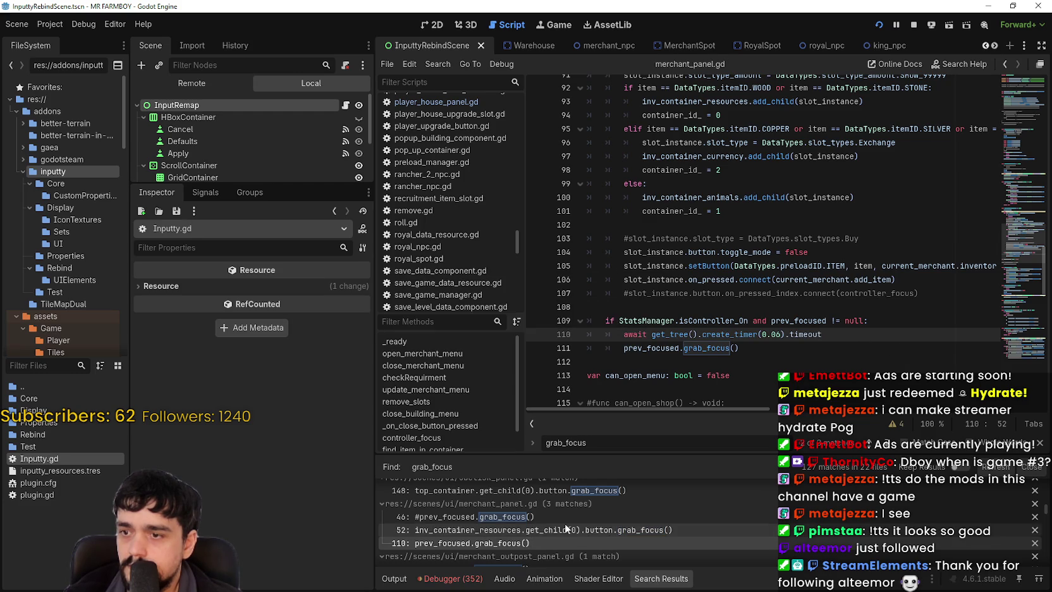
Step: Type 'await get_tree().create_timer(0.06).timeout' above line 52's grab_focus, and save
left_click(566, 529)
scroll(664, 355, "up", 4)
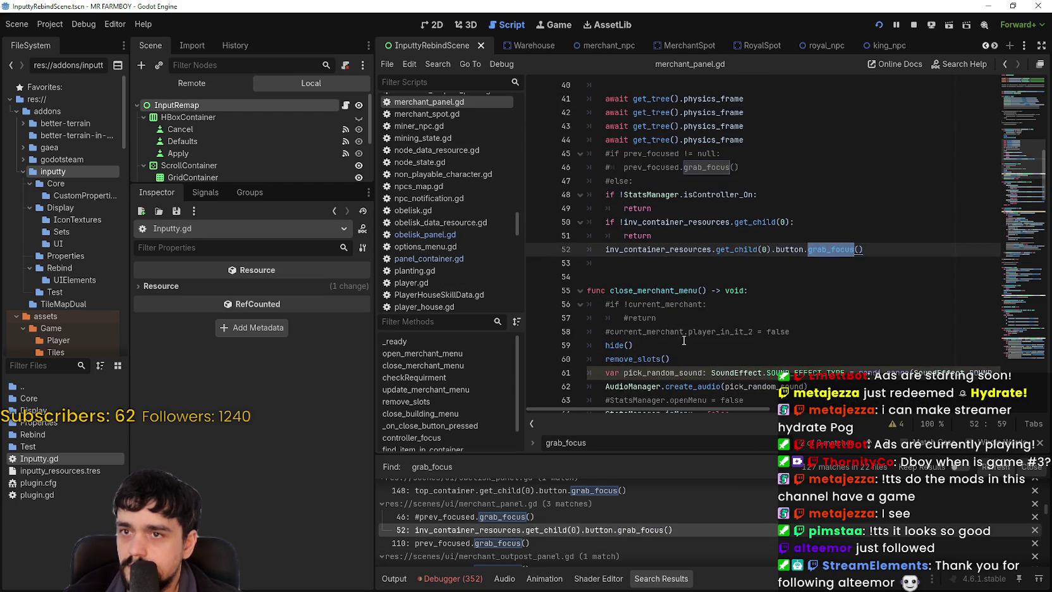
left_click(694, 243)
scroll(694, 242, "up", 4)
scroll(744, 279, "down", 4)
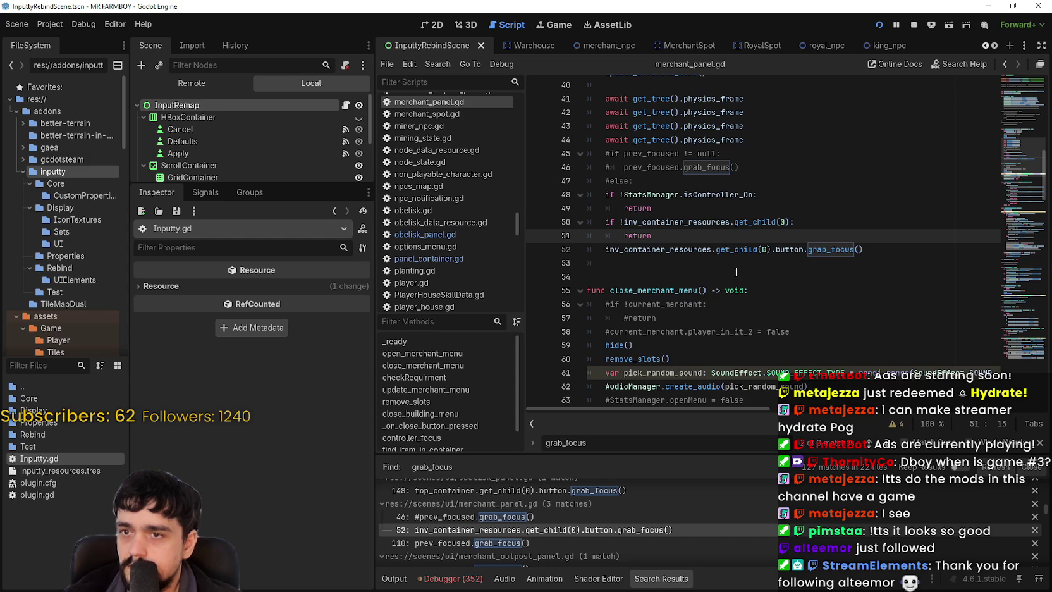
key("Return")
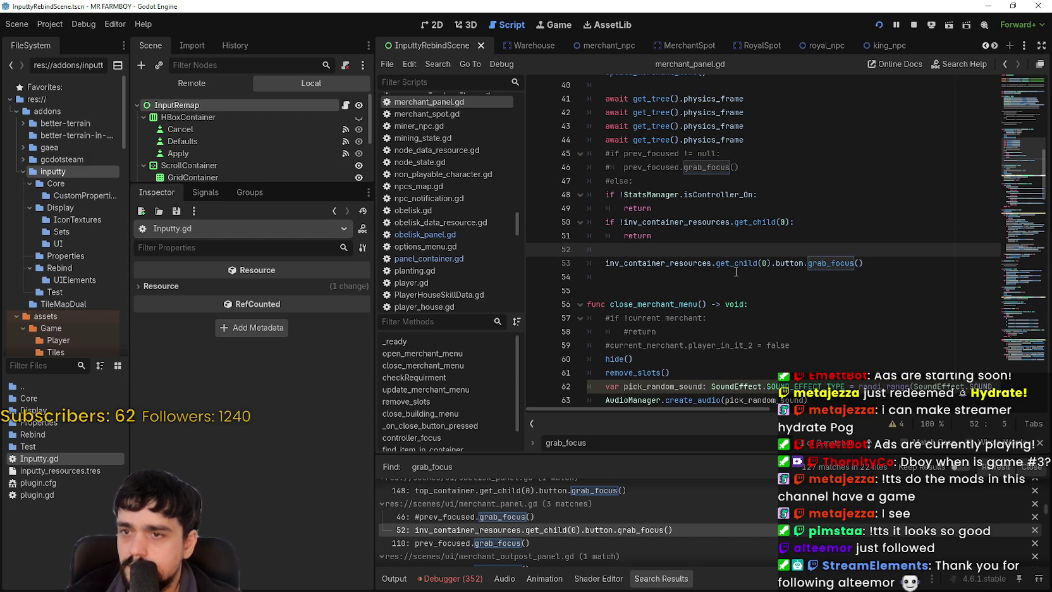
type("await get_tree().create_timer(0.06).timeout")
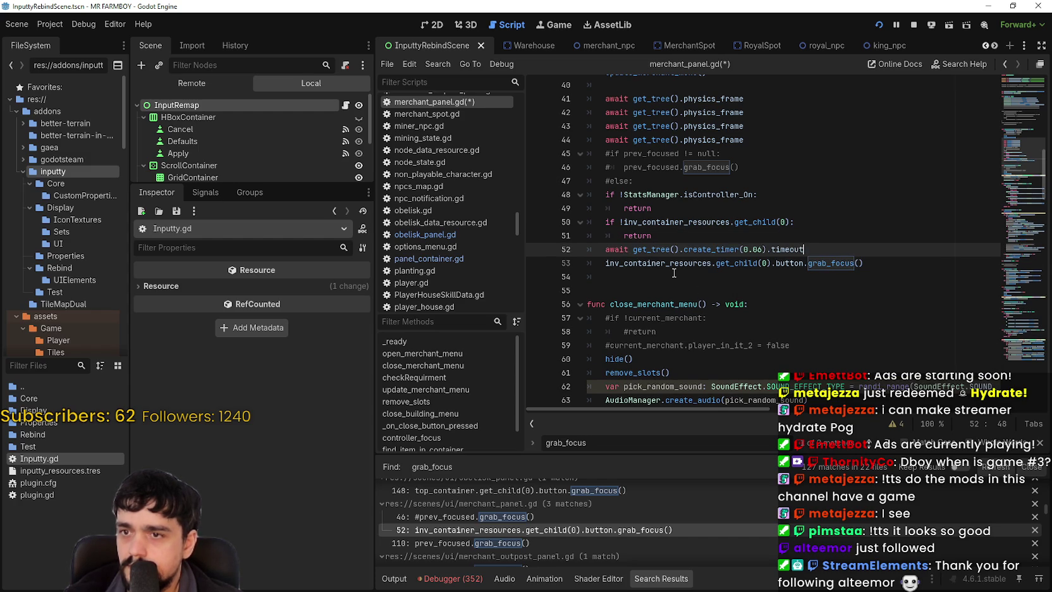
key("ctrl+s")
Step: Delete the four physics-frame waits and commented fallback (lines 40–47) from open_merchant_menu and save
scroll(626, 221, "up", 2)
scroll(667, 261, "up", 1)
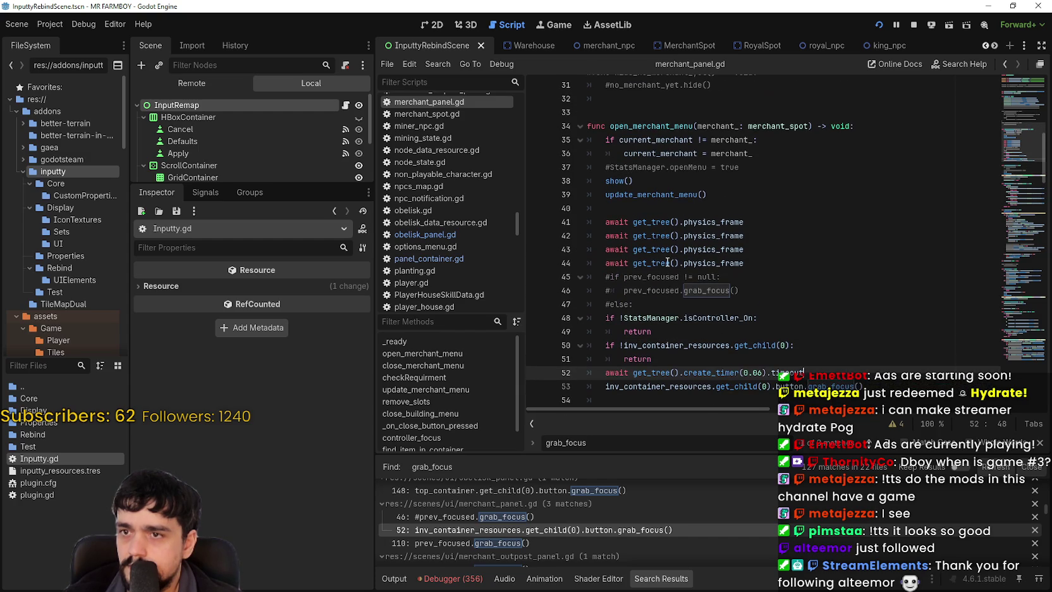
double_click(658, 129)
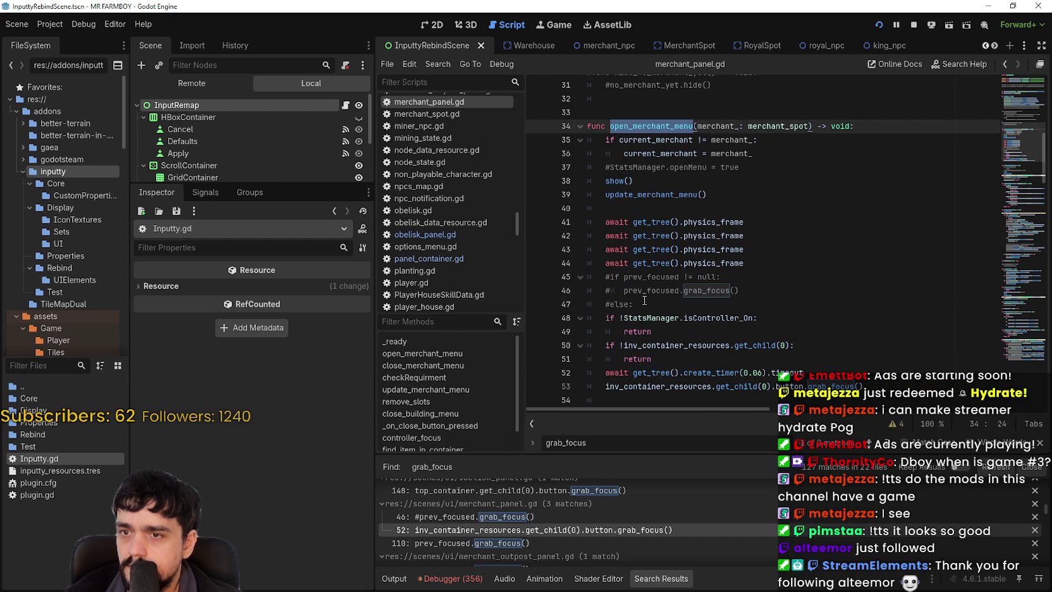
left_click_drag(644, 300, 581, 203)
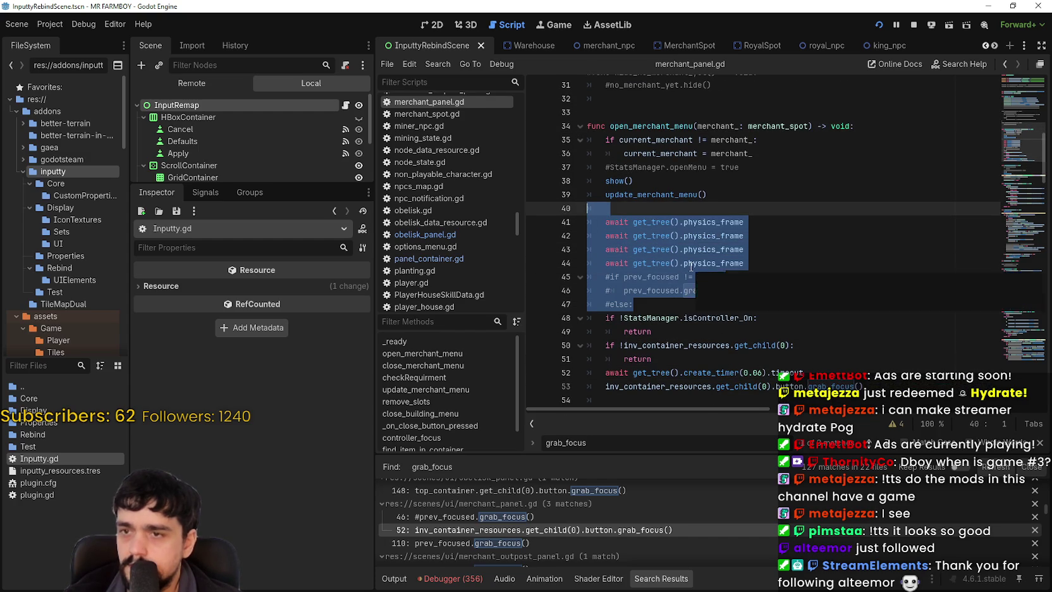
key("BackSpace")
key("BackSpace")
key("ctrl+s")
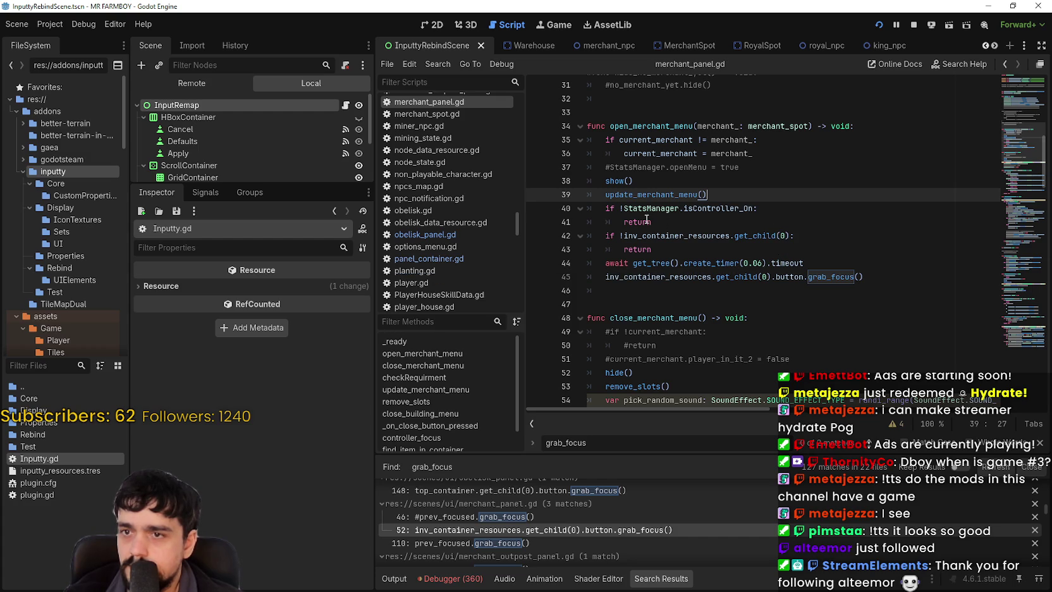
Step: Review the early-return checks, save again, and open merchant_outpost_panel.gd at its grab_focus call
mouse_move(651, 222)
left_mouse_down()
mouse_move(605, 209)
mouse_move(547, 212)
left_mouse_up()
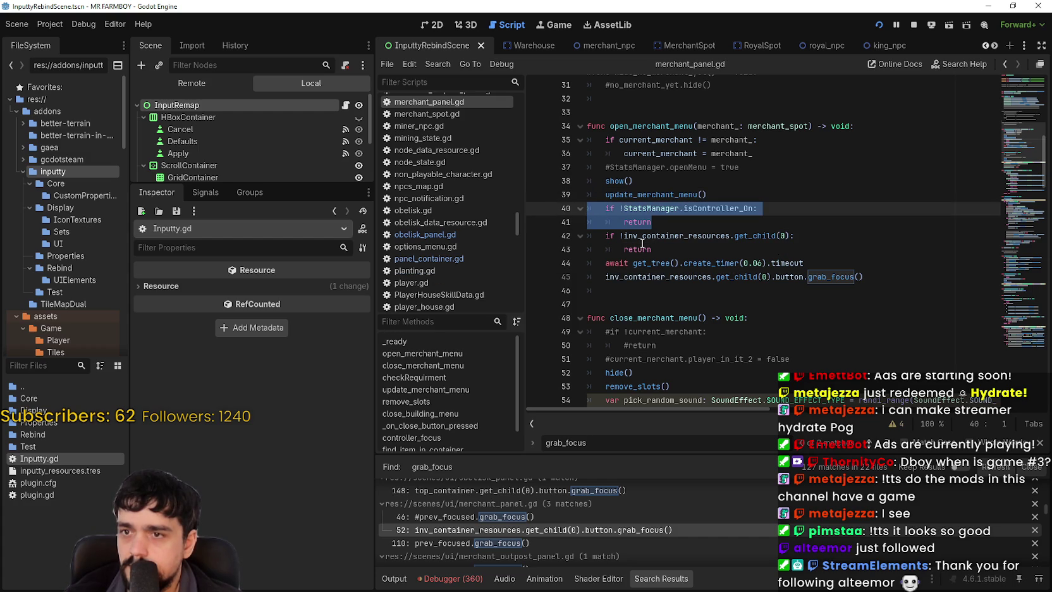
mouse_move(652, 249)
left_mouse_down()
mouse_move(562, 222)
mouse_move(566, 208)
left_mouse_up()
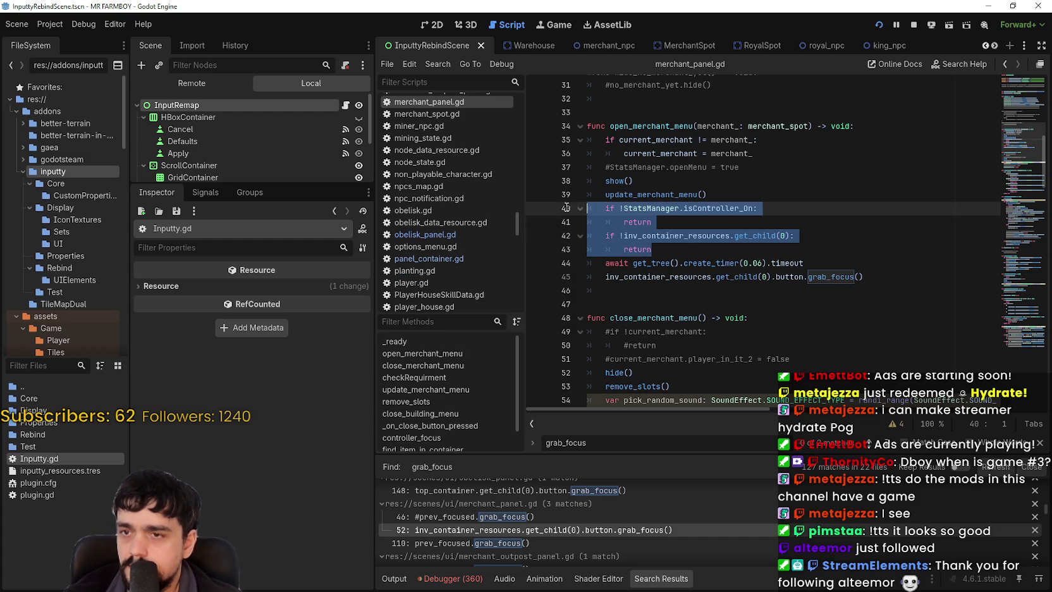
left_click(690, 255)
key("ctrl+s")
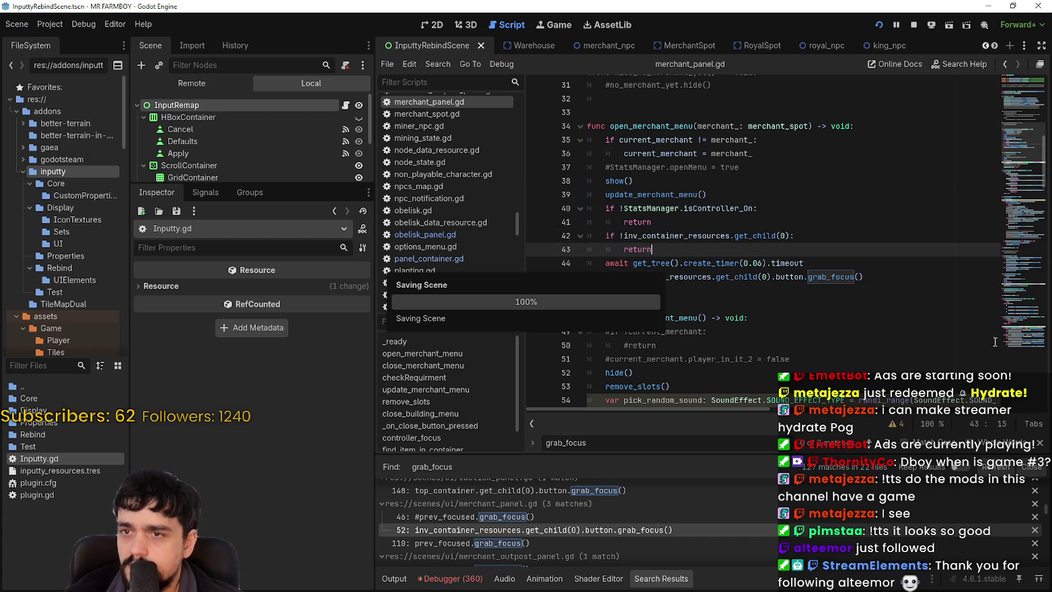
scroll(716, 372, "down", 1)
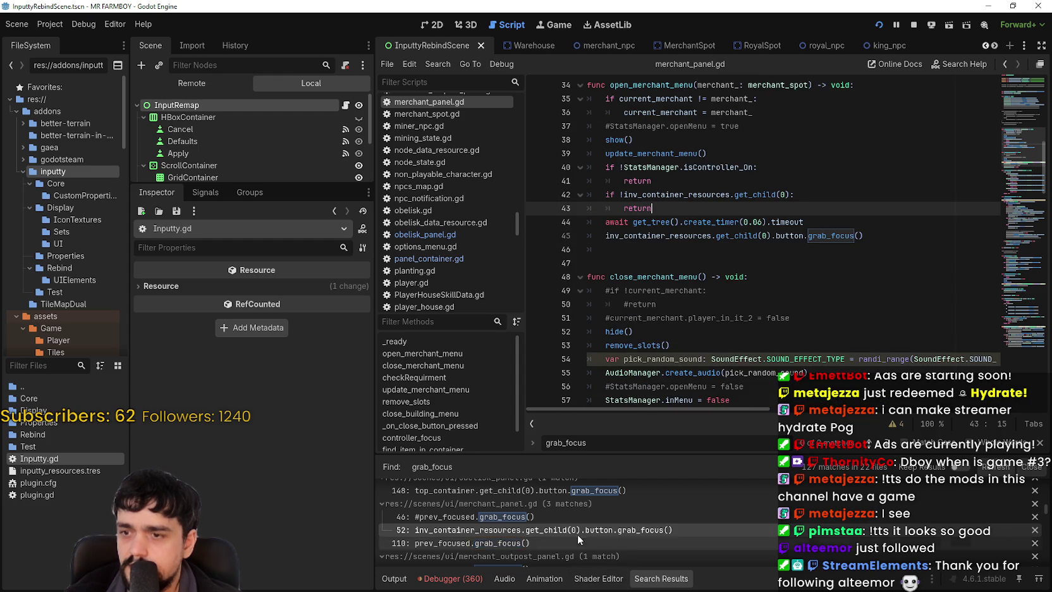
scroll(578, 534, "down", 1)
scroll(572, 518, "down", 1)
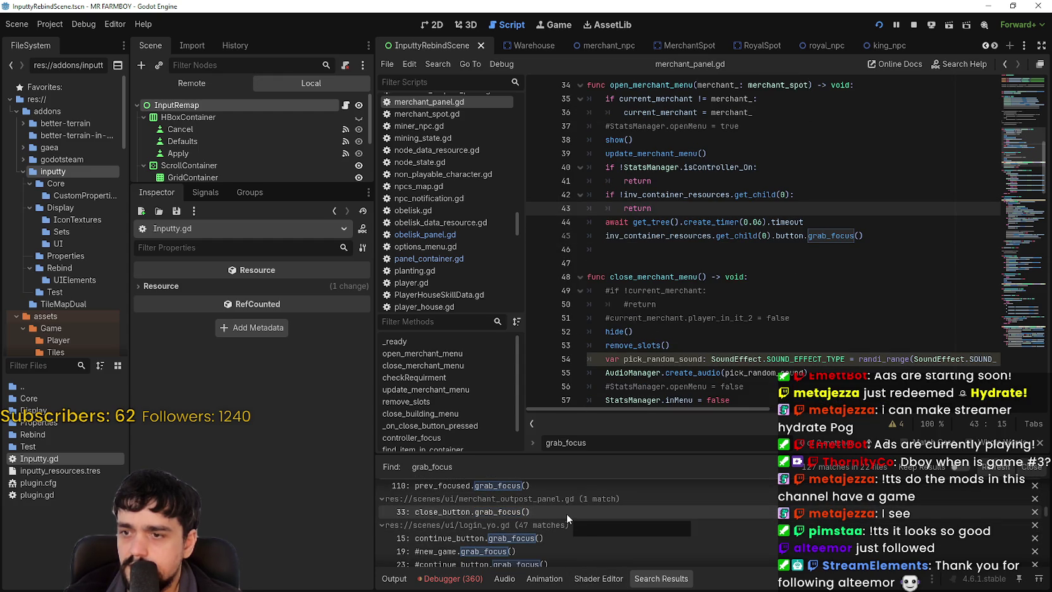
left_click(567, 514)
Step: Replace merchant_outpost_panel.gd's line-32 physics-frame wait with the 0.06-second timer wait and save
left_click(800, 329)
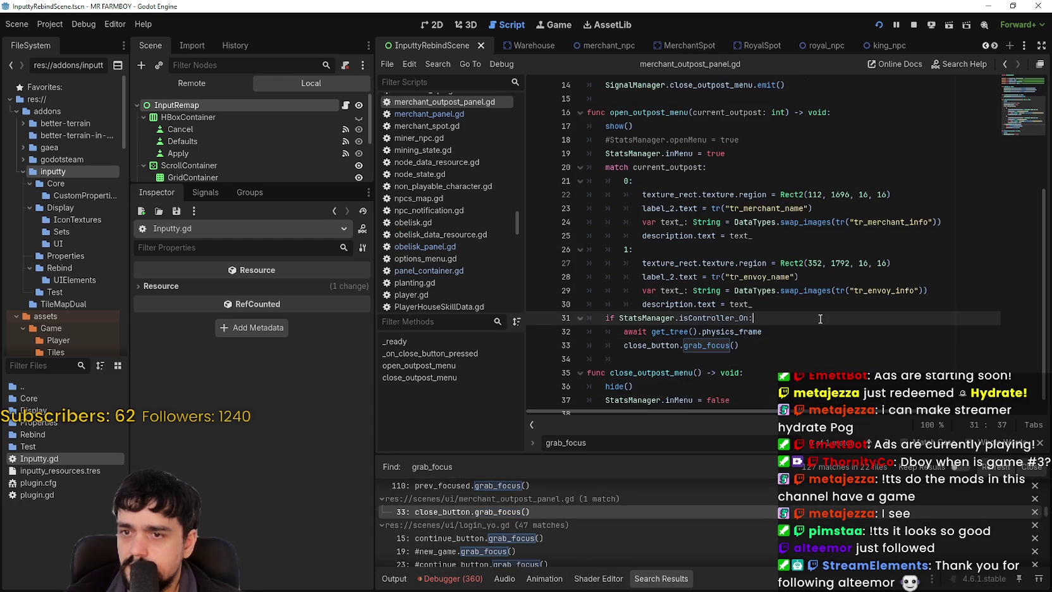
left_click_drag(781, 333, 573, 331)
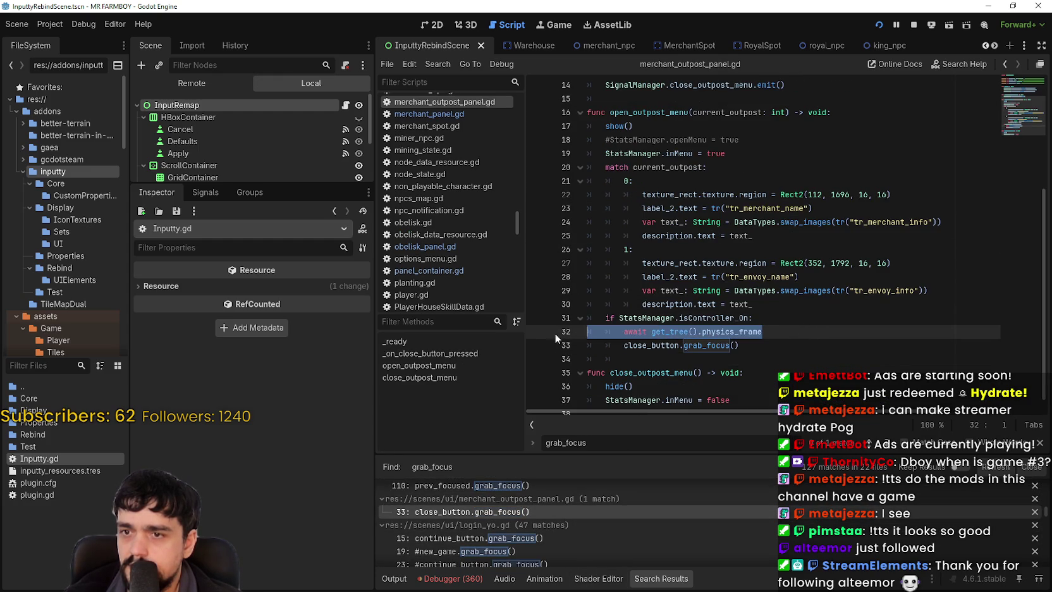
key("BackSpace")
key("ctrl+v")
left_click(658, 345)
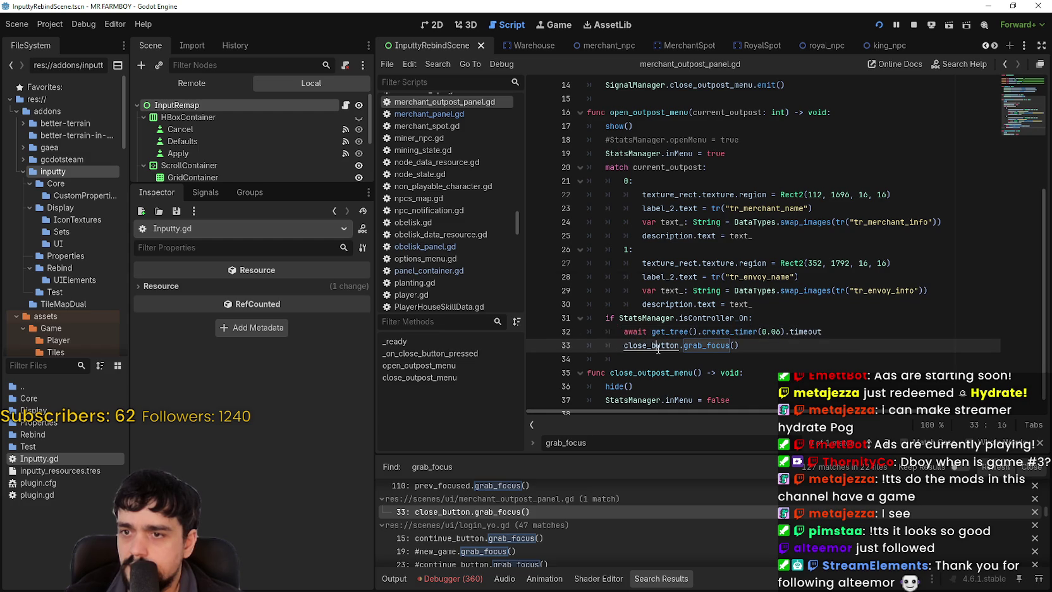
key("ctrl+s")
Step: Swap king_request_panel.gd's physics-frame wait for the 0.06-second timer wait and save
scroll(556, 530, "down", 1)
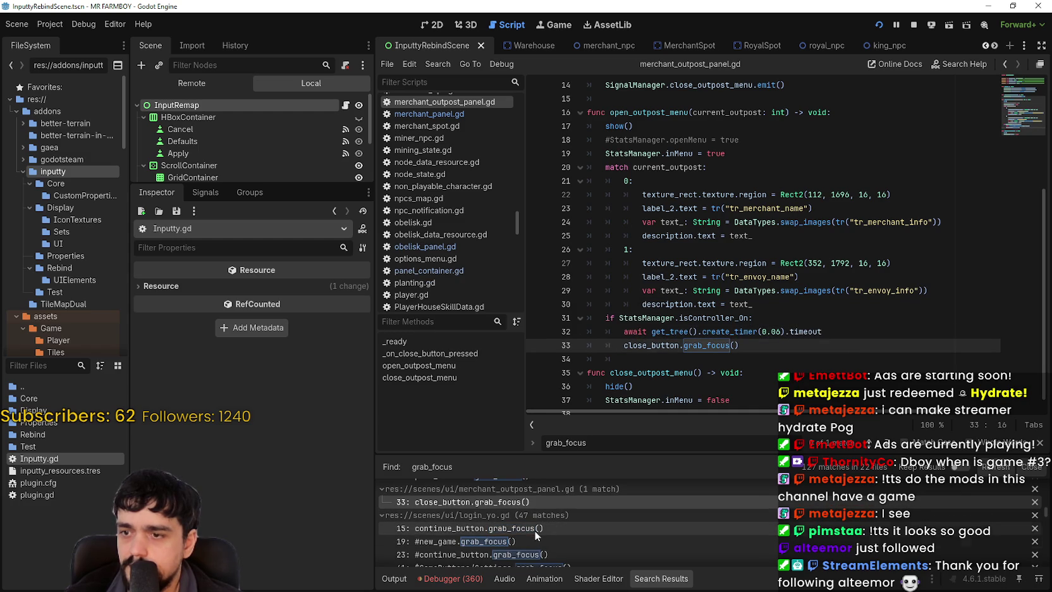
left_click(538, 529)
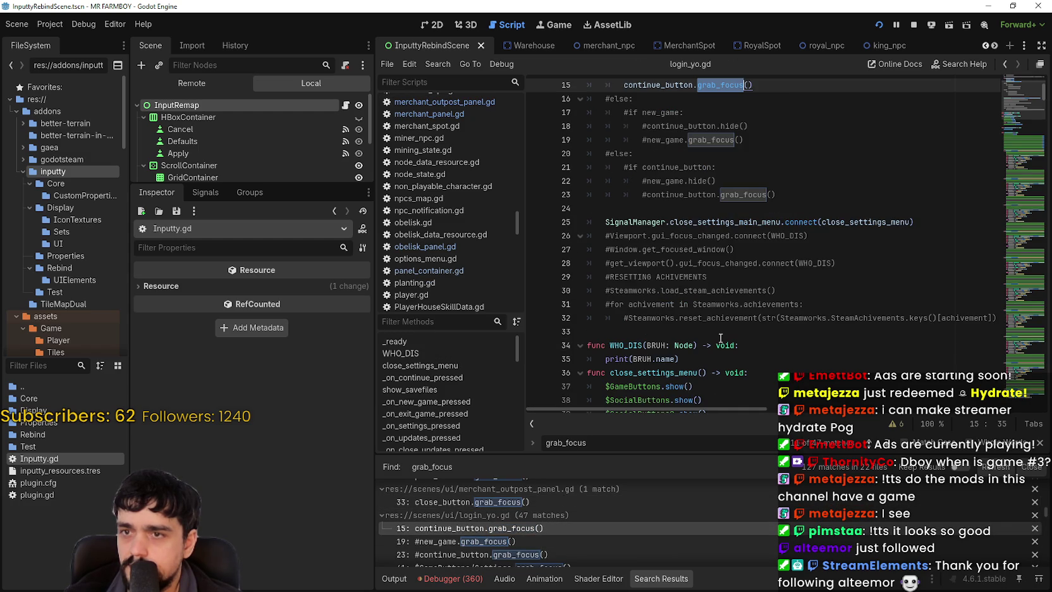
scroll(569, 530, "down", 3)
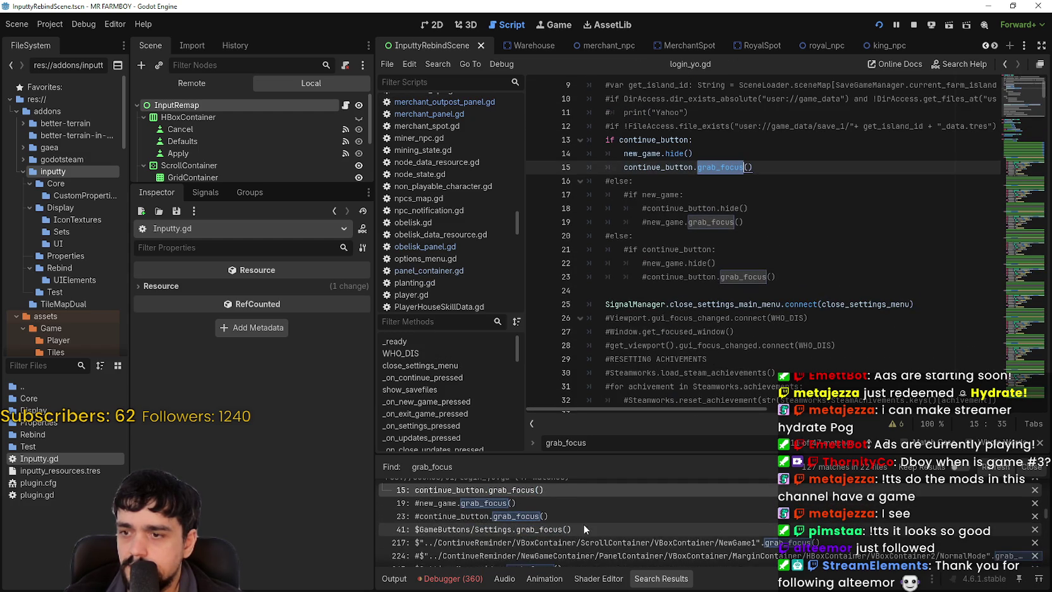
scroll(581, 495, "down", 10)
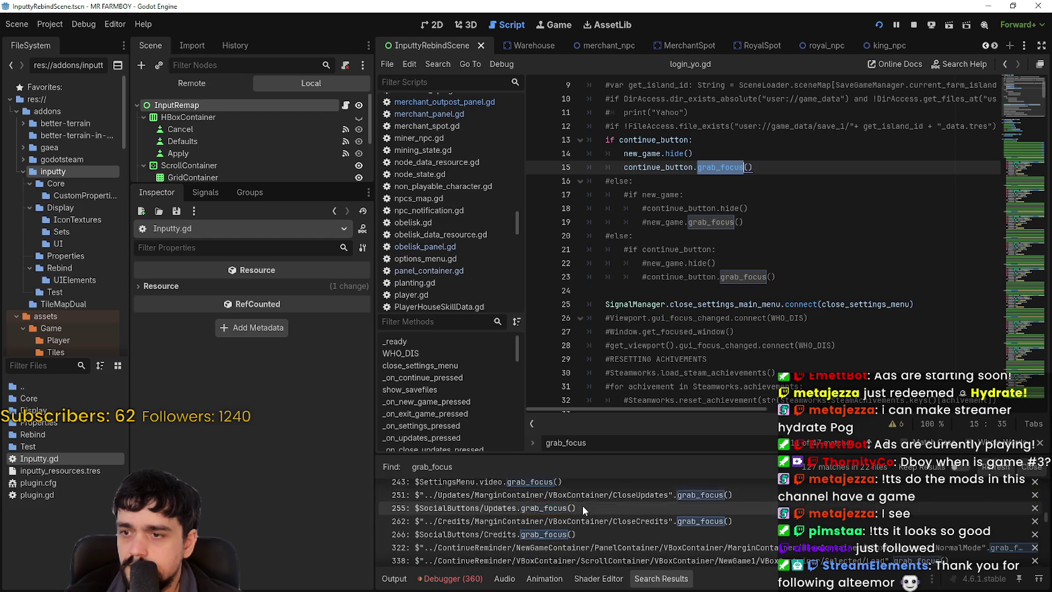
scroll(584, 502, "down", 10)
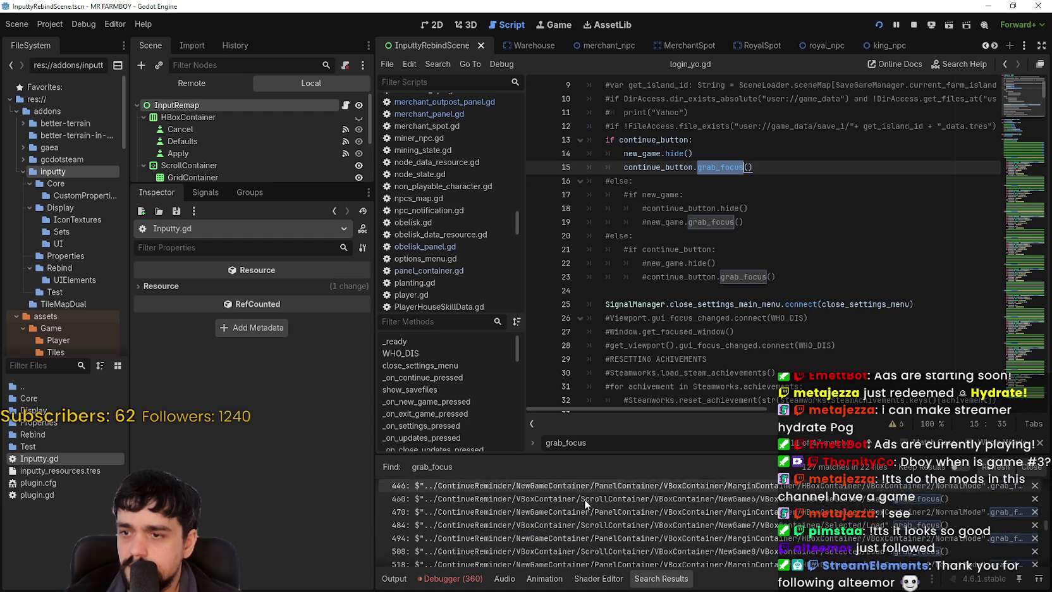
scroll(586, 498, "down", 5)
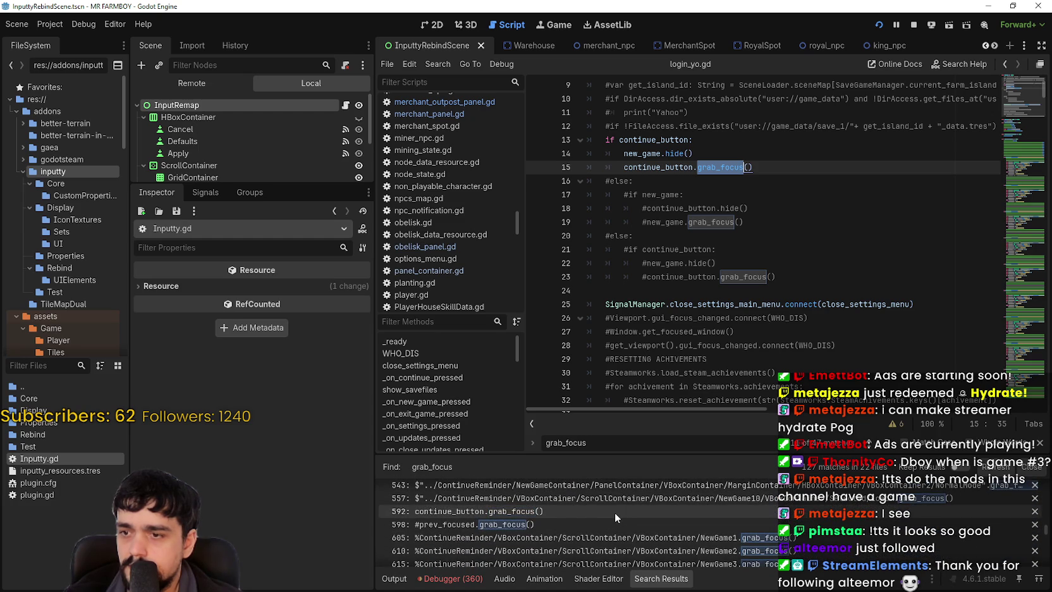
scroll(614, 514, "down", 10)
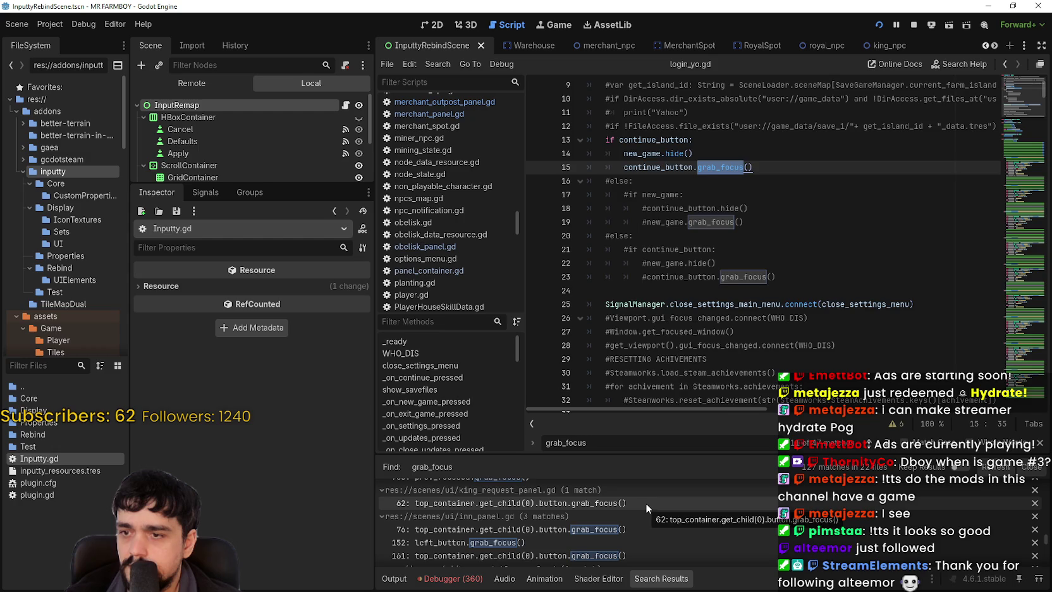
left_click(645, 503)
scroll(712, 225, "up", 3)
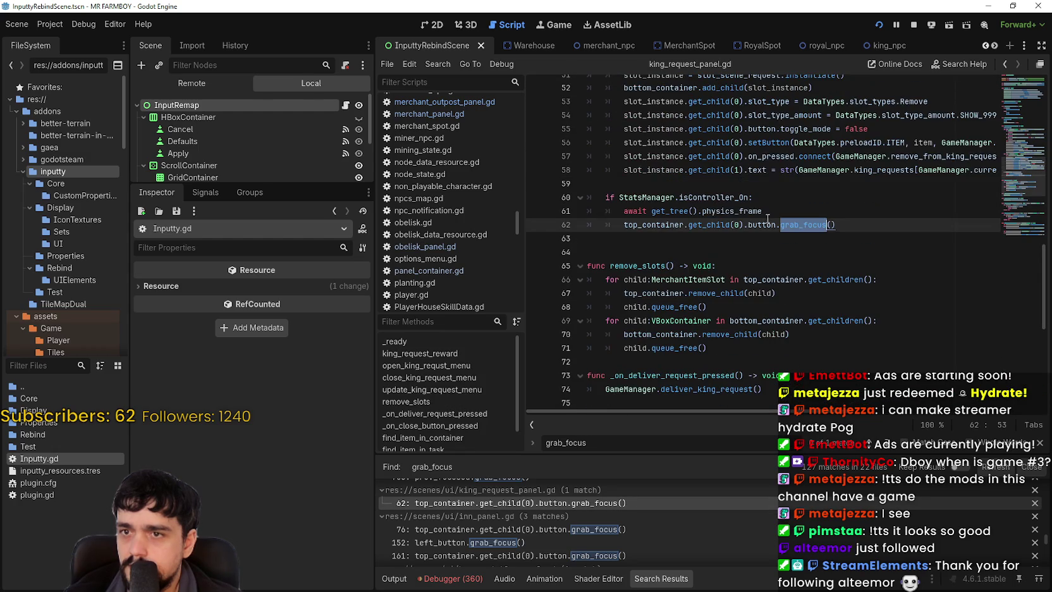
left_click_drag(762, 212, 625, 211)
type("await get_tree().create_timer(0.06).timeout")
key("ctrl+s")
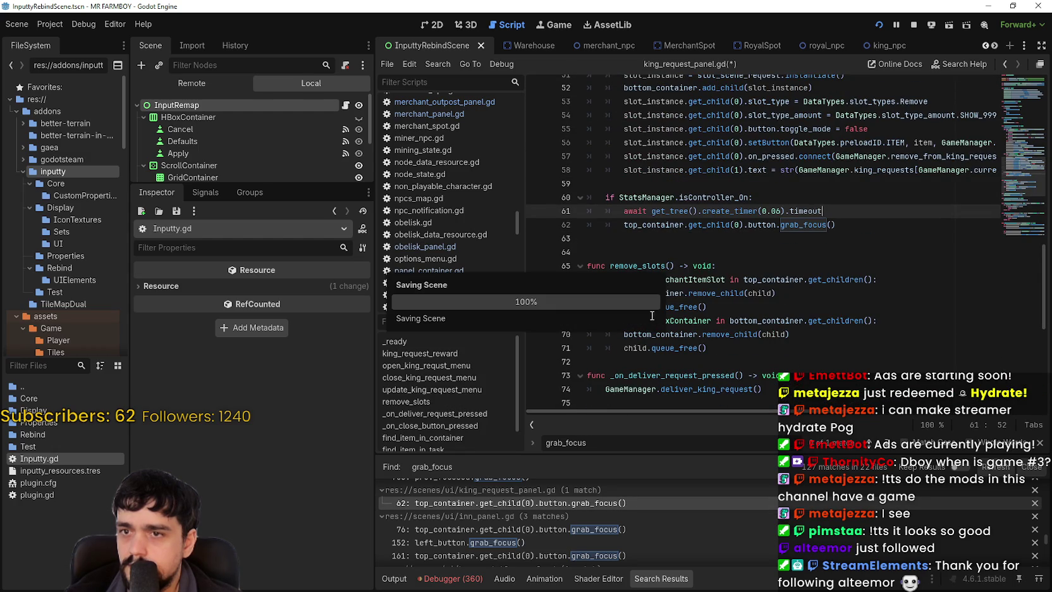
Step: Replace inn_panel.gd's line-75 physics-frame wait with the 0.06-second timer wait and save
left_click(529, 529)
scroll(708, 340, "up", 2)
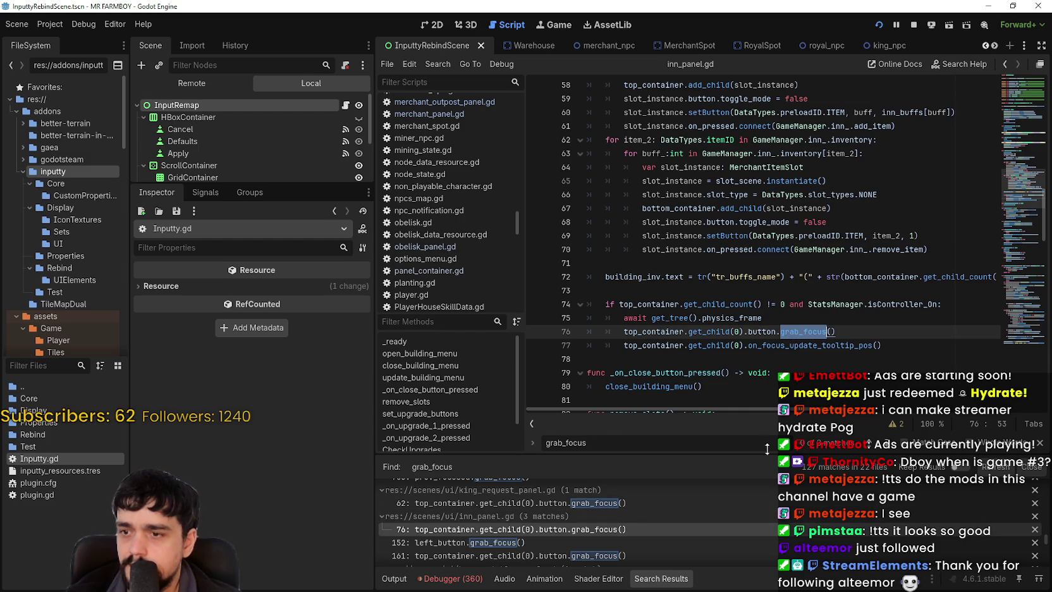
left_click(824, 318)
key("shift+Home")
type("await get_tree().create_timer(0.06).timeout")
key("ctrl+s")
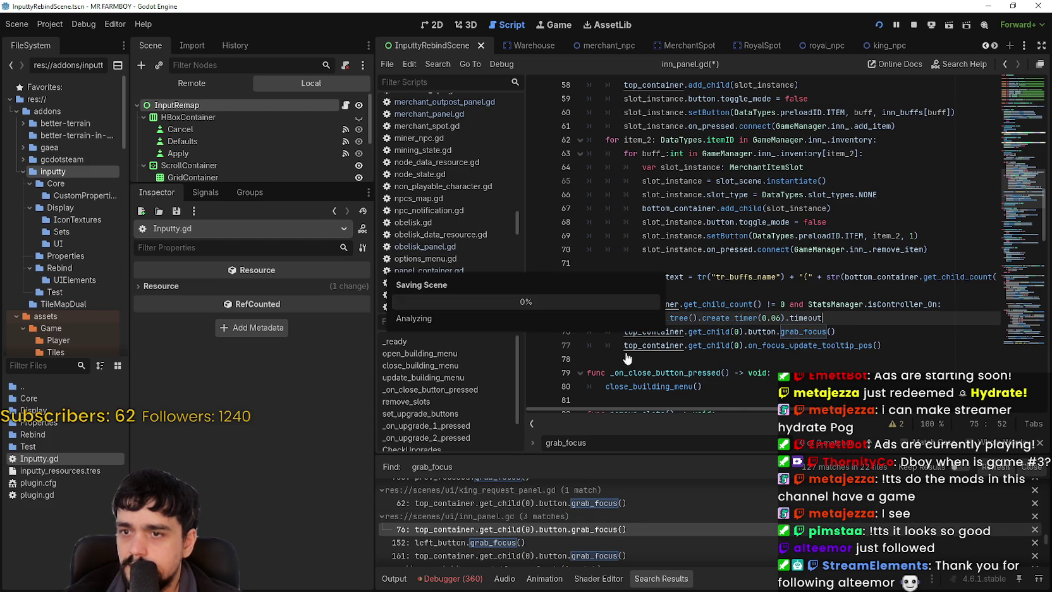
Step: Change horse_stable_panel.gd's line-88 wait to create_timer(0.06).timeout and save
scroll(544, 530, "down", 1)
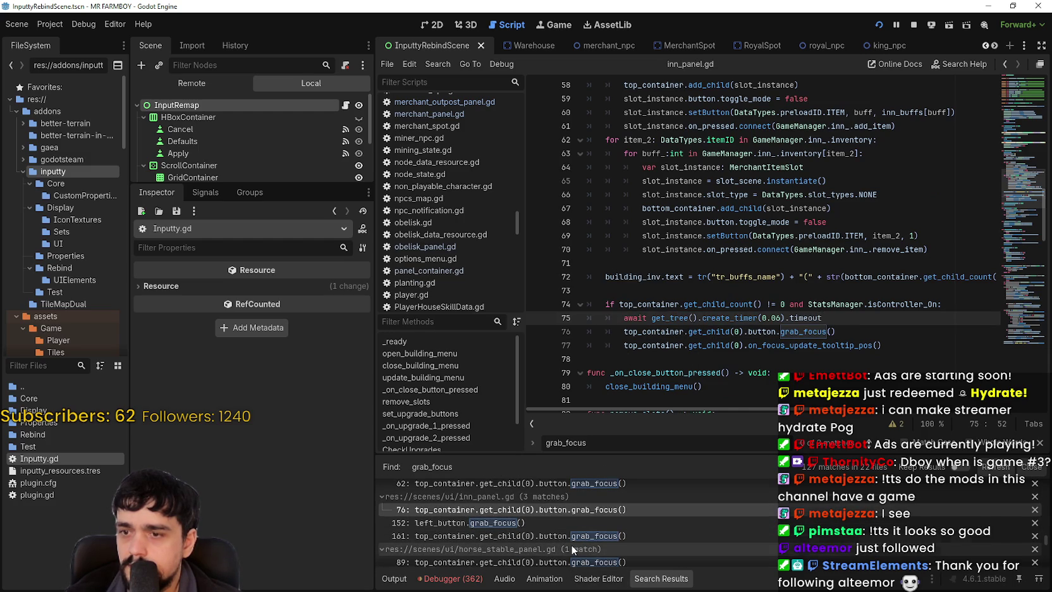
scroll(571, 545, "down", 1)
left_click(638, 545)
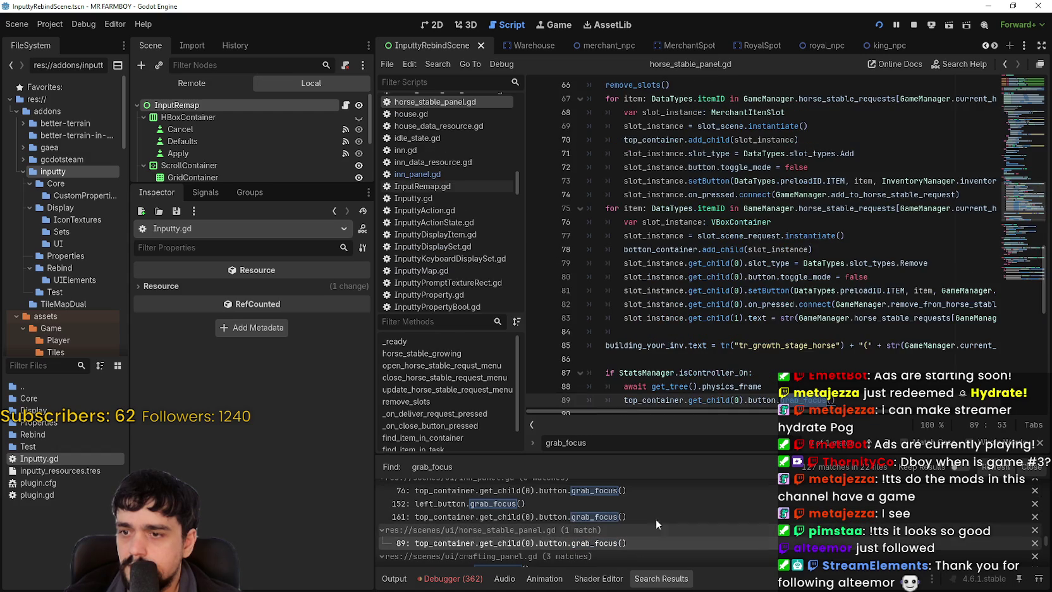
left_click(782, 306)
key("ctrl+BackSpace")
type("create_timer(0.06).timeout")
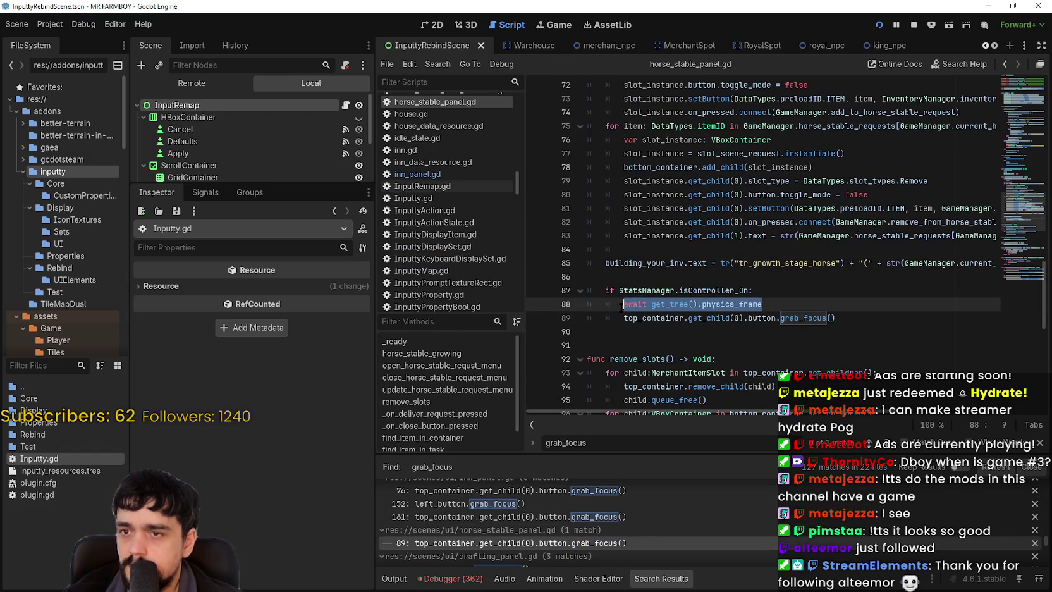
key("ctrl+s")
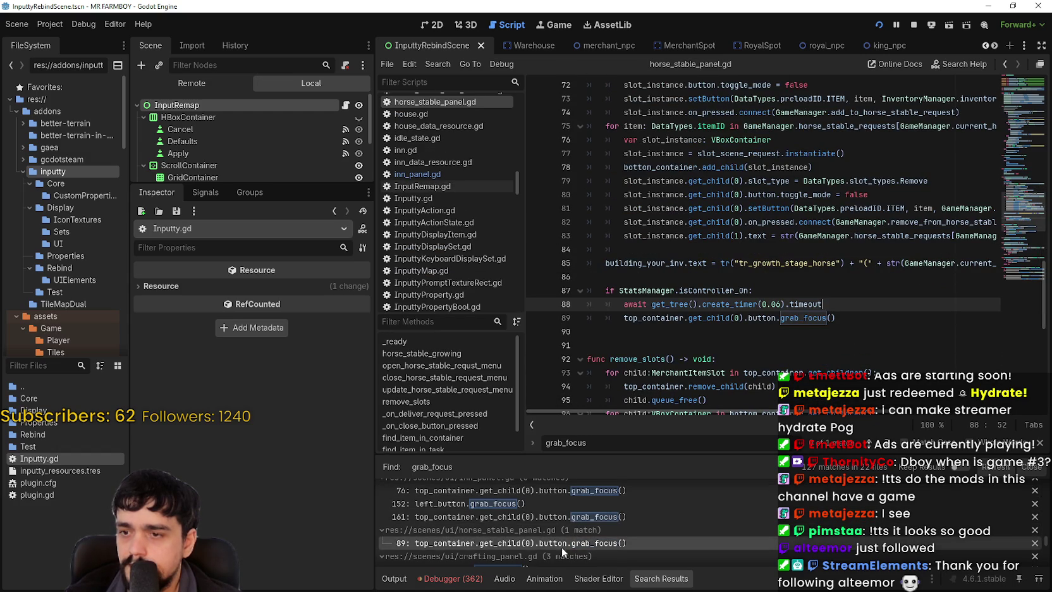
scroll(536, 544, "down", 2)
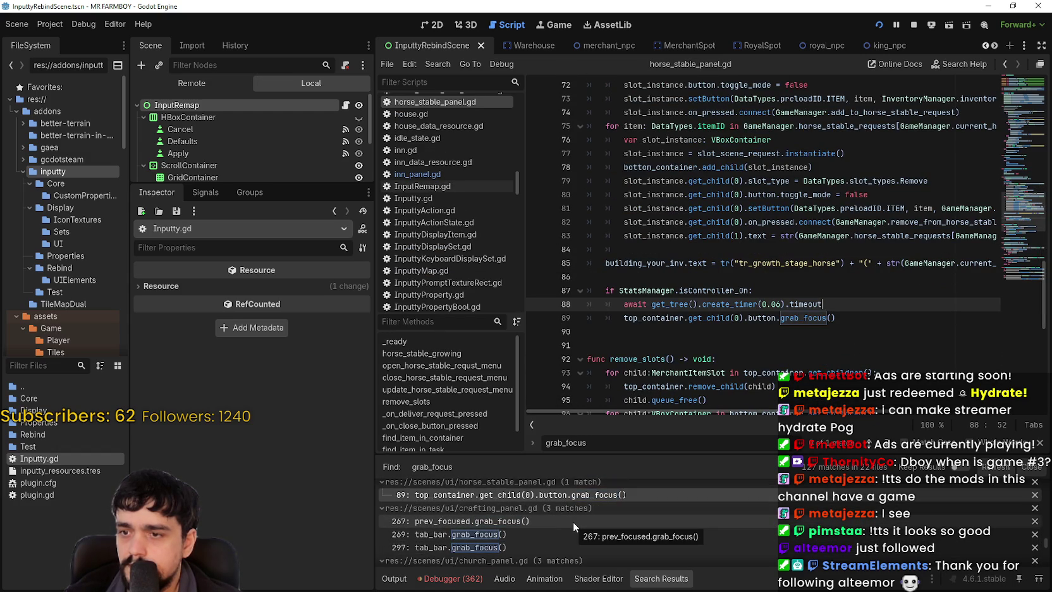
left_click(573, 523)
Step: In toggle_menu, insert timer waits after the null check and the else line, then save
scroll(808, 302, "down", 2)
left_click(807, 301)
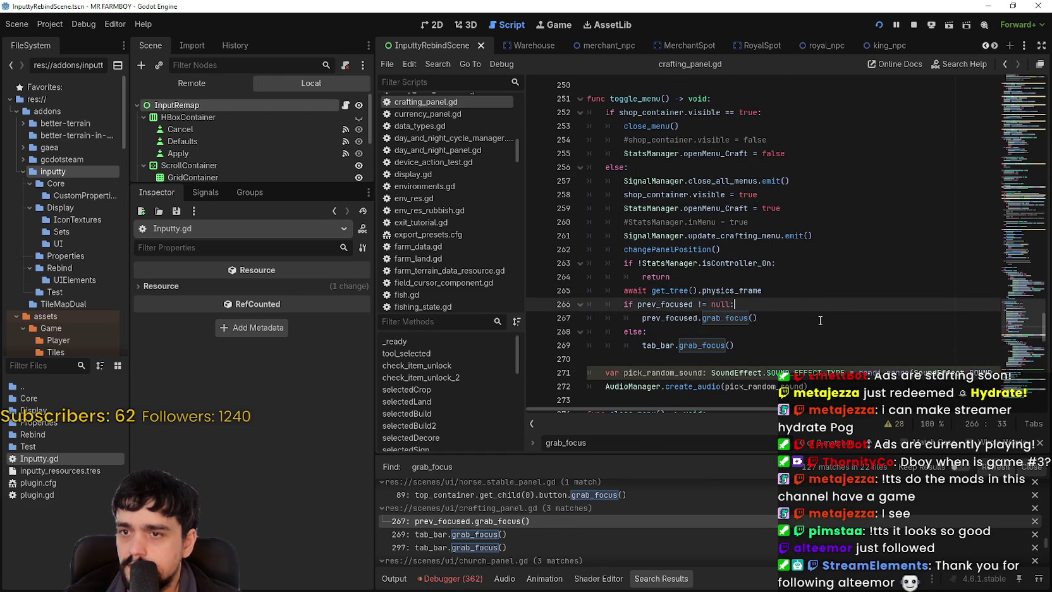
key("Return")
type("await get_tree().create_timer(0.06).timeout")
left_click(750, 345)
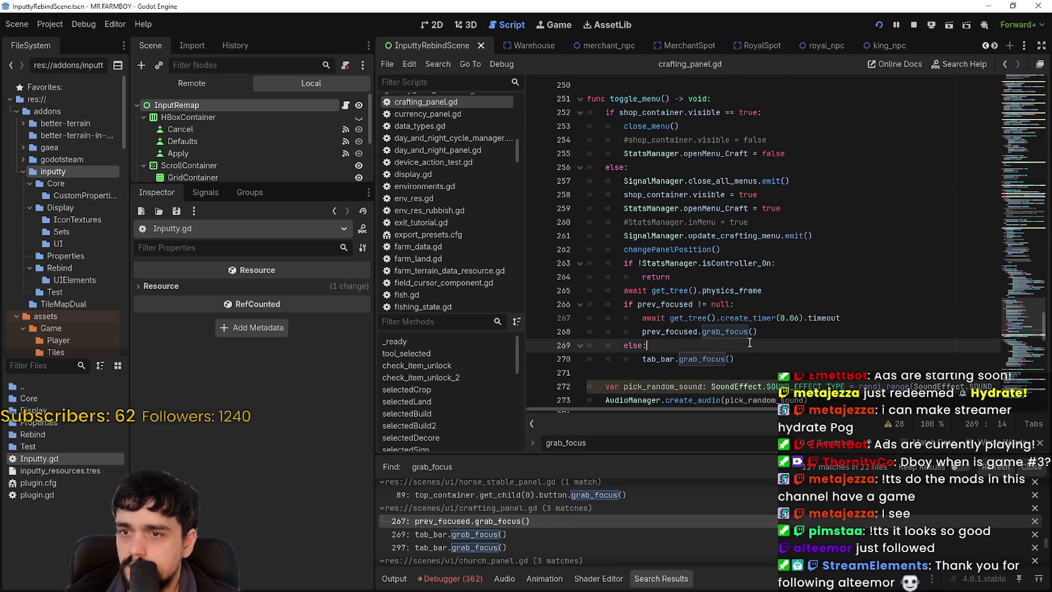
key("Return")
type("await get_tree().create_timer(0.06).timeout")
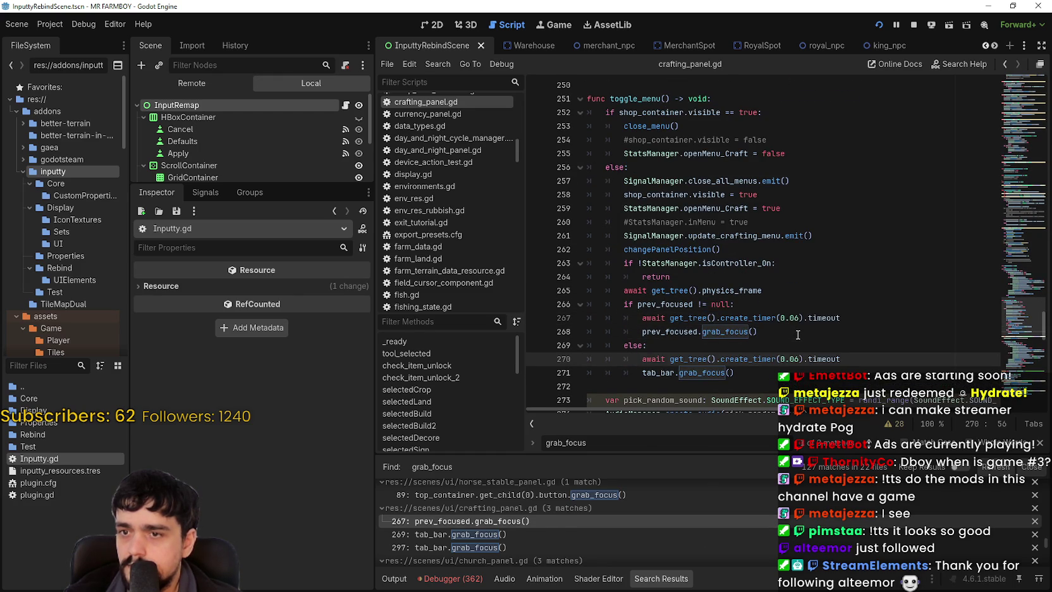
key("ctrl+s")
Step: In change_tabs, paste the 0.06-second timer wait after the sound playback line
scroll(542, 527, "down", 2)
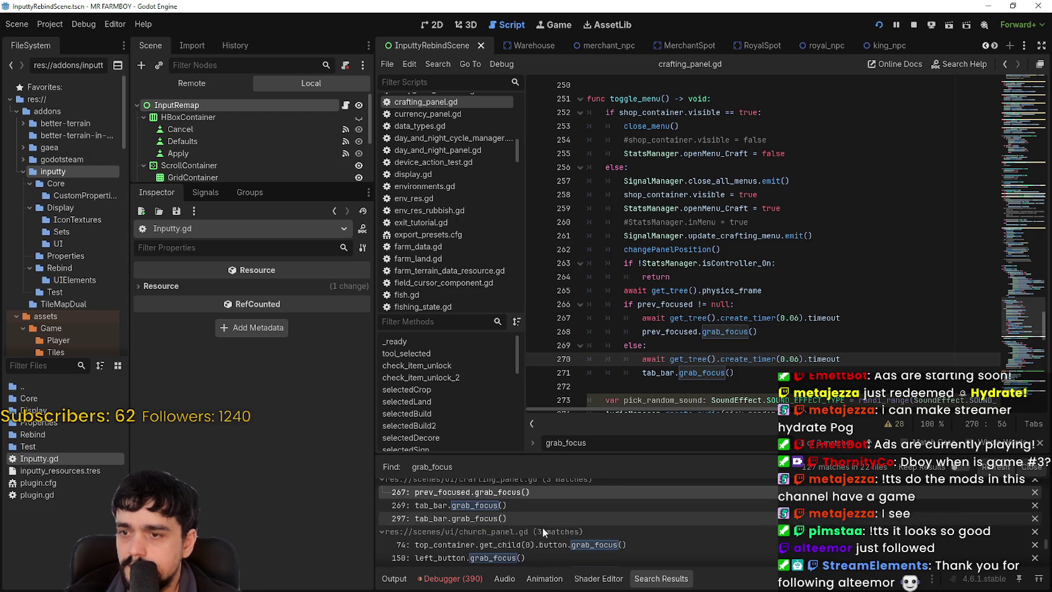
left_click(530, 508)
left_click(535, 517)
scroll(538, 522, "down", 1)
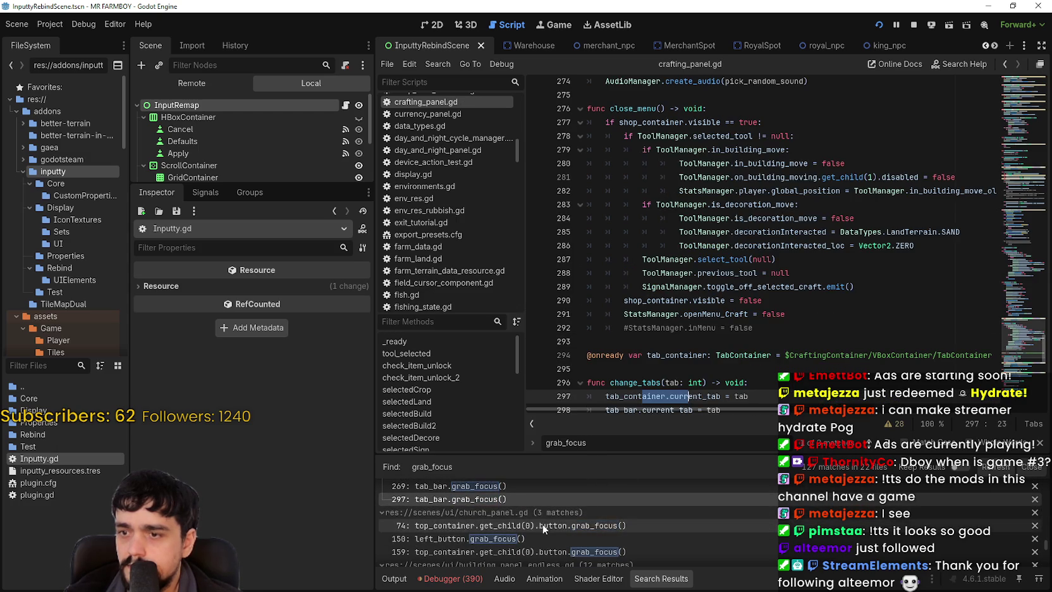
scroll(639, 373, "down", 2)
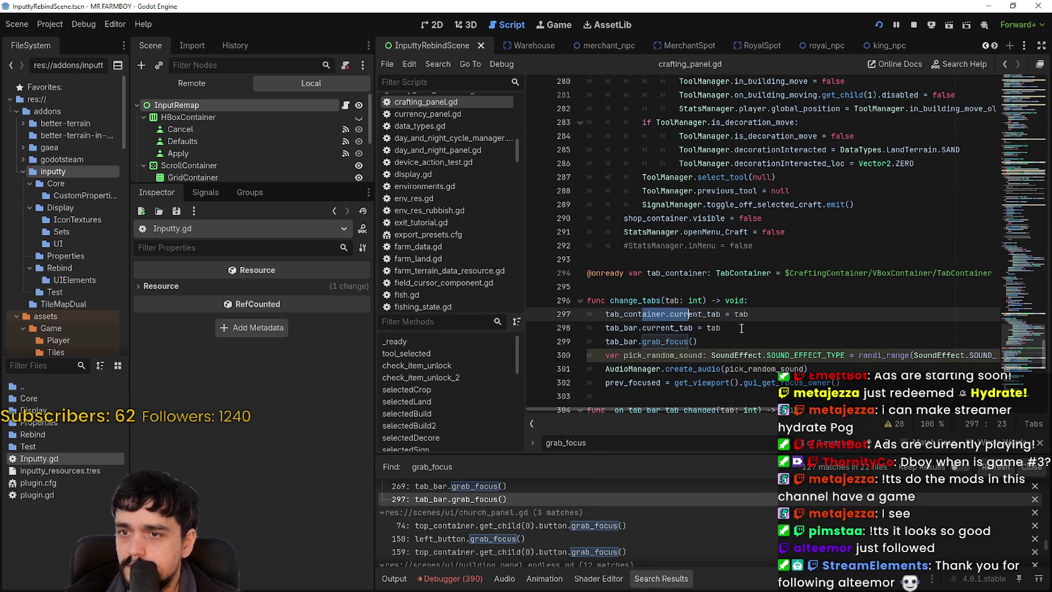
left_click(764, 336)
left_click(784, 329)
scroll(788, 342, "down", 2)
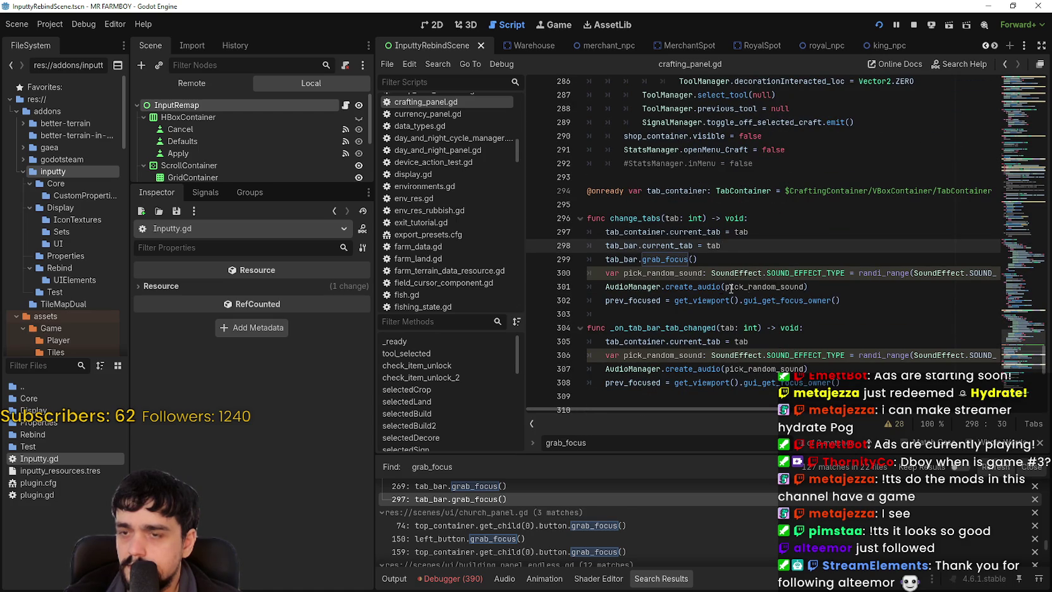
left_click(838, 291)
key("Return")
type("await get_tree().create_timer(0.06).timeout")
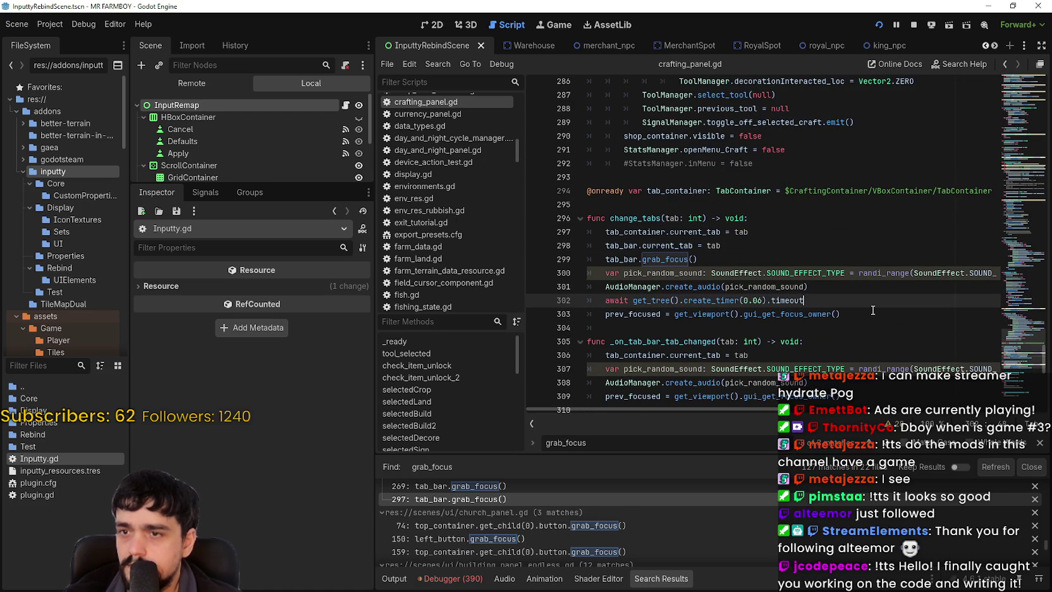
Step: Move tab_bar.grab_focus() below the new timer wait, delete the original, and save
left_click(728, 257)
left_click_drag(727, 257, 601, 259)
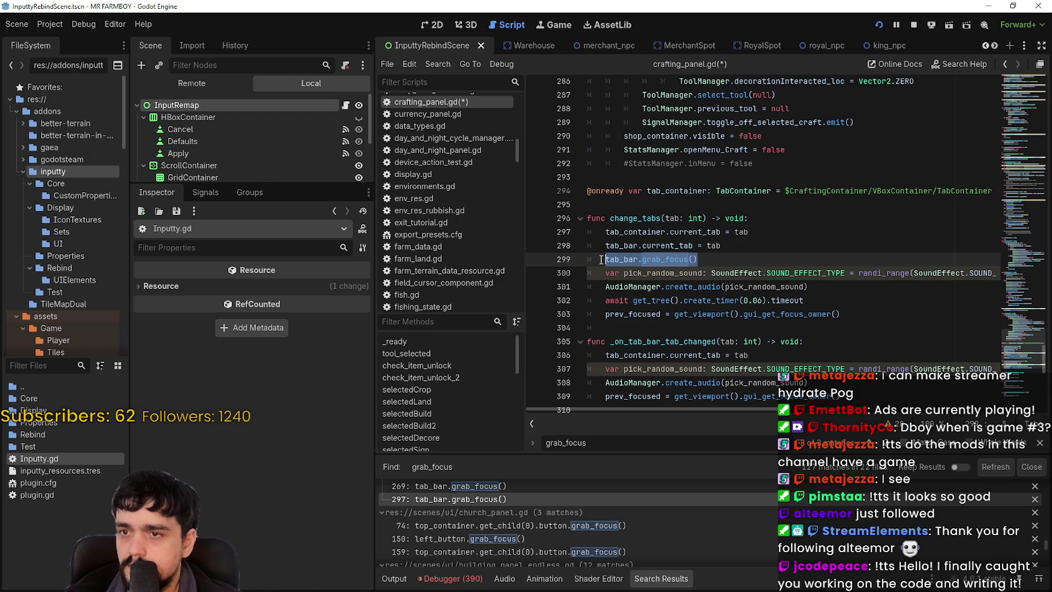
key("ctrl+c")
left_click(822, 299)
key("Return")
key("ctrl+v")
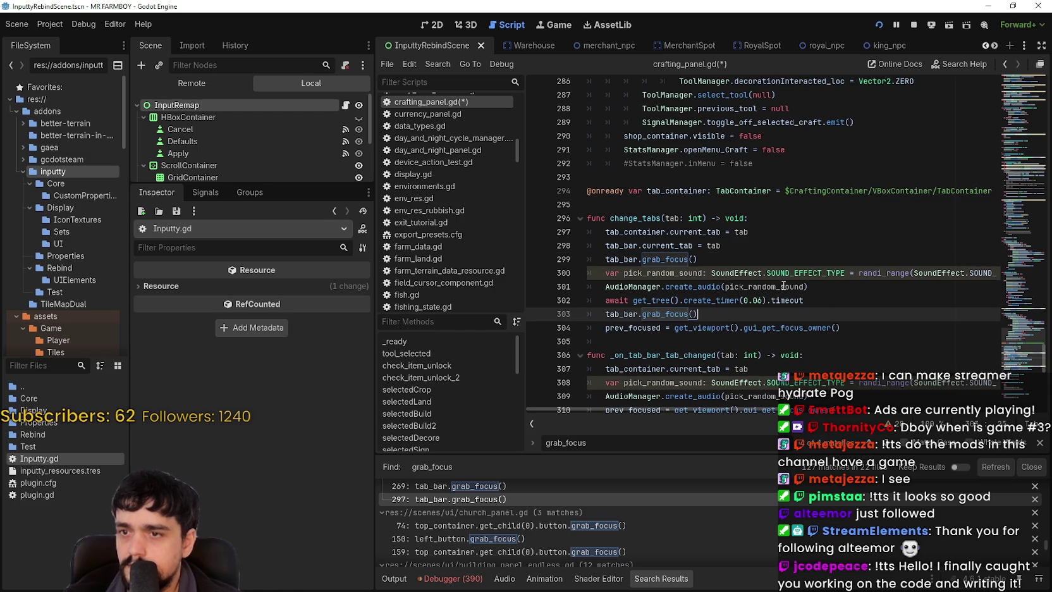
left_click(713, 259)
left_click_drag(713, 259, 575, 254)
key("BackSpace")
key("BackSpace")
key("BackSpace")
key("ctrl+s")
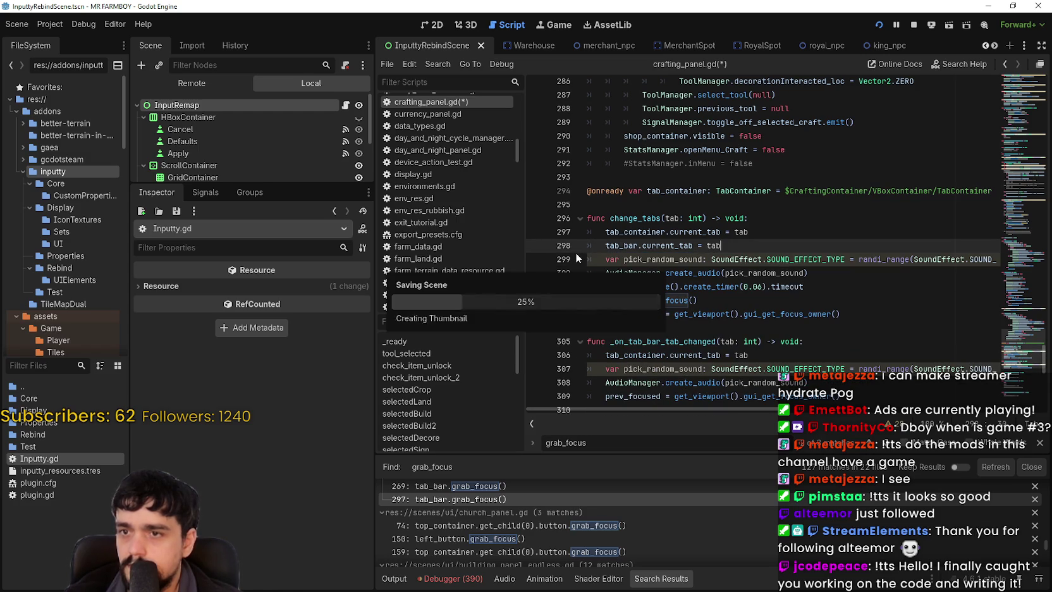
Step: Select the timer wait line for reuse and open church_panel.gd at its line-74 focus call
left_click(708, 301)
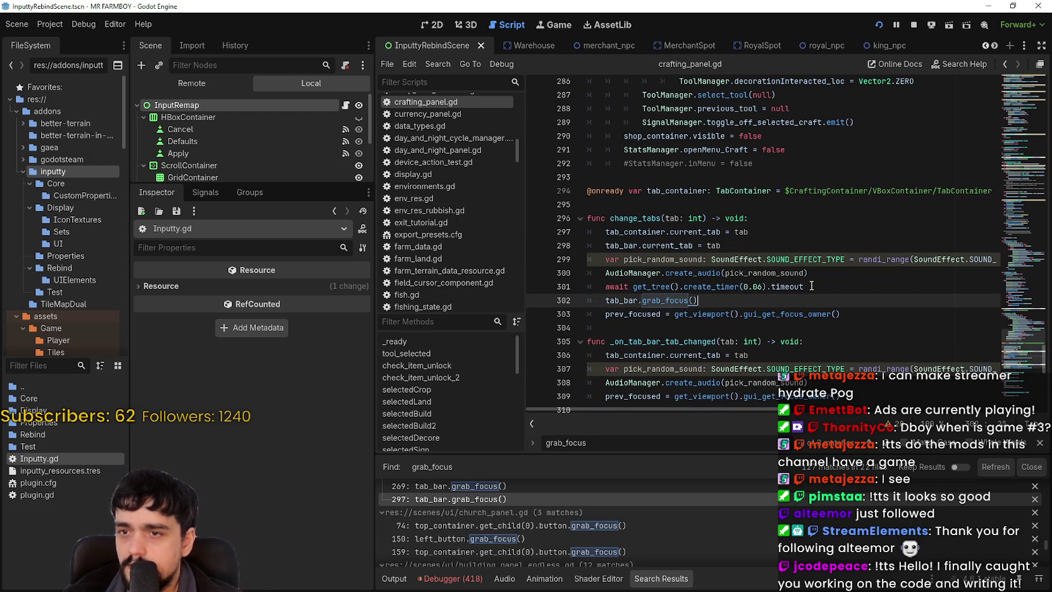
left_click_drag(806, 286, 606, 287)
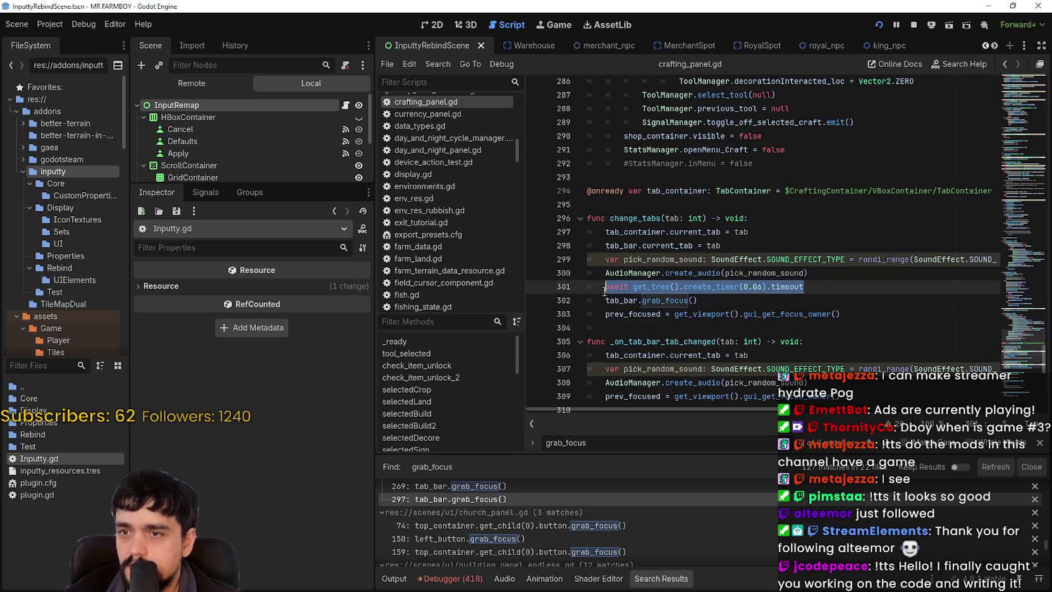
left_click(532, 526)
scroll(802, 164, "up", 3)
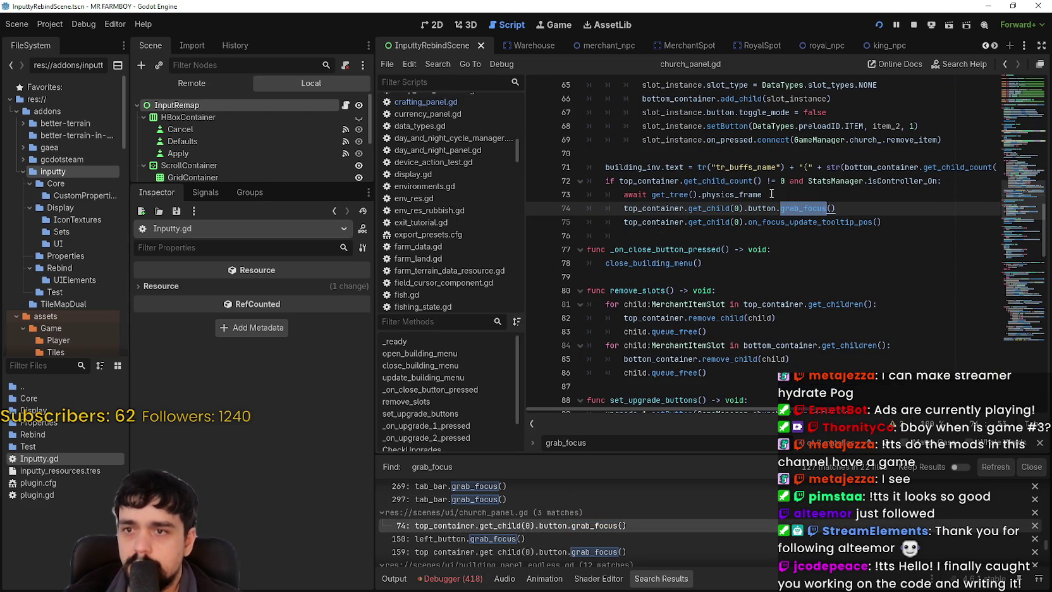
Step: Replace church_panel.gd's line-73 physics_frame await with the 0.06-second timer wait and save
left_click_drag(763, 194, 624, 195)
key("ctrl+v")
key("ctrl+s")
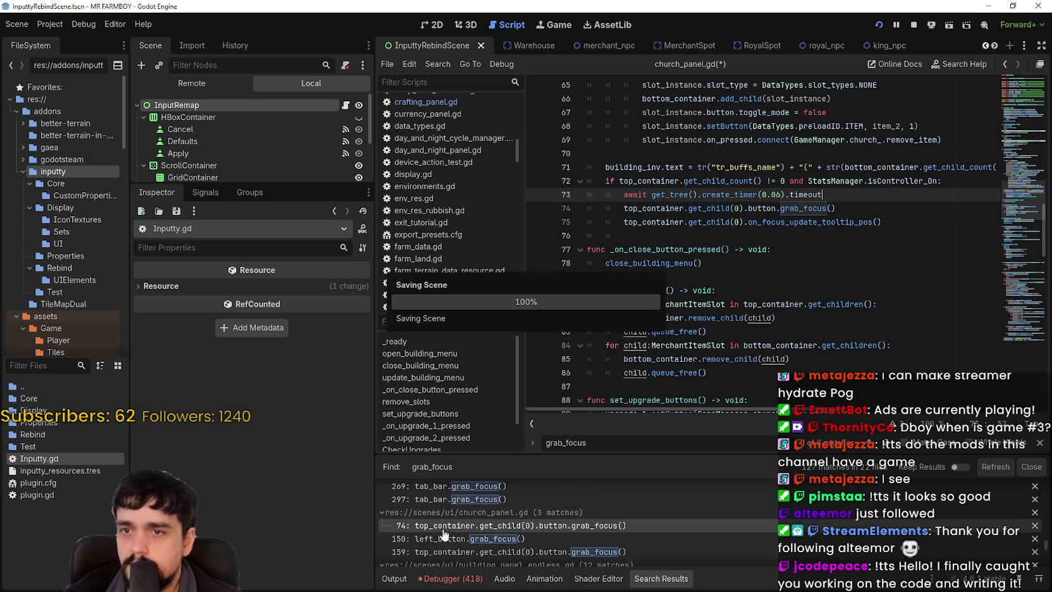
scroll(496, 543, "down", 1)
scroll(495, 539, "down", 3)
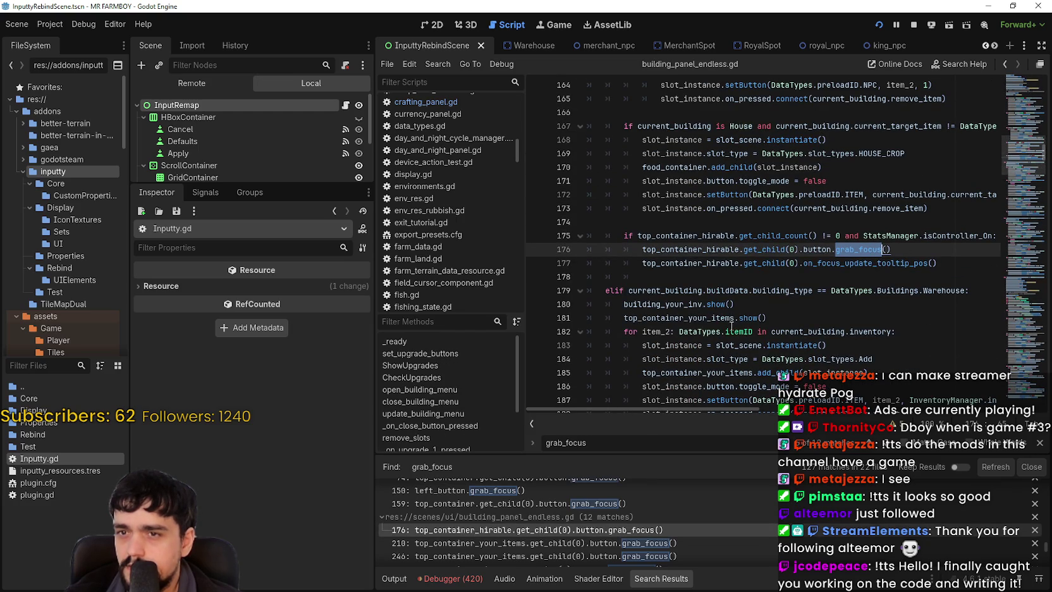
Step: In building_panel_endless.gd, add the timer wait after the line-175 controller check and save
left_click(956, 244)
double_click(956, 236)
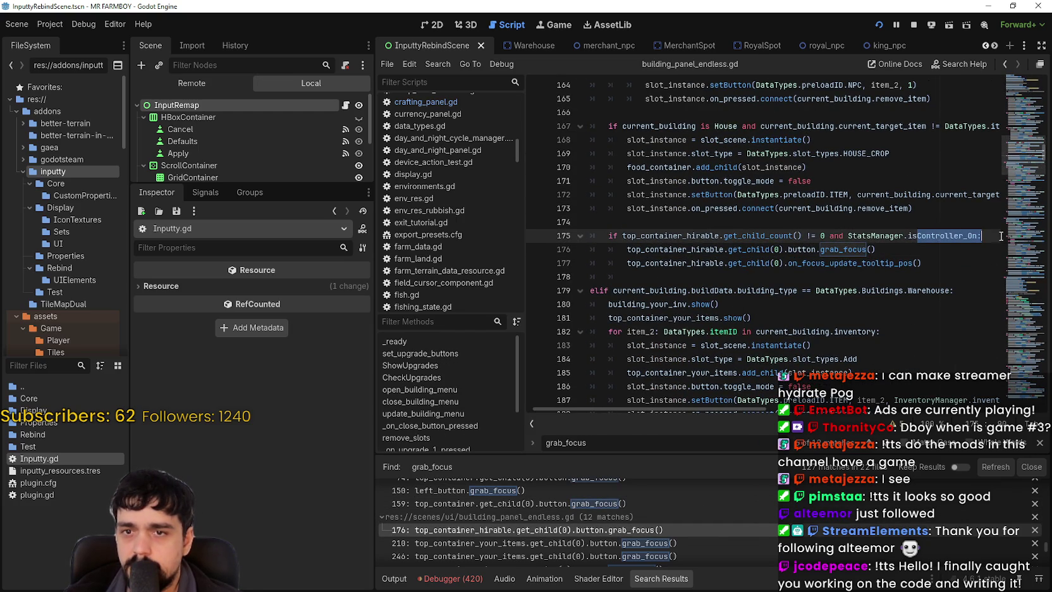
left_click(984, 234)
key("Return")
key("ctrl+v")
key("ctrl+s")
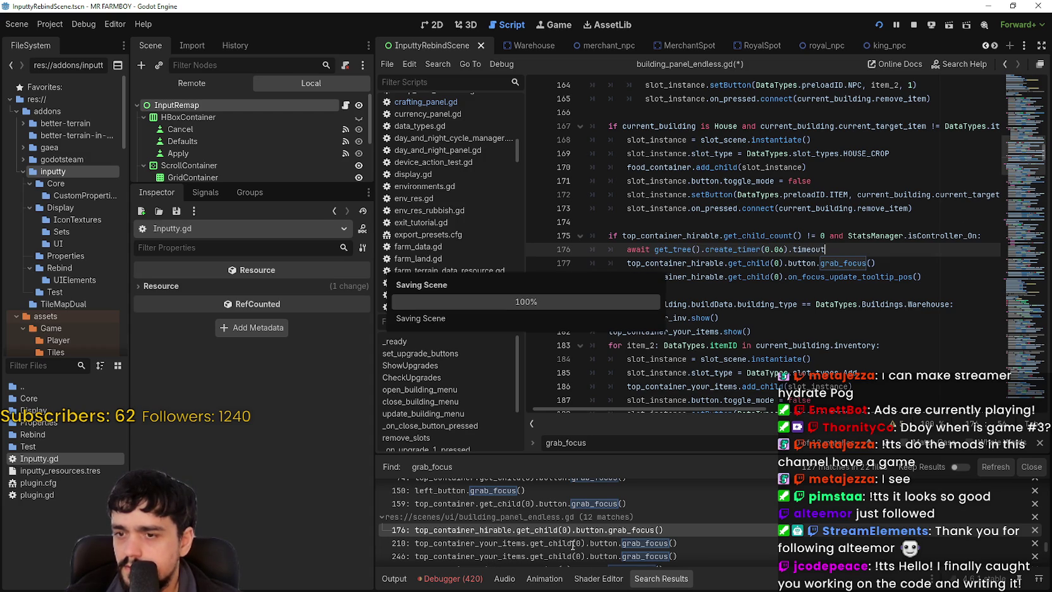
Step: Add the timer wait after the line-210 condition in building_panel_endless.gd and save
scroll(573, 537, "down", 3)
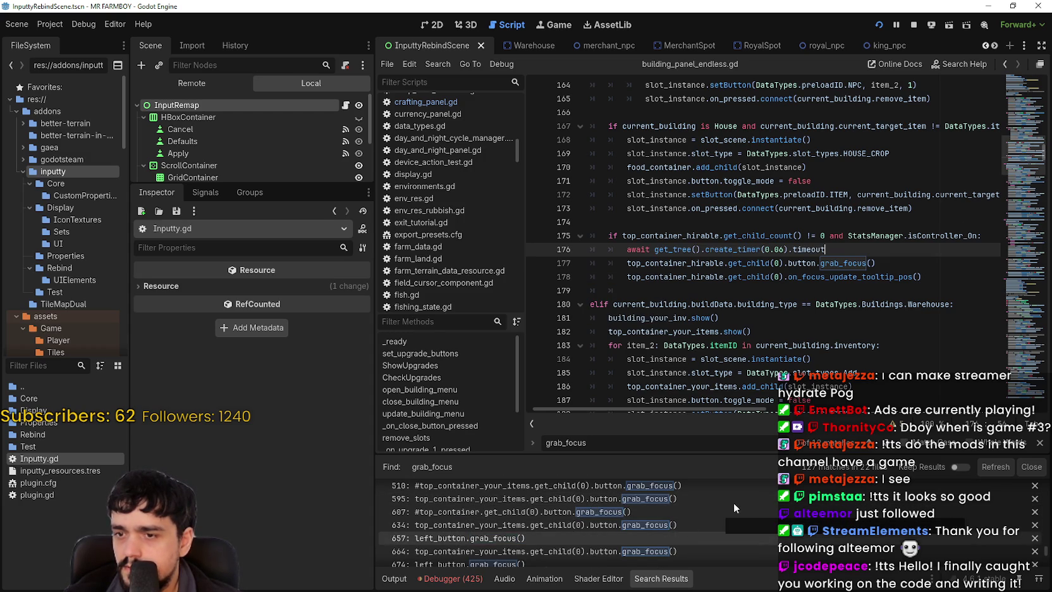
scroll(733, 502, "up", 3)
left_click(737, 521)
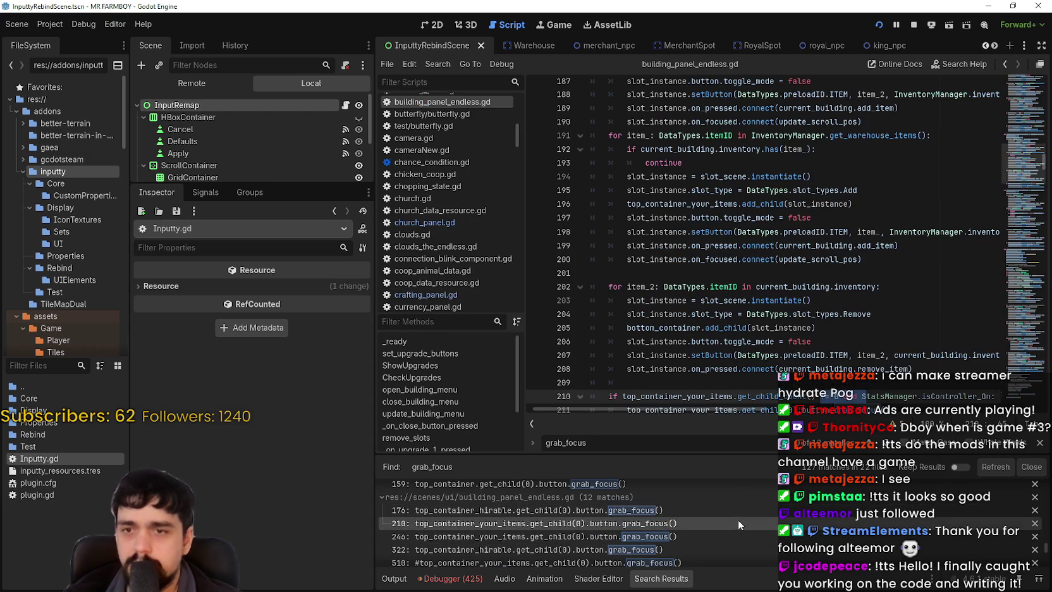
scroll(885, 253, "down", 2)
left_click_drag(950, 314, 994, 311)
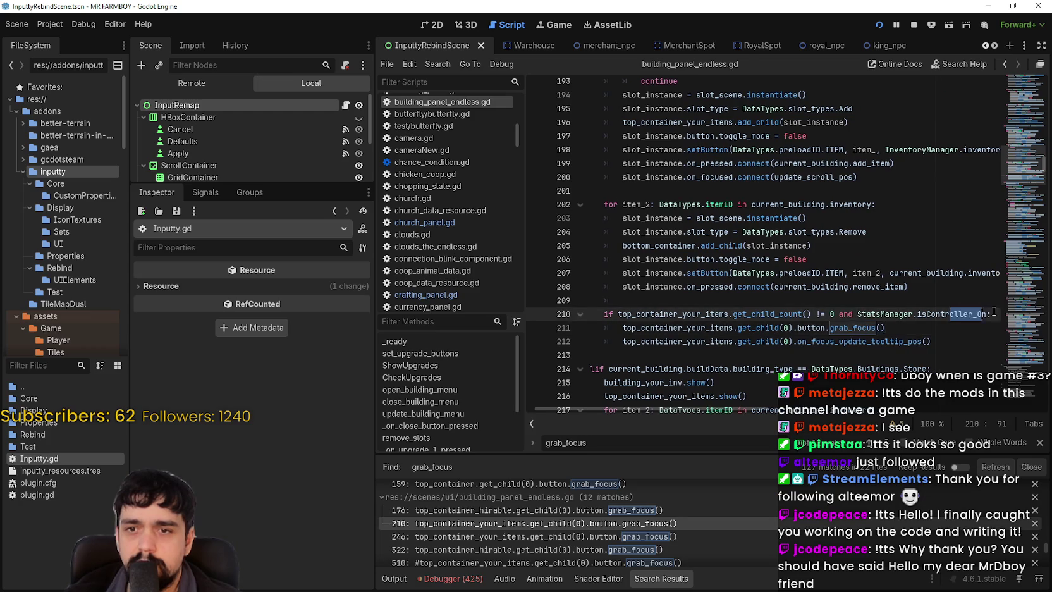
left_click(994, 311)
key("Return")
key("ctrl+v")
key("ctrl+s")
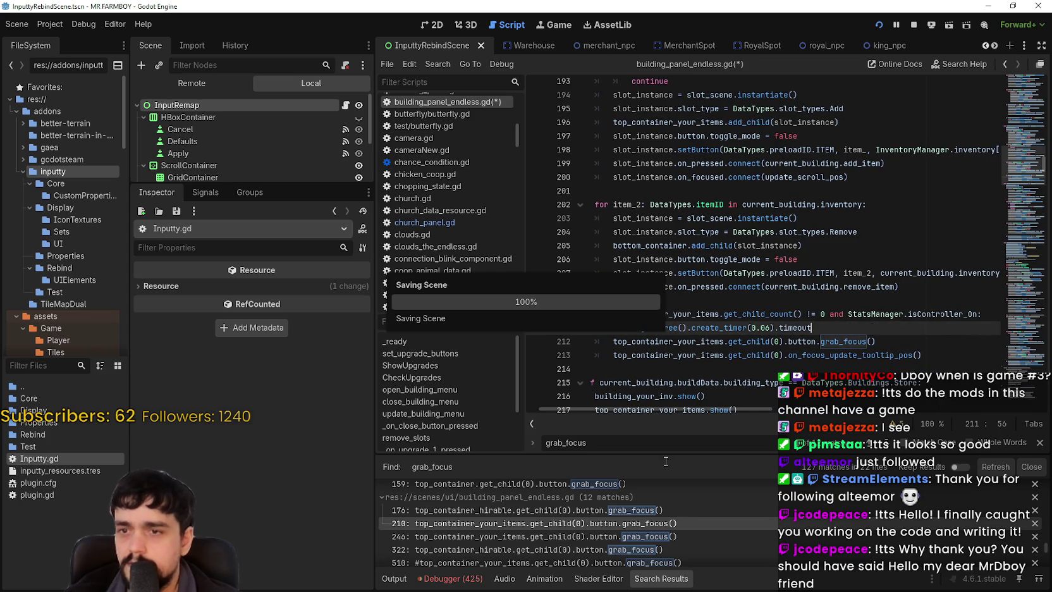
Step: Add the timer wait after the line-247 condition in building_panel_endless.gd and save
left_click(597, 533)
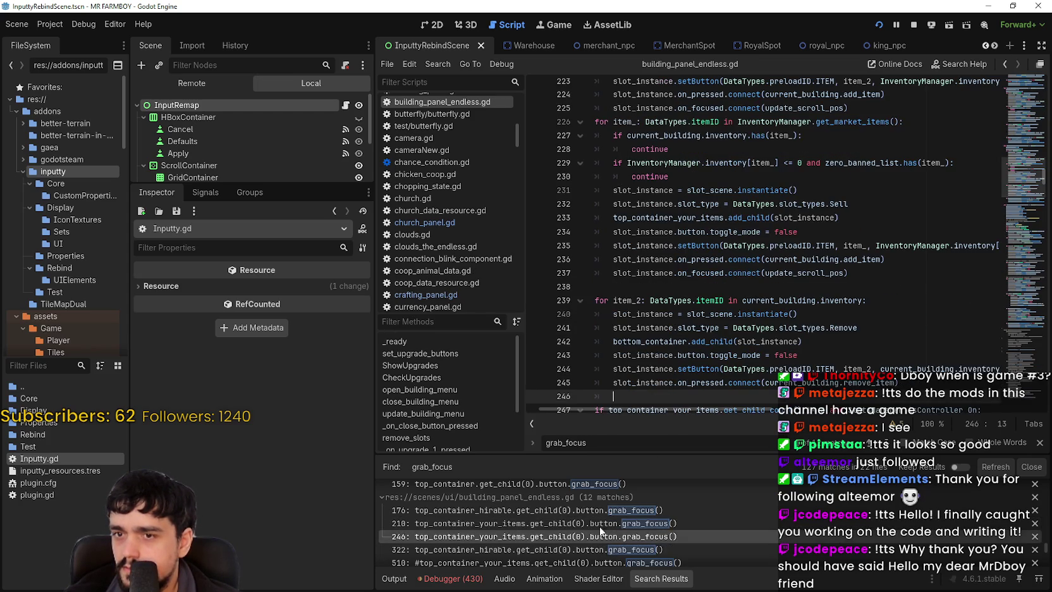
scroll(699, 321, "down", 3)
left_click(987, 286)
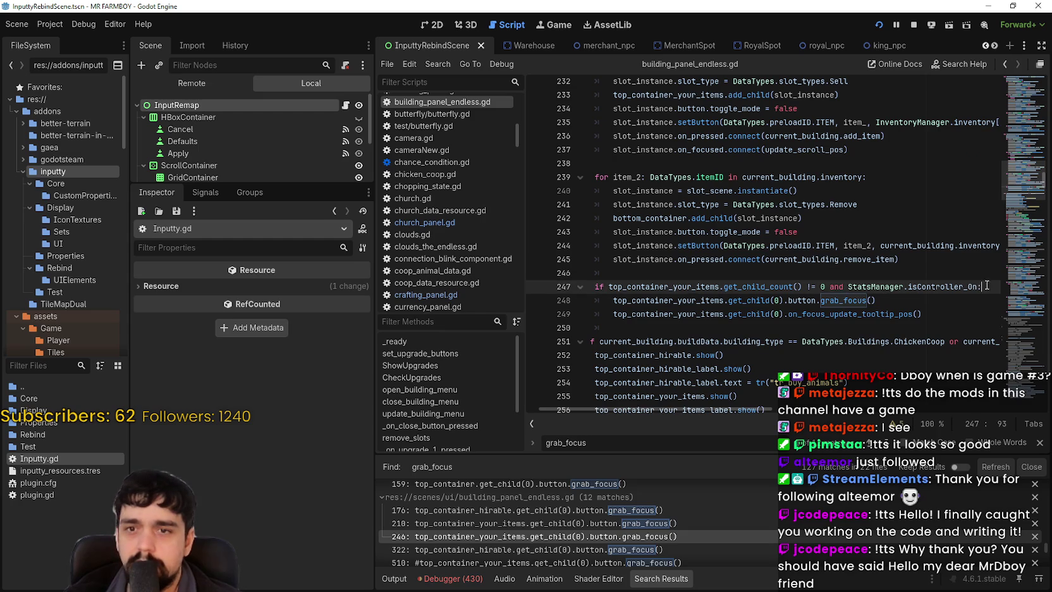
key("Return")
key("ctrl+v")
key("ctrl+s")
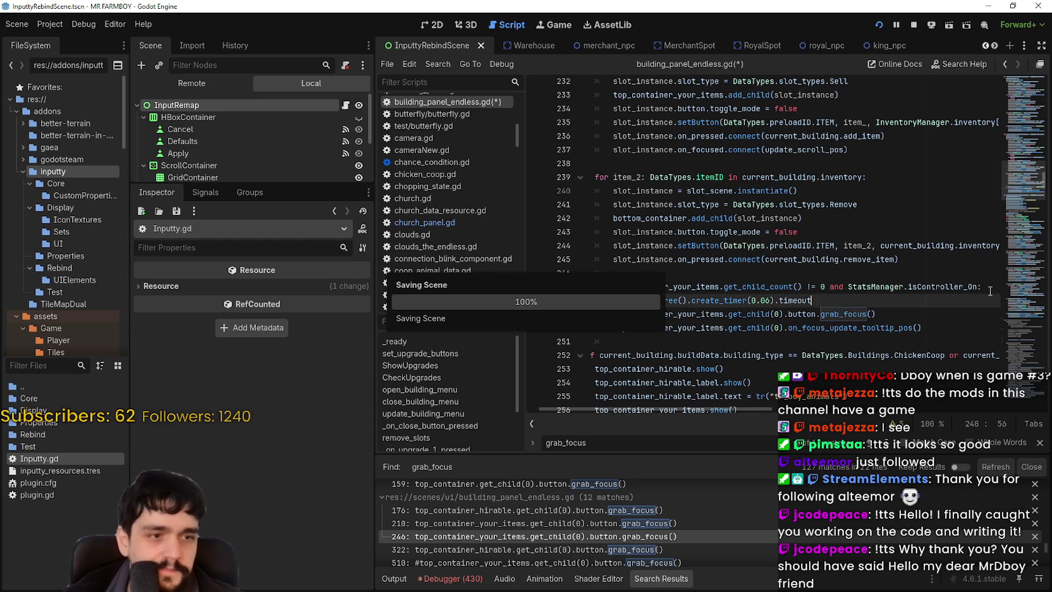
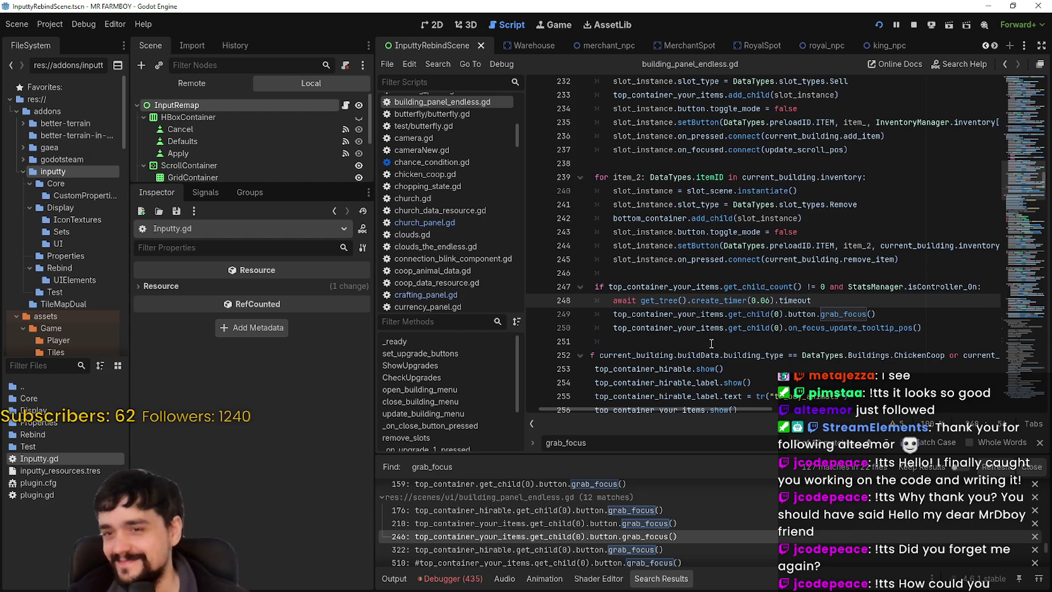
Step: Paste the 0.06-second timer wait as line 325, before the grab_focus call, and save
left_click(709, 341)
scroll(709, 342, "down", 2)
scroll(595, 550, "down", 1)
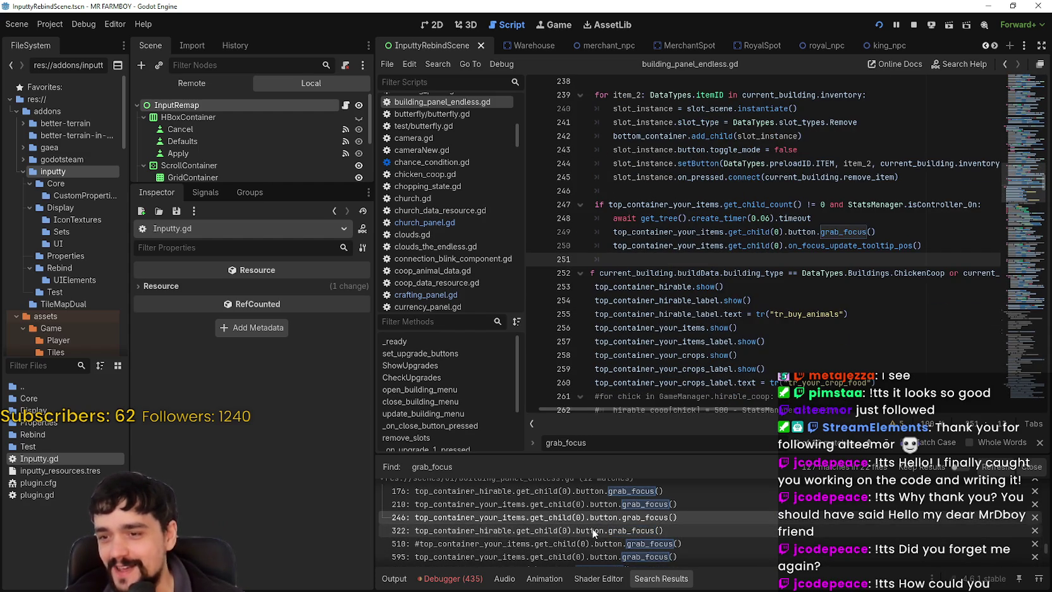
left_click(595, 531)
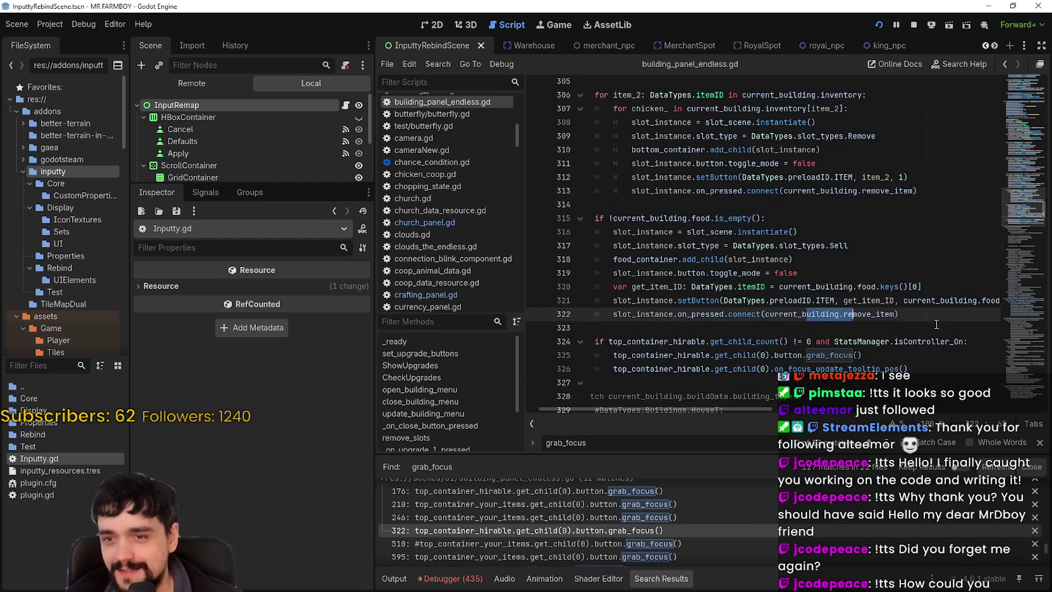
left_click(945, 329)
left_click_drag(951, 341, 1004, 336)
left_click(998, 341)
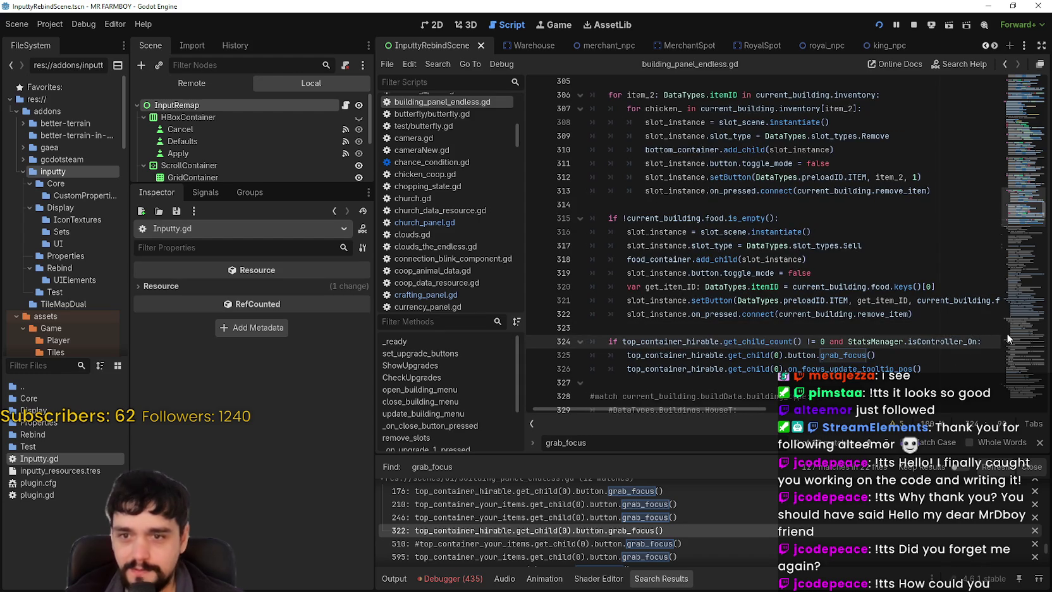
key("Return")
type("await get_tree().create_timer(0.06).timeout")
key("ctrl+s")
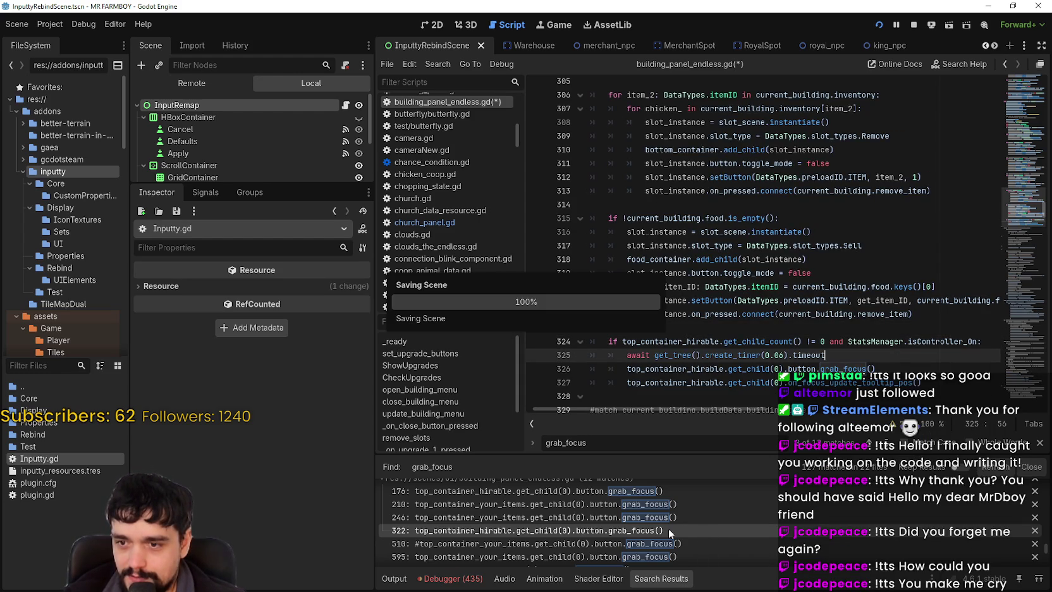
Step: Add the same 0.06-second wait as line 599, save, and move to the line 607 match
scroll(669, 528, "down", 1)
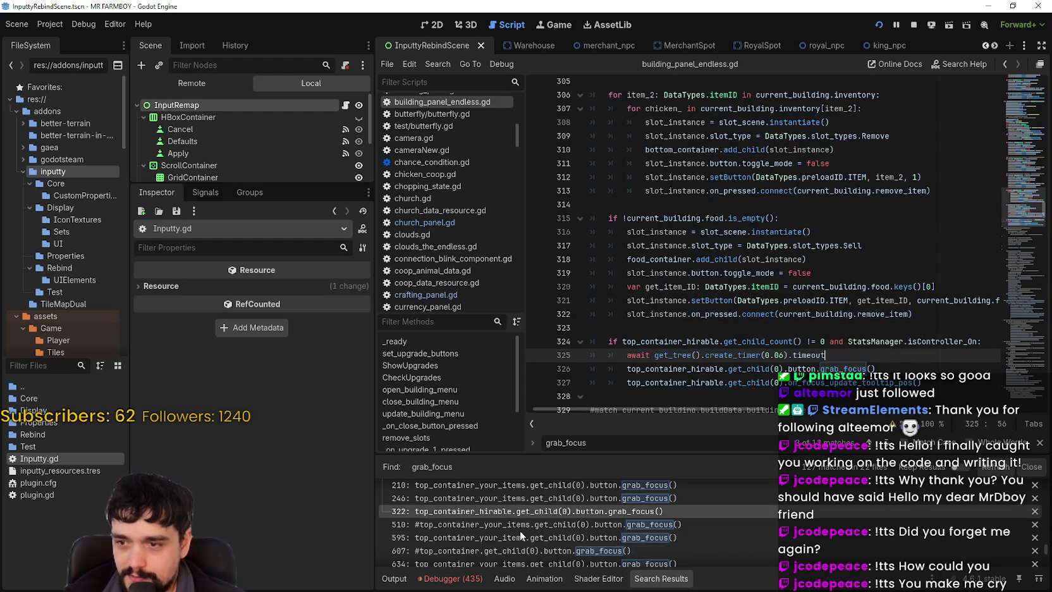
left_click(709, 535)
left_click(952, 276)
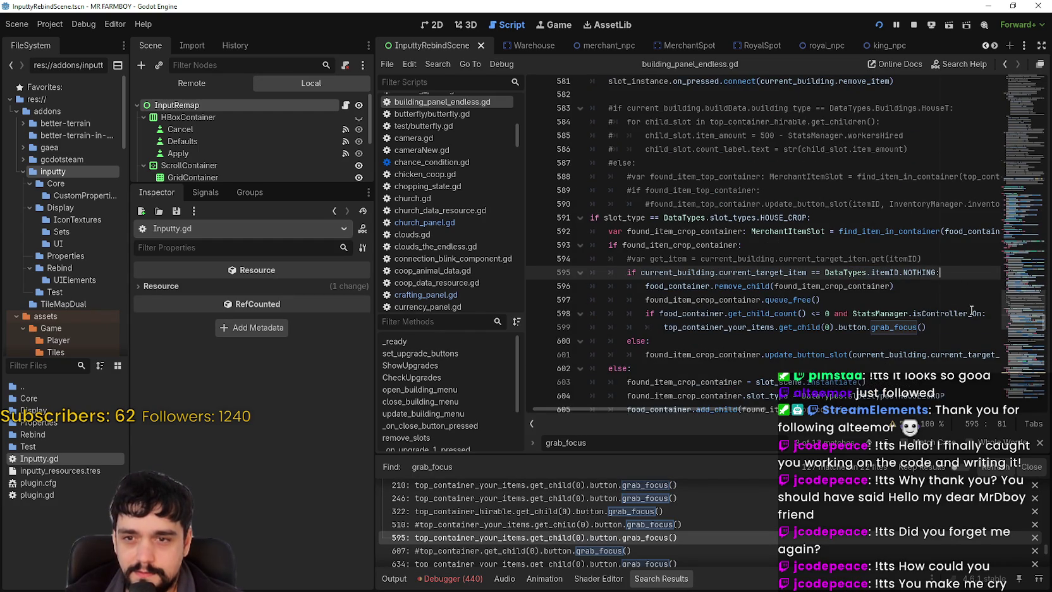
left_click(995, 315)
key("Return")
type("await get_tree().create_timer(0.06).timeout")
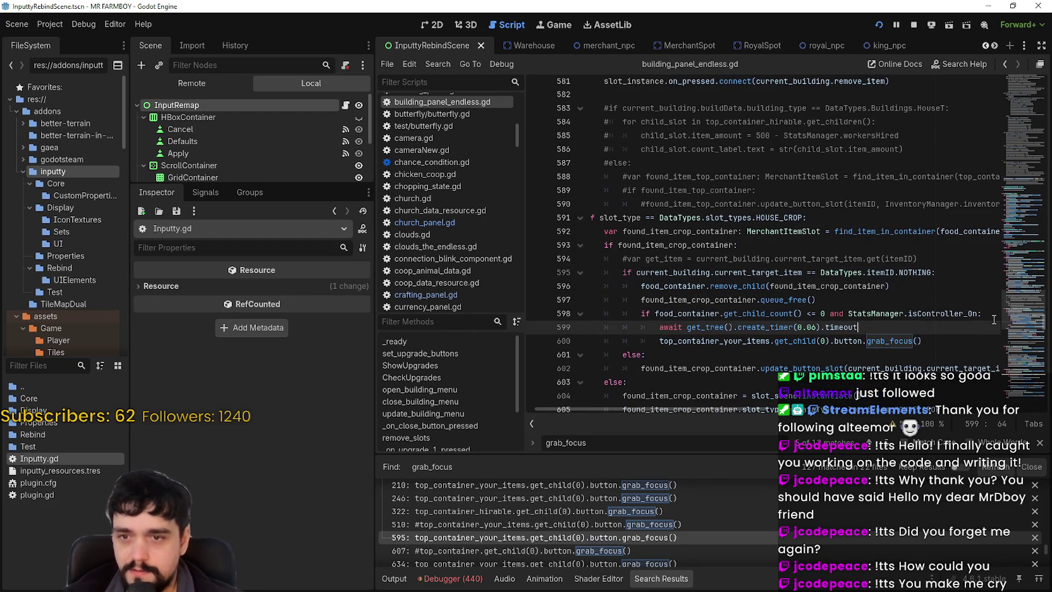
scroll(750, 370, "down", 2)
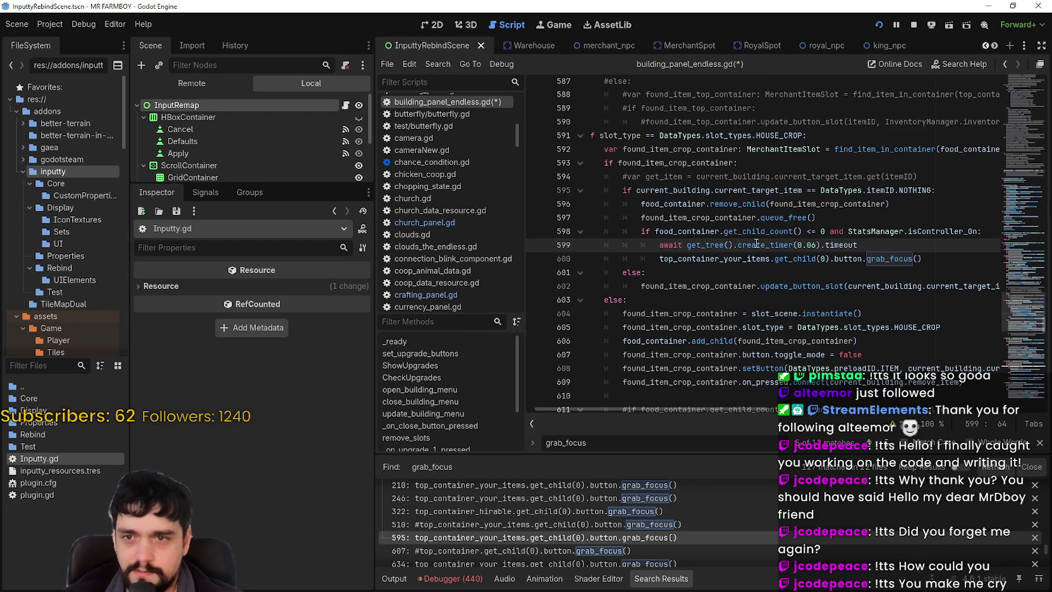
key("ctrl+s")
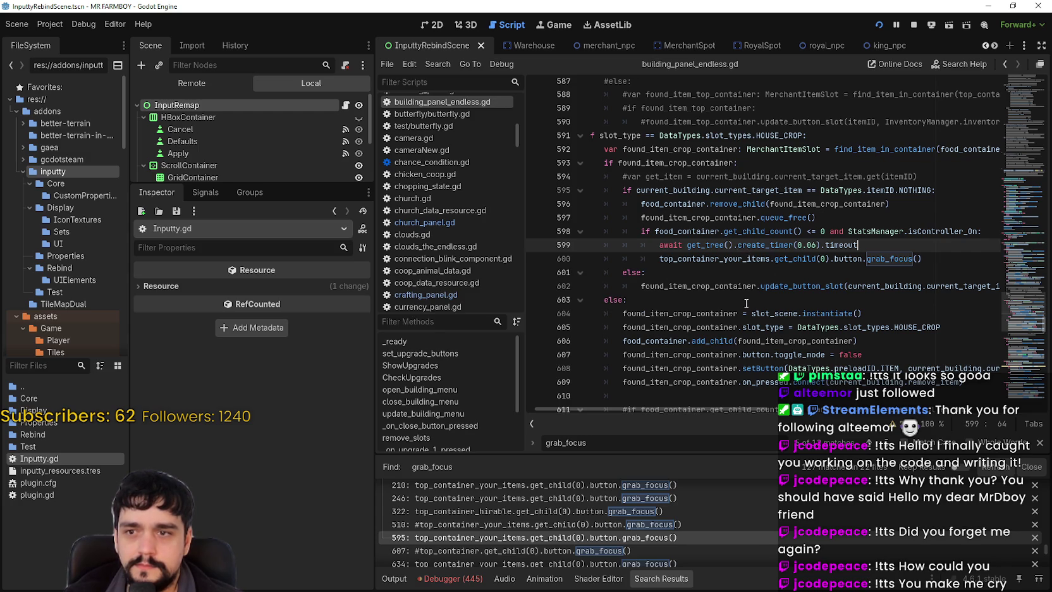
scroll(746, 303, "down", 1)
scroll(581, 543, "down", 1)
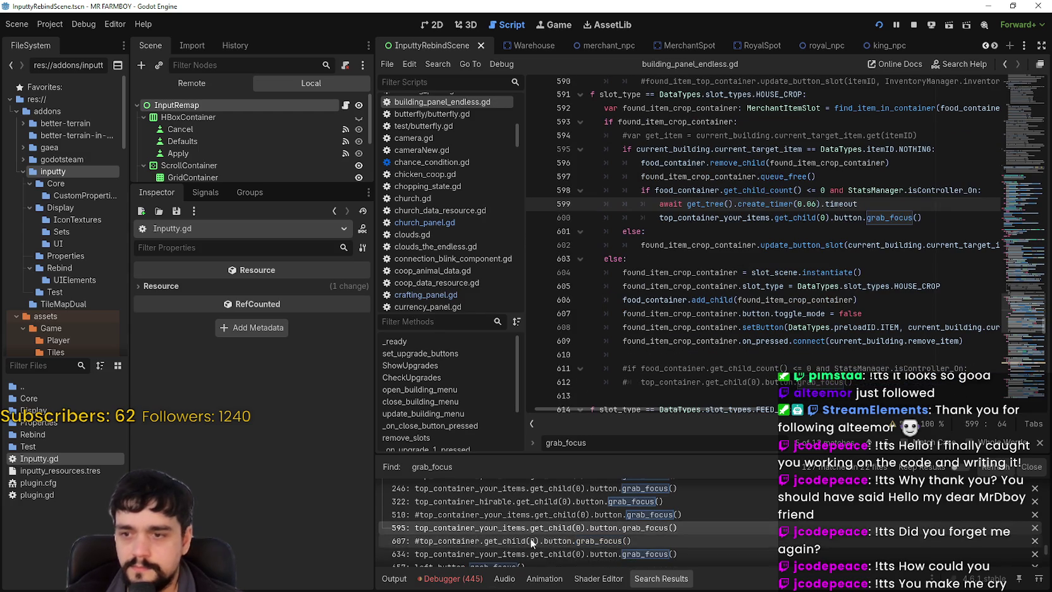
left_click(581, 541)
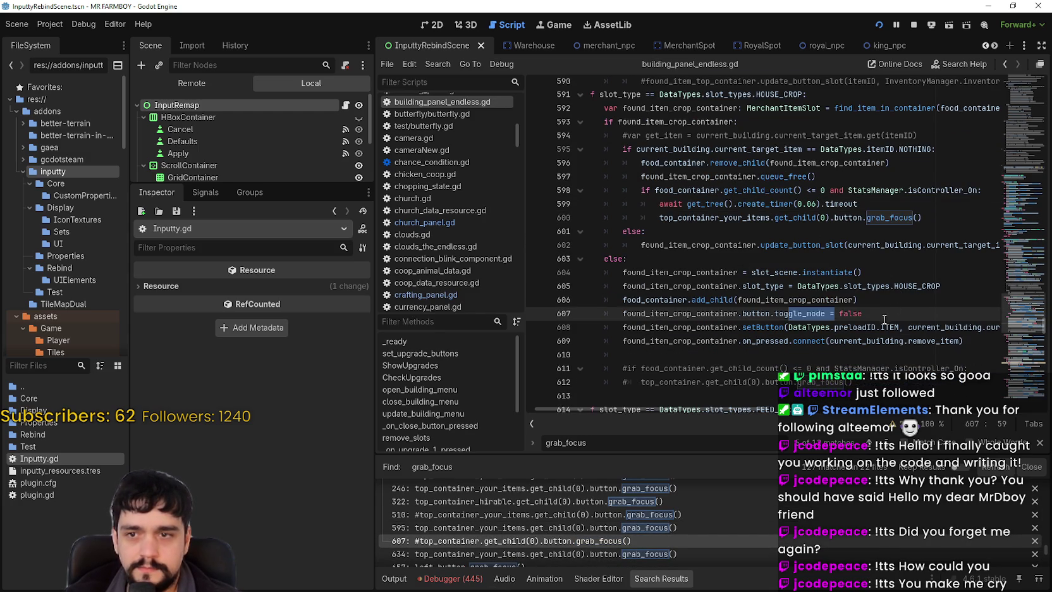
scroll(885, 320, "down", 1)
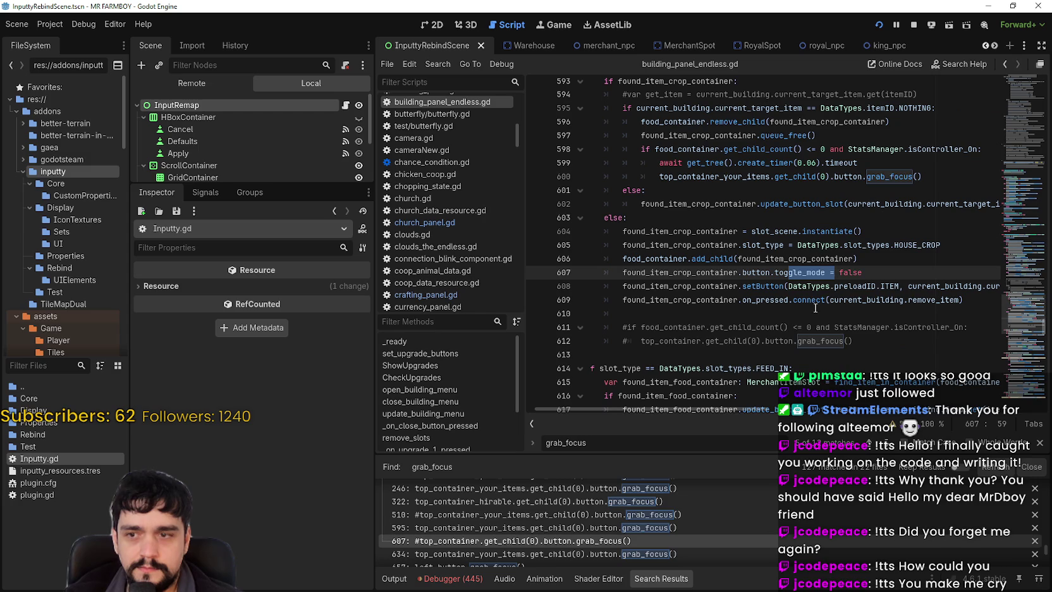
Step: Insert the 0.06-second timer wait at line 639, above the grab_focus call, and save
left_click(598, 554)
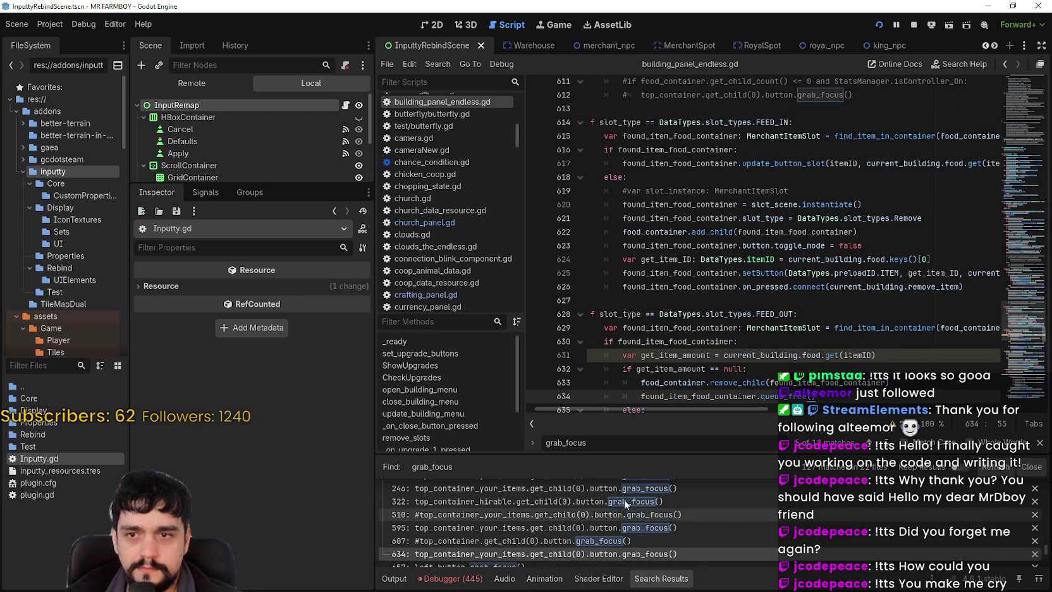
left_click(578, 540)
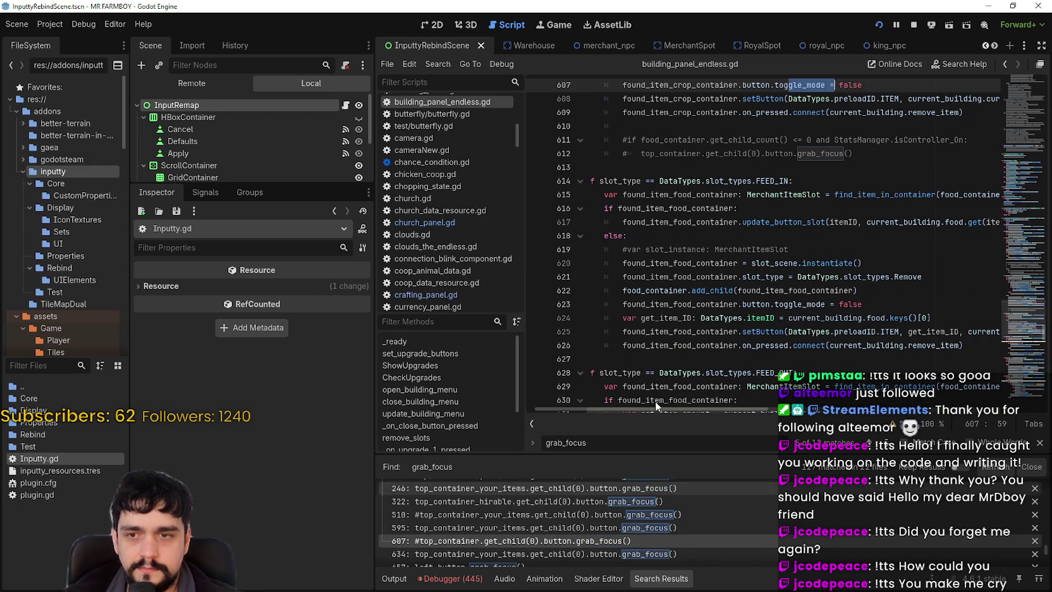
key("Down")
key("Down")
key("Down")
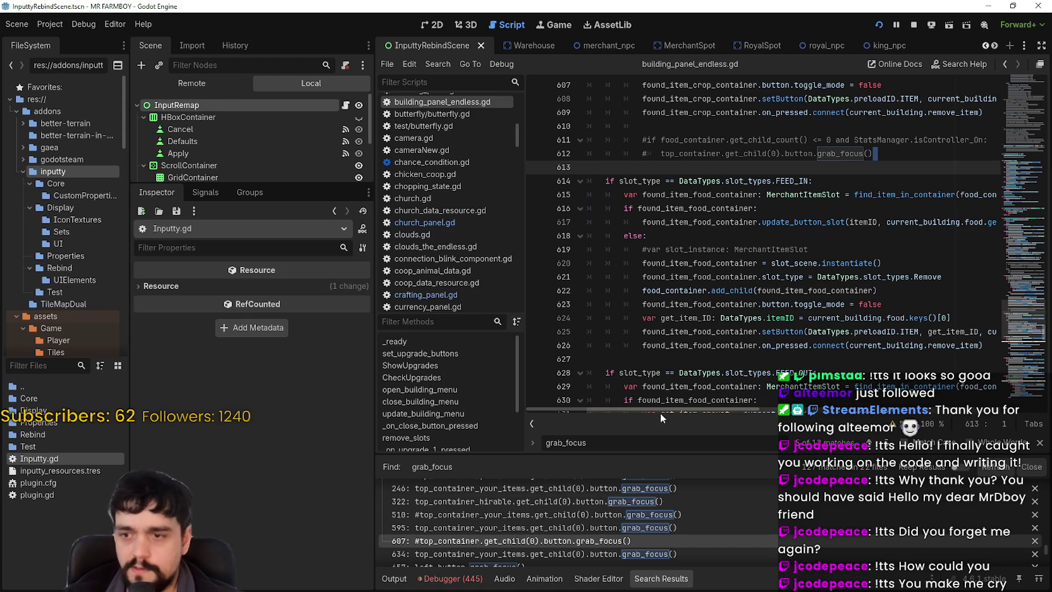
scroll(570, 540, "down", 1)
left_click(620, 516)
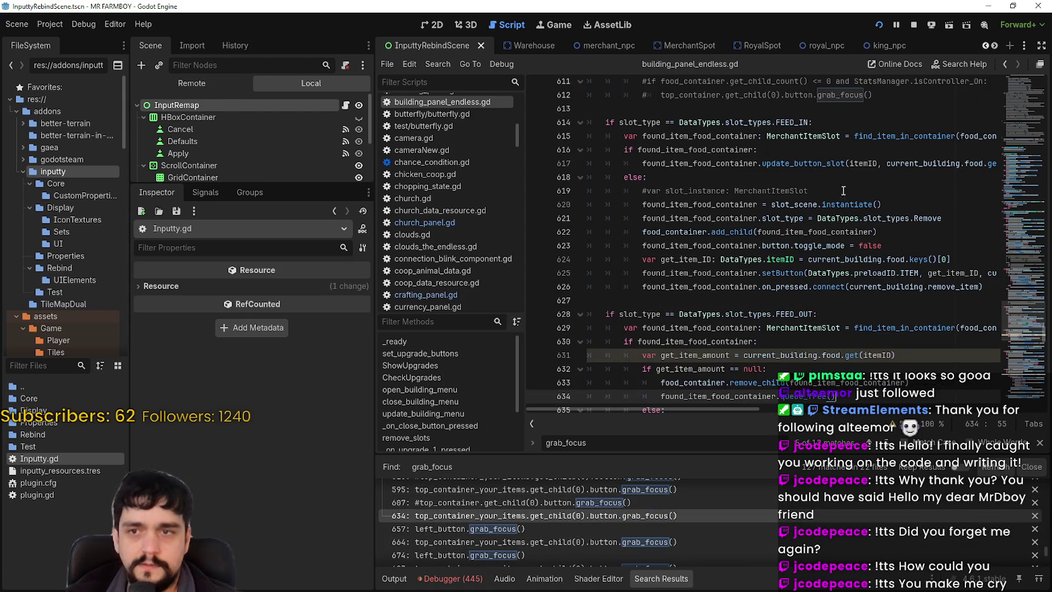
scroll(823, 328, "down", 4)
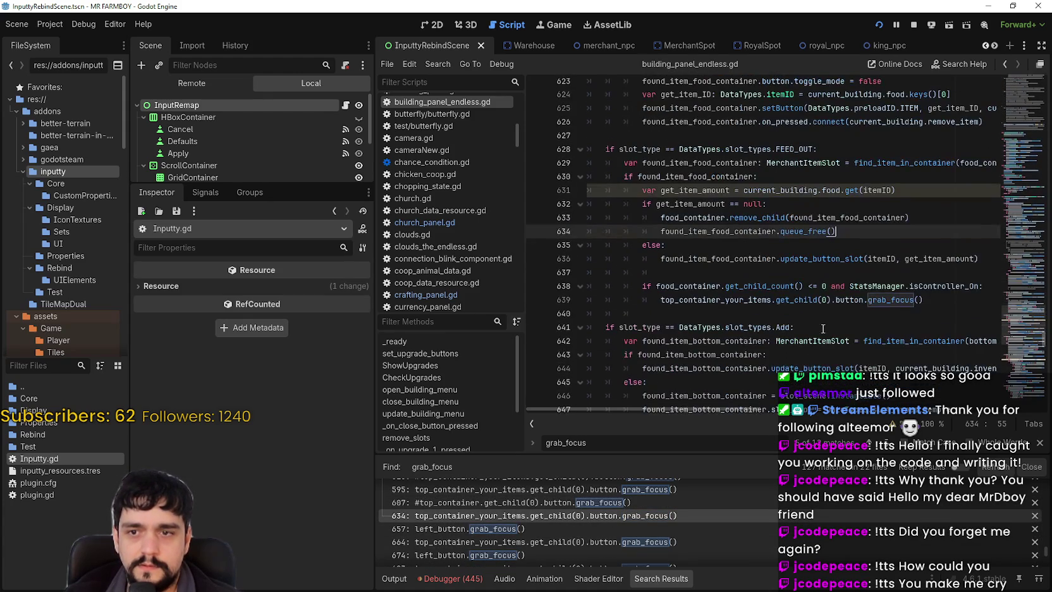
left_click(991, 289)
key("Return")
type("await get_tree().create_timer(0.06).timeout")
key("ctrl+s")
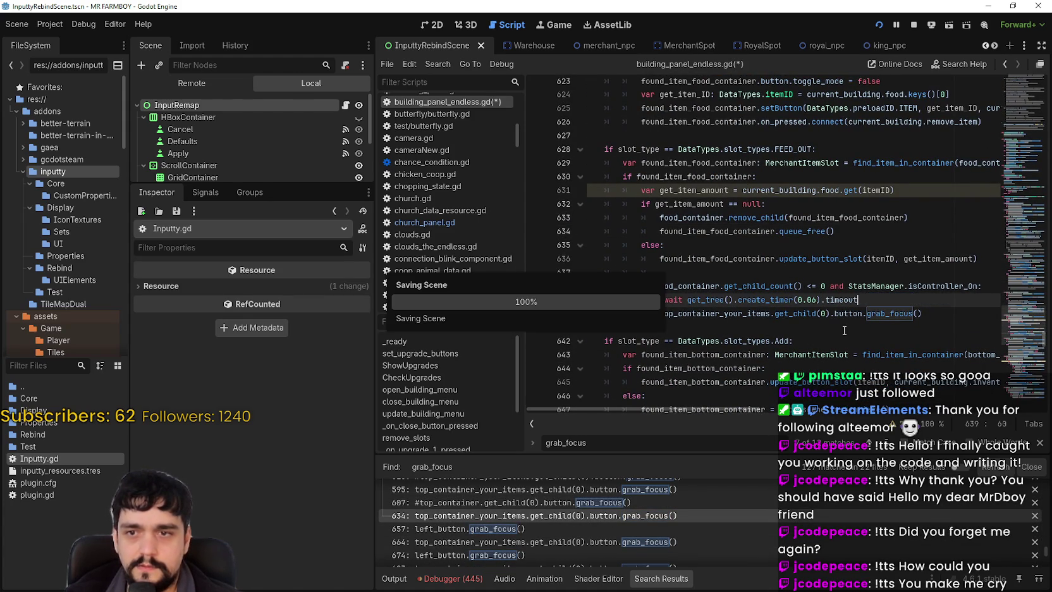
Step: Add the 0.06-second wait at line 663 in the left_button block and save
left_click(518, 531)
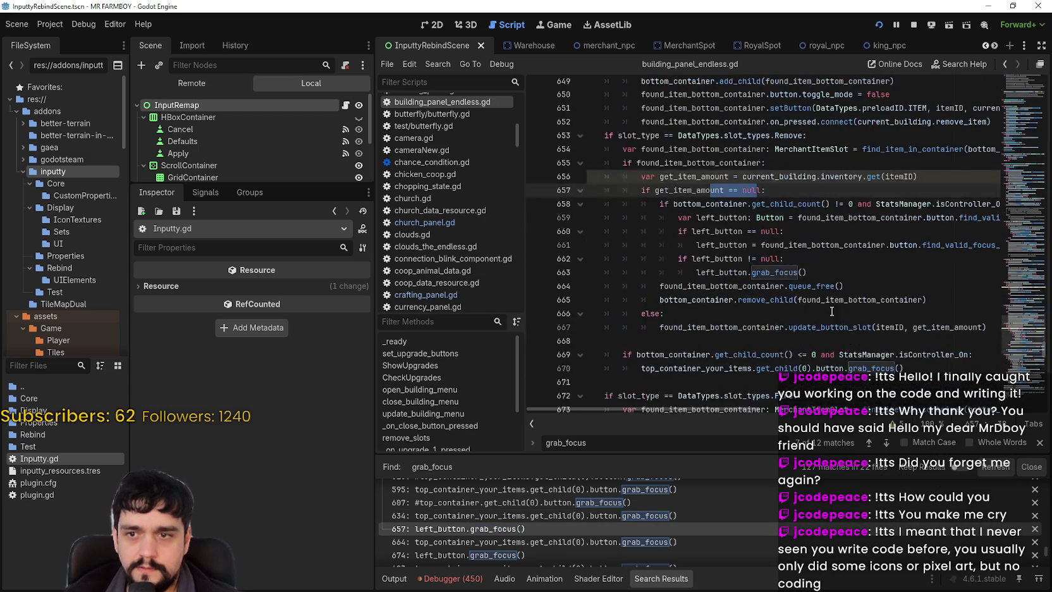
left_click(838, 247)
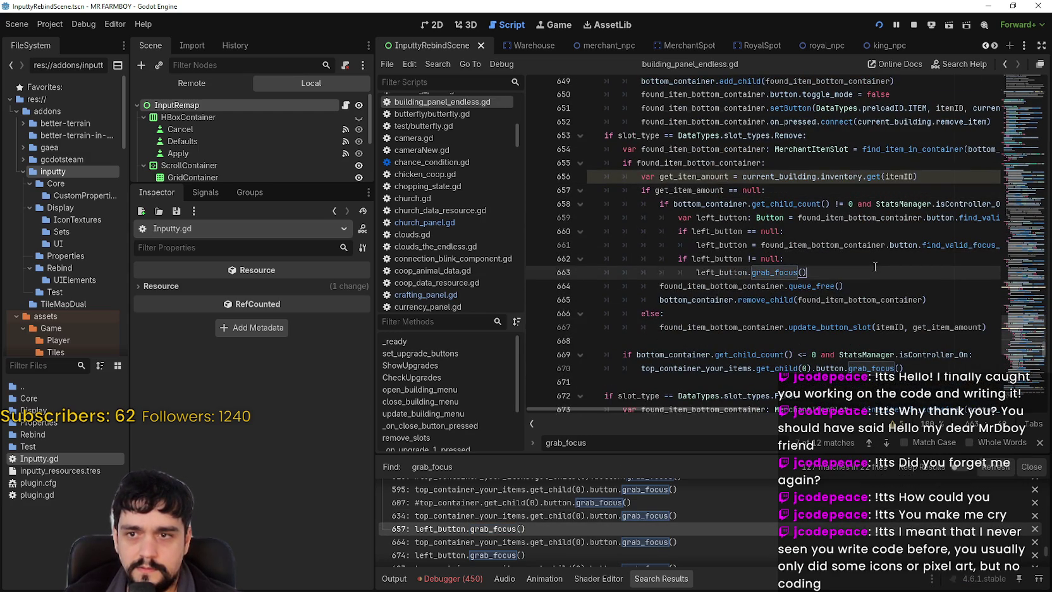
left_click(867, 247)
left_click(855, 255)
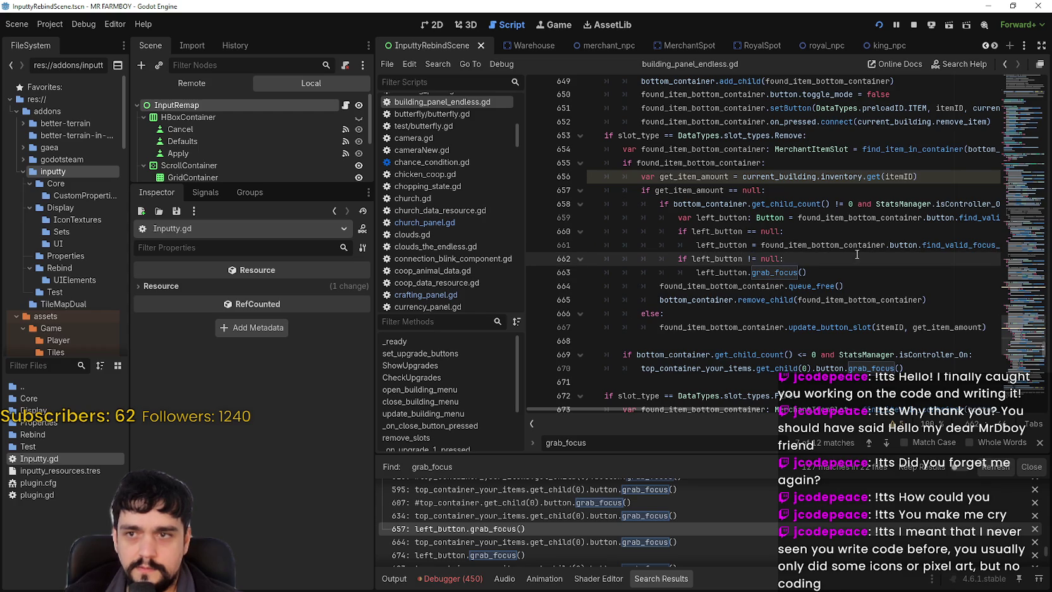
key("Return")
type("await get_tree().create_timer(0.06).timeout")
key("ctrl+s")
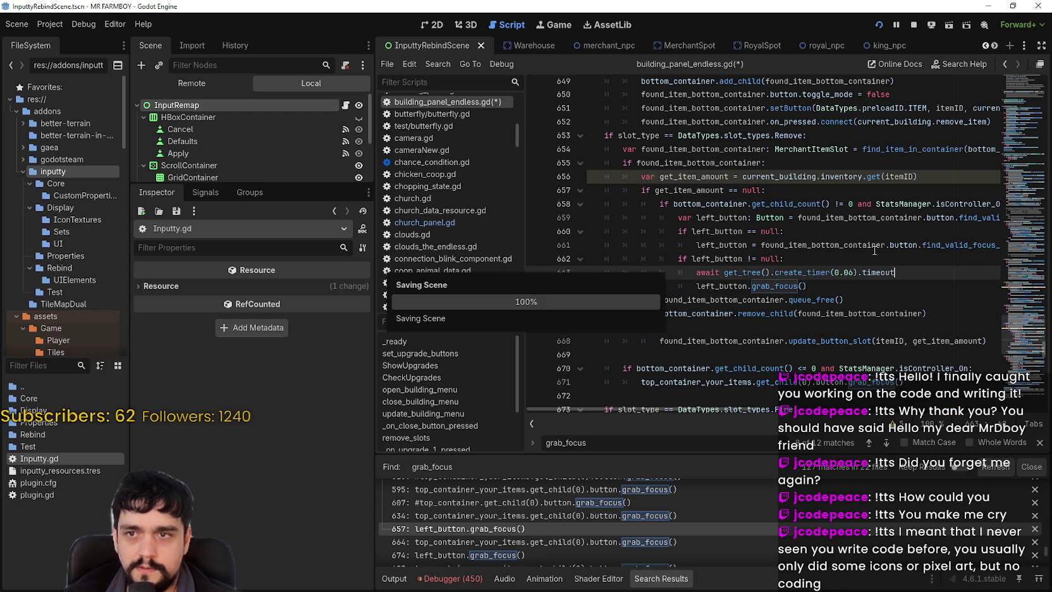
Step: Add the 0.06-second wait at line 671, before the top-container grab_focus, and save
left_click(984, 370)
key("Return")
type("await get_tree().create_timer(0.06).timeout")
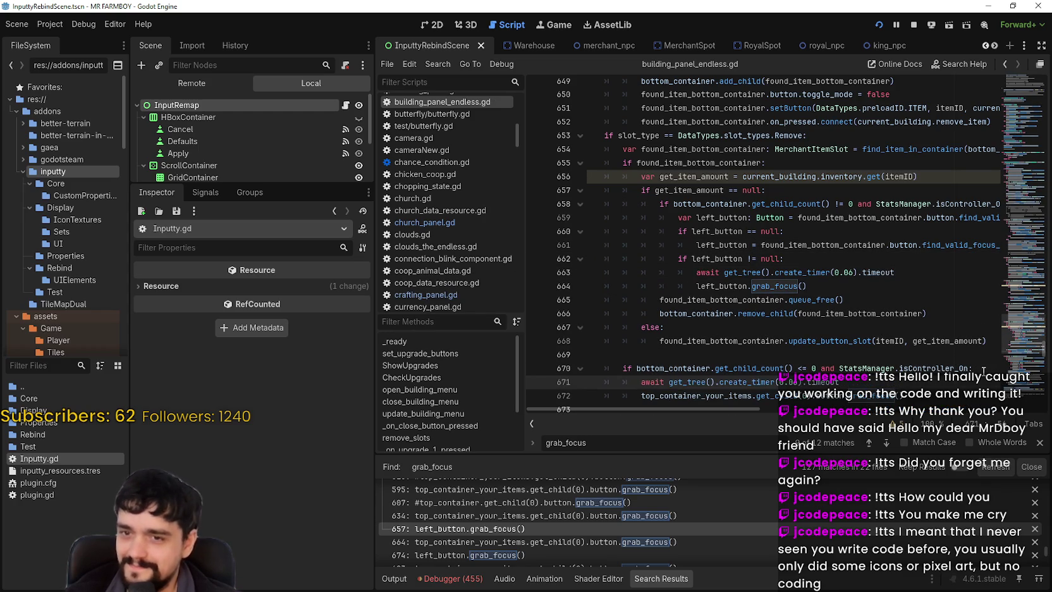
key("ctrl+s")
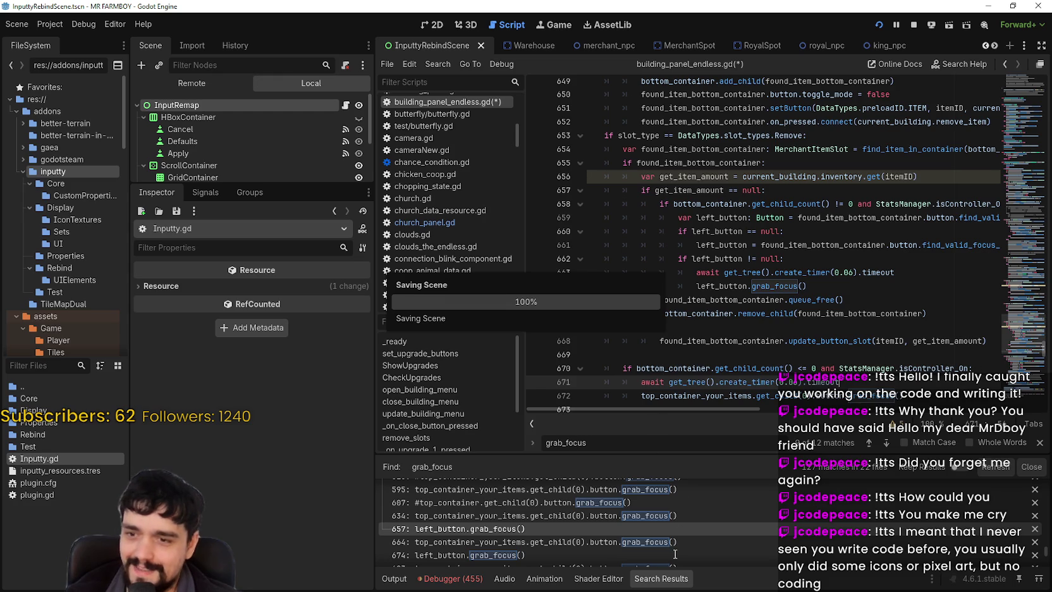
Step: Insert the 0.06-second timer wait at line 682, after the left_button check, and save
scroll(802, 322, "down", 2)
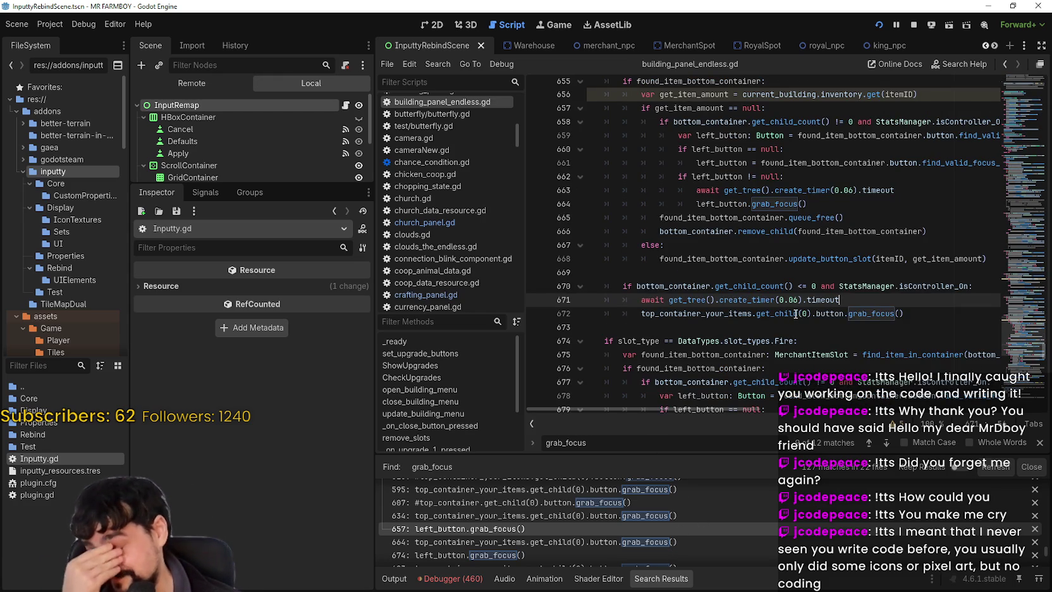
mouse_move(796, 315)
scroll(791, 316, "down", 1)
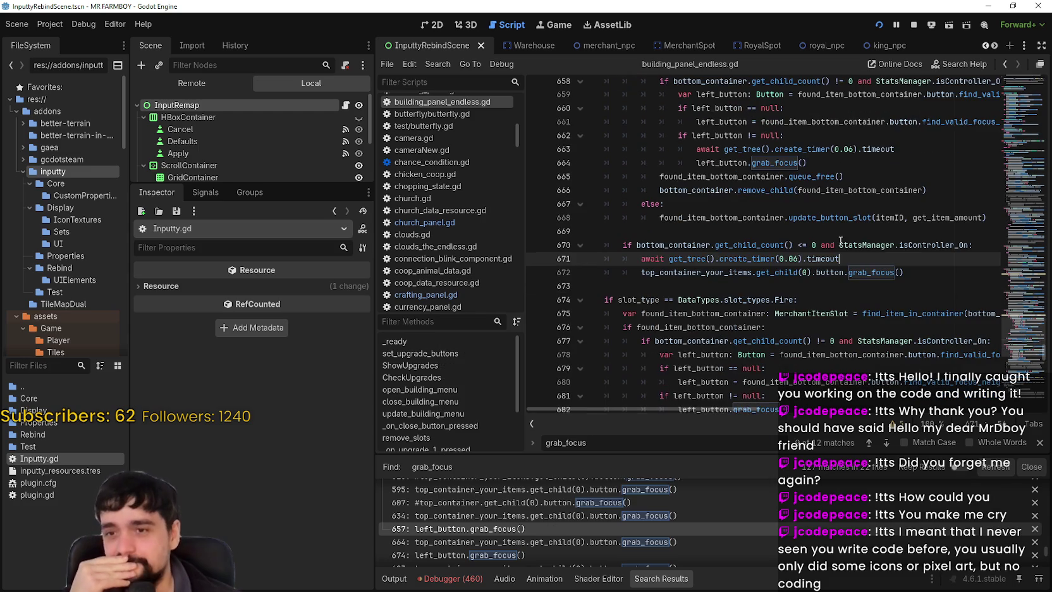
scroll(695, 509, "down", 1)
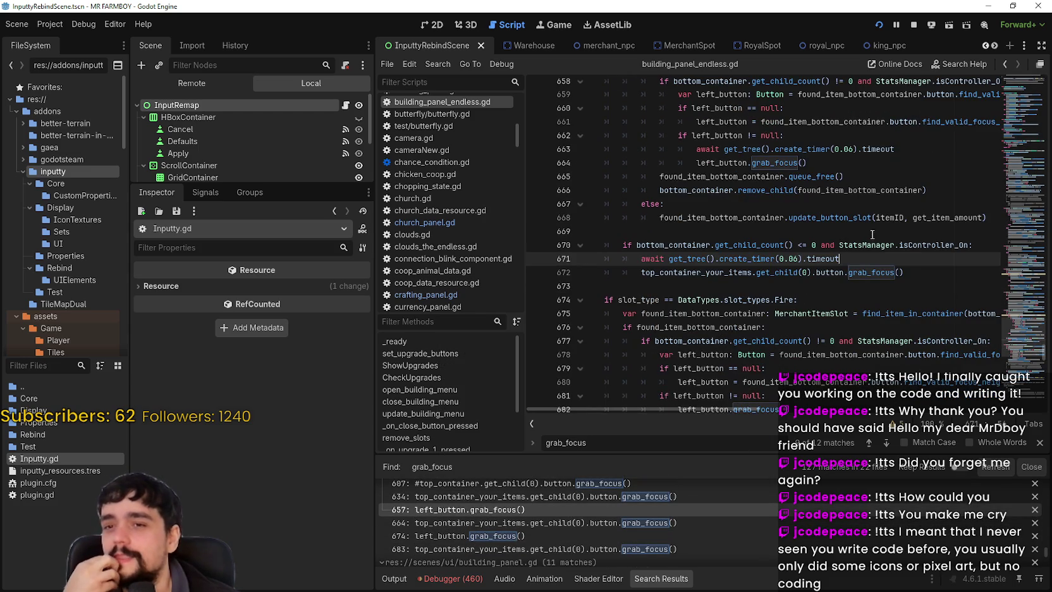
scroll(759, 253, "down", 1)
left_click(625, 523)
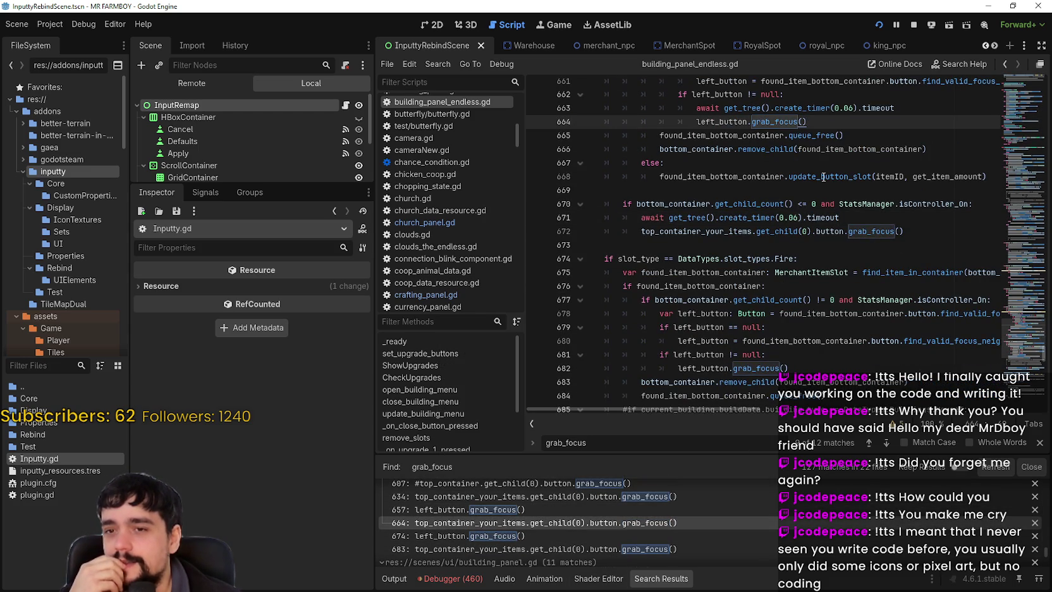
left_click(921, 220)
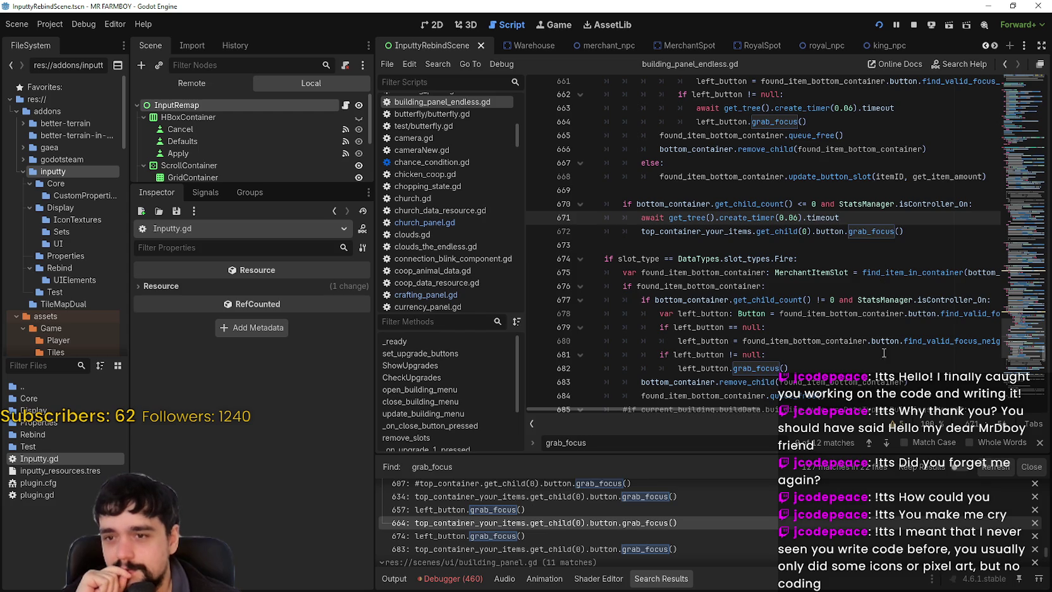
left_click(827, 355)
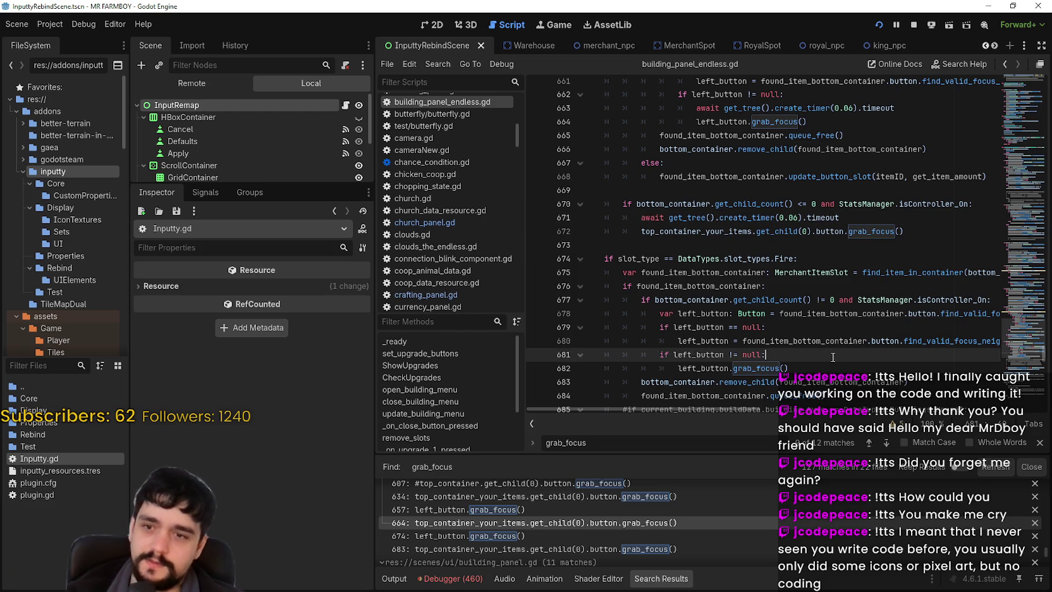
scroll(684, 516, "down", 1)
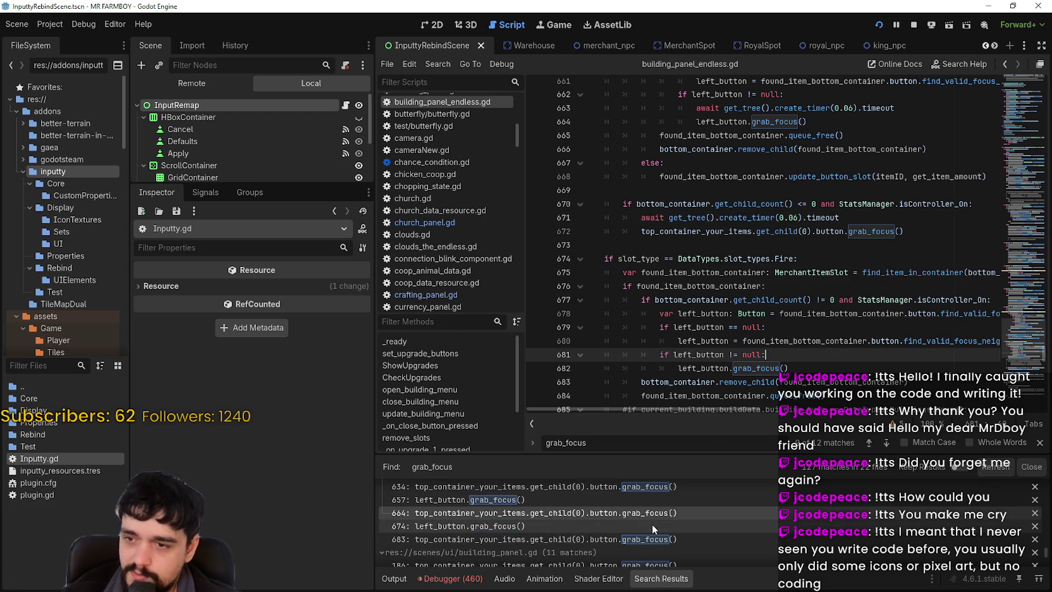
key("Return")
key("ctrl+v")
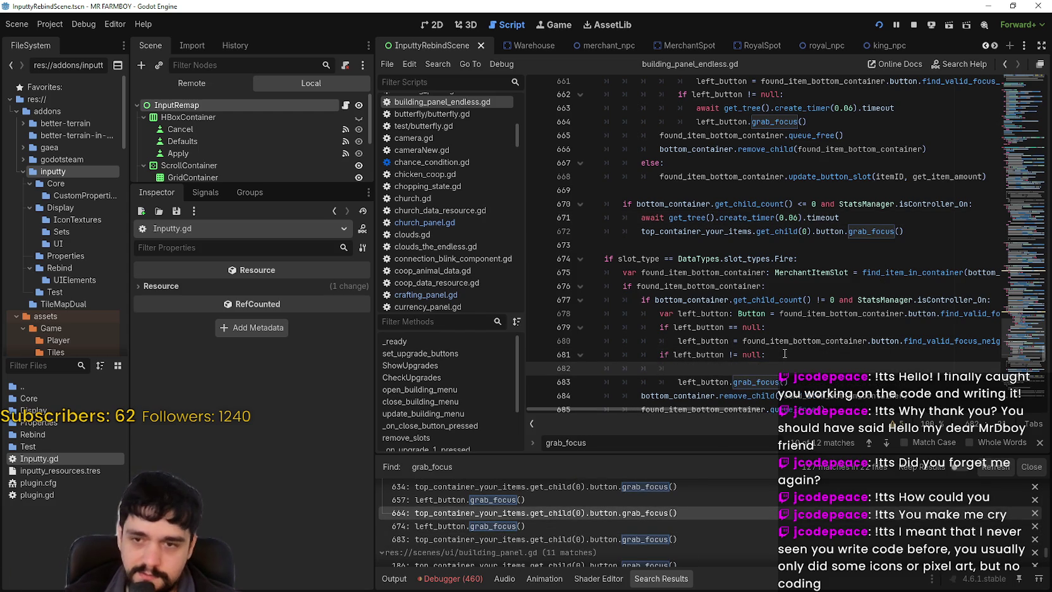
key("ctrl+s")
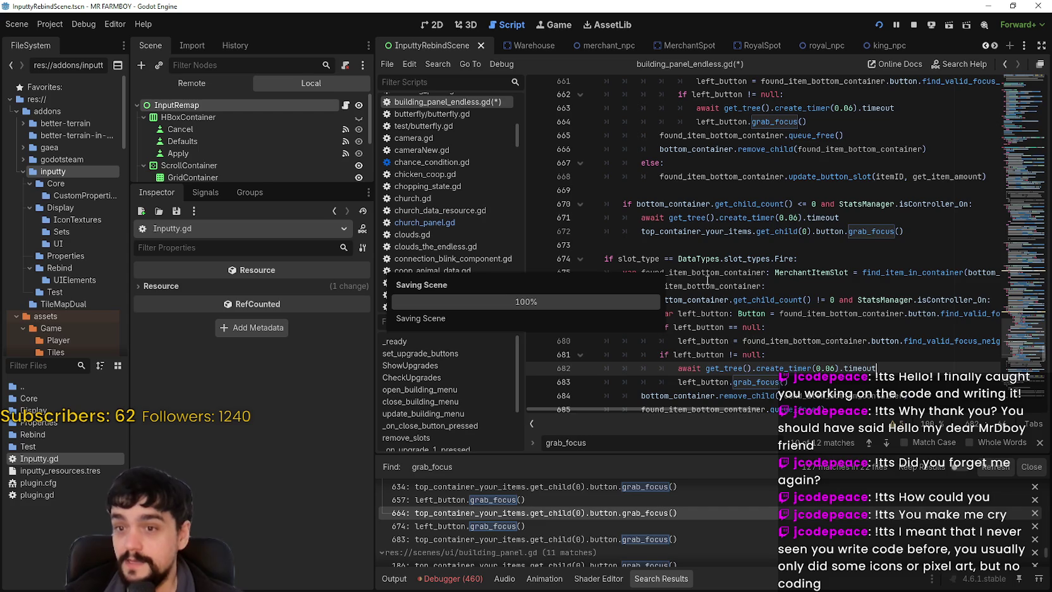
Step: Add the 0.06-second wait at line 692, save, and open building_panel.gd at line 186
left_click(1041, 442)
scroll(860, 351, "down", 4)
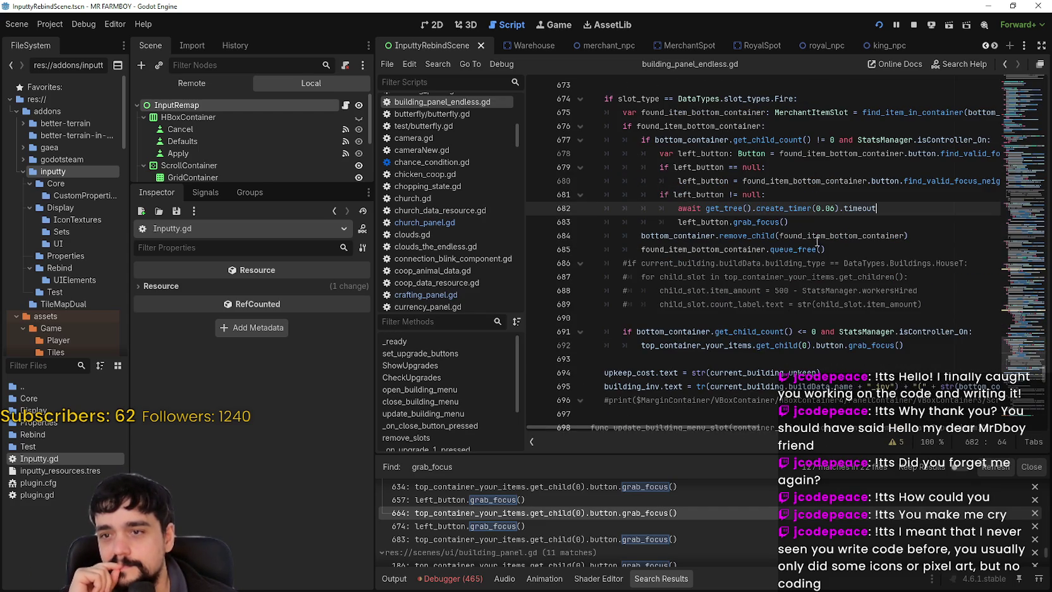
scroll(629, 534, "down", 1)
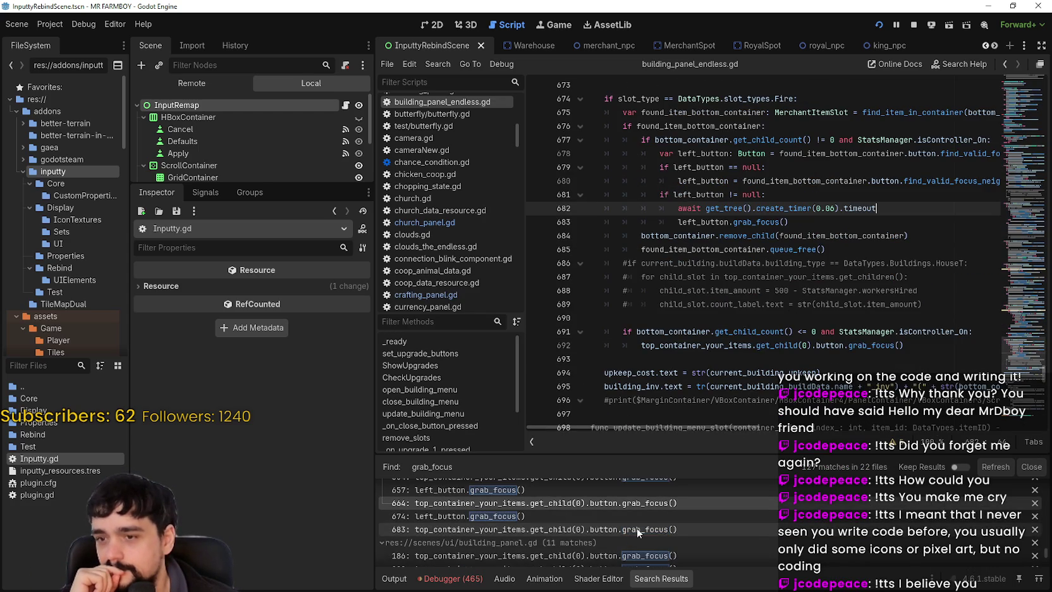
left_click(637, 529)
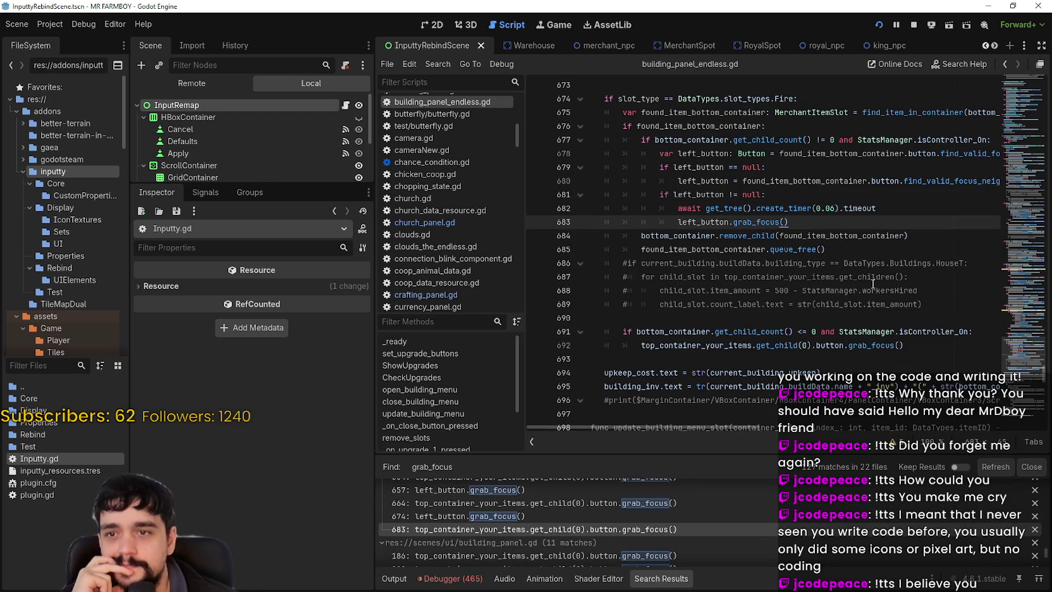
left_click(952, 317)
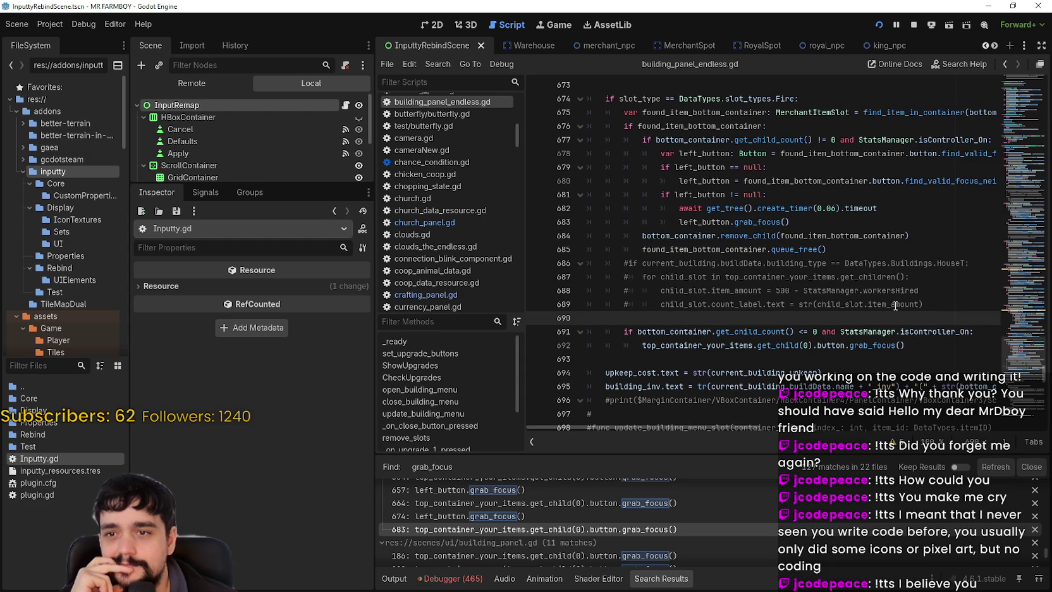
left_click(978, 332)
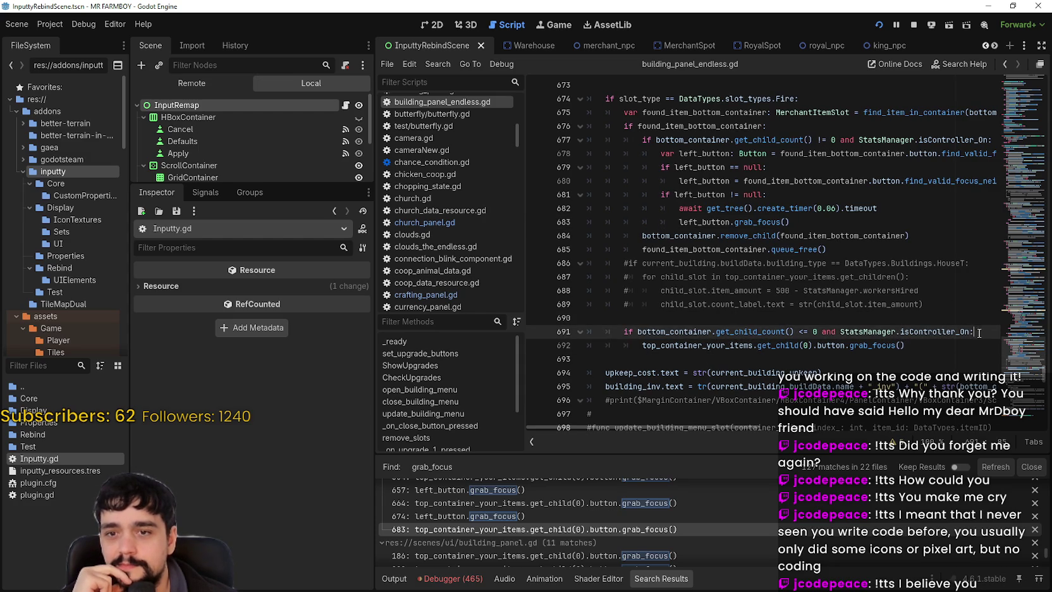
key("Return")
type("await get_tree().create_timer(0.06).timeout")
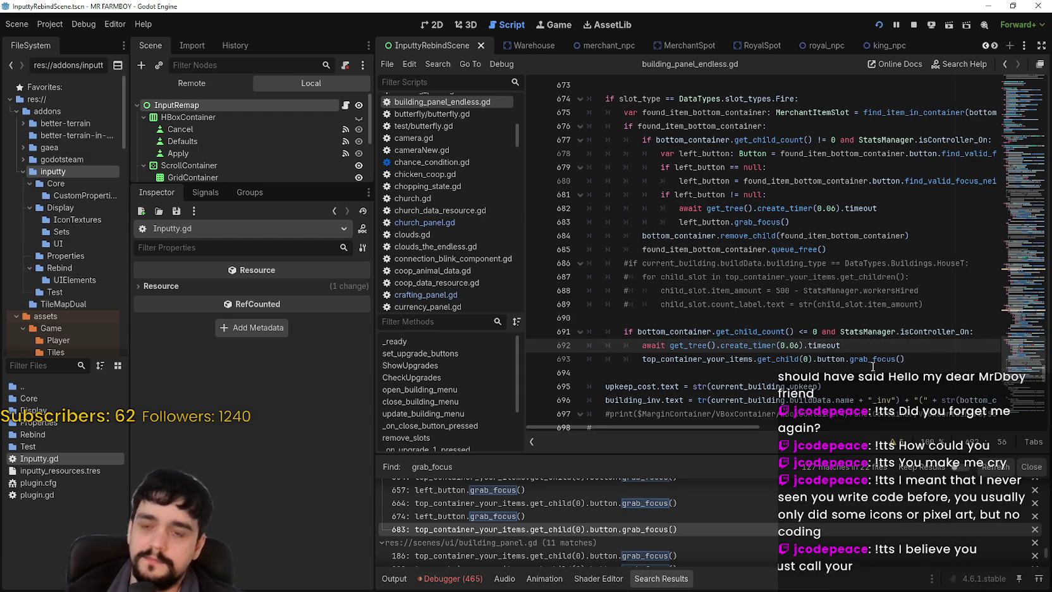
left_click(873, 373)
key("ctrl+s")
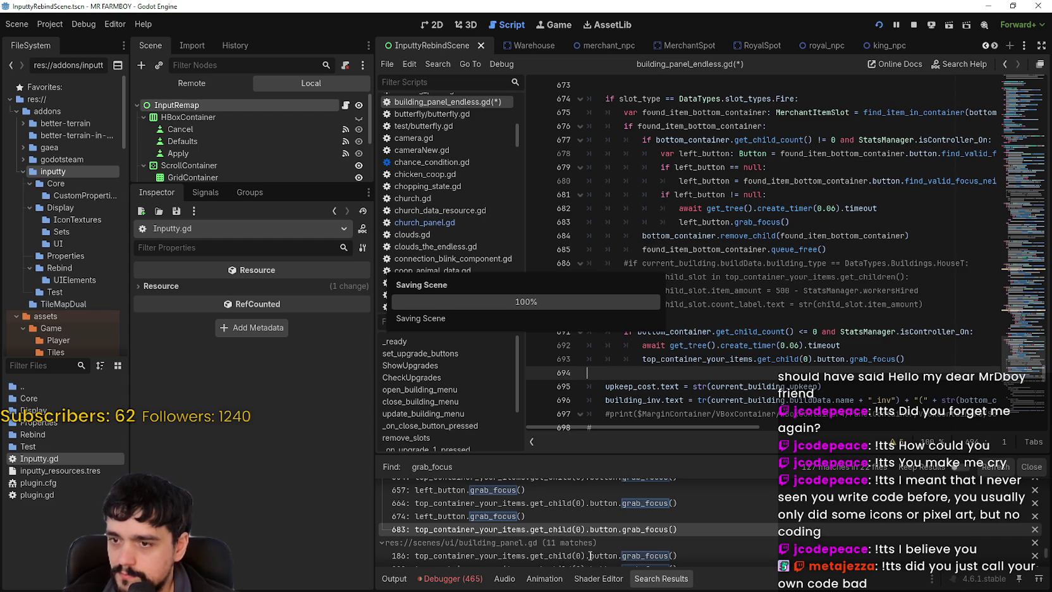
scroll(533, 549, "down", 2)
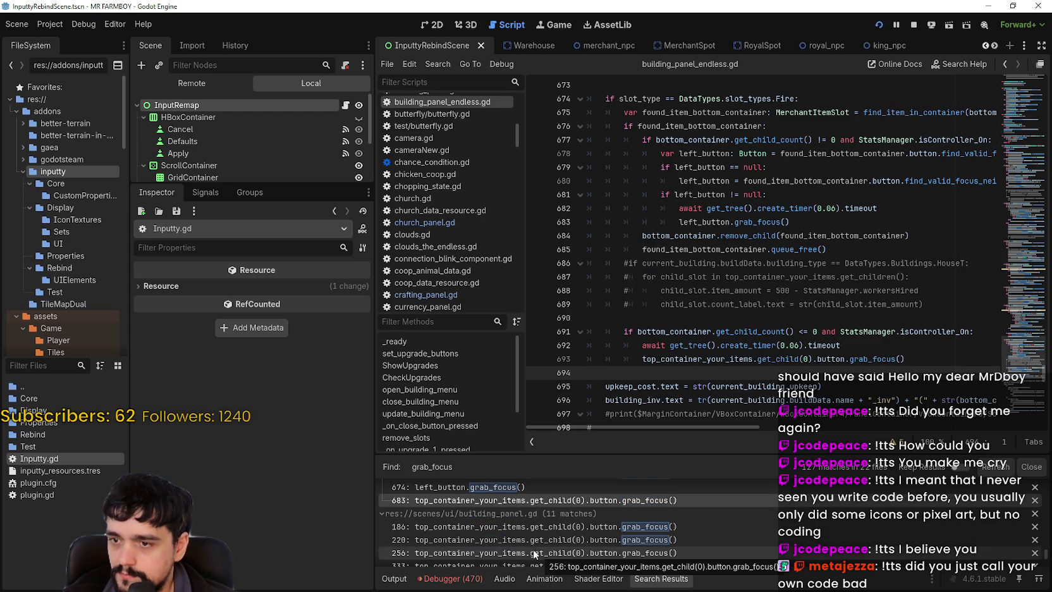
left_click(560, 528)
Step: Replace the physics_frame await on line 185 with the 0.06-second timer wait and save
key("Up")
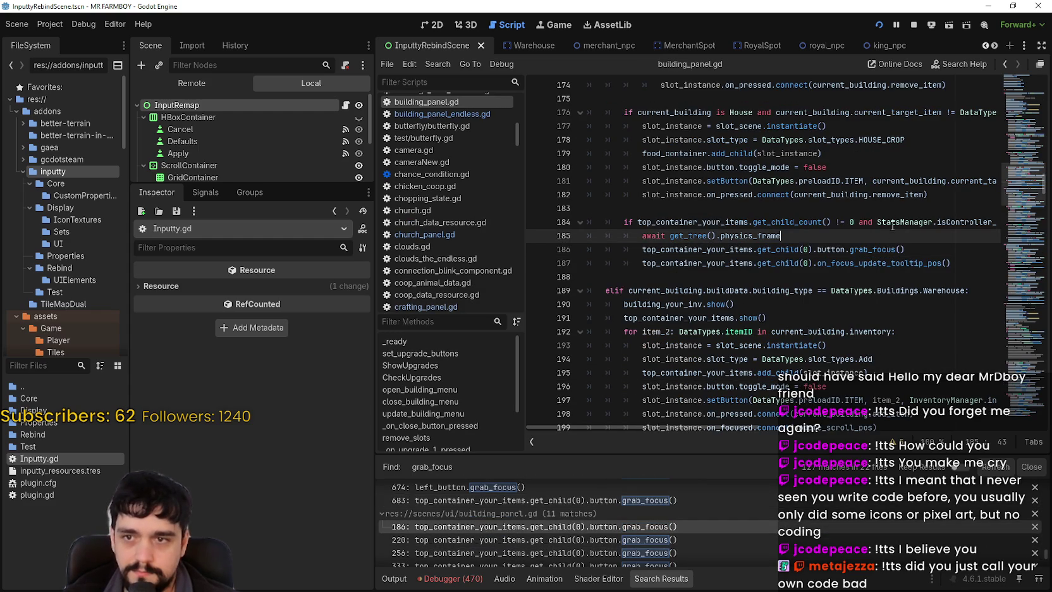
left_click(652, 237, "shift")
key("shift+Home")
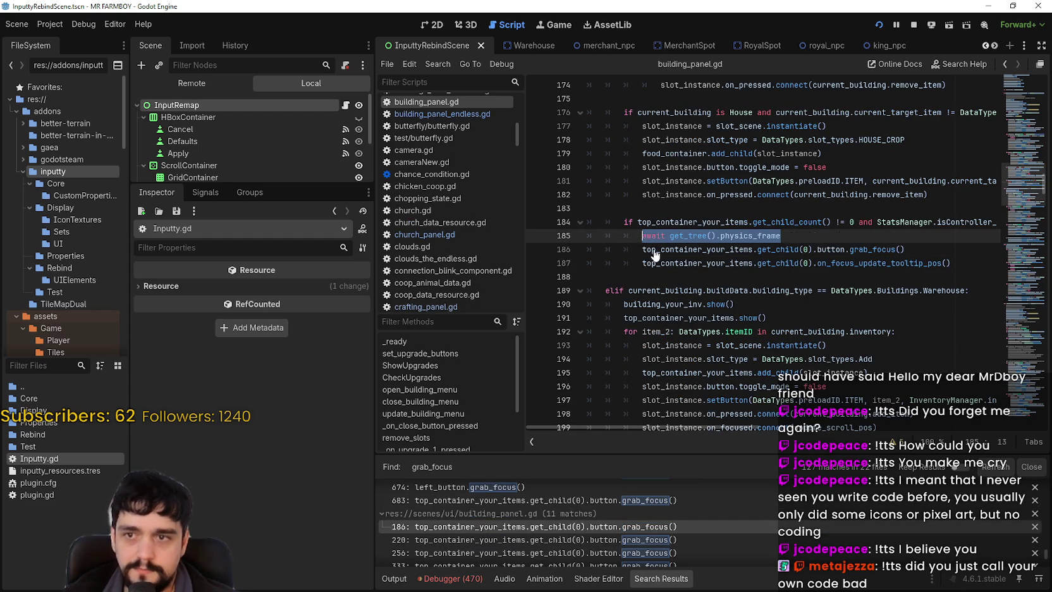
type("await get_tree().create_timer(0.06).timeout")
key("ctrl+s")
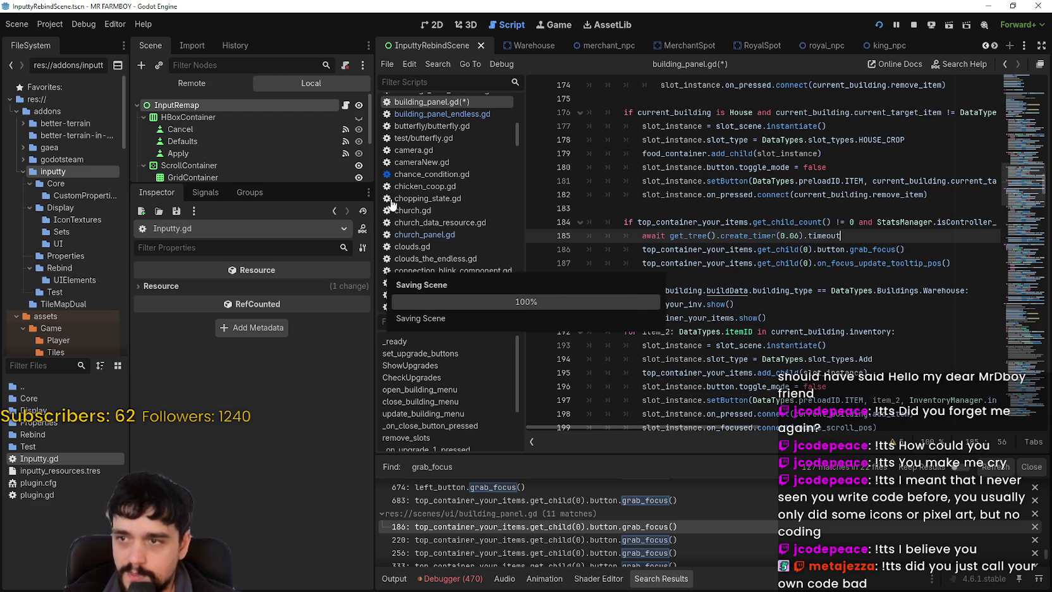
Step: Insert the 0.06-second wait after line 219, before the grab_focus call, and save
left_click_drag(377, 191, 348, 191)
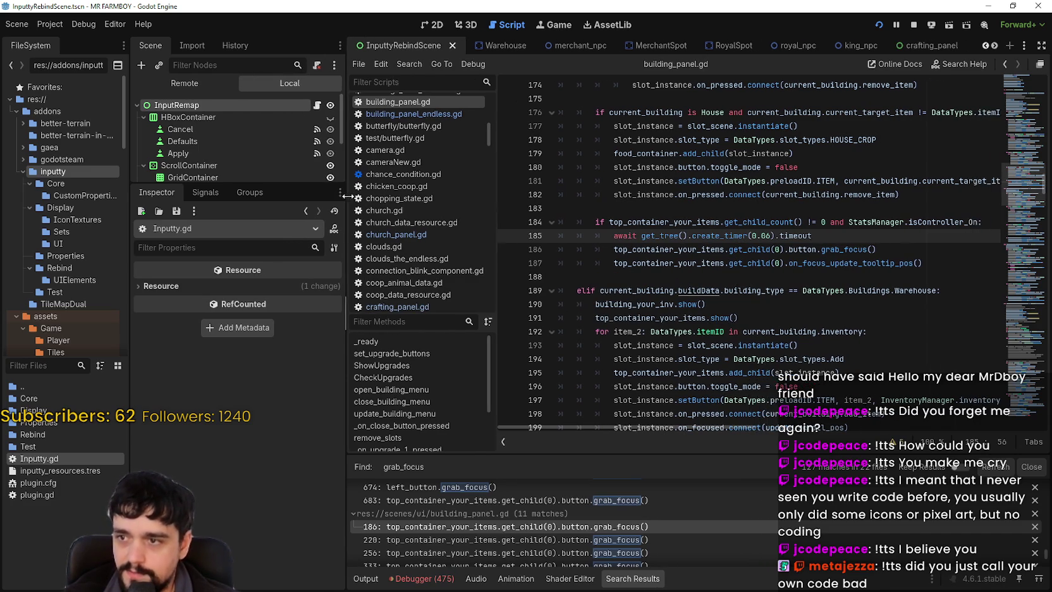
left_click(628, 543)
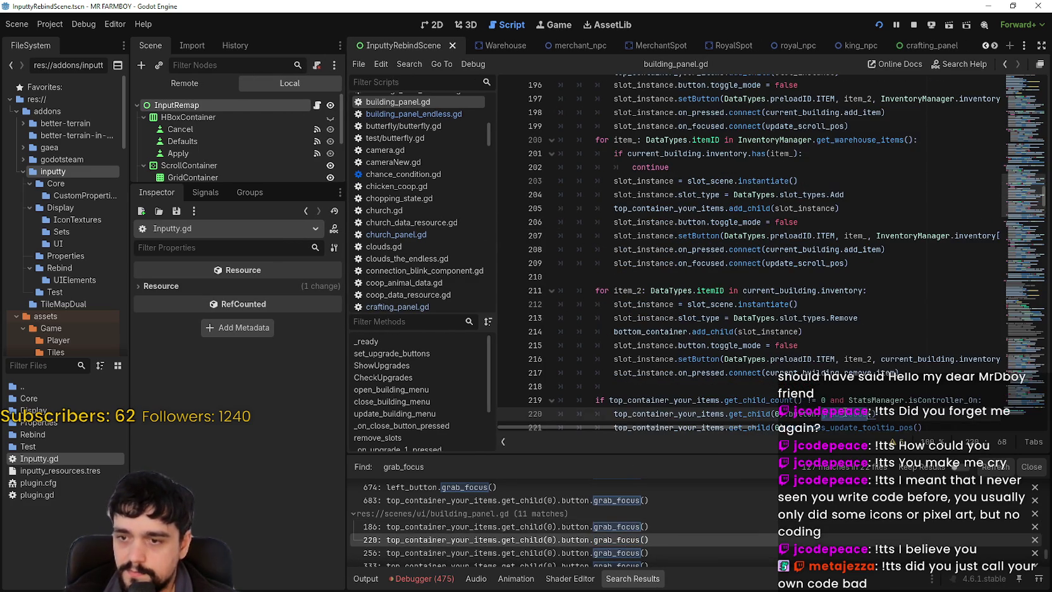
scroll(808, 331, "down", 2)
left_click(992, 320)
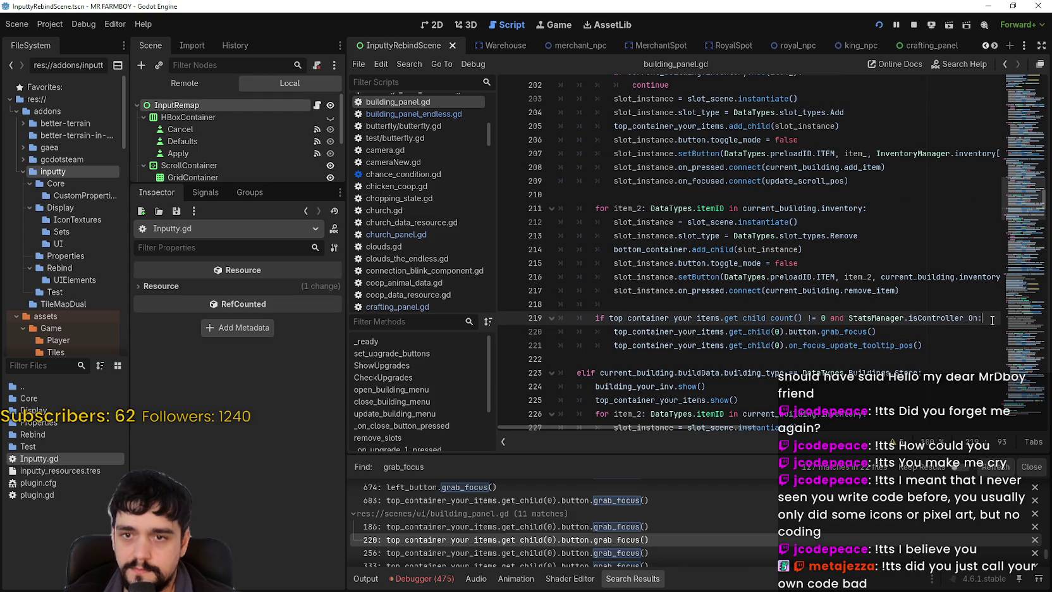
key("Return")
type("await get_tree().create_timer(0.06).timeout")
key("ctrl+s")
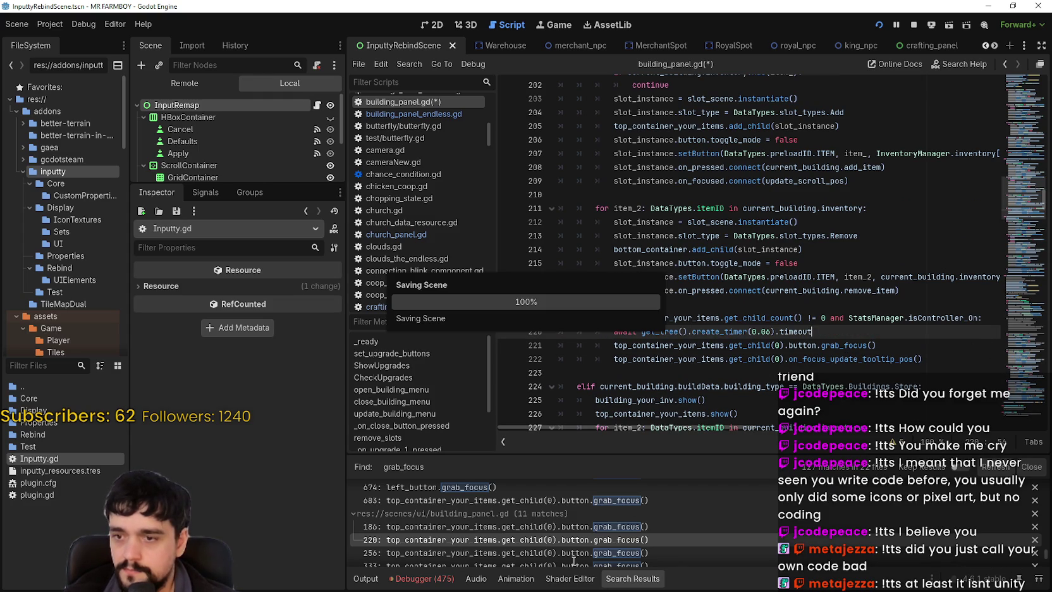
Step: Add the 0.06-second wait after line 256, before the grab_focus call, and save
left_click(561, 553)
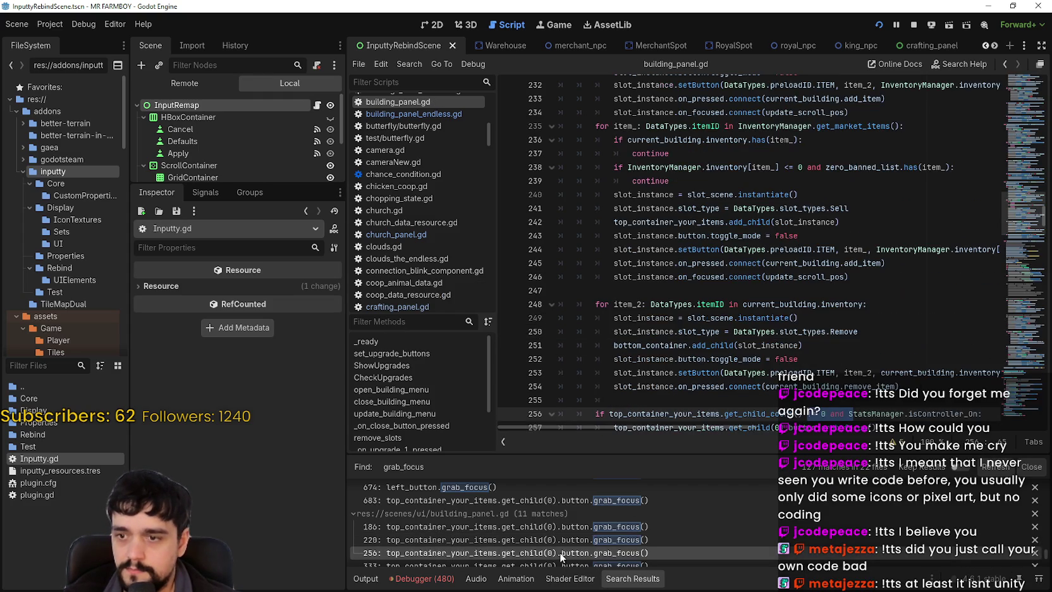
left_click(992, 285)
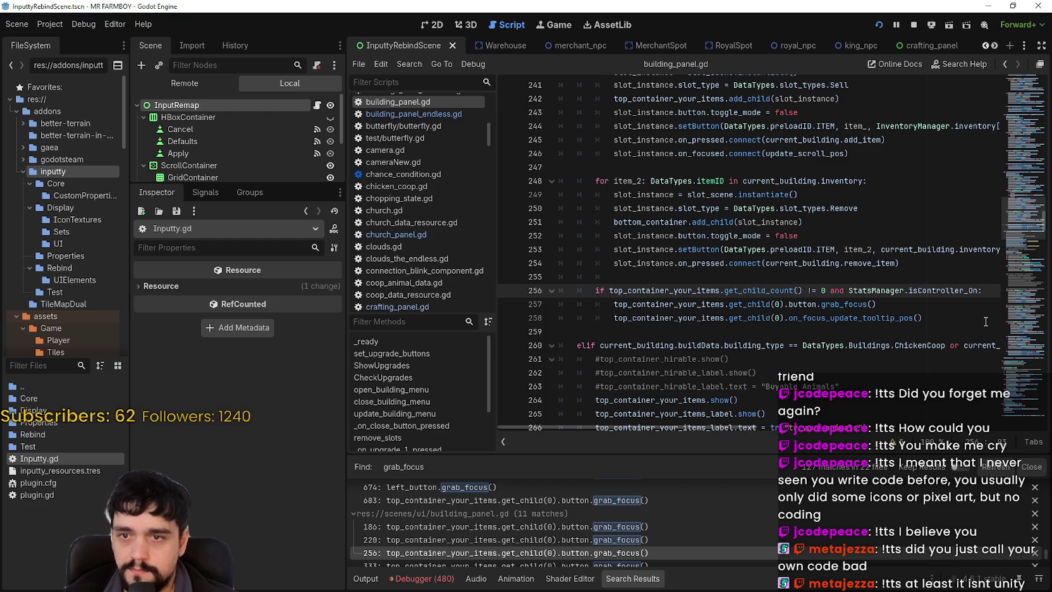
key("Return")
type("await get_tree().create_timer(0.06).timeout")
key("ctrl+s")
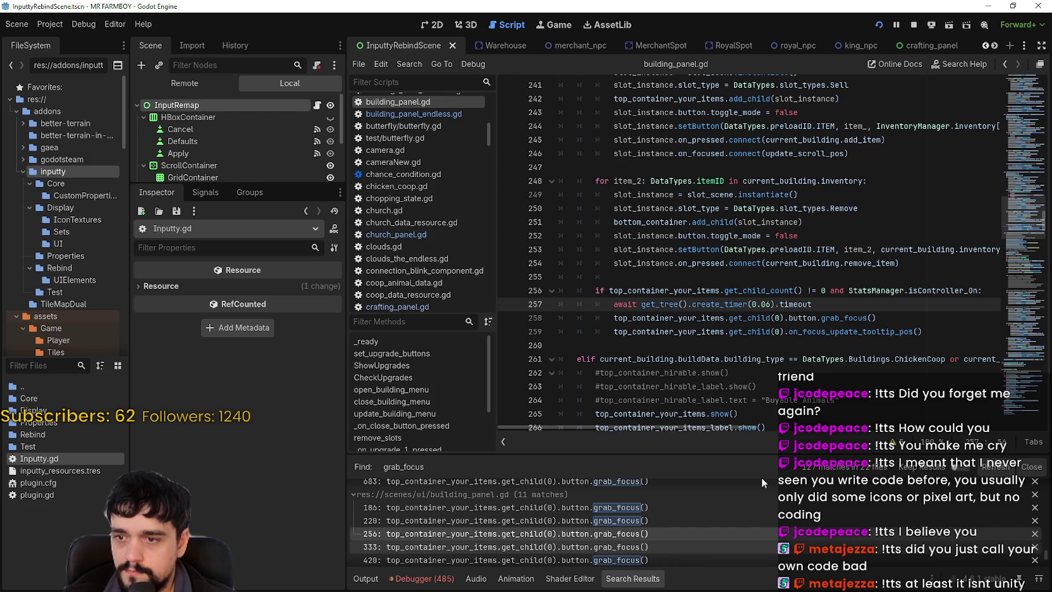
Step: Insert the 0.06-second timer wait at line 335, before the grab_focus call, and save
left_click(699, 546)
scroll(926, 339, "down", 2)
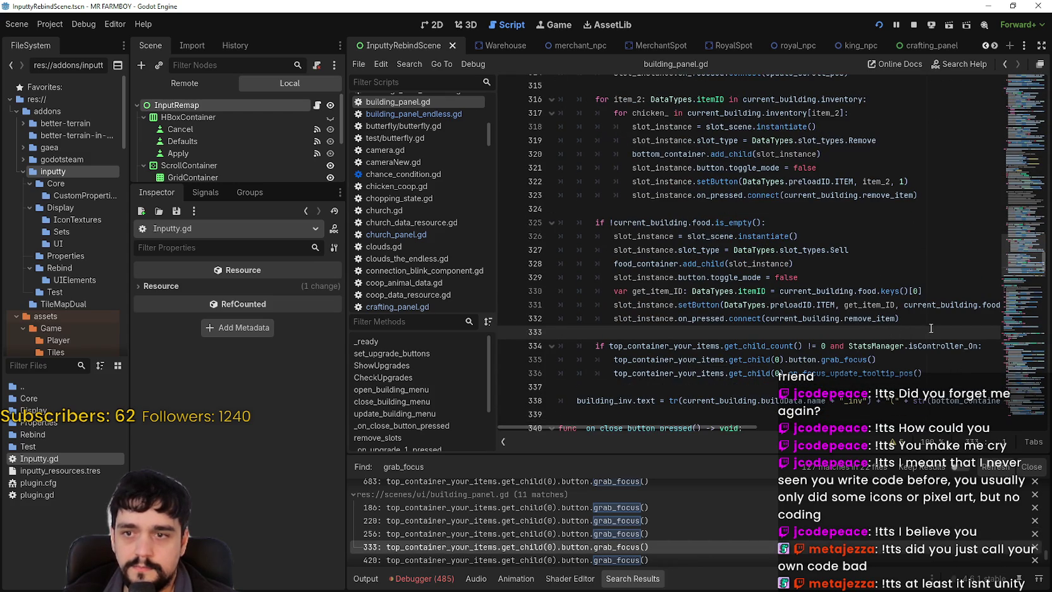
left_click(985, 346)
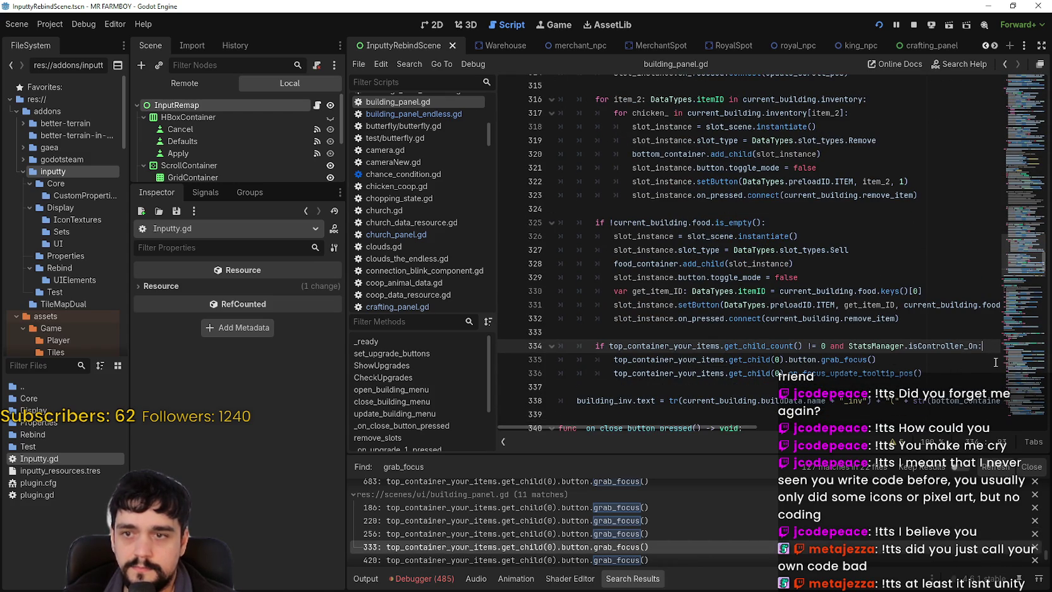
key("Return")
type("await get_tree().create_timer(0.06).timeout")
key("ctrl+s")
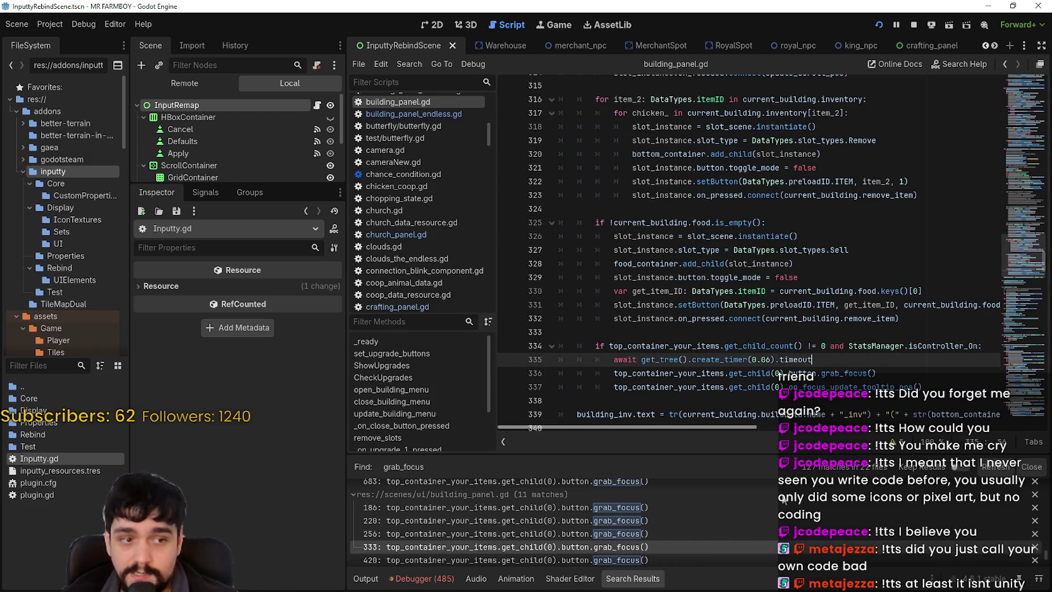
Step: Type 'await get_tree().create_timer(0.2).timeout' after line 422 and save
scroll(588, 511, "down", 1)
left_click(610, 522)
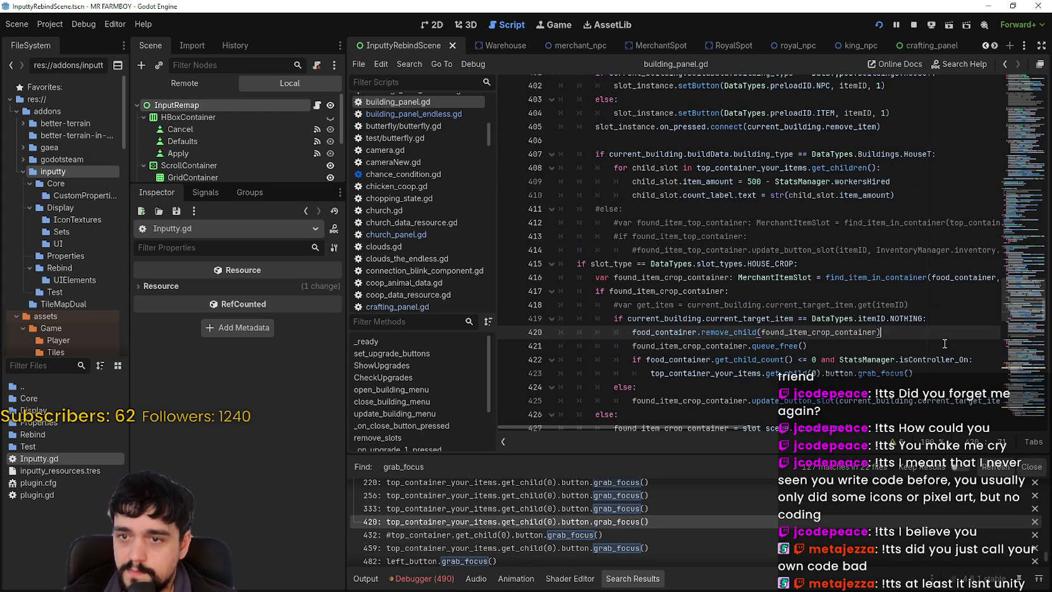
left_click(988, 365)
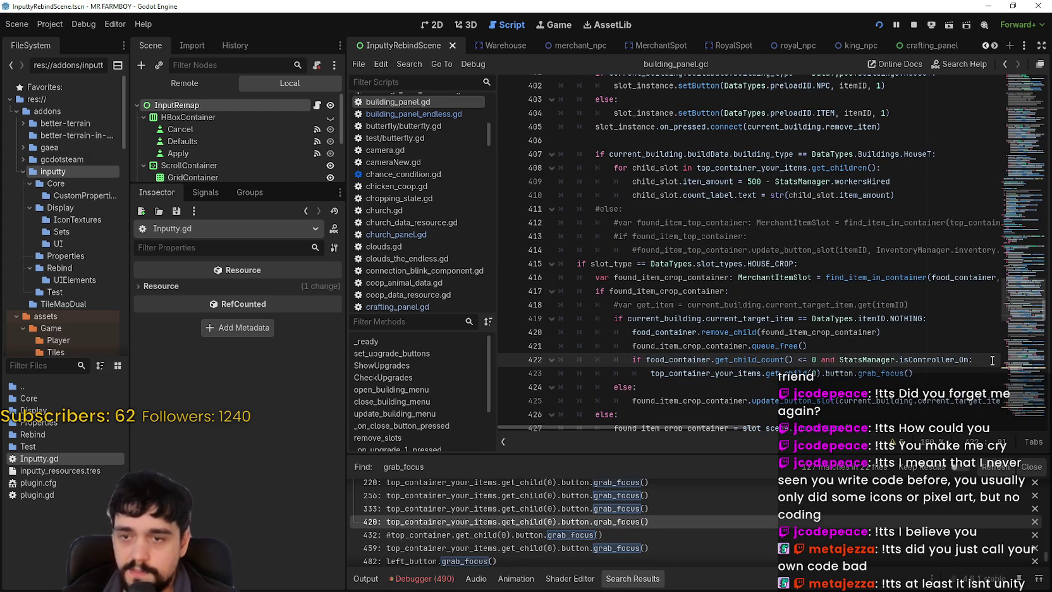
key("Return")
type("await get_tree().create_timer(0.2).timeout")
key("ctrl+s")
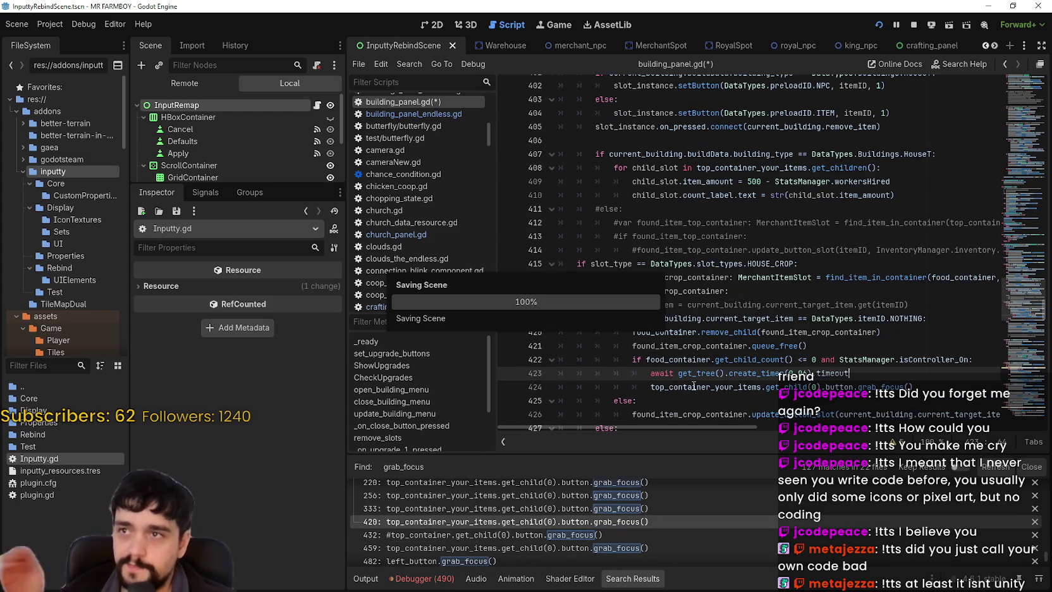
Step: Review the new wait and the surrounding lines 422–425 of the HOUSE_CROP branch
left_click(728, 364)
left_click(800, 400)
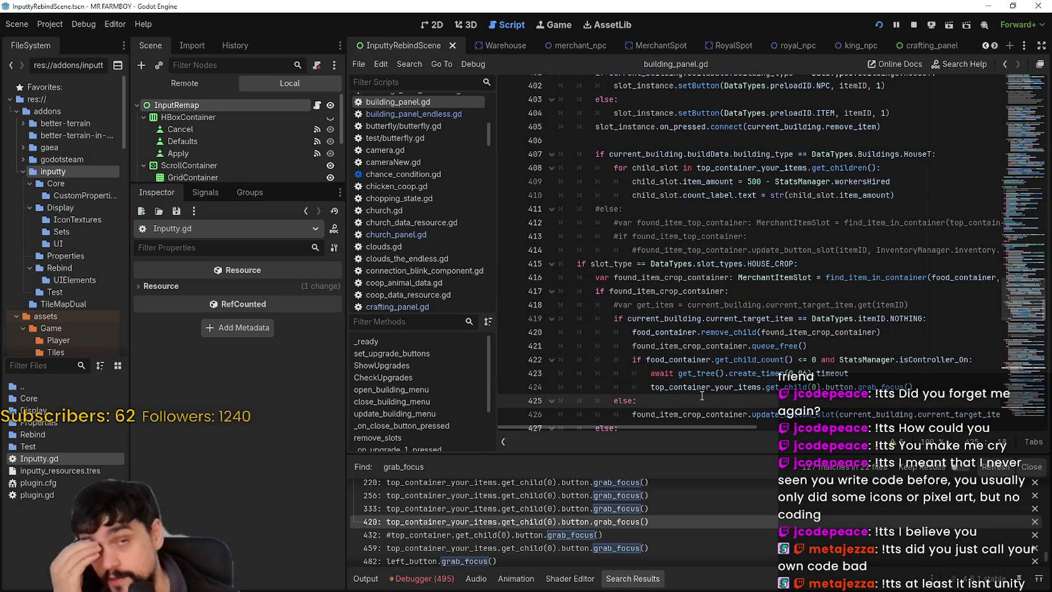
left_click(638, 387)
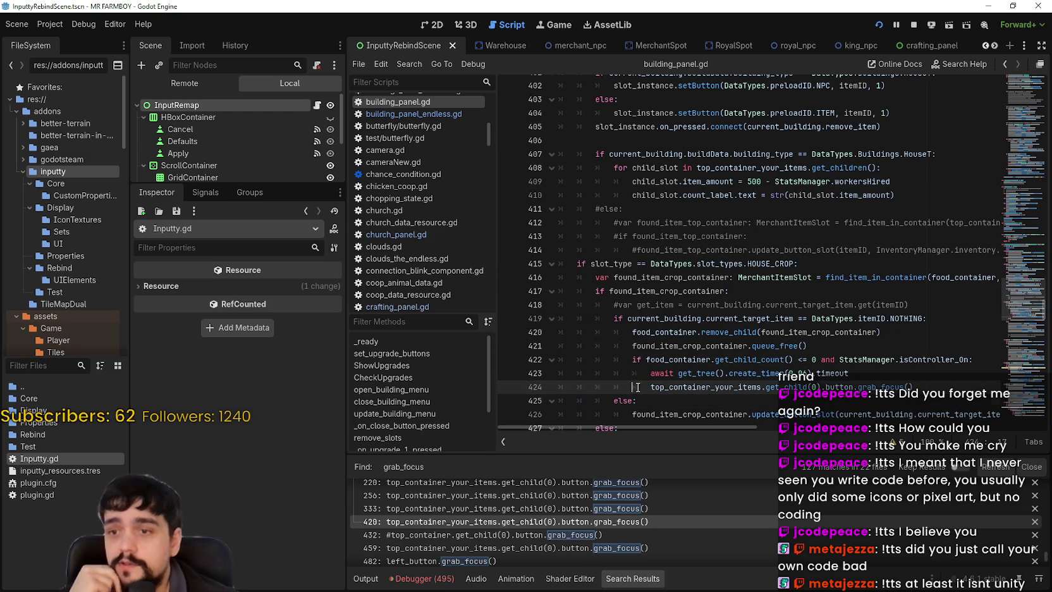
scroll(684, 395, "down", 1)
left_click(683, 360)
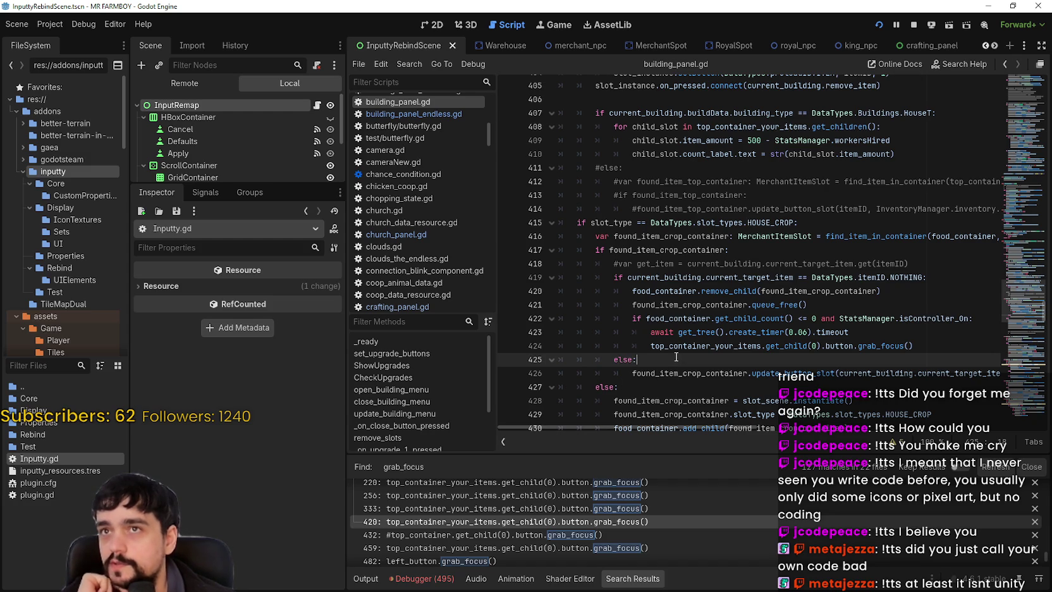
left_click(898, 335)
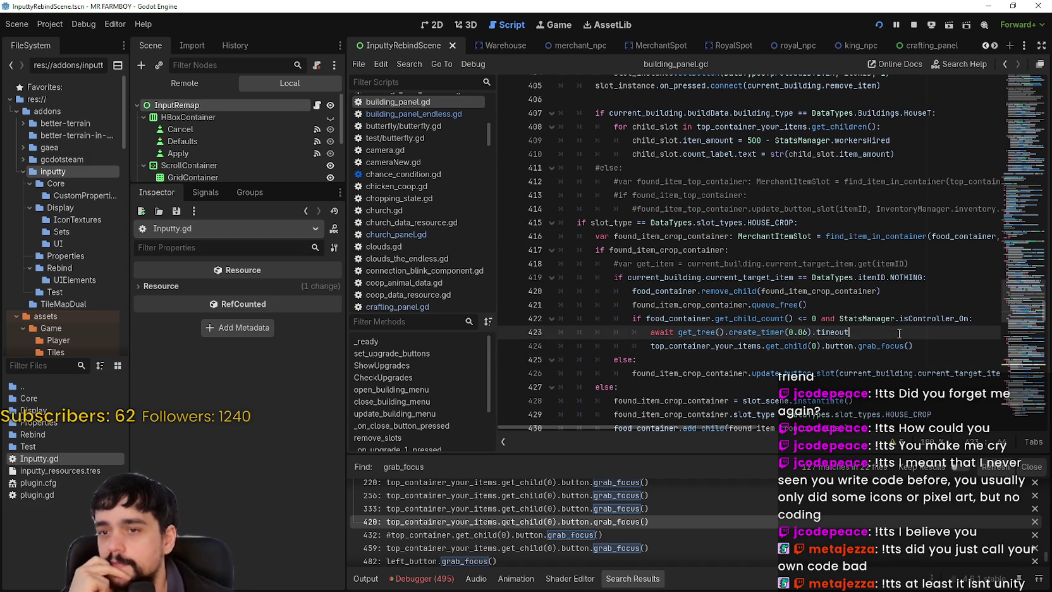
left_click(905, 351)
left_click(850, 364)
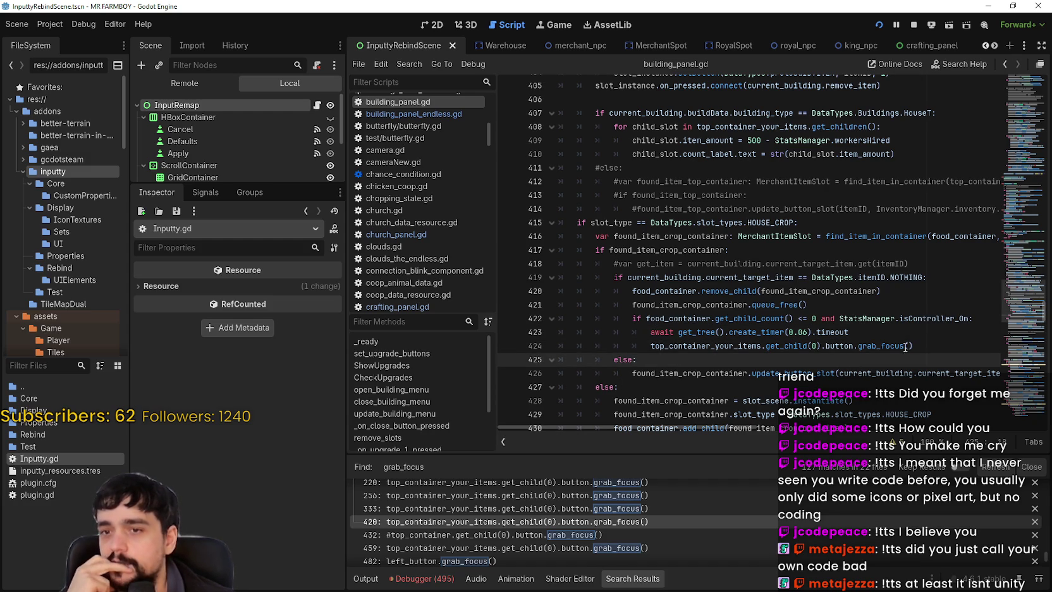
left_click(905, 347)
left_click(896, 356)
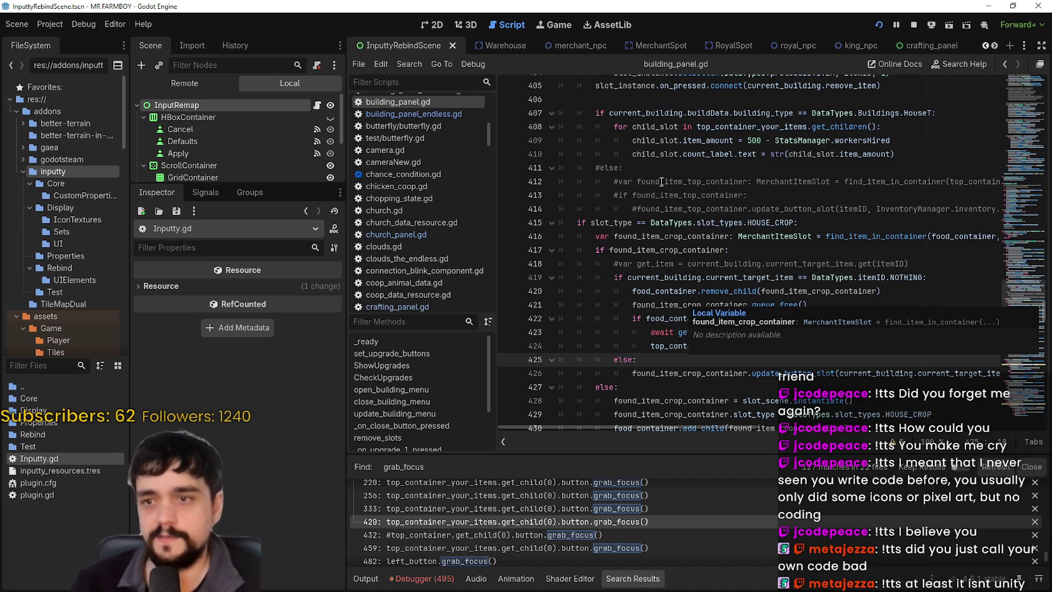
Step: Inspect the grab_focus match near line 432 and the commented-out grab_focus call
scroll(696, 304, "down", 2)
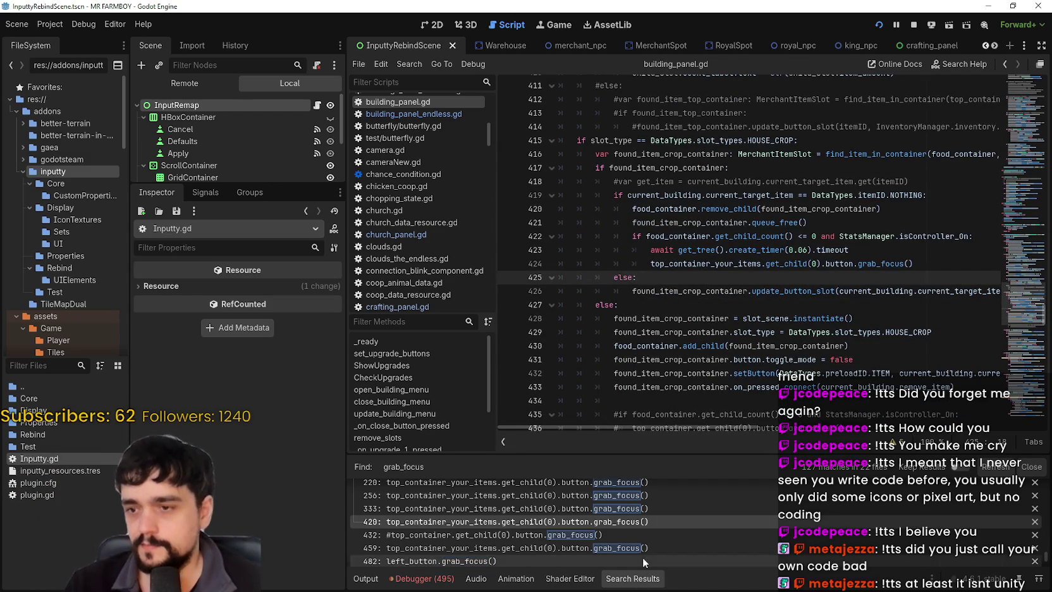
left_click(645, 534)
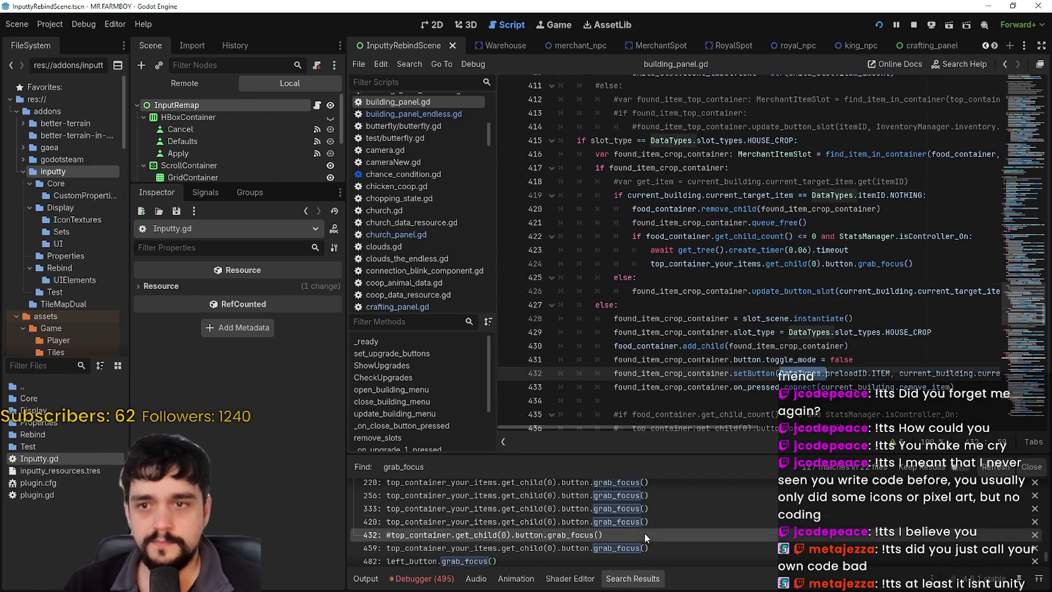
scroll(715, 297, "down", 1)
left_click(899, 318)
scroll(886, 316, "down", 1)
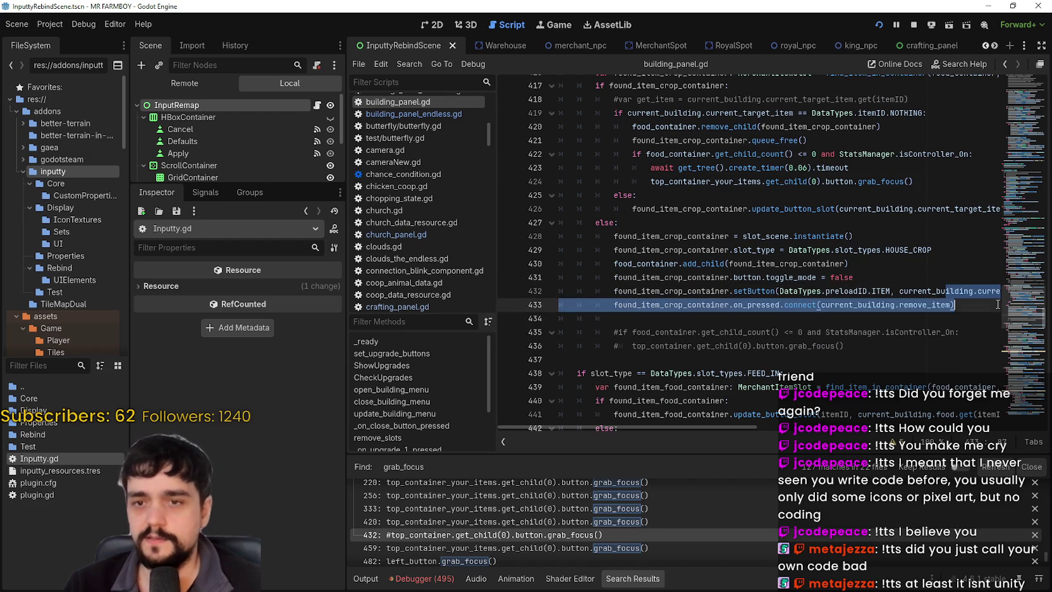
mouse_move(965, 291)
left_mouse_down()
mouse_move(1028, 293)
mouse_move(915, 309)
mouse_move(548, 247)
left_mouse_up()
left_click(917, 311)
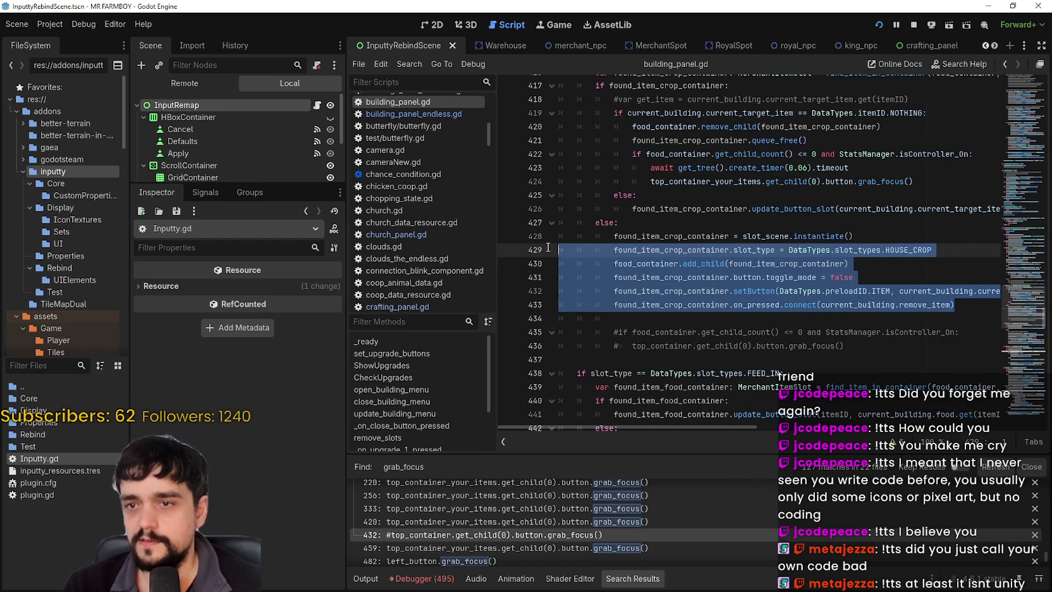
scroll(830, 304, "down", 2)
left_click(848, 264)
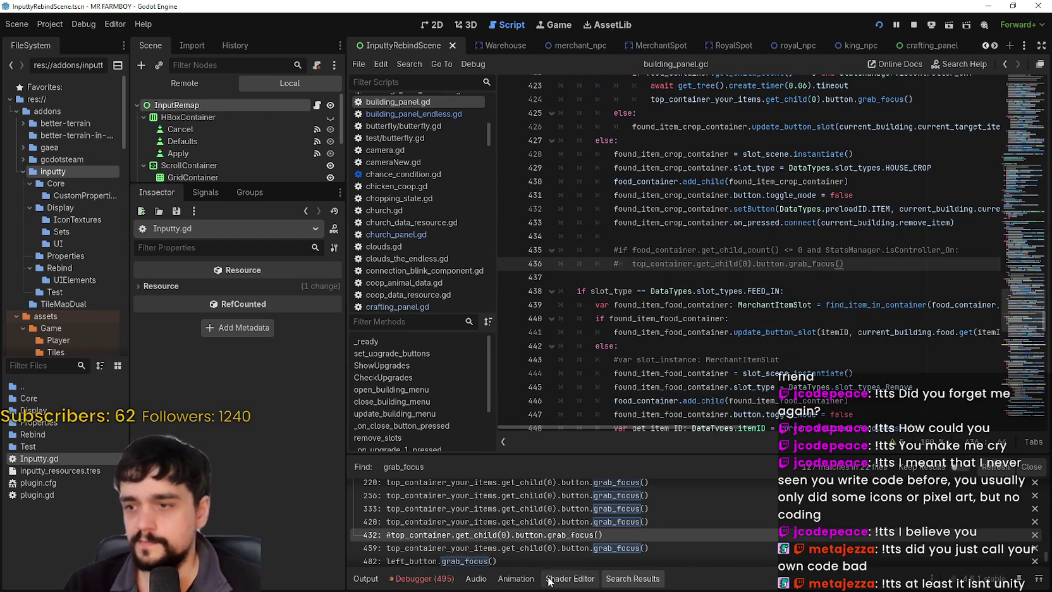
Step: Type 'await get_tree().create_timer(0.06).timeout' above the FEED_OUT grab_focus call and save
left_click(573, 544)
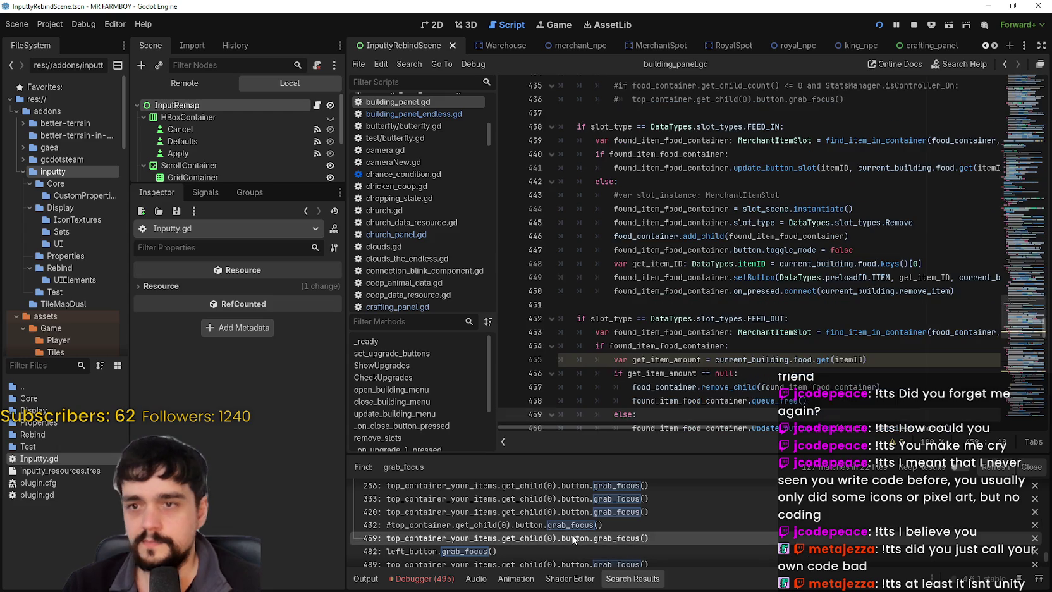
scroll(835, 290, "down", 2)
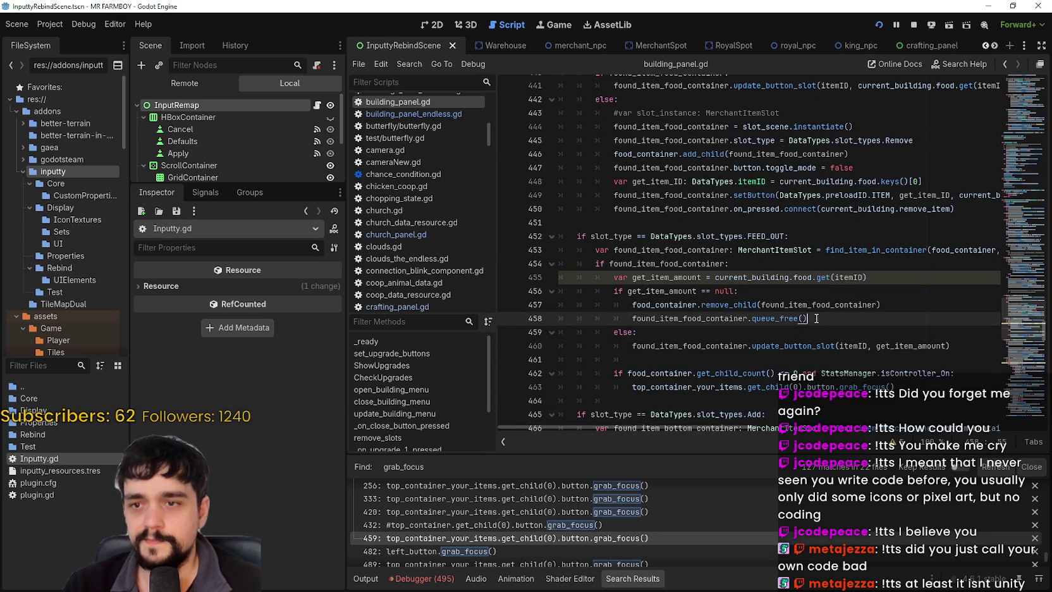
key("Down")
key("Down")
left_click(987, 374)
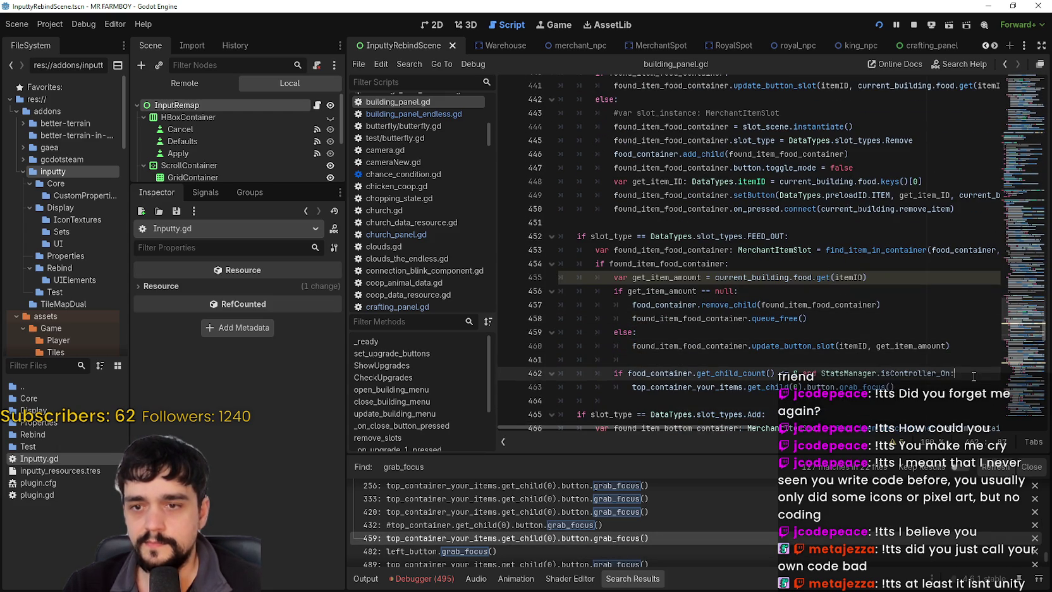
key("Return")
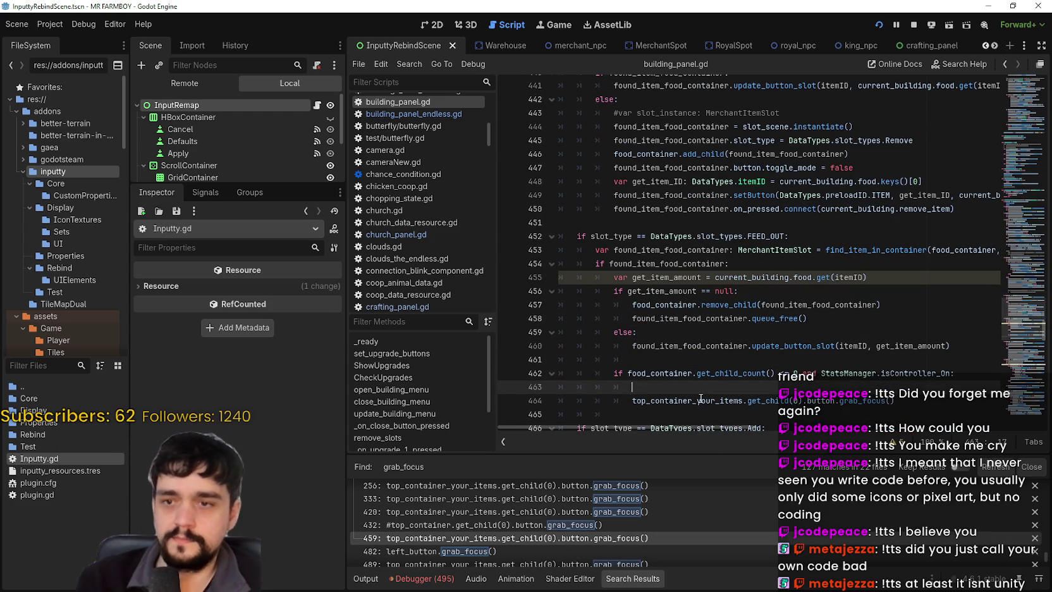
type("await get_tree().create_timer(0.06).timeout")
key("ctrl+s")
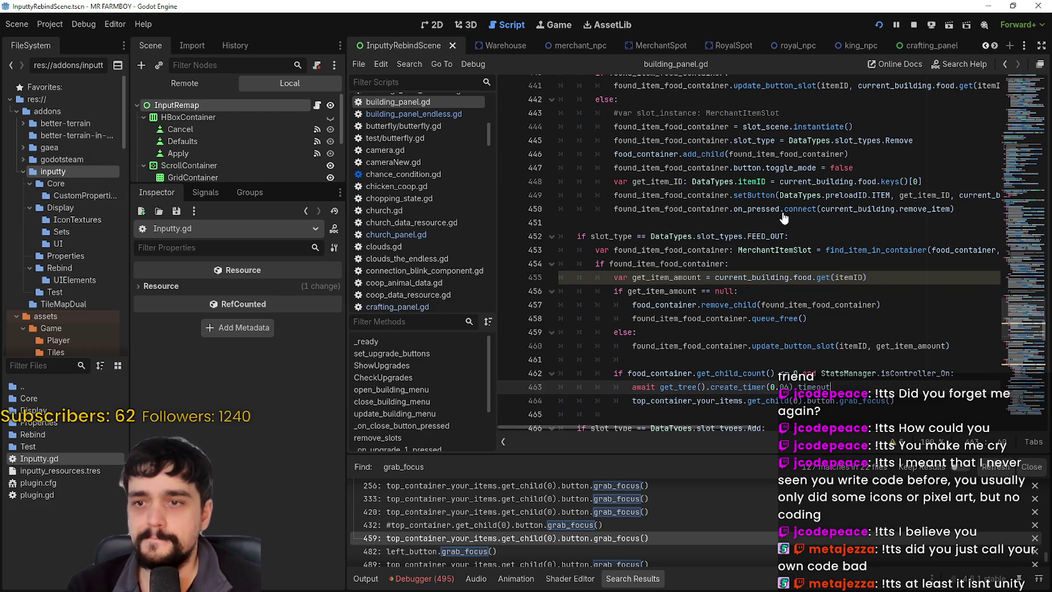
Step: Recheck the grab_focus matches at lines 420 and 459 to confirm the edits
mouse_move(784, 213)
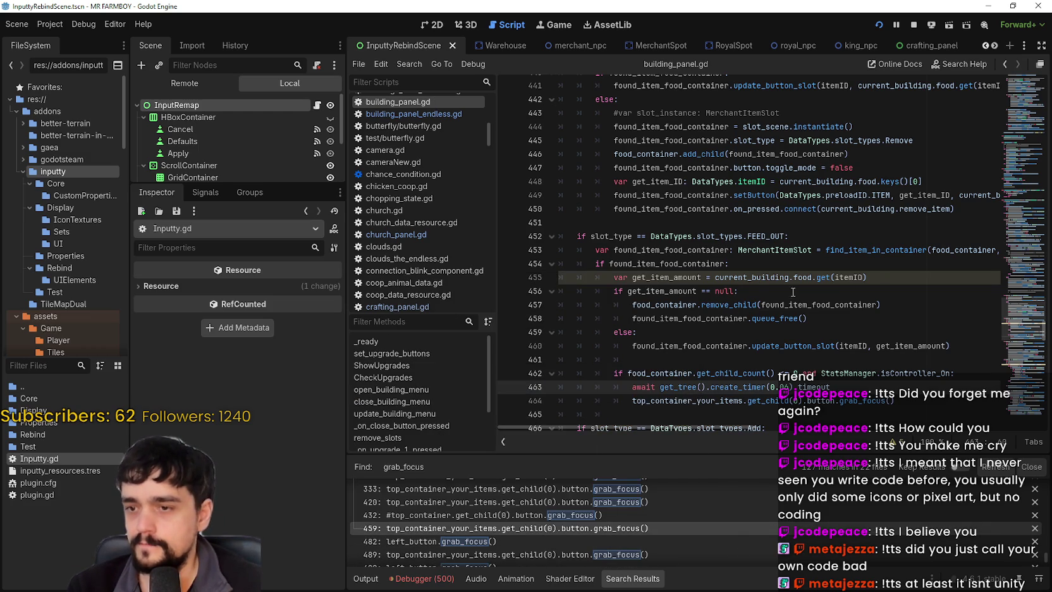
left_click(838, 501)
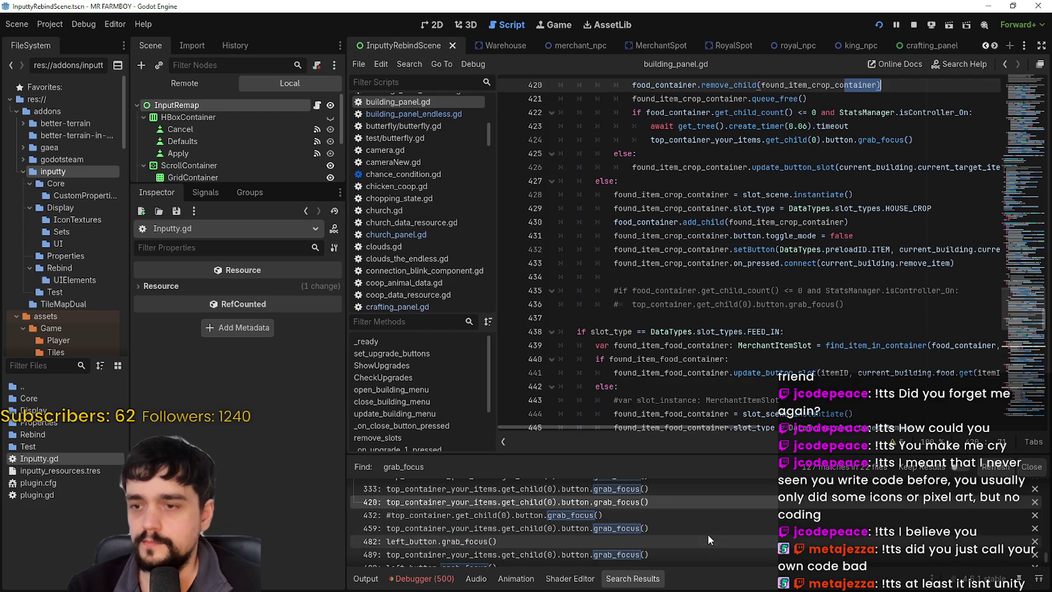
scroll(784, 315, "up", 4)
scroll(784, 314, "down", 3)
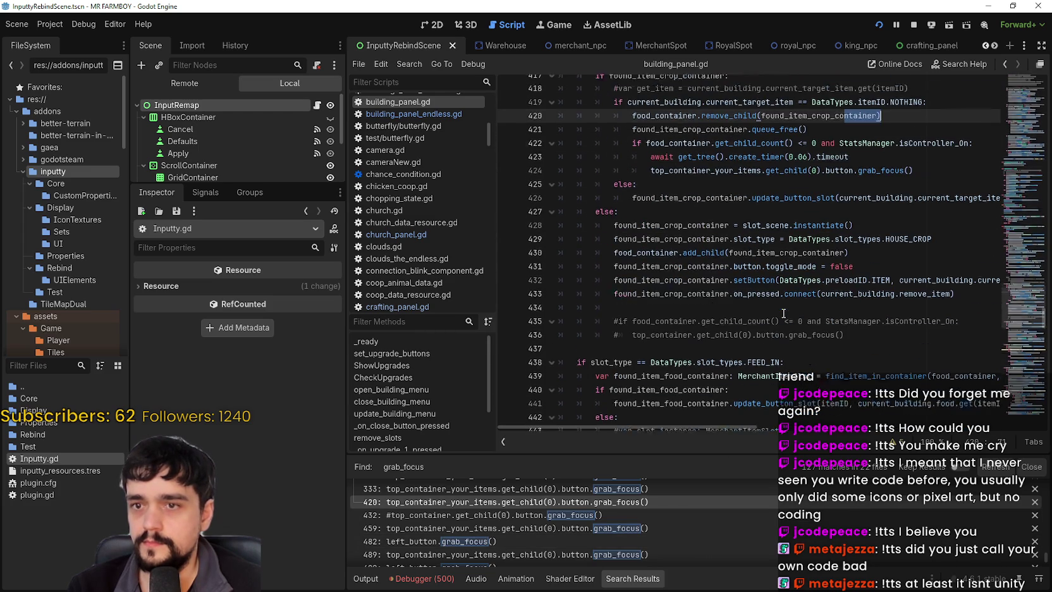
left_click(704, 528)
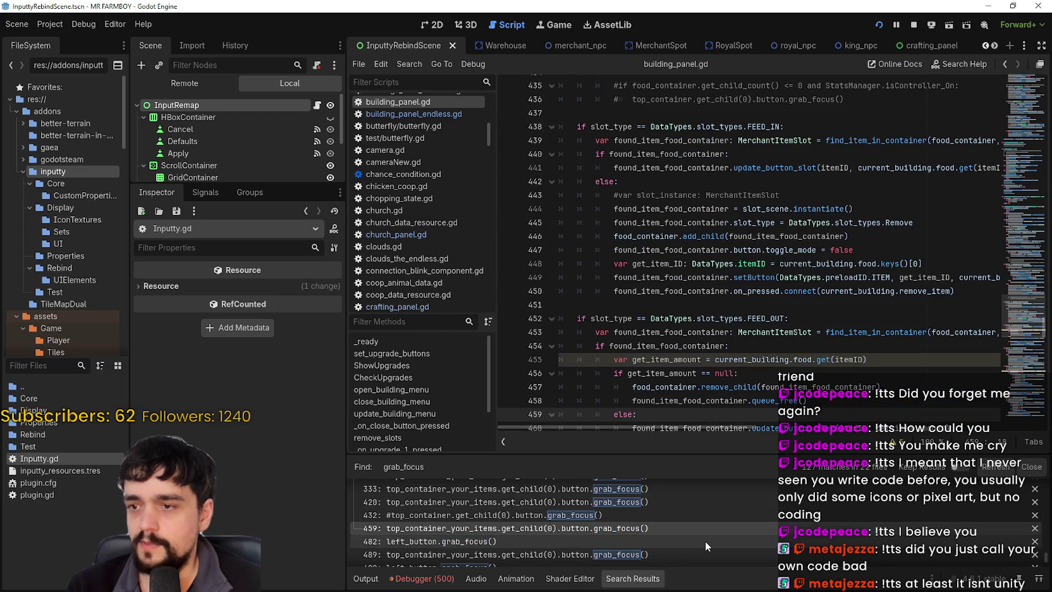
scroll(700, 327, "down", 1)
scroll(700, 327, "down", 1)
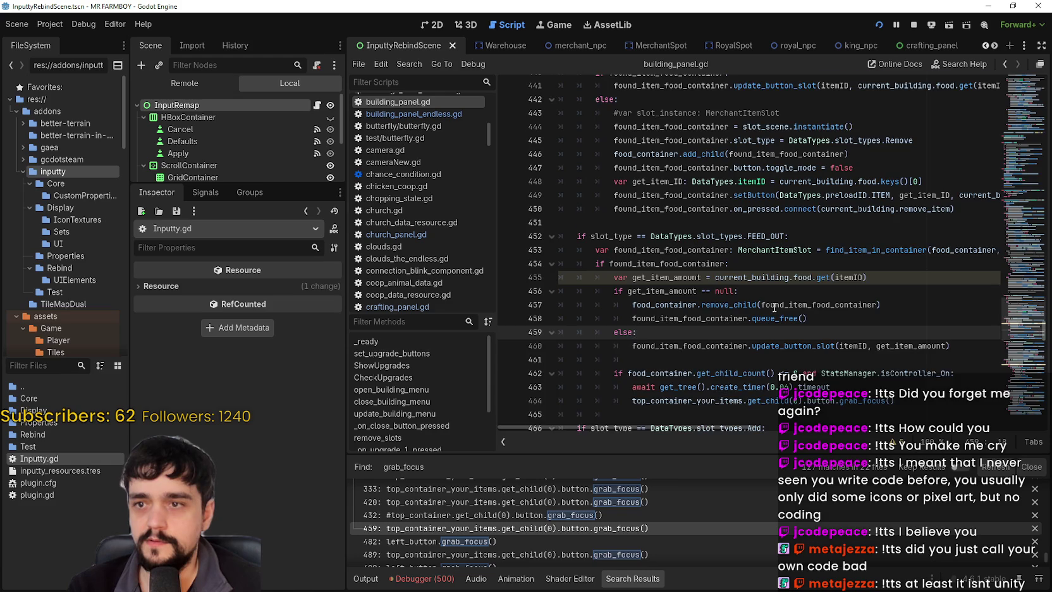
scroll(765, 305, "up", 1)
scroll(753, 305, "down", 1)
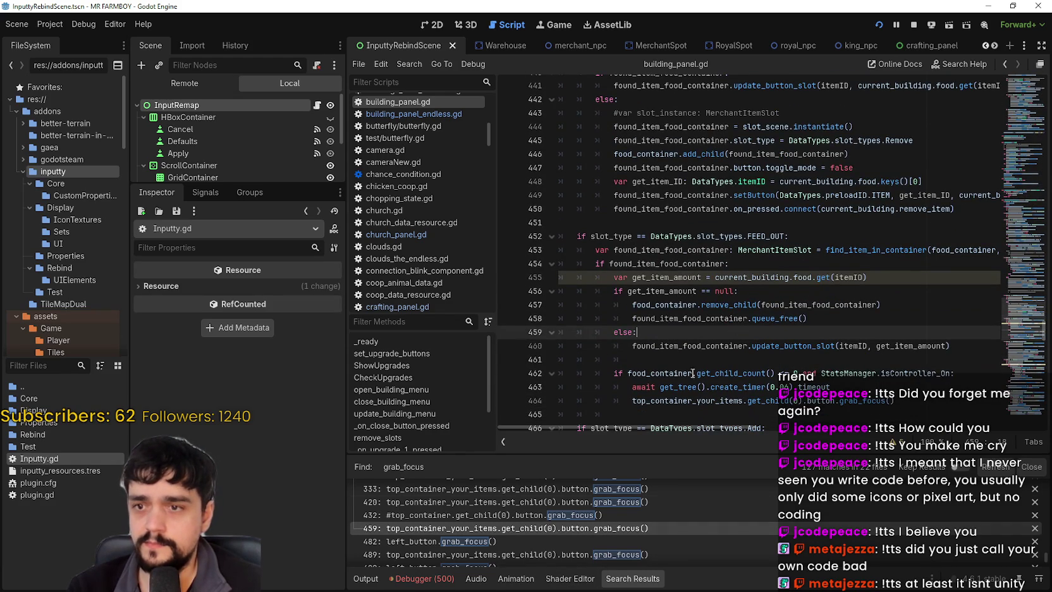
scroll(756, 391, "down", 1)
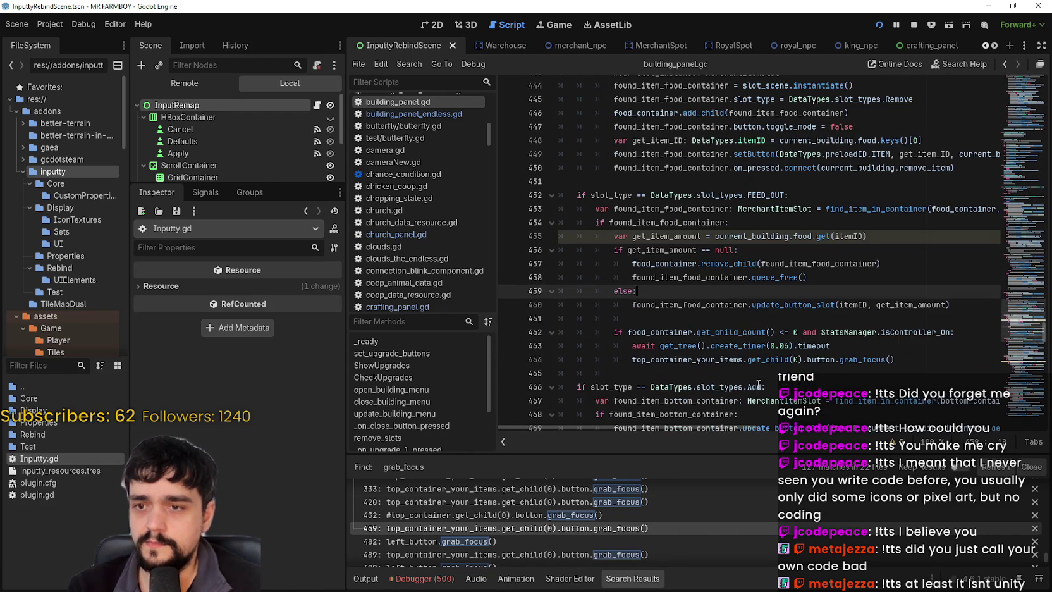
Step: Search building_panel.gd for grab_focus and review the matches on lines 459 and 482
left_click(843, 345)
scroll(579, 551, "down", 1)
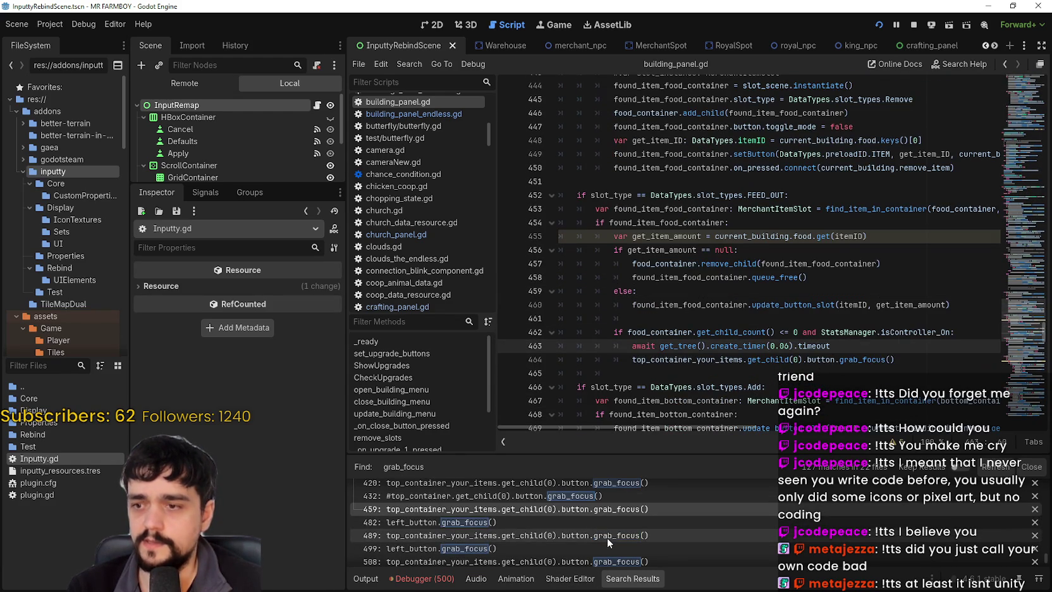
left_click(599, 521)
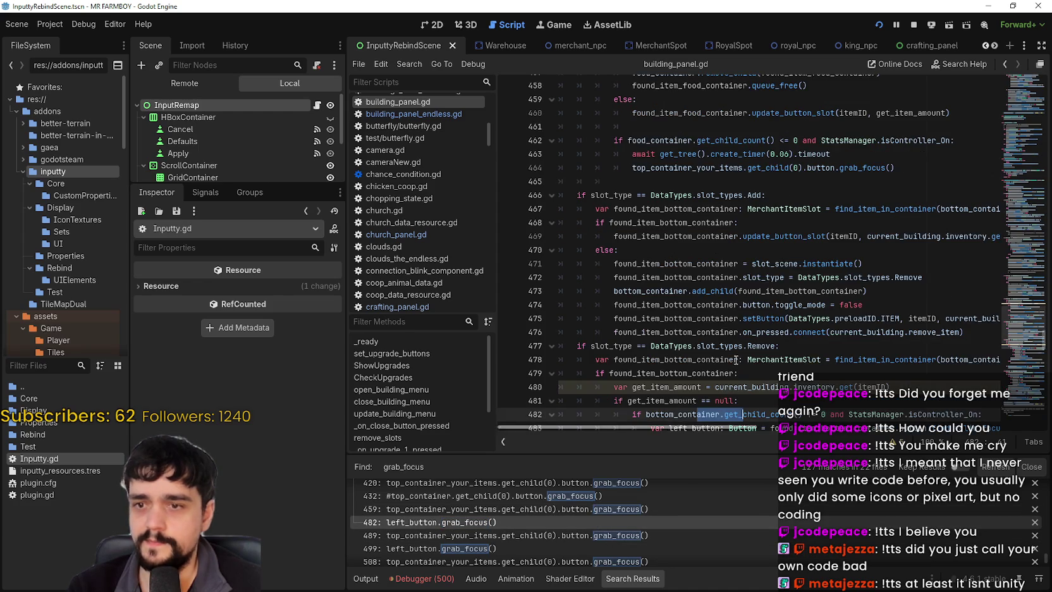
scroll(758, 350, "down", 3)
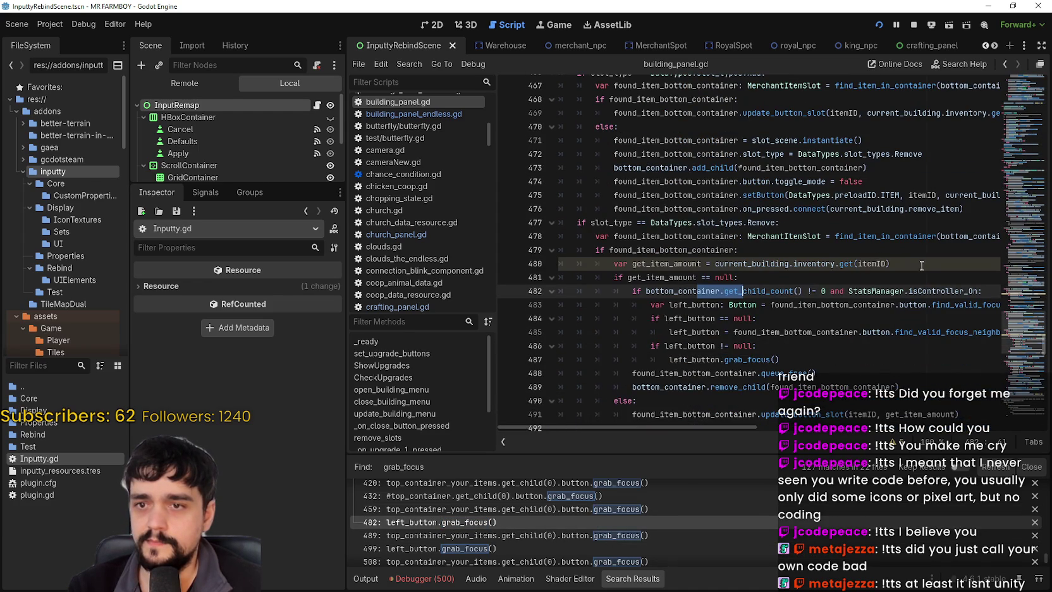
left_click(826, 358)
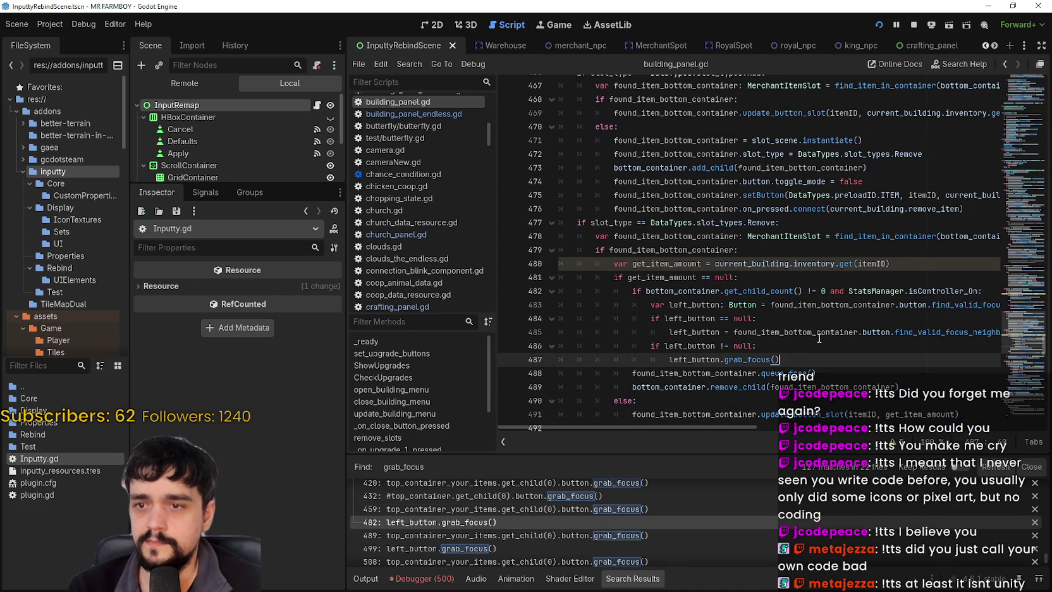
double_click(738, 358)
key("ctrl+f")
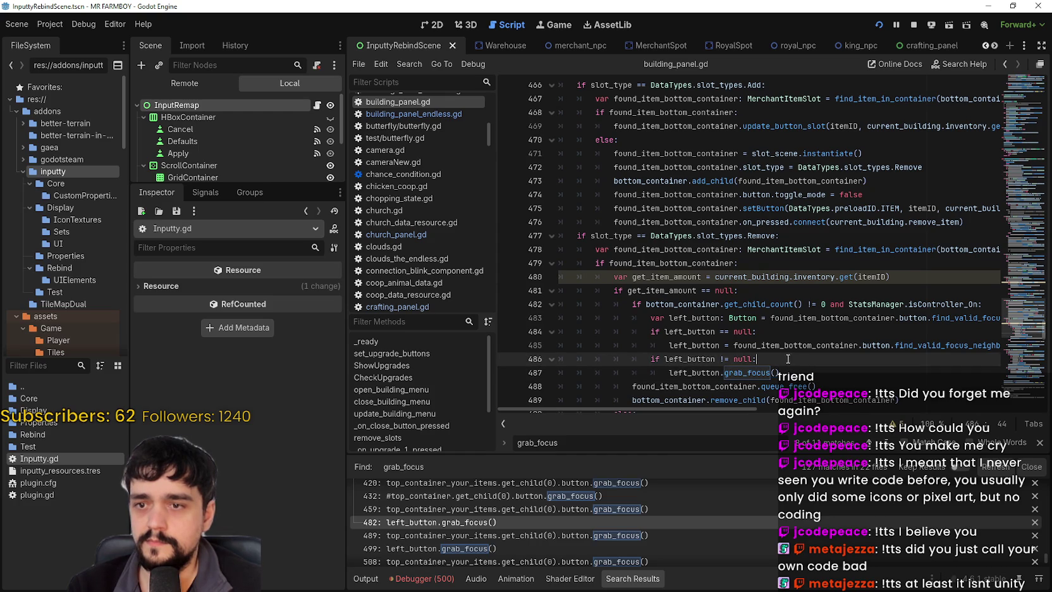
left_click(563, 516)
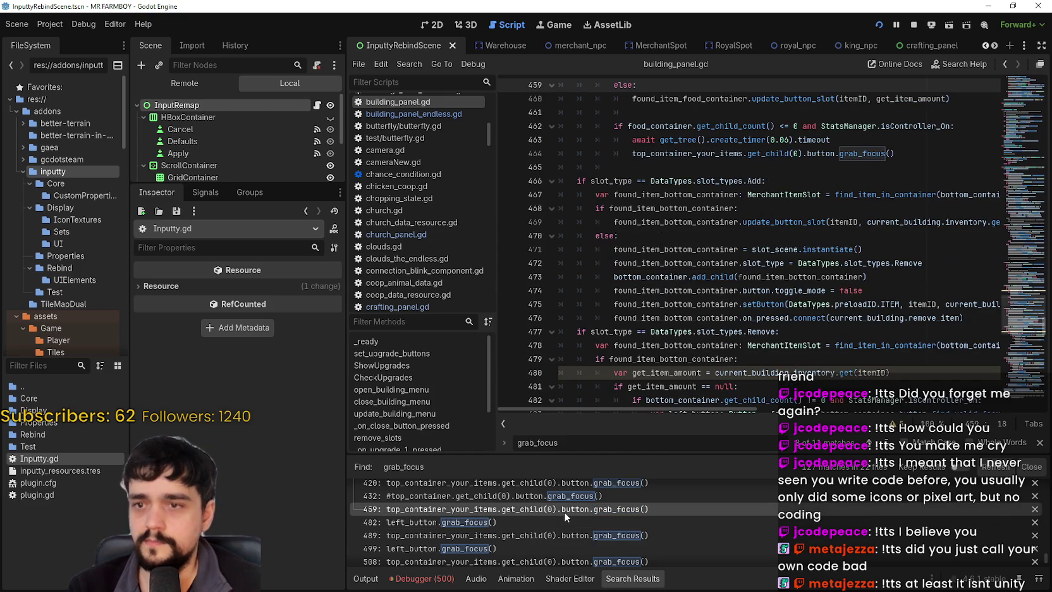
left_click(564, 511)
scroll(862, 302, "down", 1)
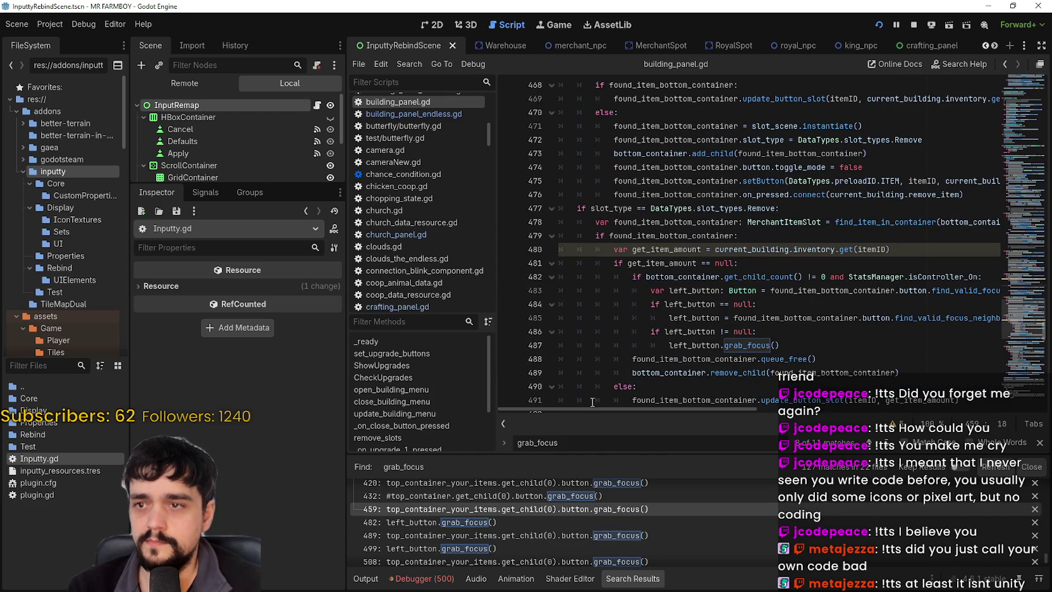
left_click(543, 510)
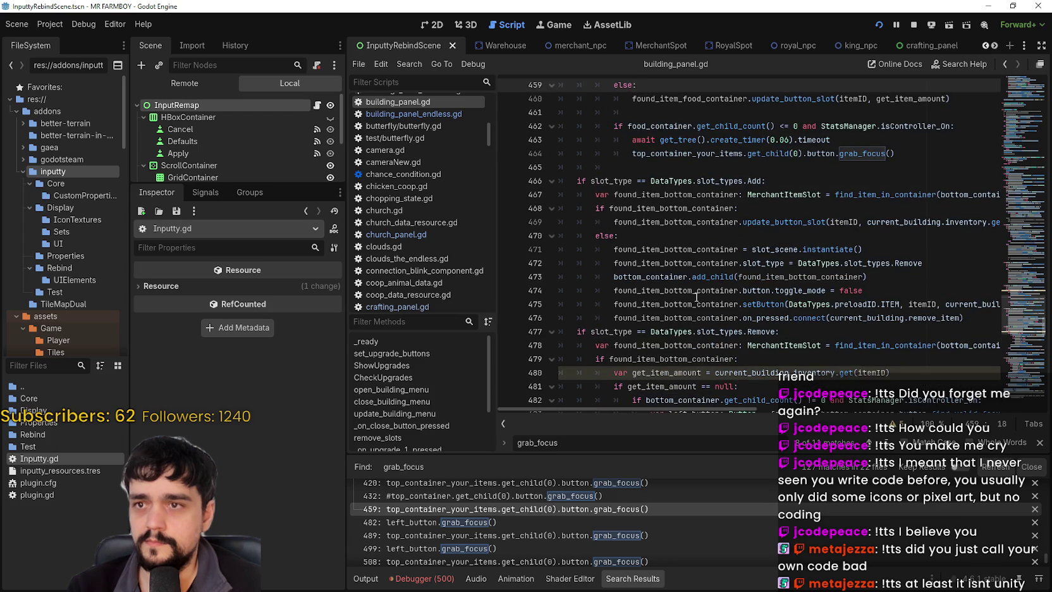
left_click(559, 522)
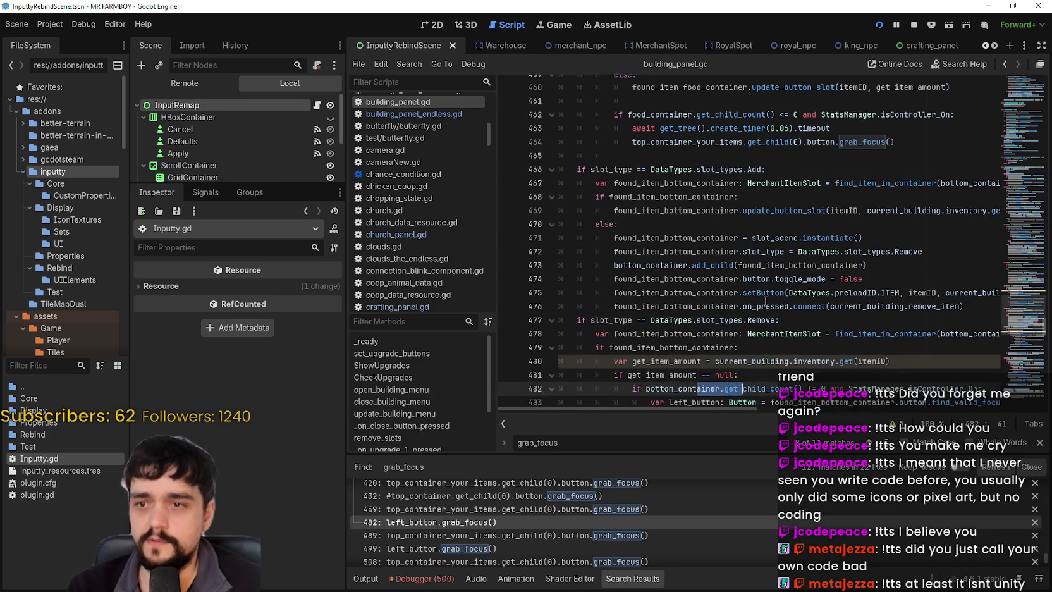
Step: Add 'await get_tree().create_timer(0.06).timeout' before left_button's grab_focus call and save
left_click(806, 369)
key("Return")
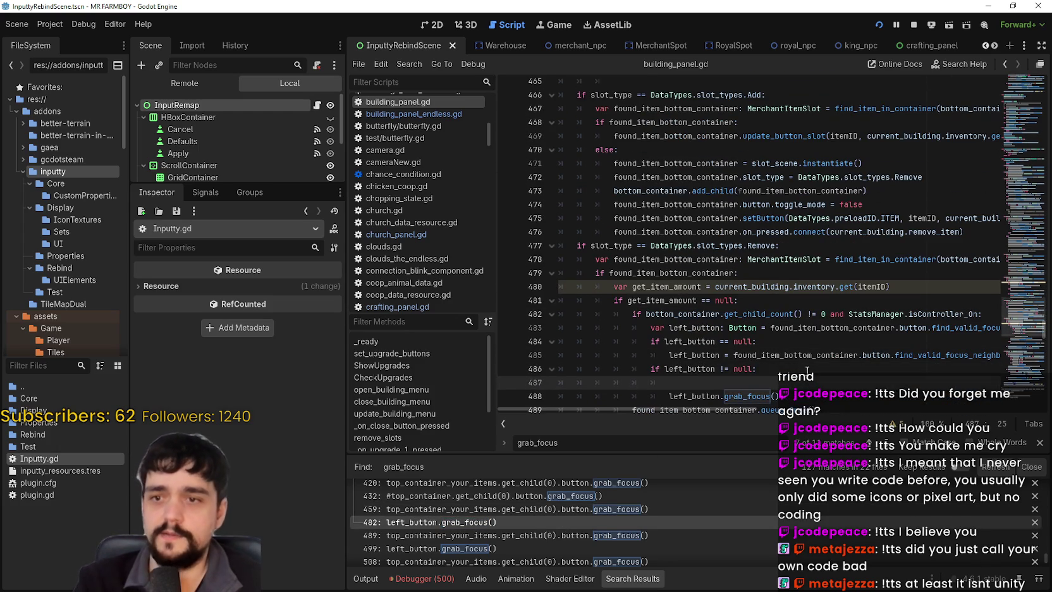
scroll(806, 358, "down", 2)
type("await get_tree().create_timer(0.06).timeout")
key("ctrl+s")
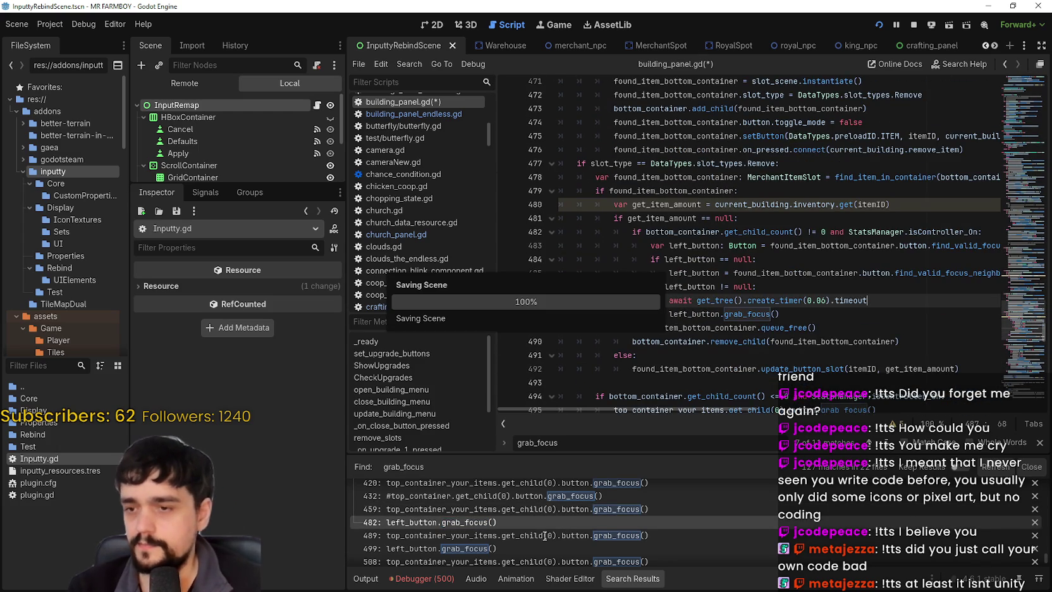
Step: Paste the same 0.06-second timer wait after the controller check on line 494 and save
left_click(503, 534)
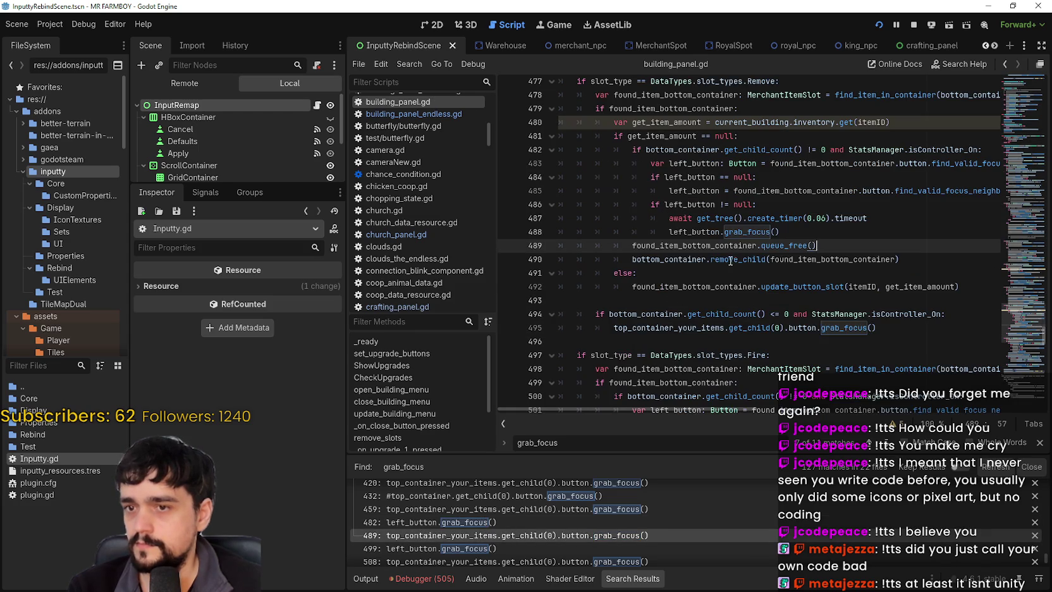
scroll(514, 543, "down", 1)
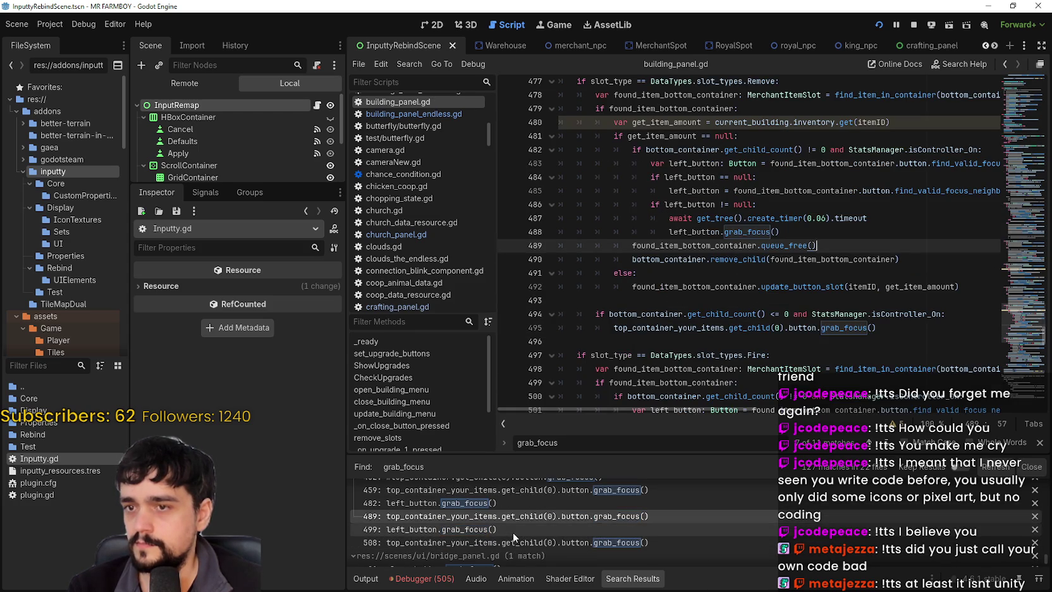
left_click(513, 531)
left_click(952, 315)
key("Return")
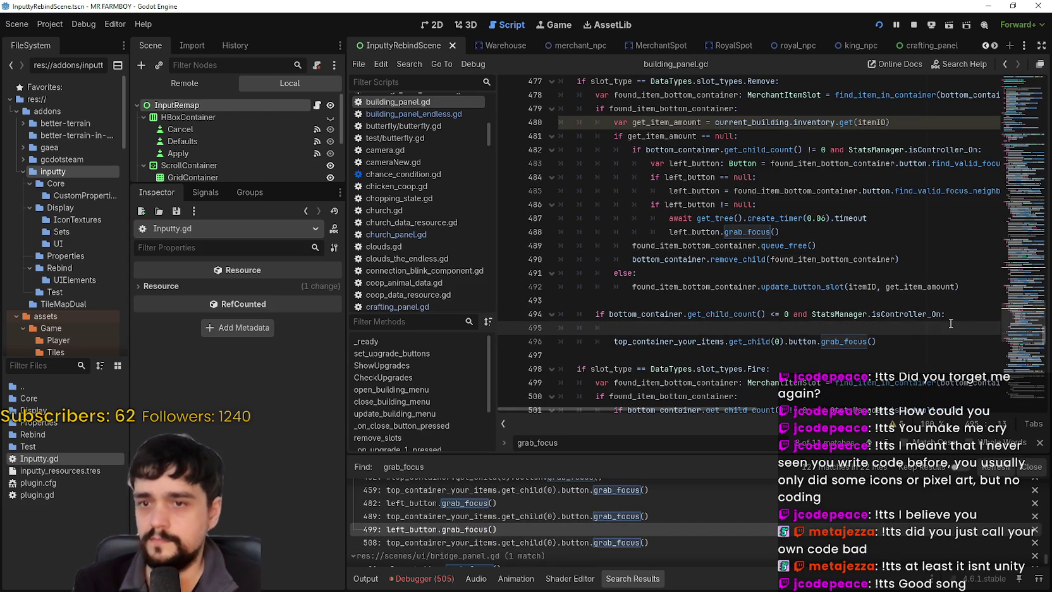
key("ctrl+v")
key("ctrl+s")
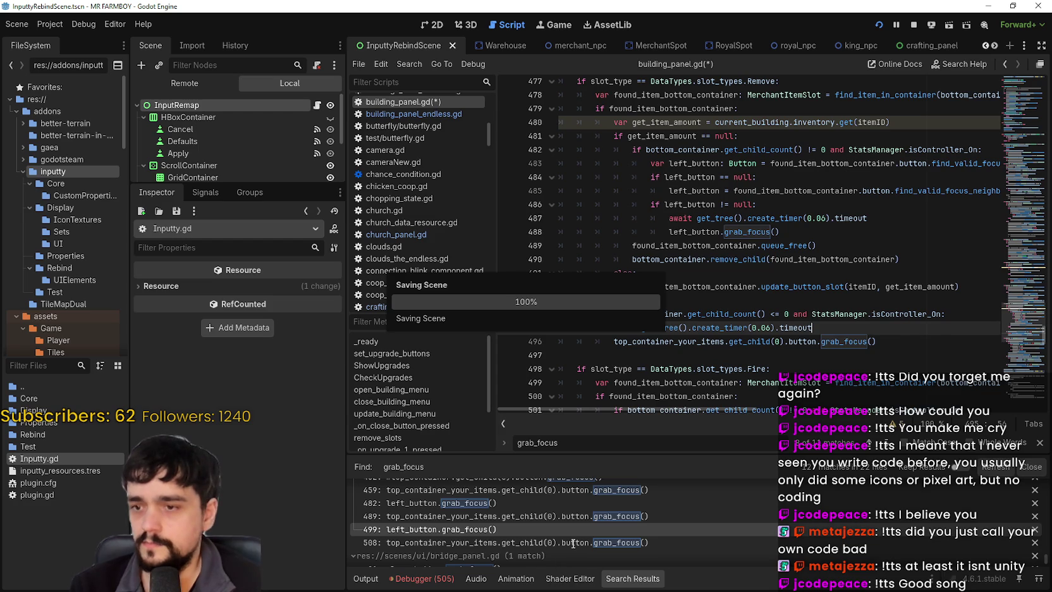
Step: Insert the 0.06-second timer wait after line 514, above the top_container grab_focus, and save
left_click(573, 543)
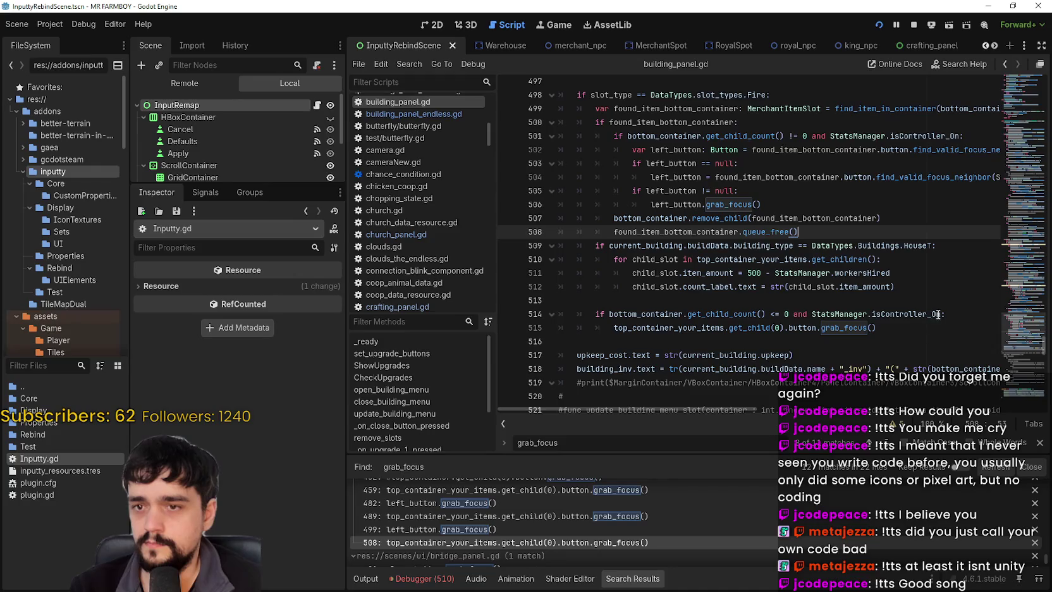
left_click(952, 314)
key("Return")
key("ctrl+v")
key("ctrl+s")
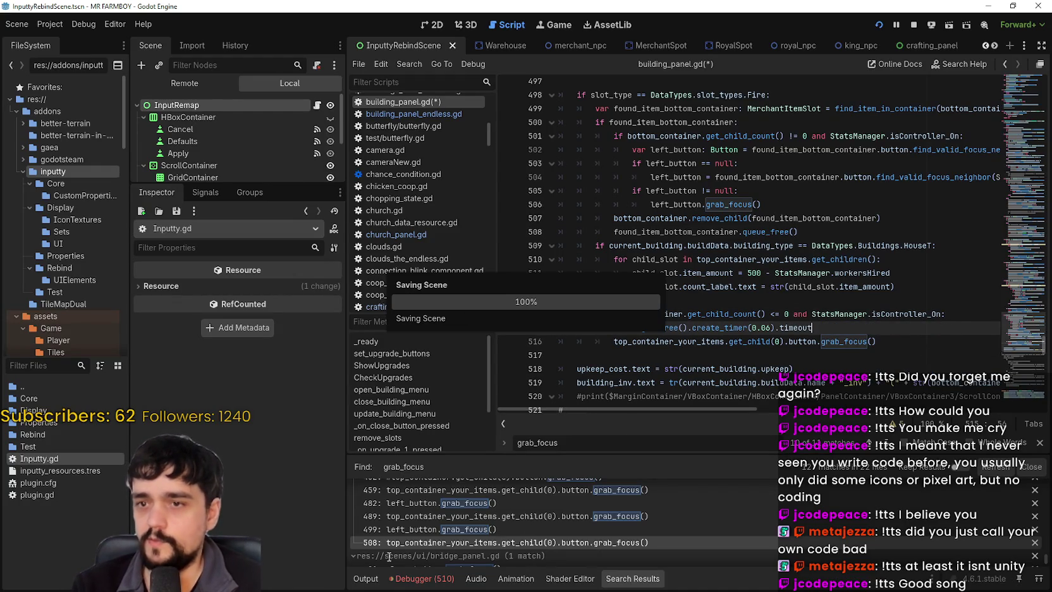
left_click(875, 342)
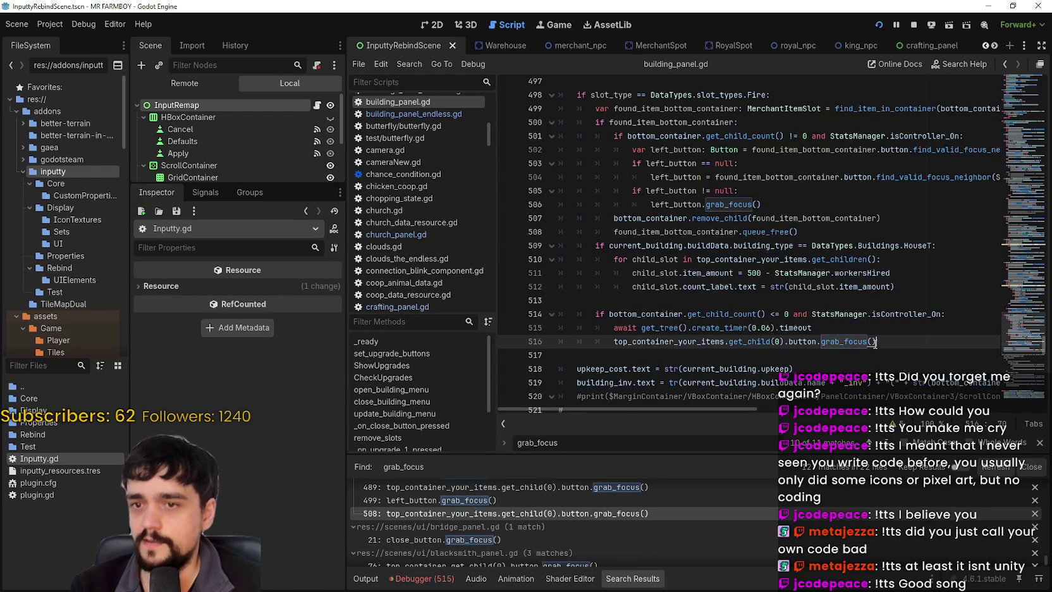
left_click_drag(697, 341, 645, 341)
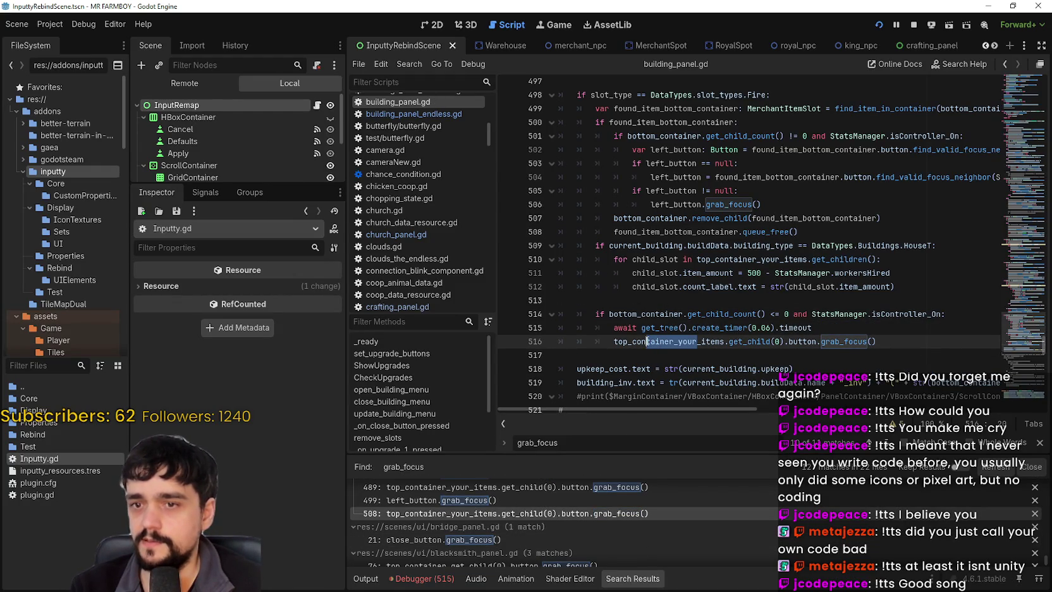
Step: In bridge_panel.gd, replace the line-20 physics-frame wait with the 0.06-second timer and save
left_click(567, 538)
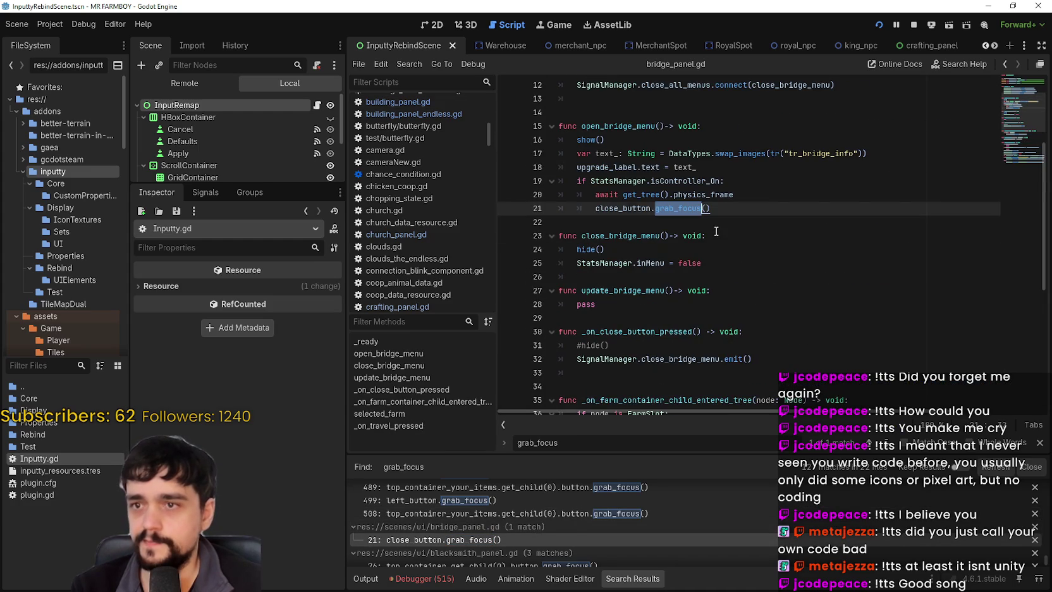
scroll(720, 222, "up", 2)
left_click_drag(735, 277, 598, 278)
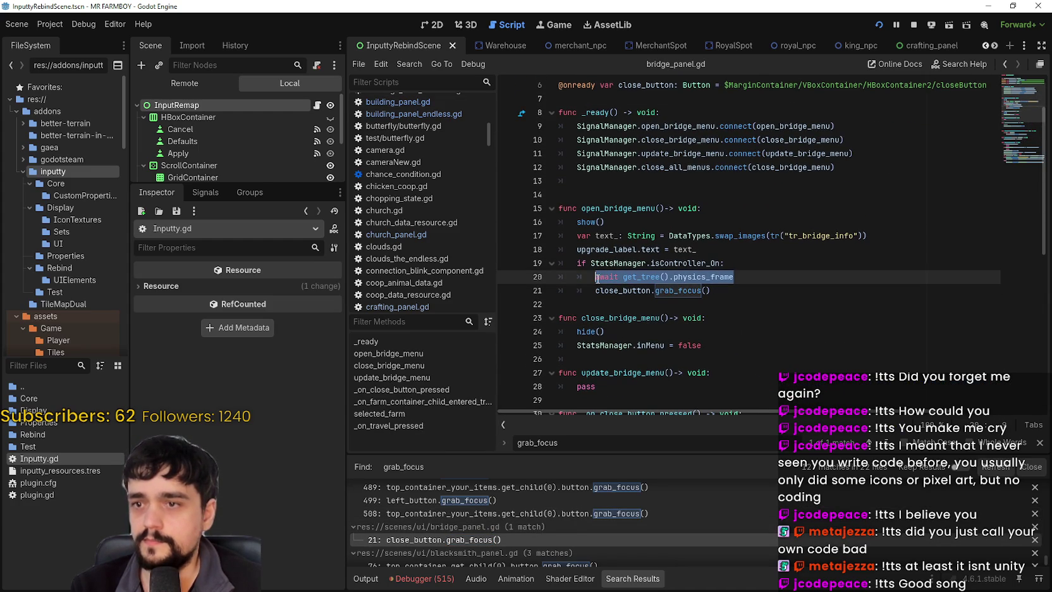
type("await get_tree().create_timer(0.06).timeout")
key("ctrl+s")
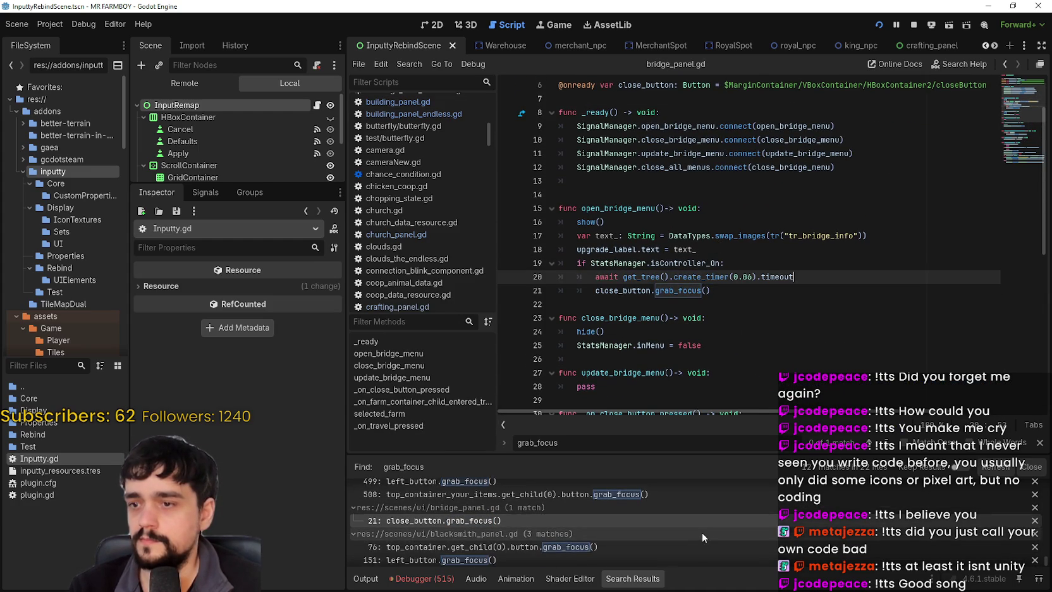
Step: In blacksmith_panel.gd, swap the line-75 physics-frame wait for the 0.06-second timer and save
scroll(702, 532, "down", 3)
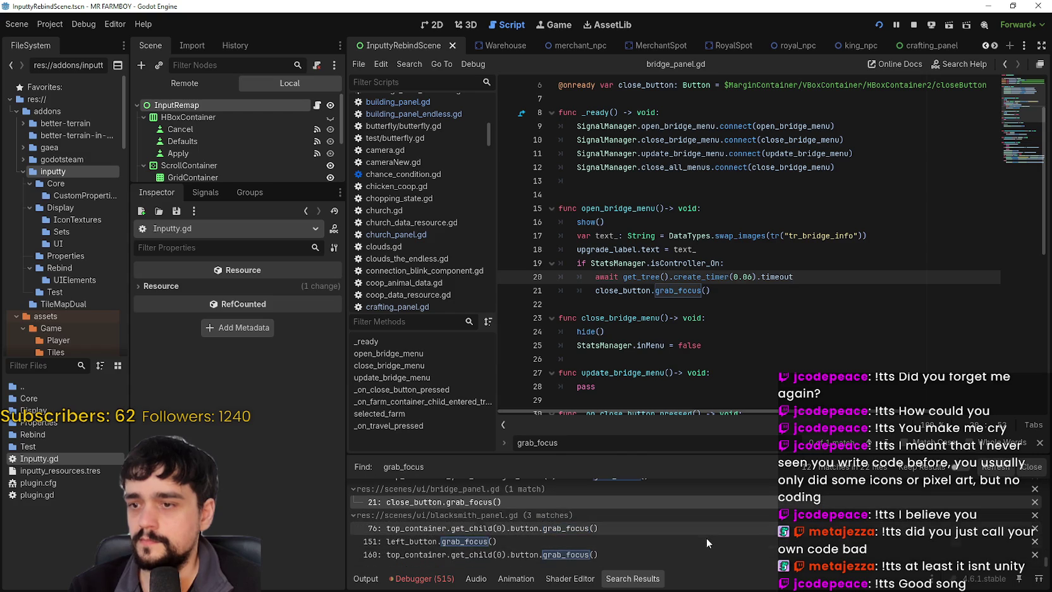
left_click(643, 526)
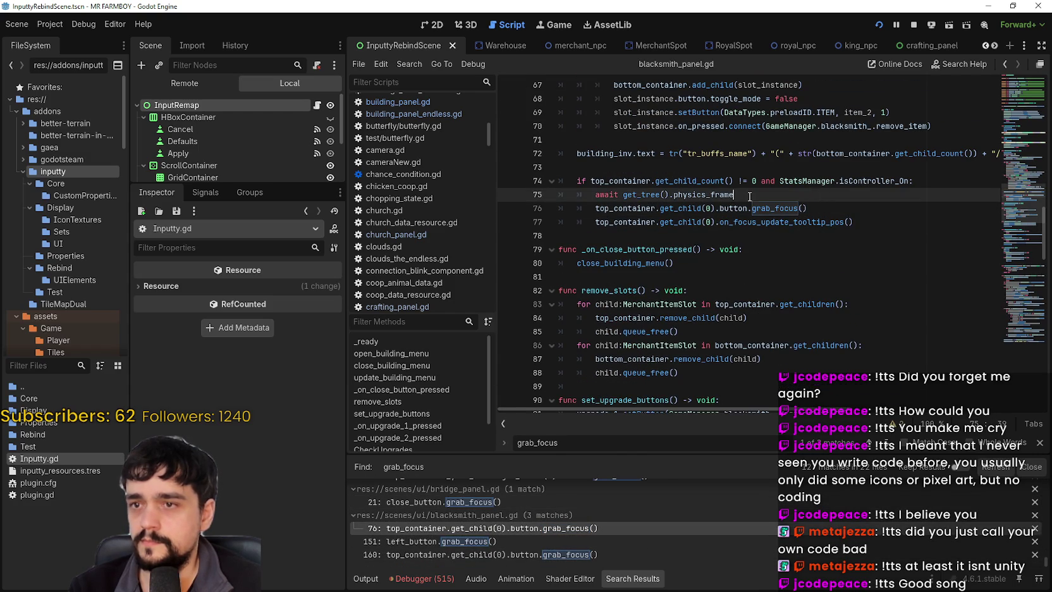
left_click_drag(735, 194, 594, 194)
type("await get_tree().create_timer(0.06).timeout")
key("ctrl+s")
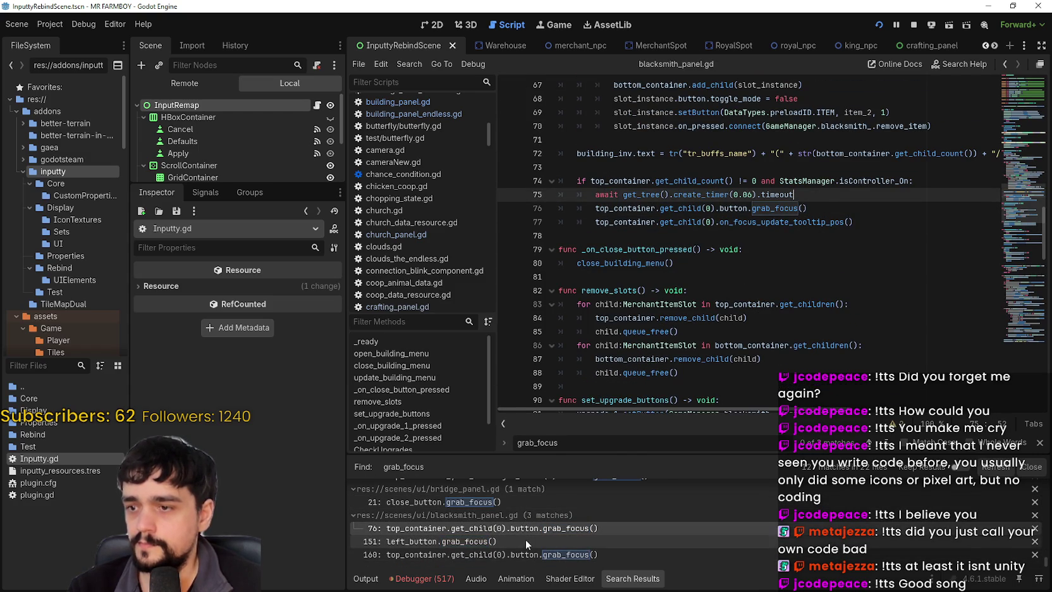
Step: Walk the farmer to the market stall, open the Market and move selection to Green Tomato
left_click(835, 235)
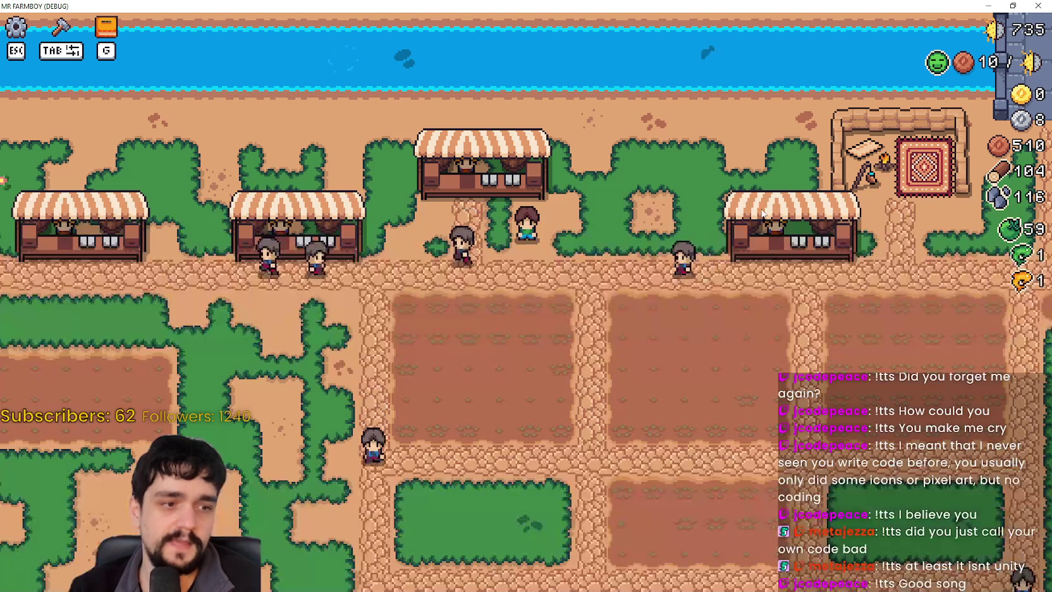
key("d")
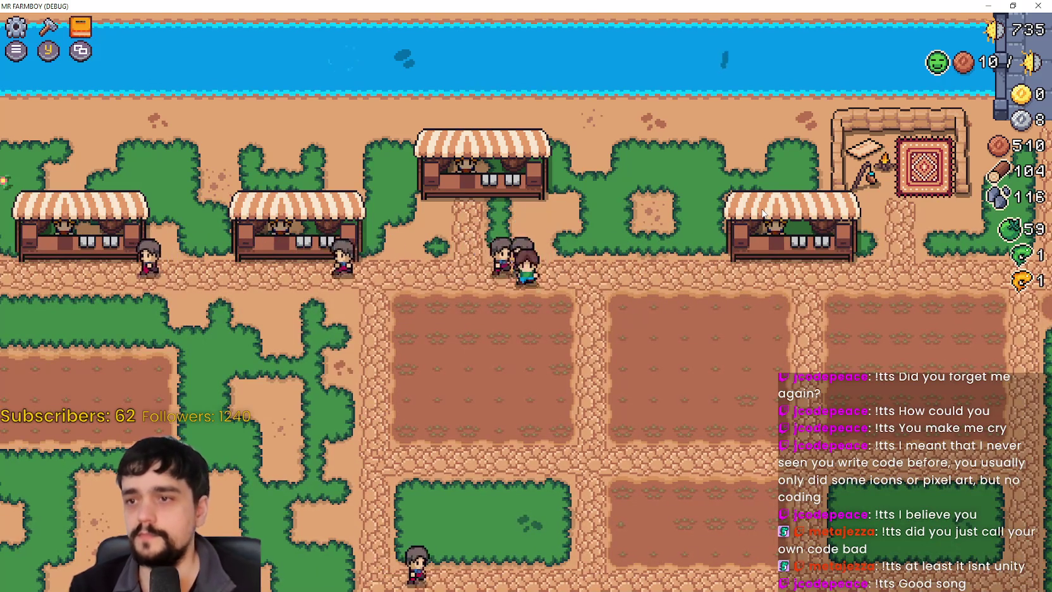
key("s")
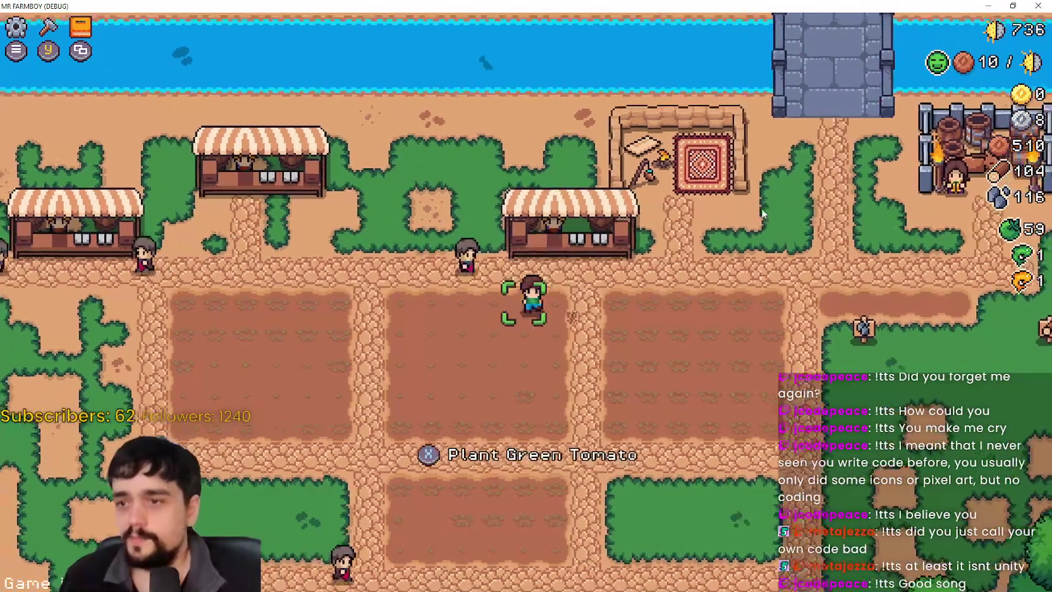
key("d")
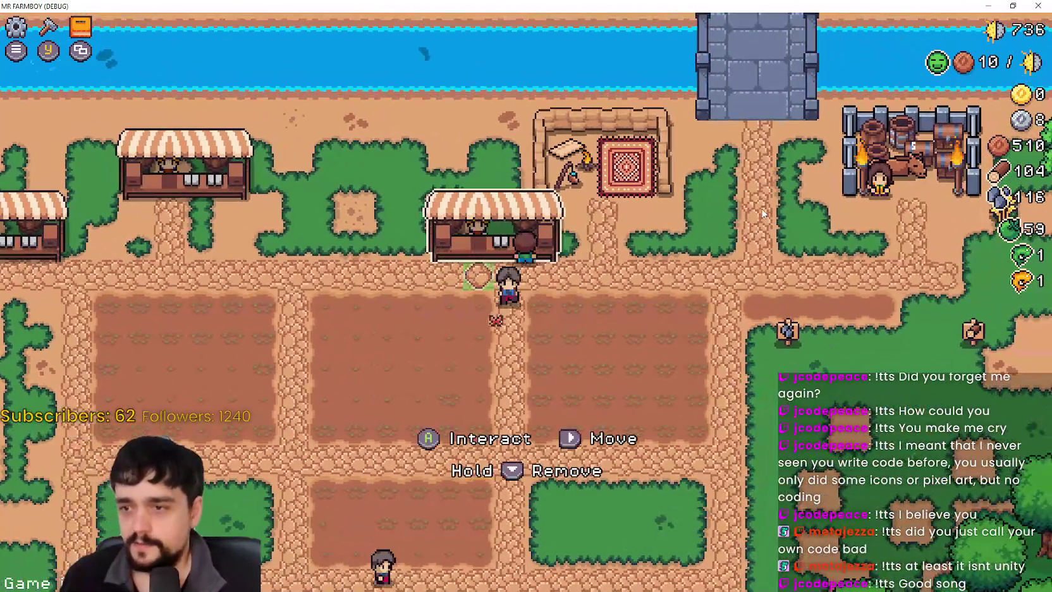
key("Return")
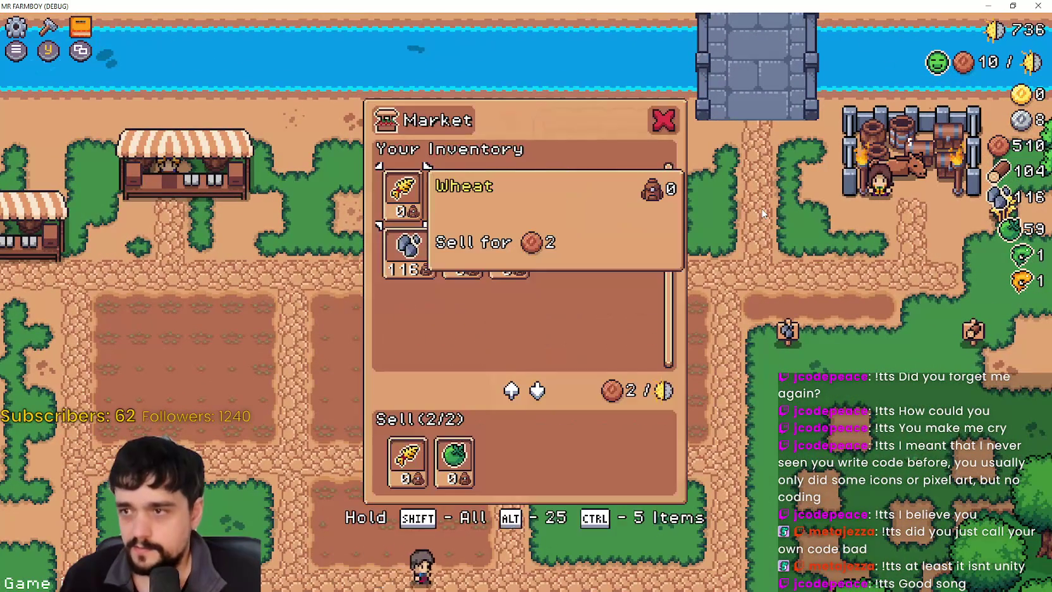
key("Down")
key("Escape")
Step: Repeatedly open and close the Market window at the stall, browsing the full inventory
key("w")
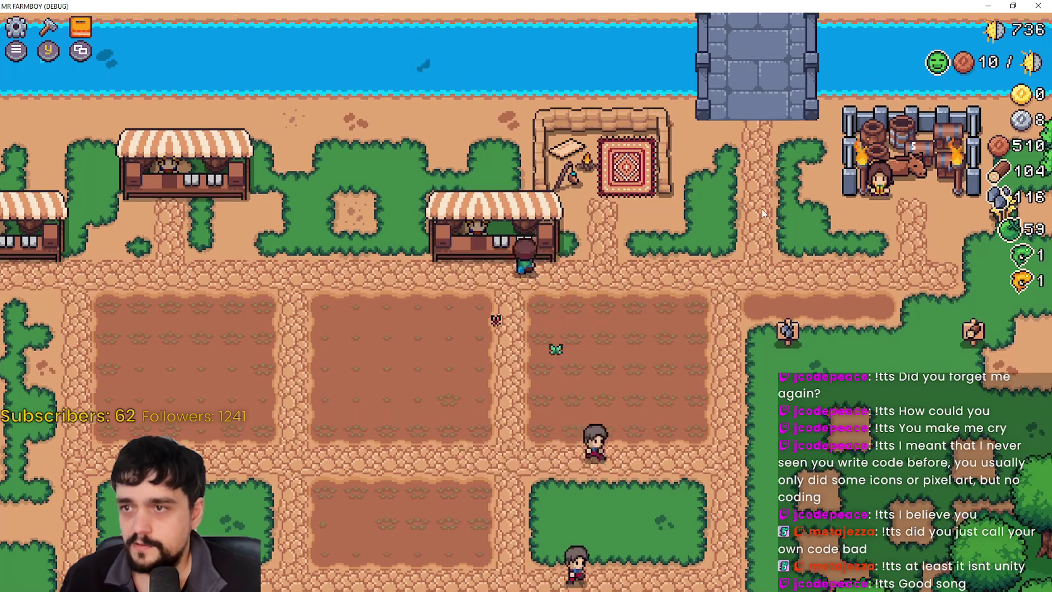
key("Return")
key("Escape")
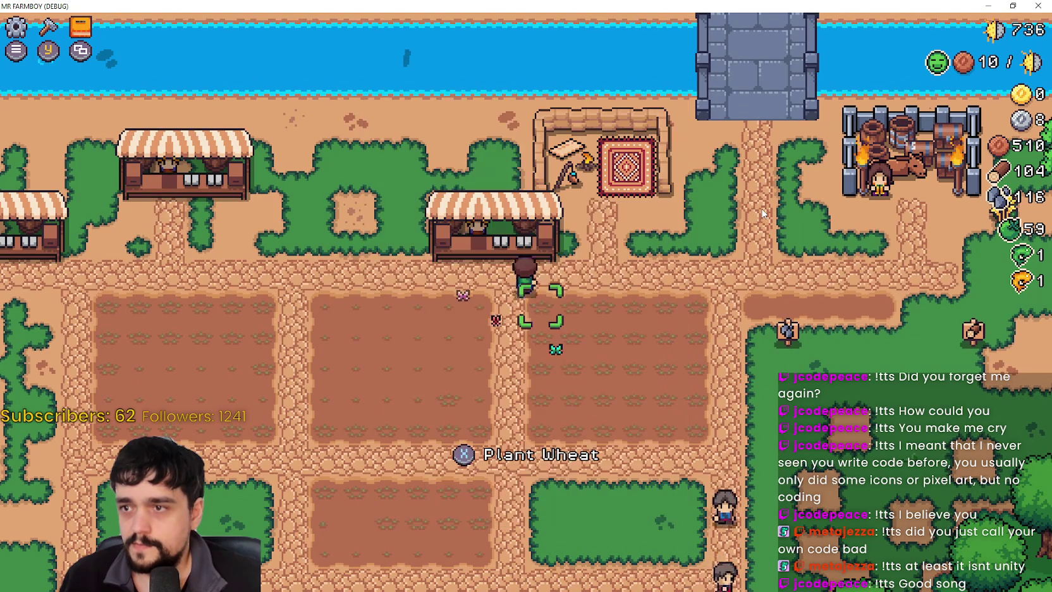
key("Return")
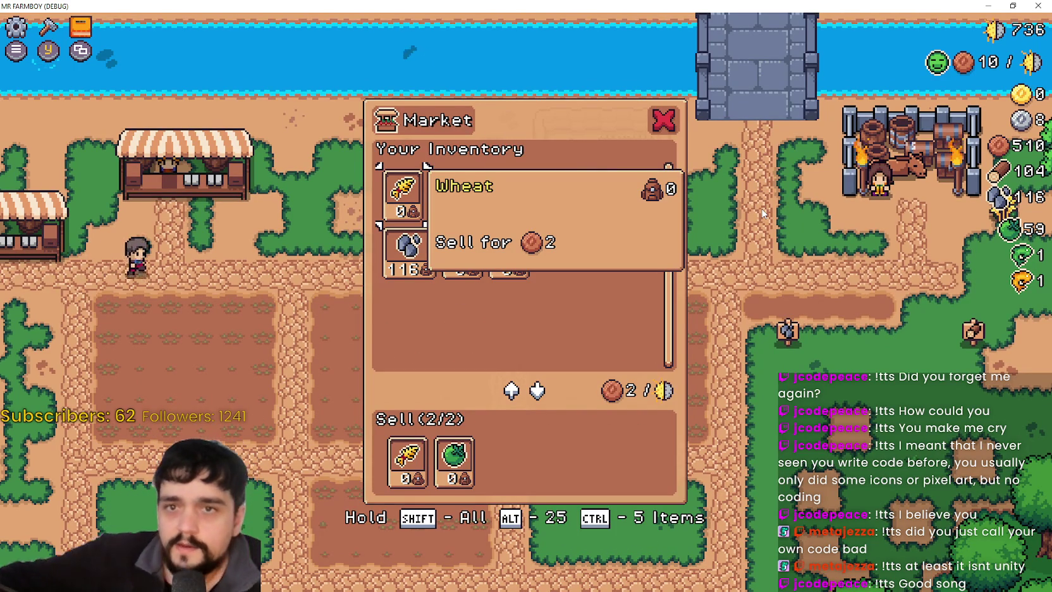
key("Escape")
key("w")
key("e")
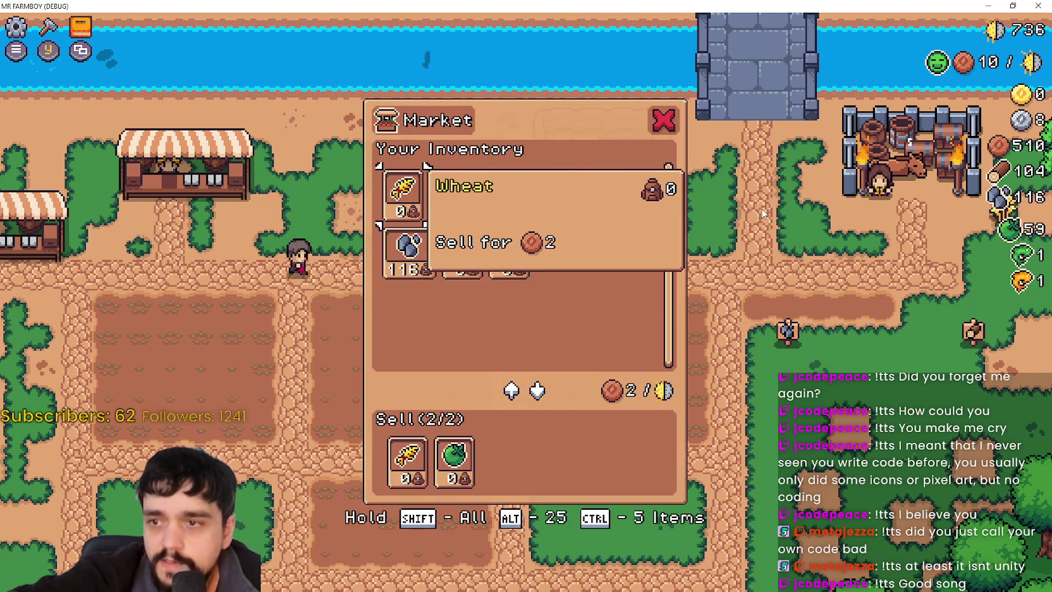
key("Escape")
key("a")
key("e")
key("Escape")
key("e")
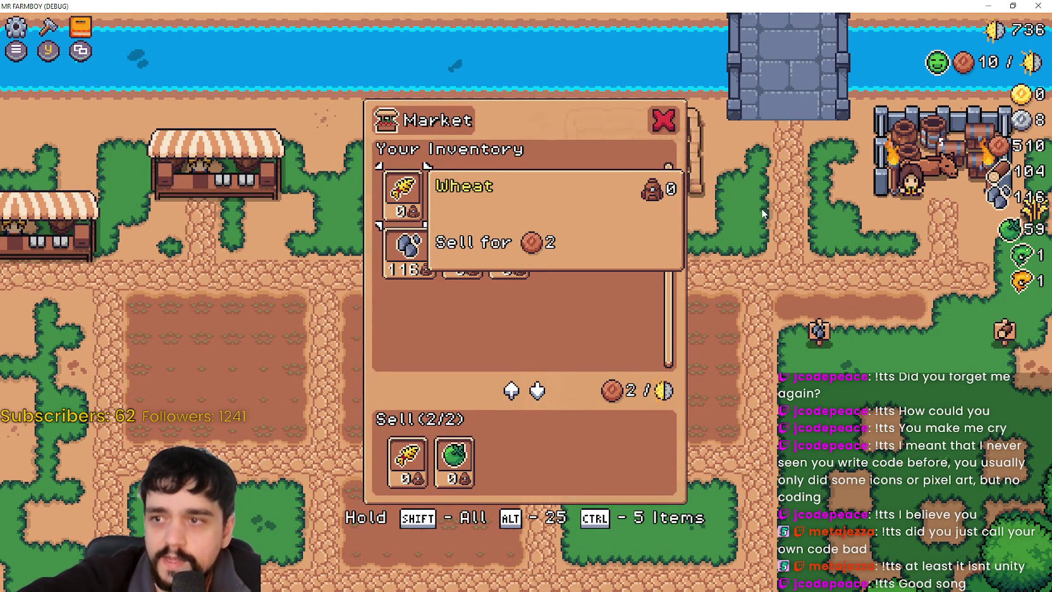
key("Escape")
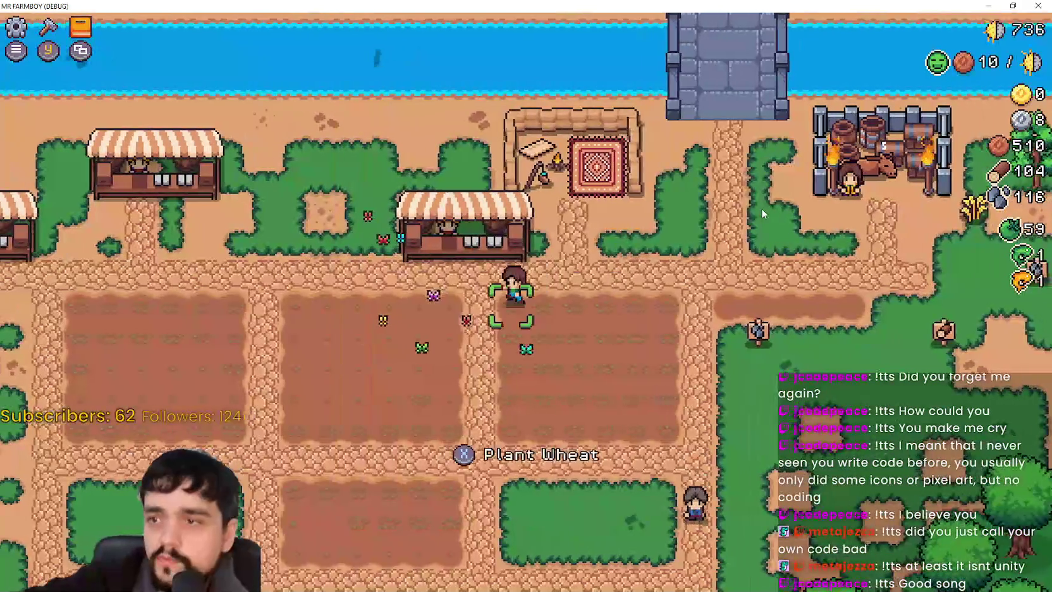
key("e")
key("Right")
key("Right")
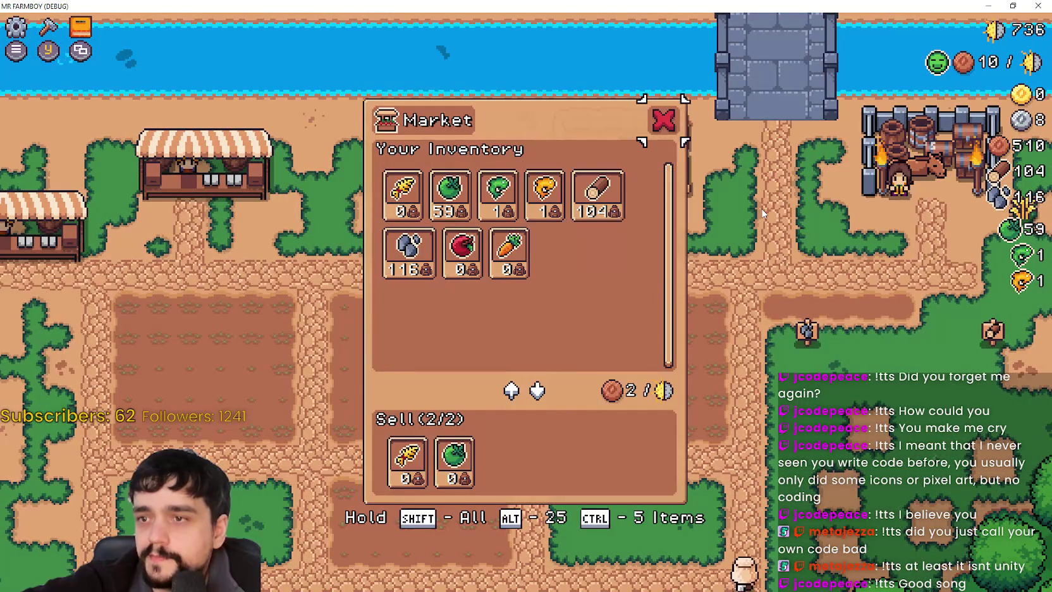
key("Escape")
Step: Open and close the merchant's outpost panel and then the Royal's Envoy panel
key("Right")
key("Up")
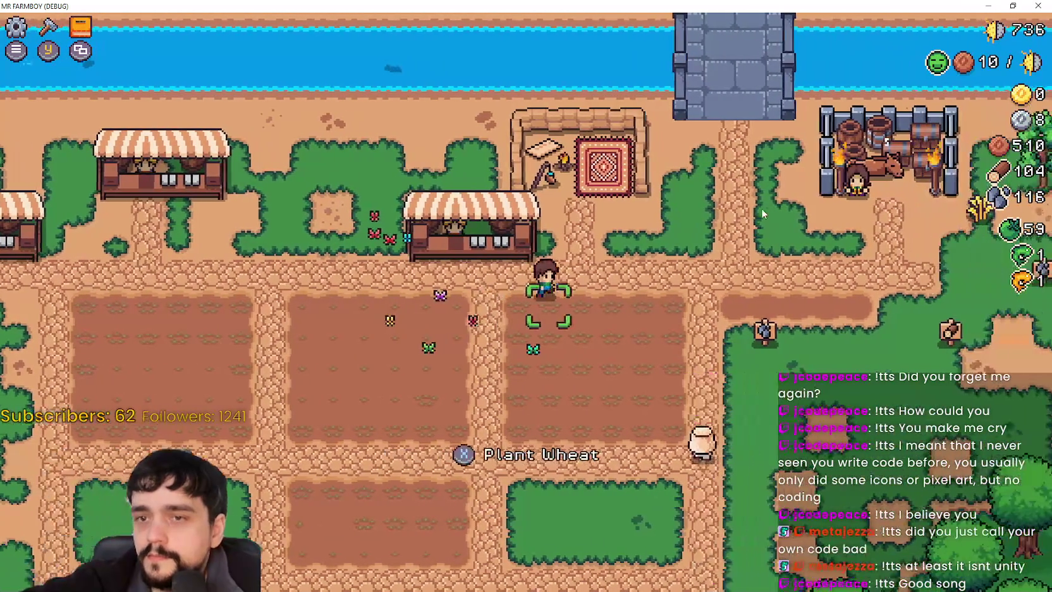
key("e")
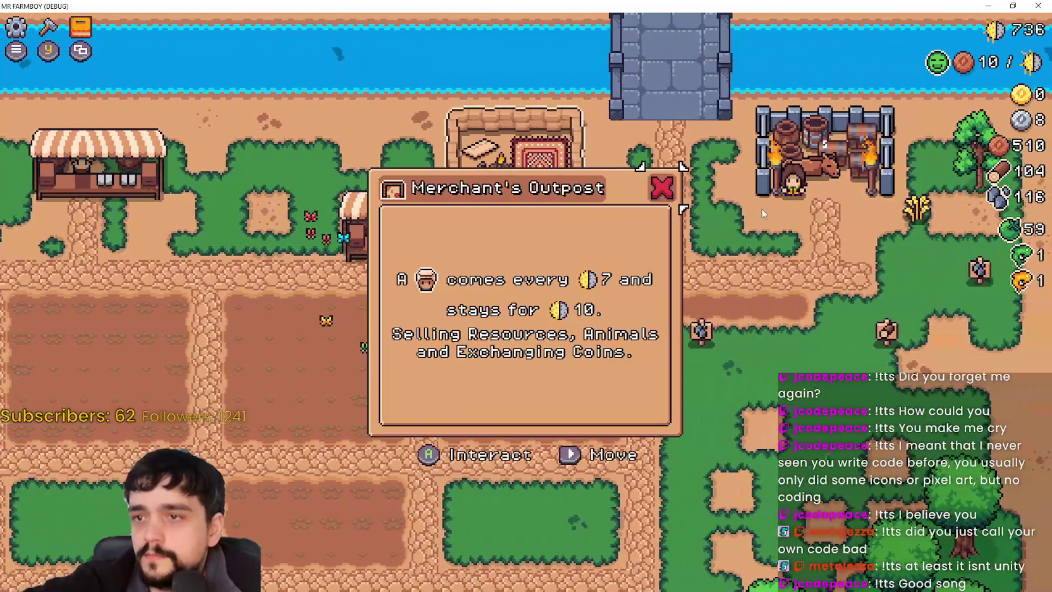
key("Escape")
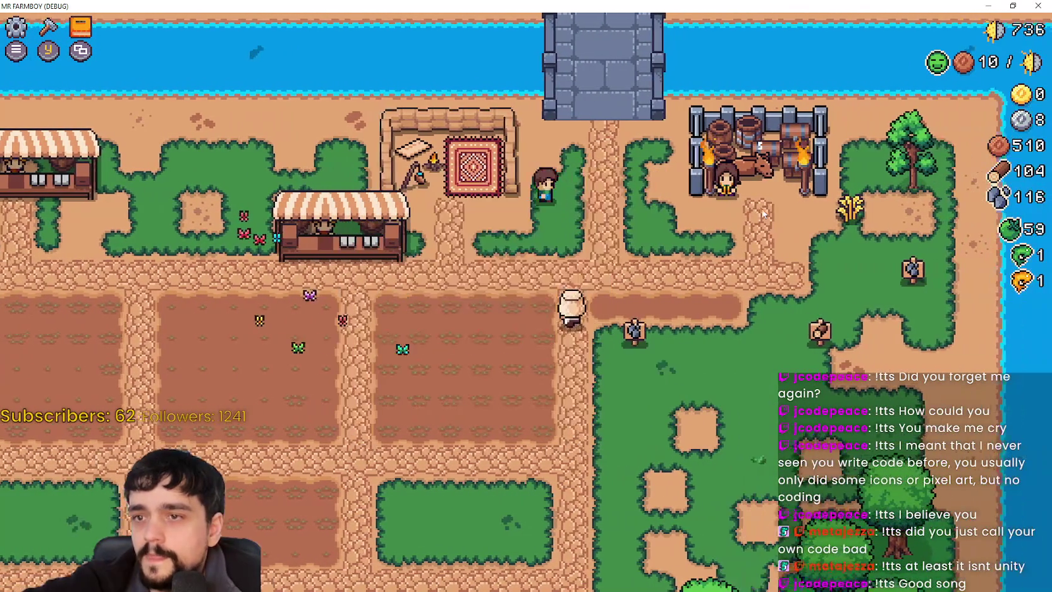
key("Up")
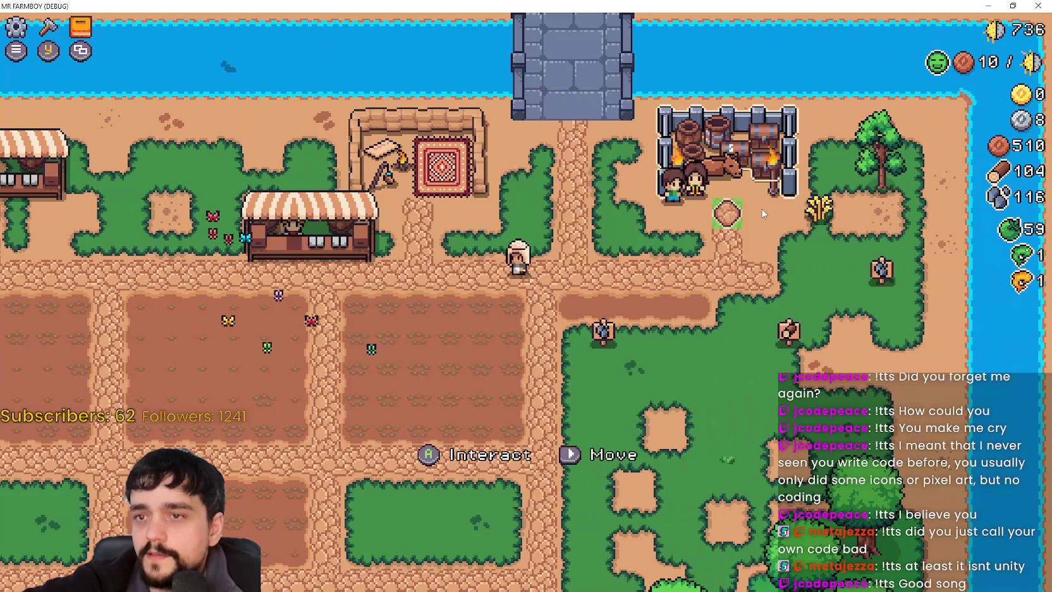
key("Left")
key("e")
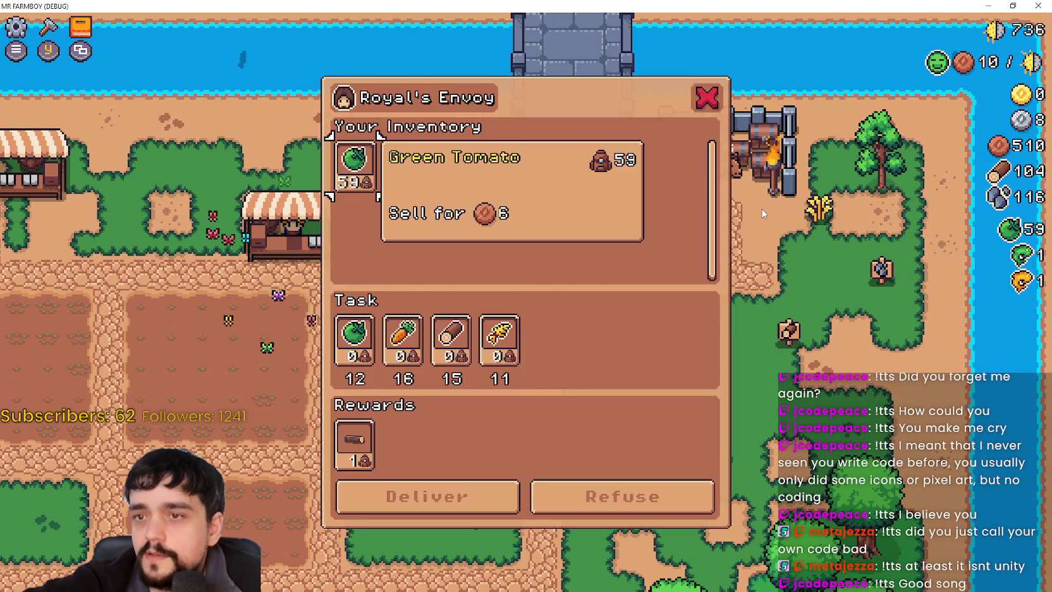
key("Escape")
Step: Walk past the barrels sign and tilled field, then open and close the Market again
key("Up")
key("s")
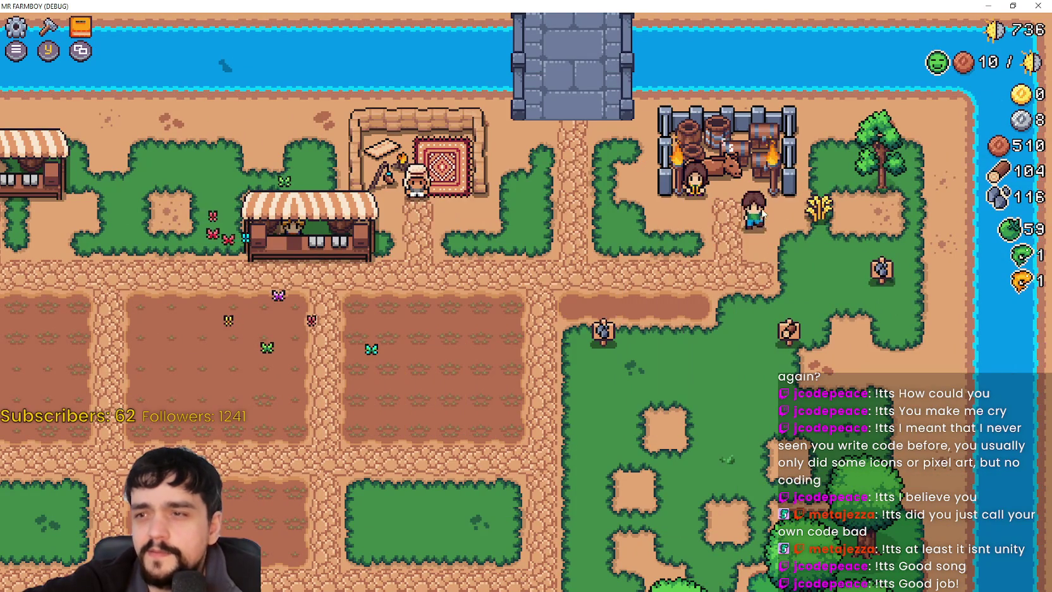
key("a")
key("a")
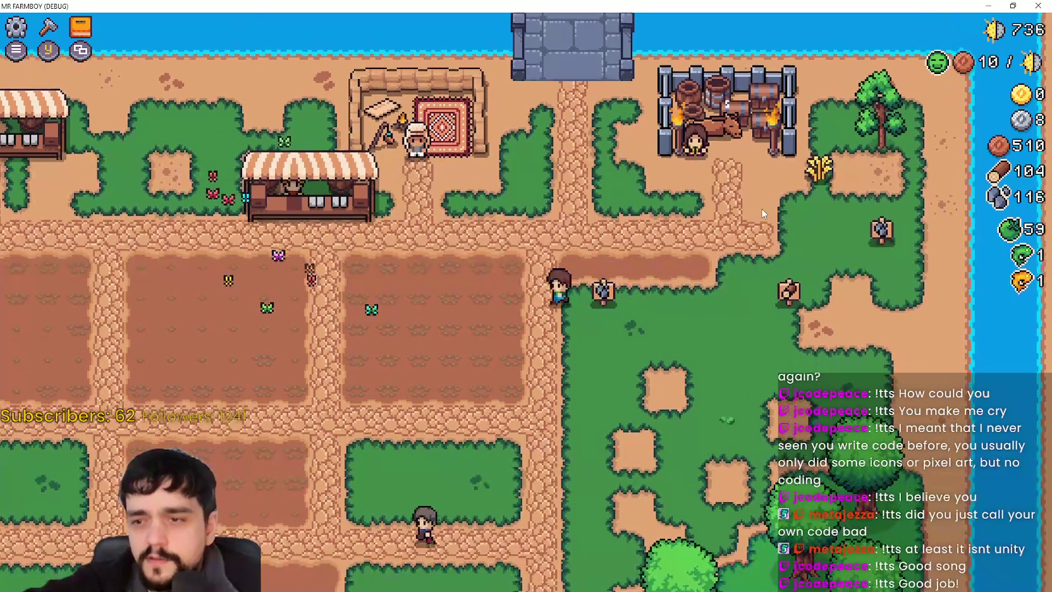
key("w")
key("a")
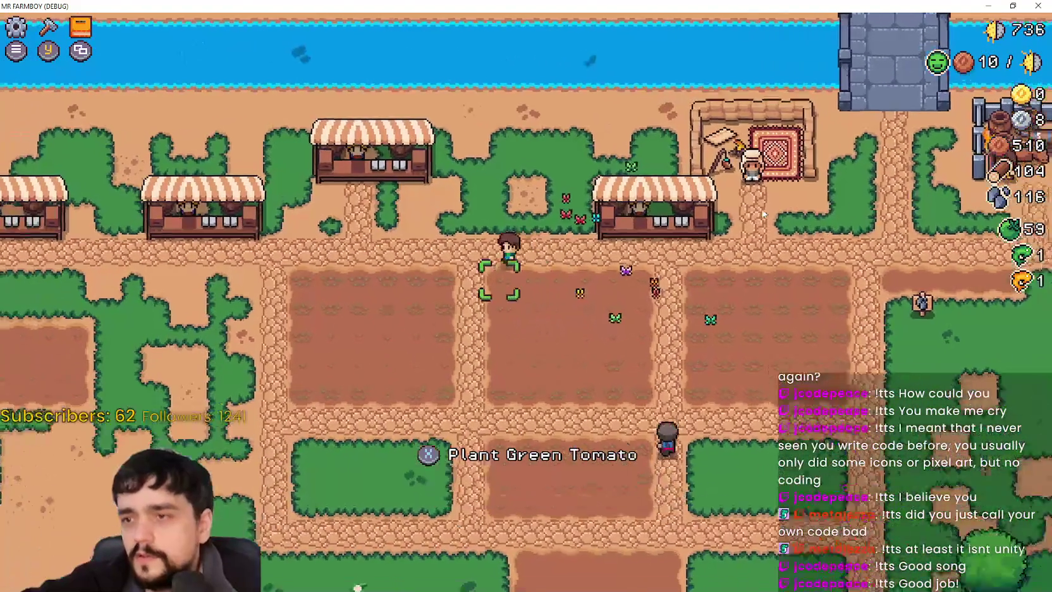
key("e")
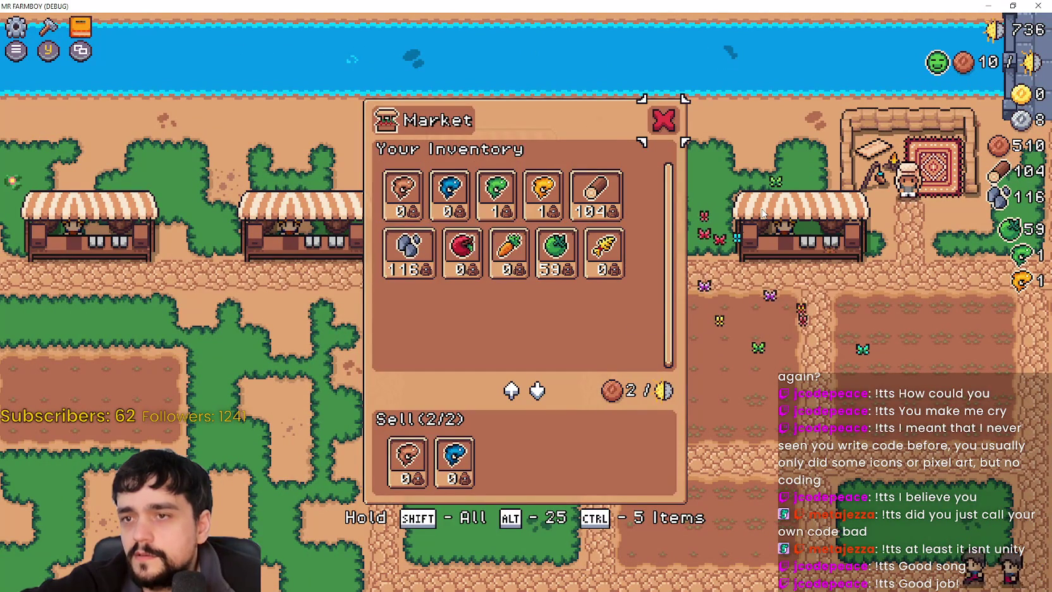
key("Escape")
Step: Walk the farmer around the market stalls, opening and closing the Market at a stall
key("a")
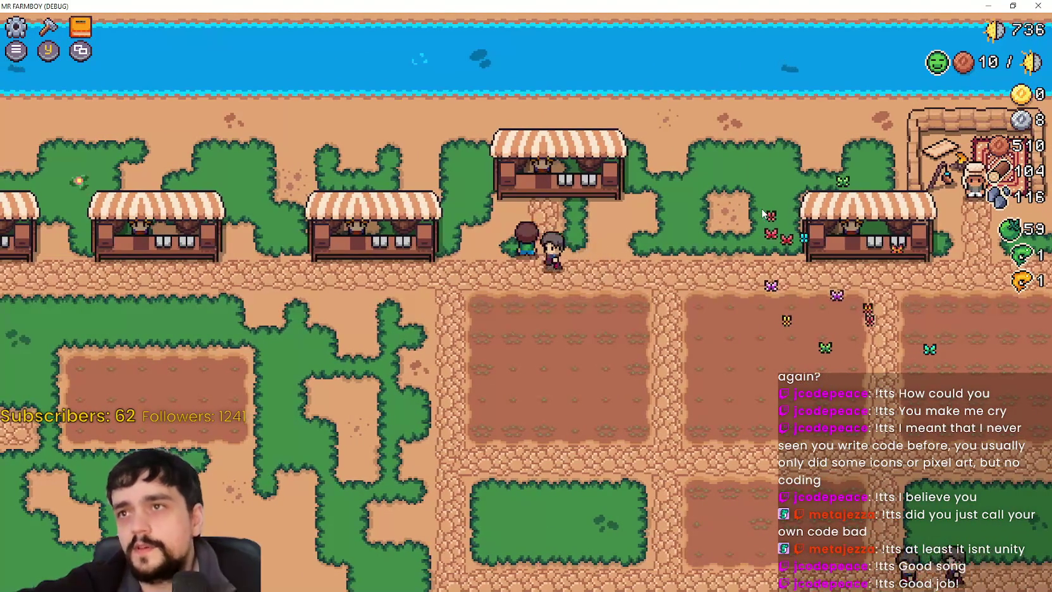
key("w")
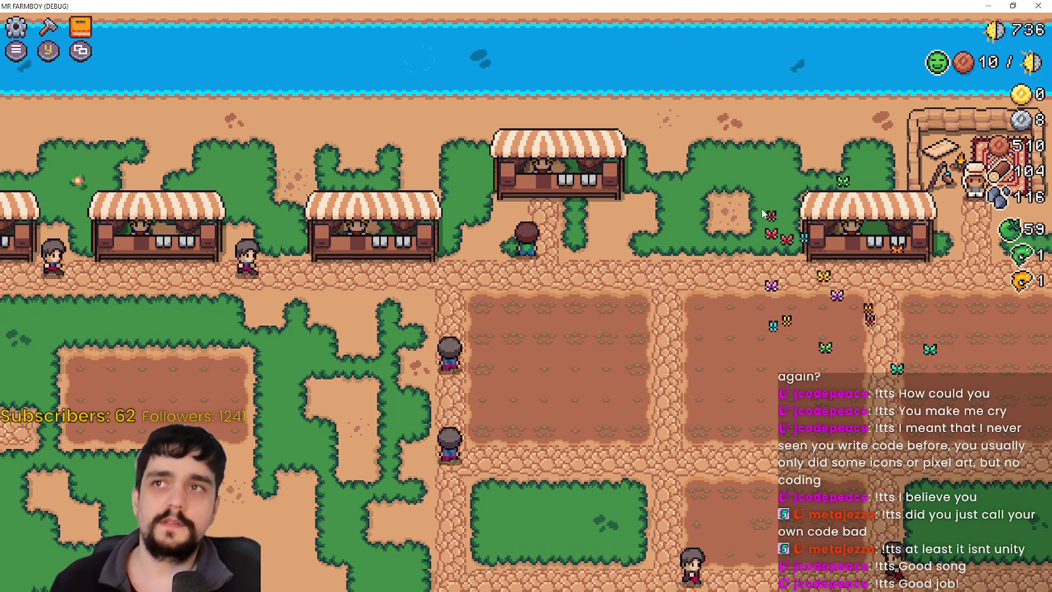
key("s")
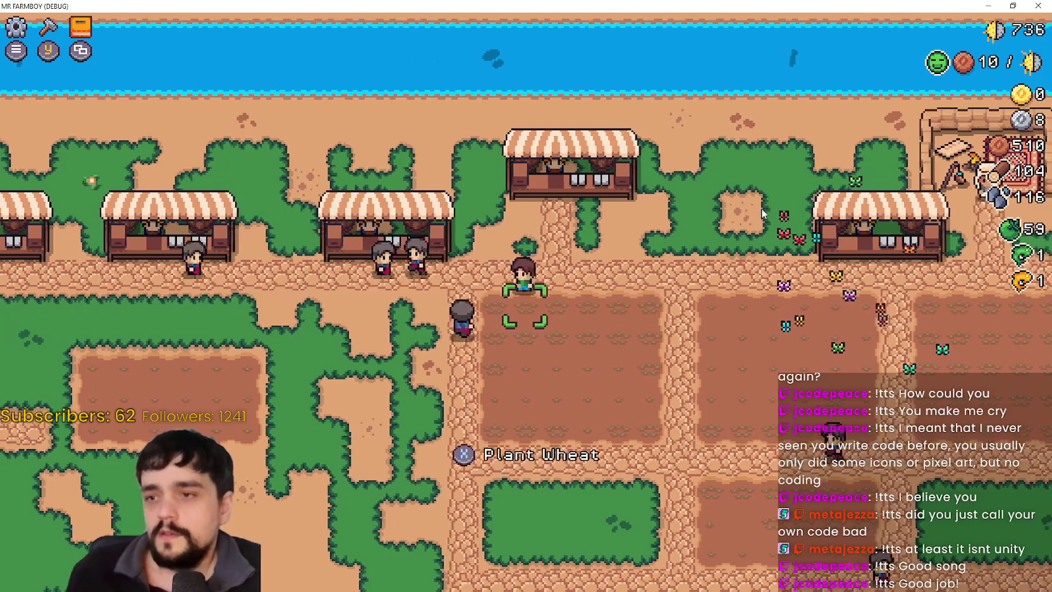
key("a")
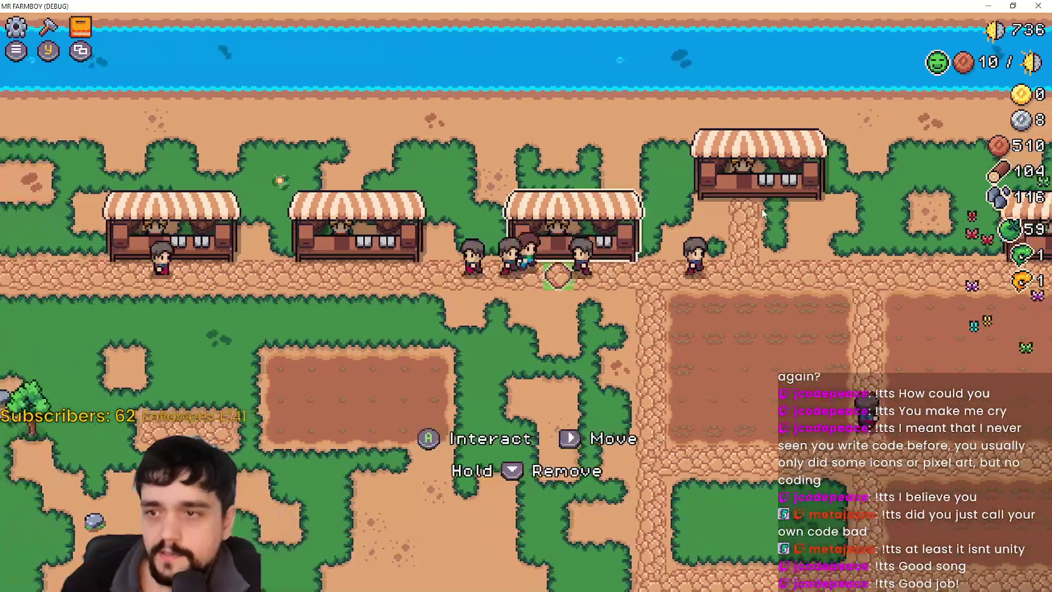
key("d")
key("a")
key("e")
key("Escape")
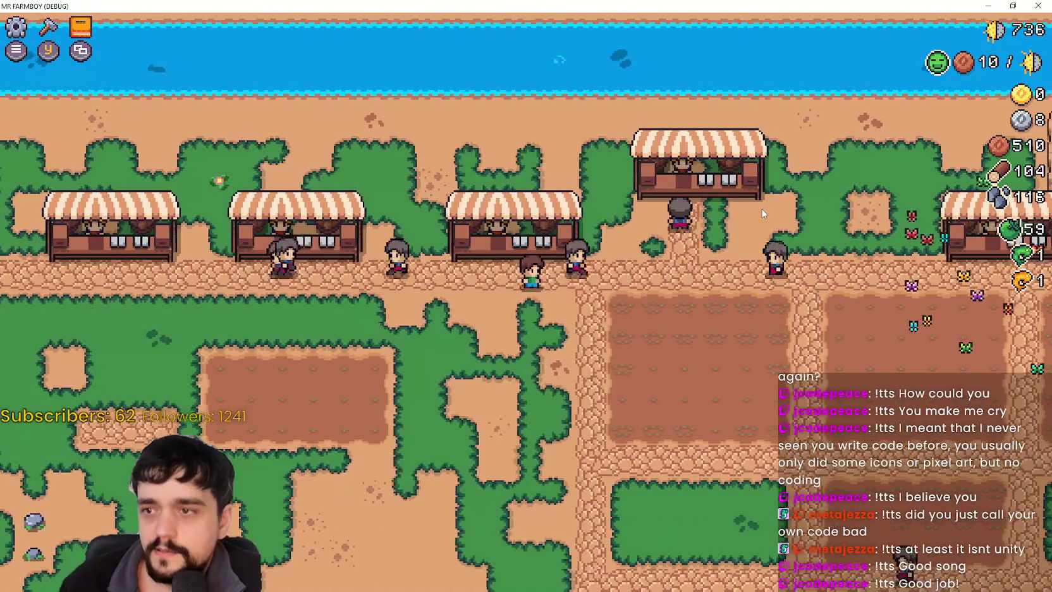
key("e")
key("Escape")
key("a")
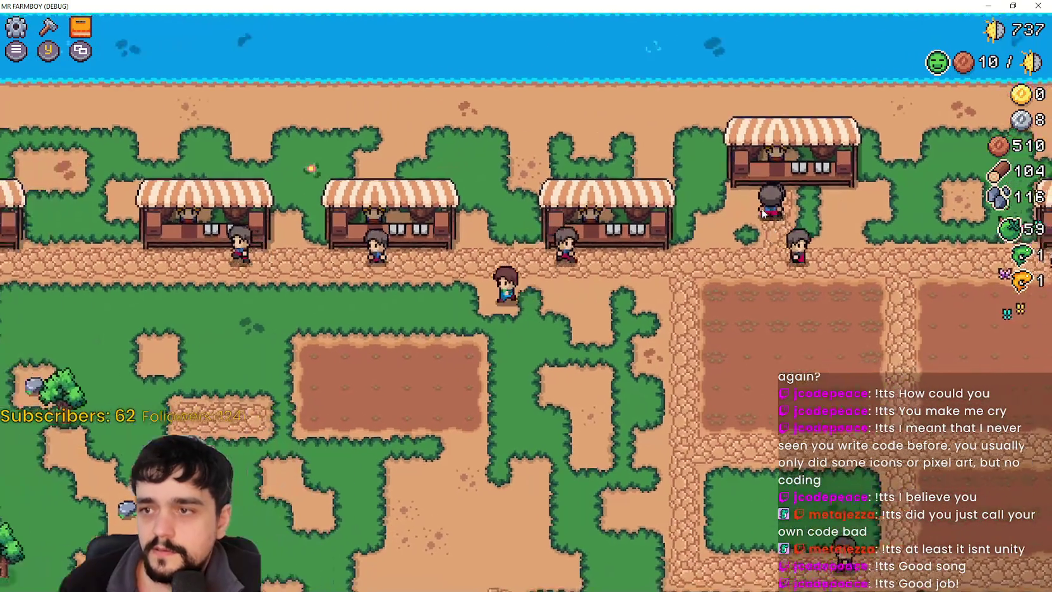
Step: Step onto the tomato plot, then open and close the Market at the middle stall
key("w")
key("e")
key("Escape")
key("s")
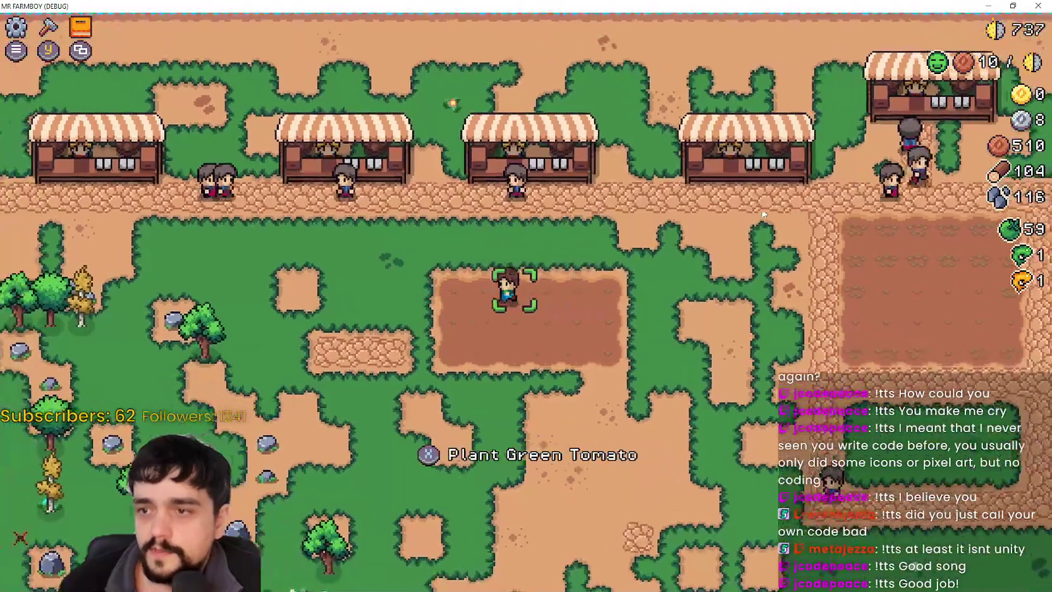
key("w")
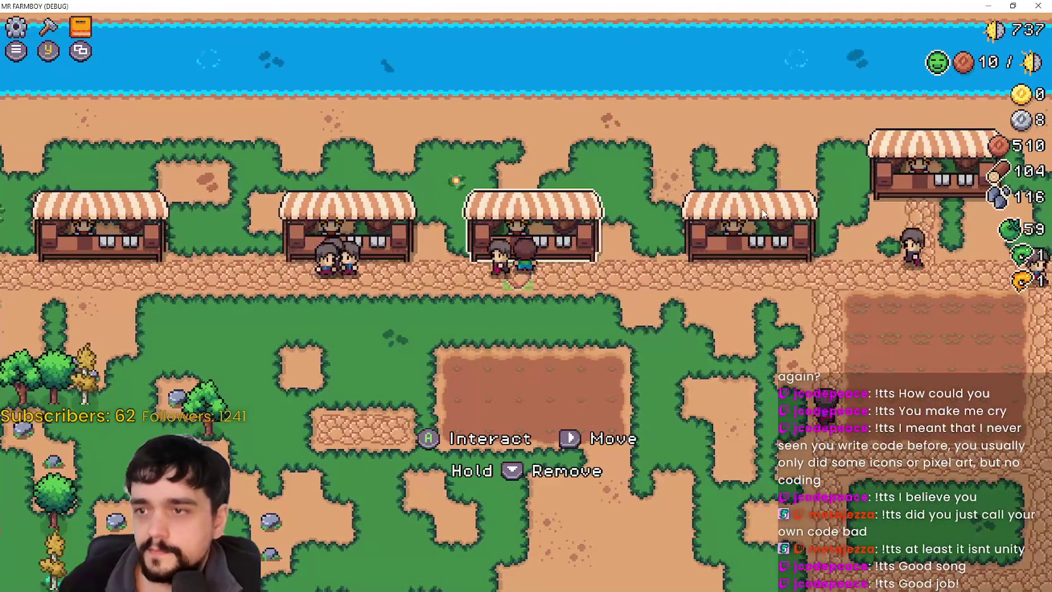
key("e")
key("Escape")
Step: Open and close the pause menu, then quit the running game with Alt+F4
key("d")
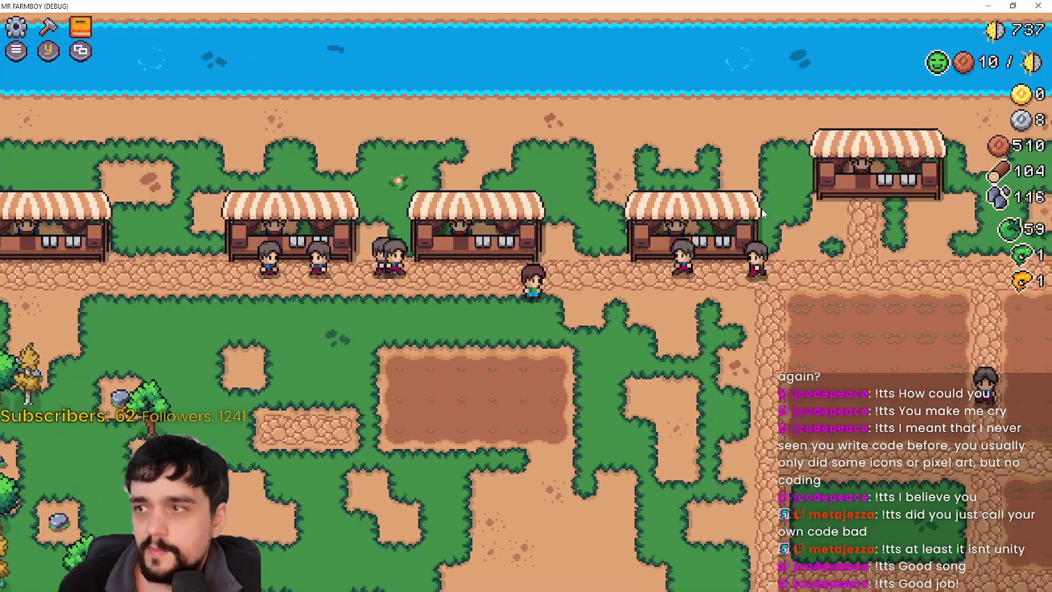
key("Escape")
key("Escape")
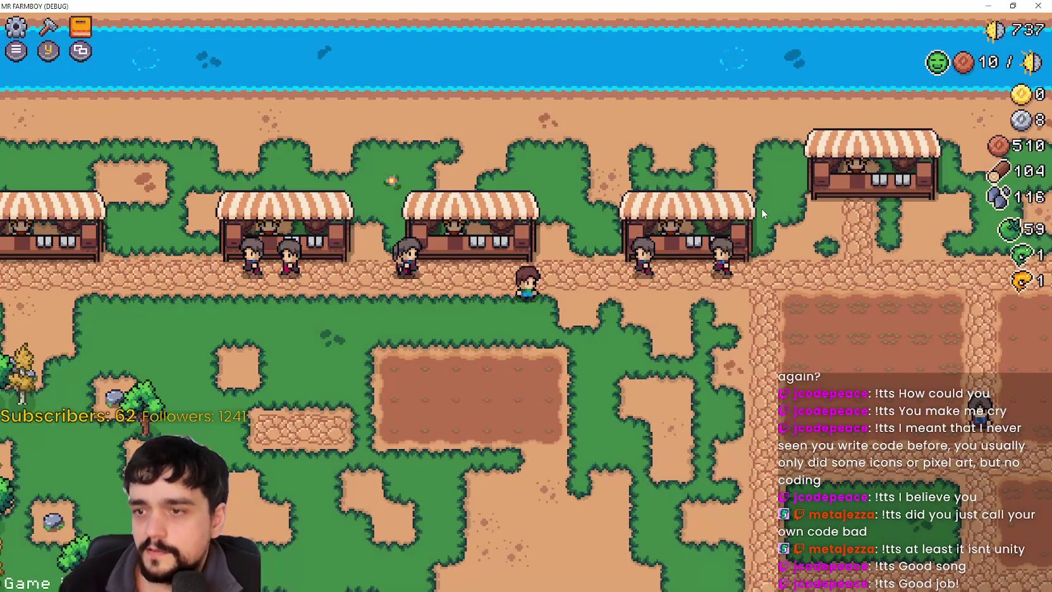
key("alt+F4")
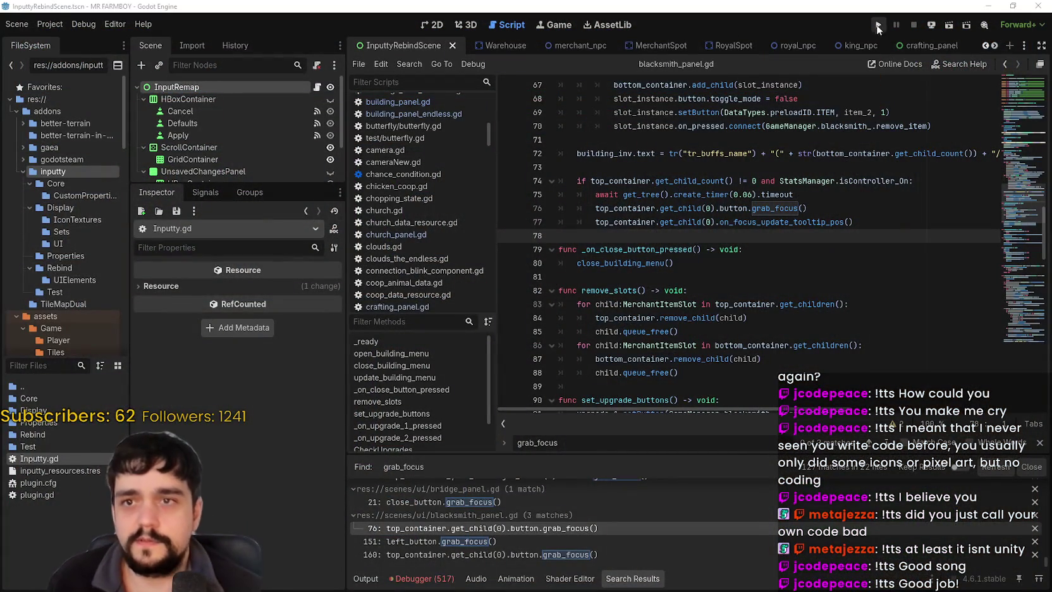
Step: Run the MR. FARMBOY project again with F5
key("F5")
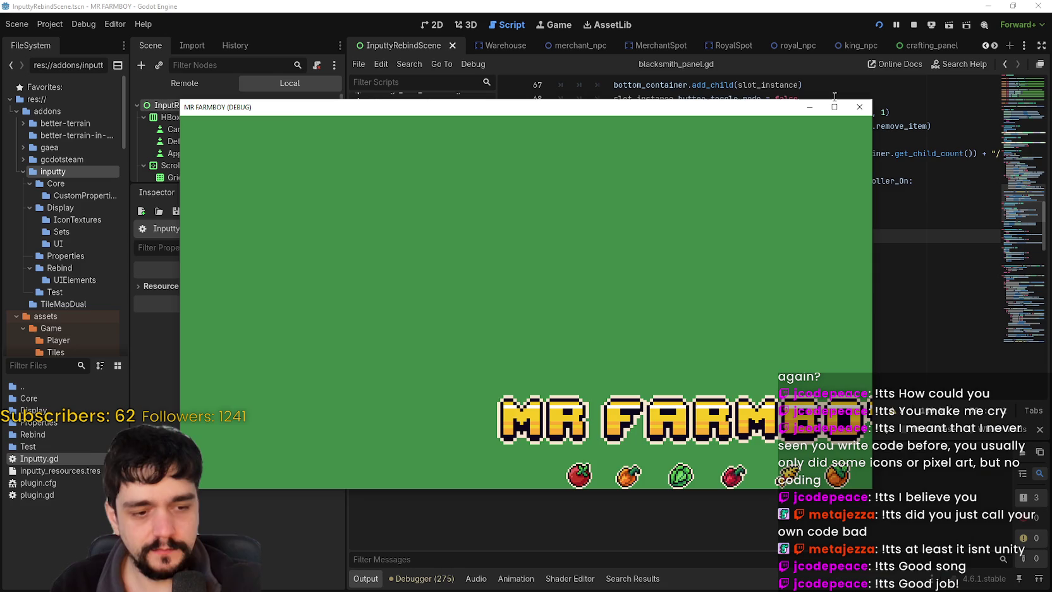
Step: Choose Continue on the title menu and load Save 4
key("Down")
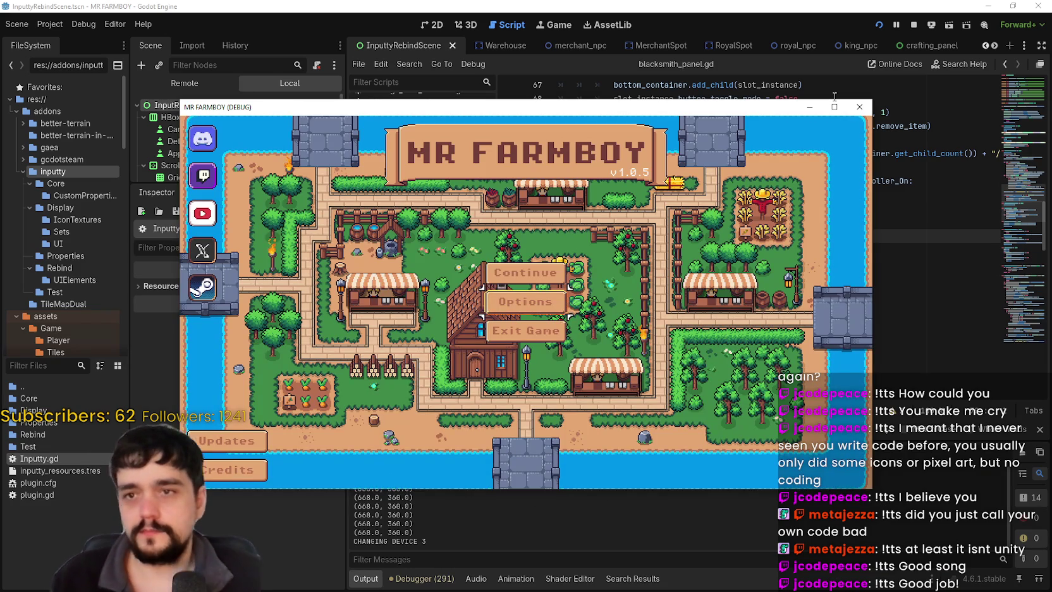
key("Up")
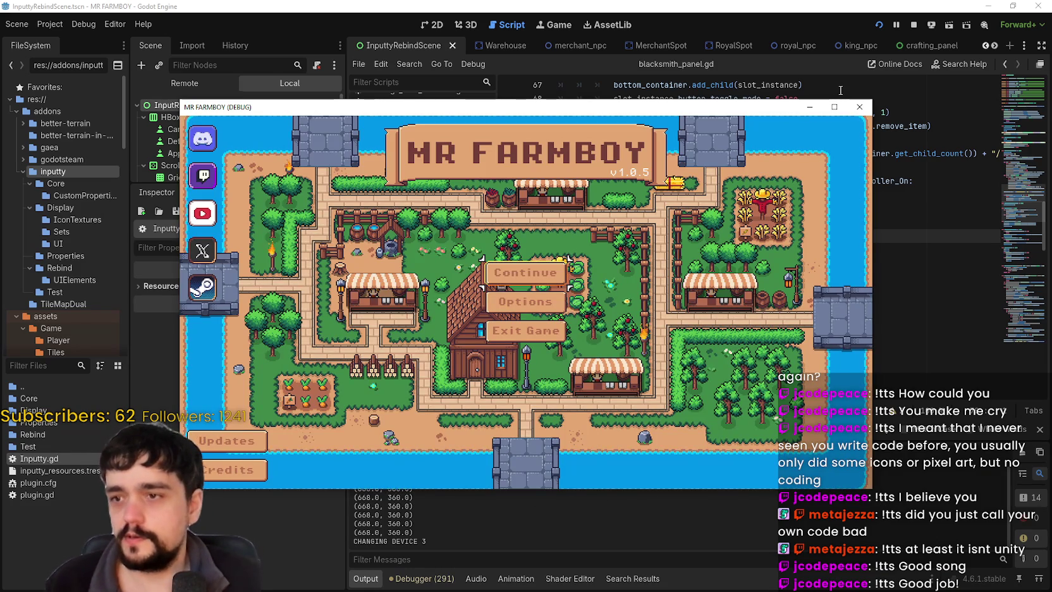
key("Return")
key("Down")
key("Down")
key("Down")
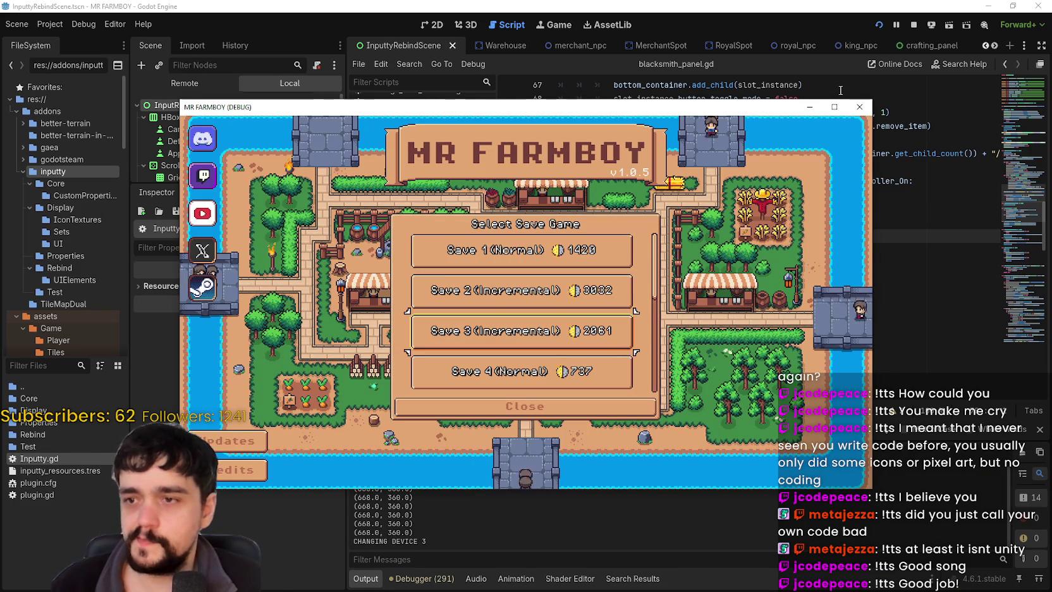
key("Up")
key("Return")
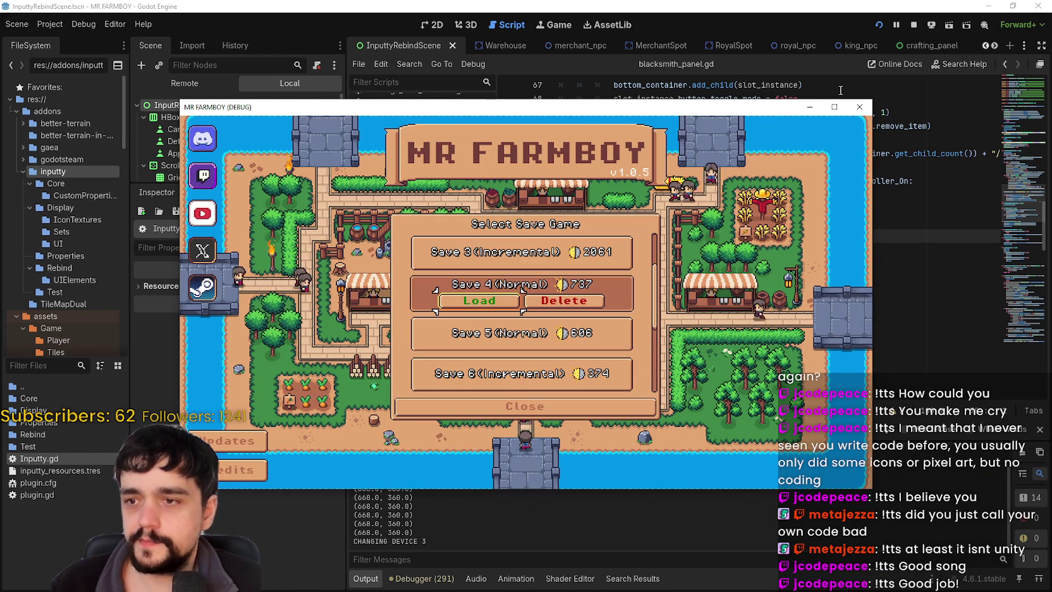
key("Return")
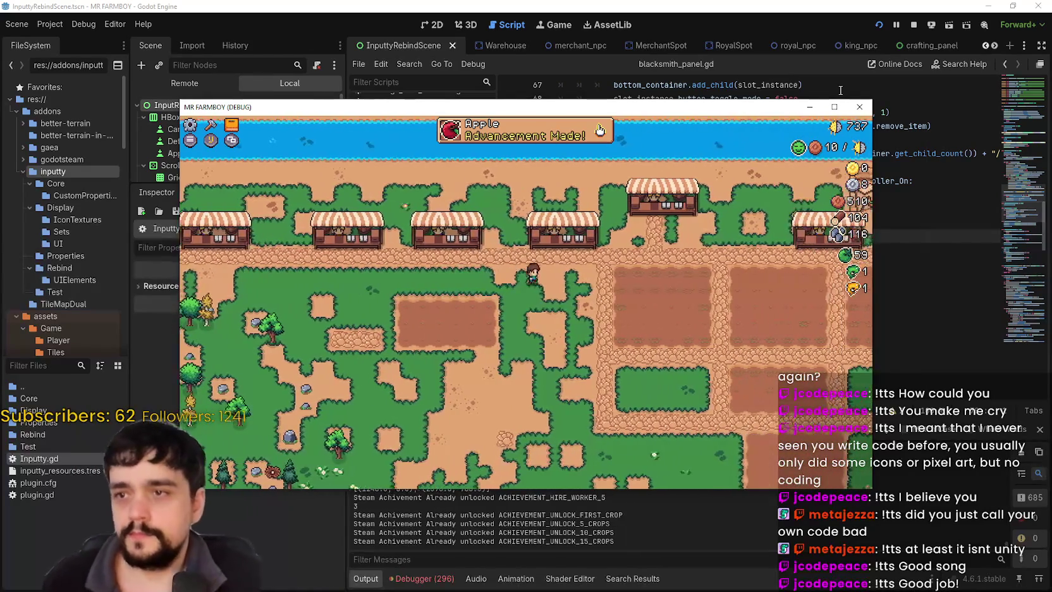
Step: Walk onto the tilled plot and plant green tomato seeds across it
key("s")
key("a")
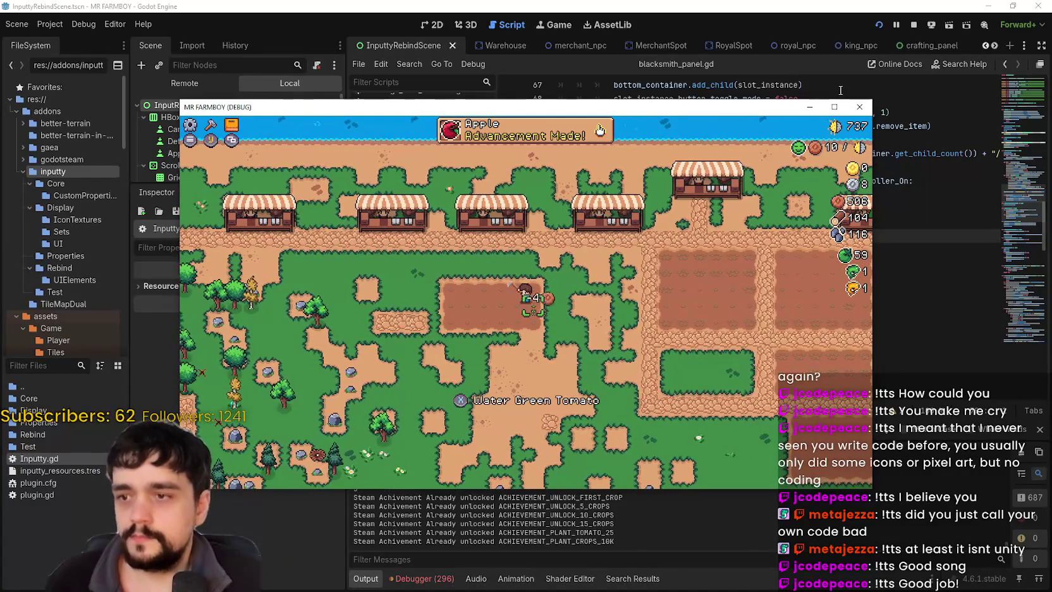
key("a")
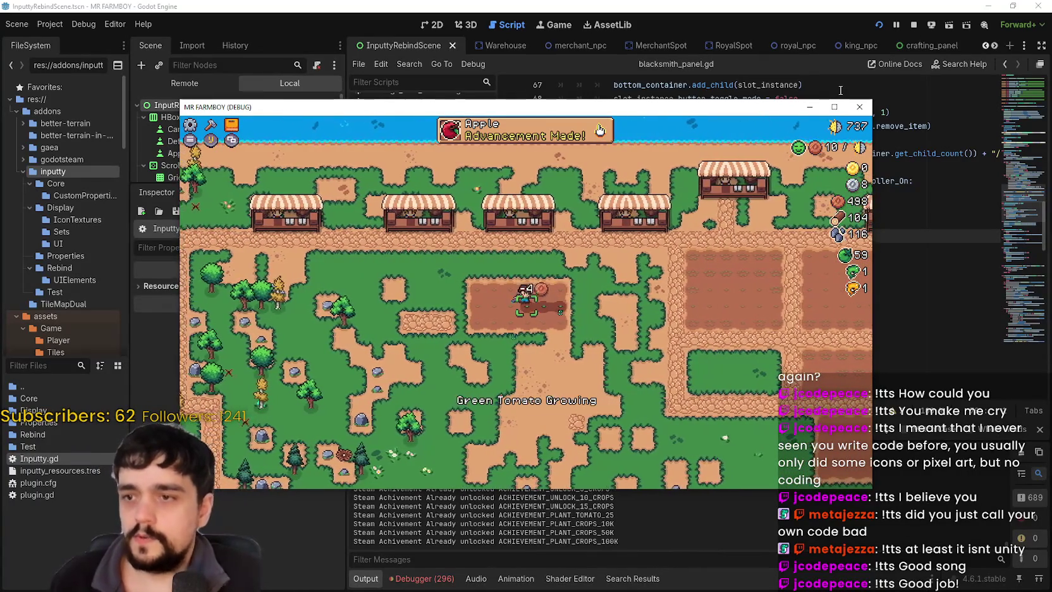
key("w")
key("d")
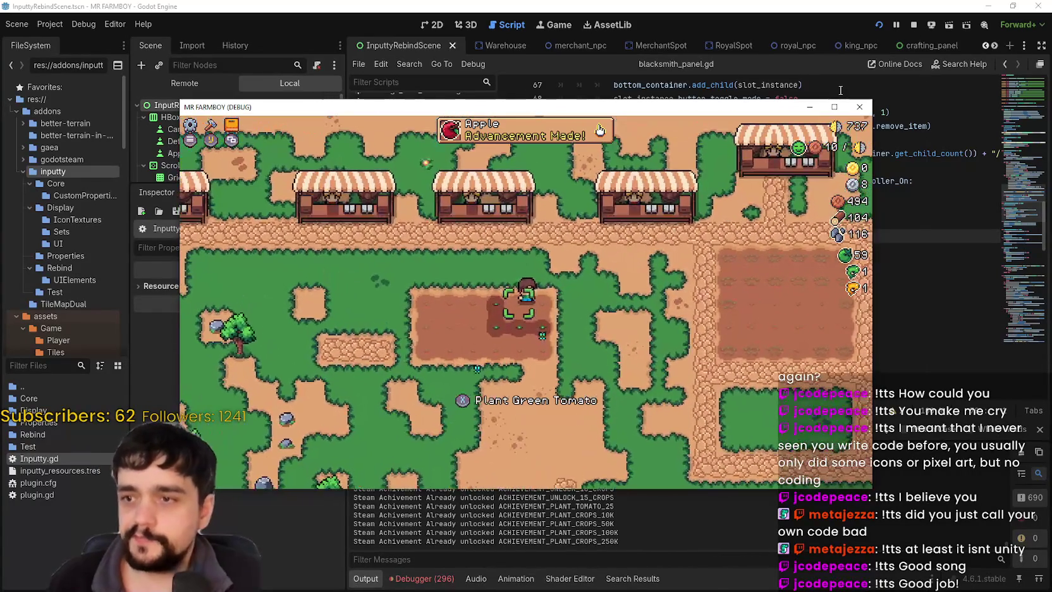
key("d")
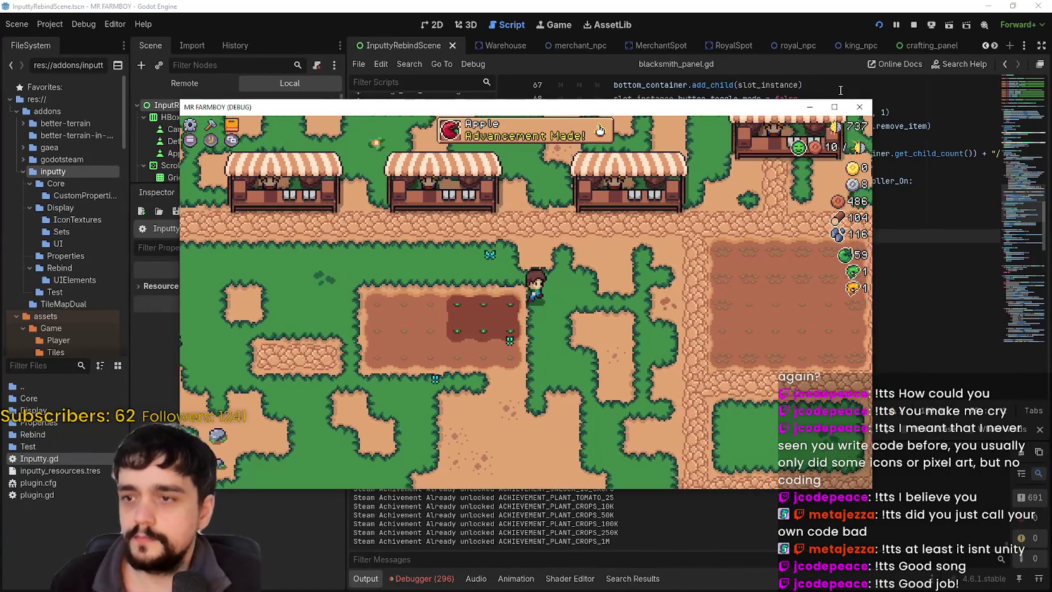
Step: Open the Market at a stall and browse the Wood, Fish and Leaf inventory slots
key("w")
key("d")
key("e")
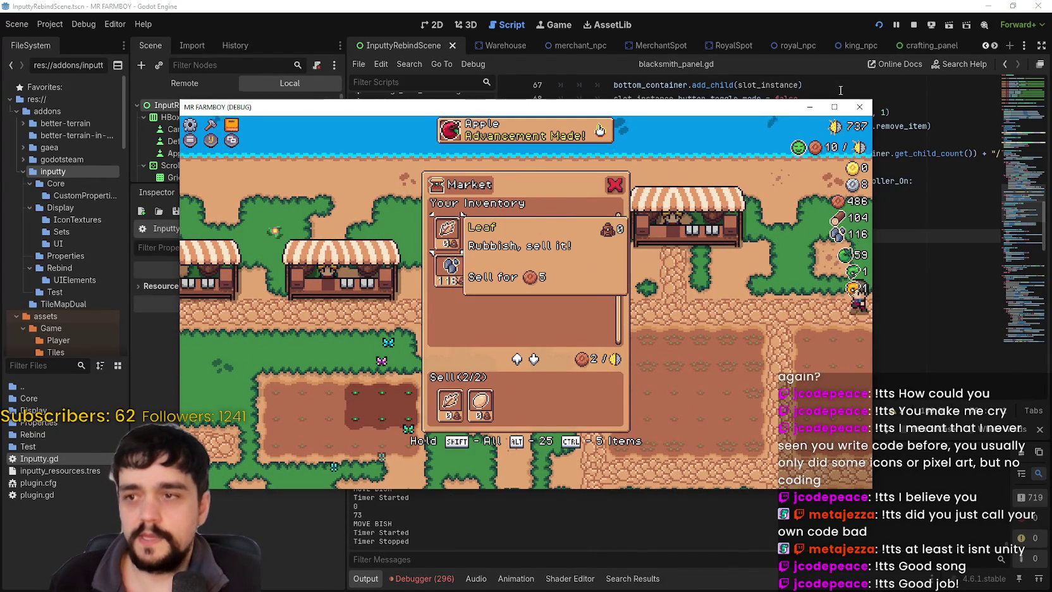
key("d")
key("d")
key("d")
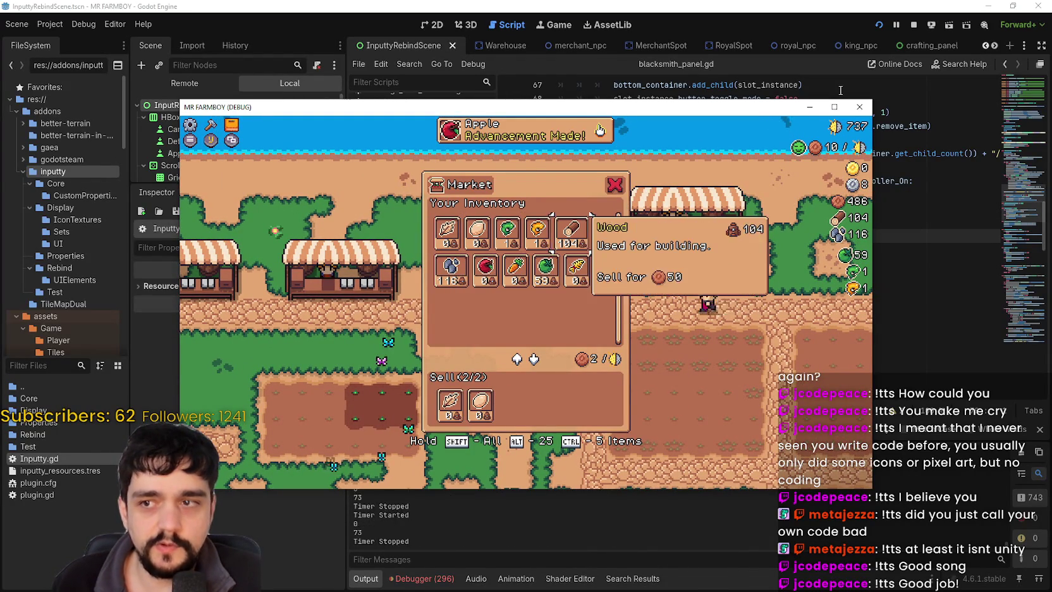
key("w")
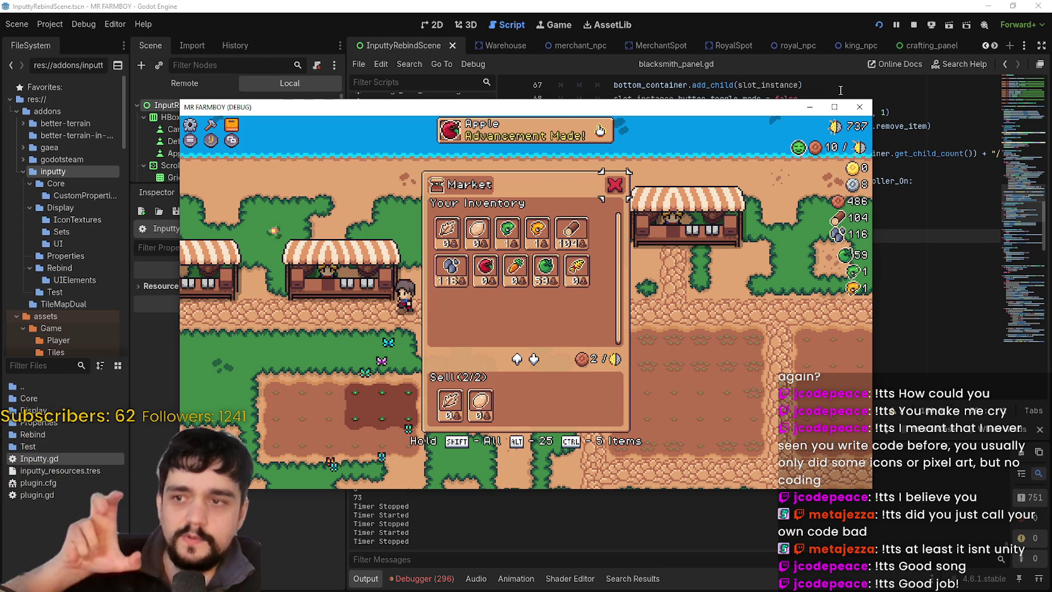
key("s")
key("a")
key("a")
key("a")
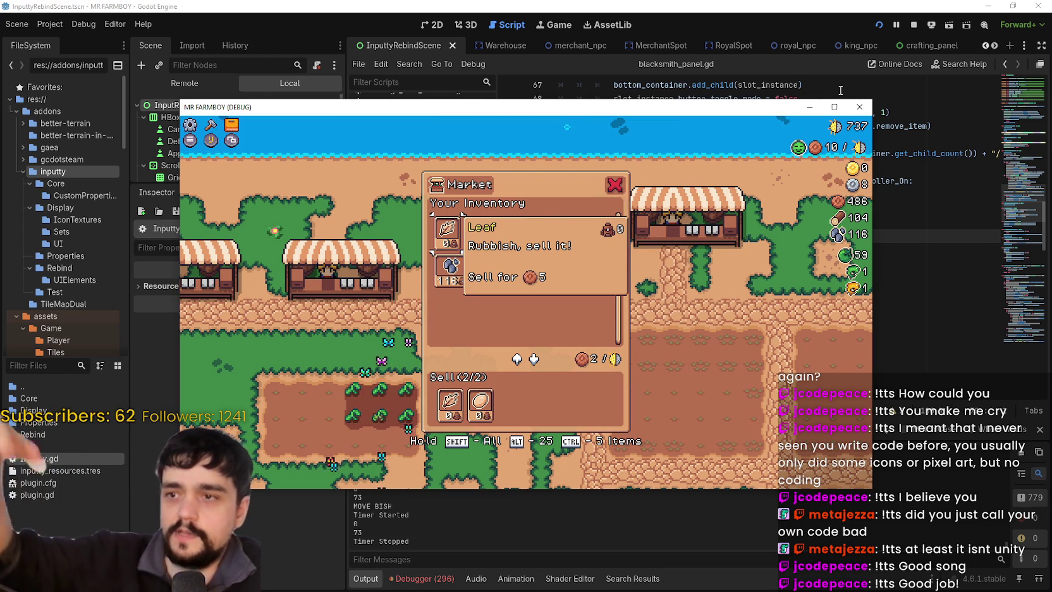
key("d")
key("s")
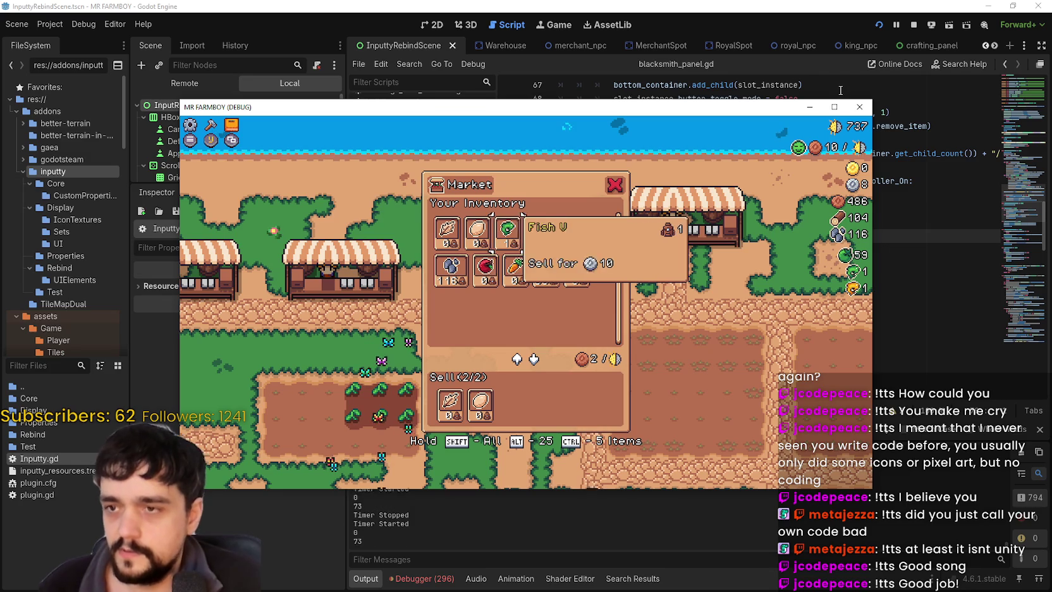
key("d")
key("Escape")
Step: Reopen the Market at another stall, step across the slots, and close it
key("w")
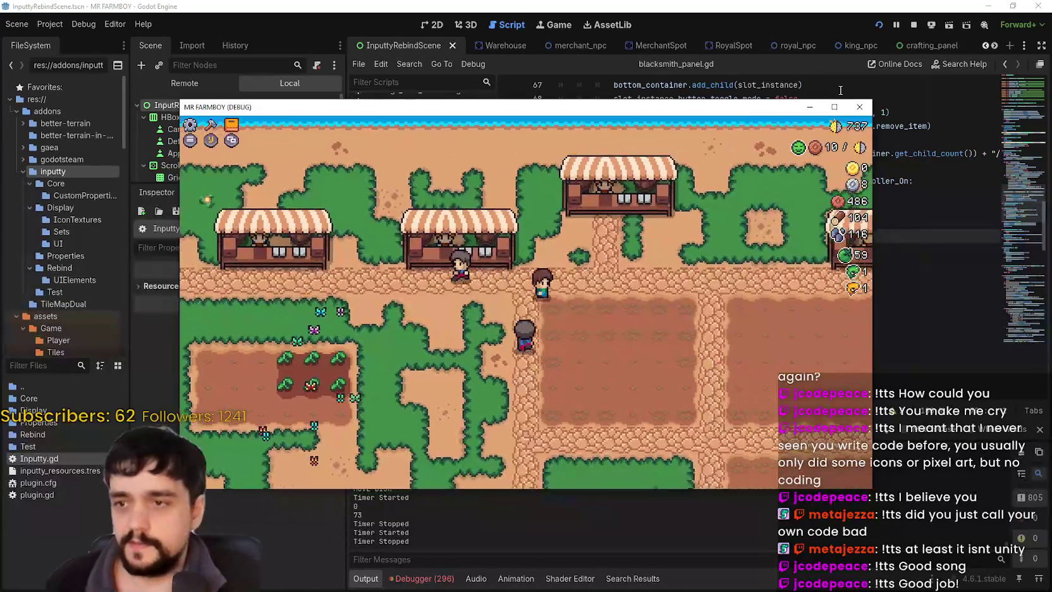
key("d")
key("e")
key("d")
key("d")
key("d")
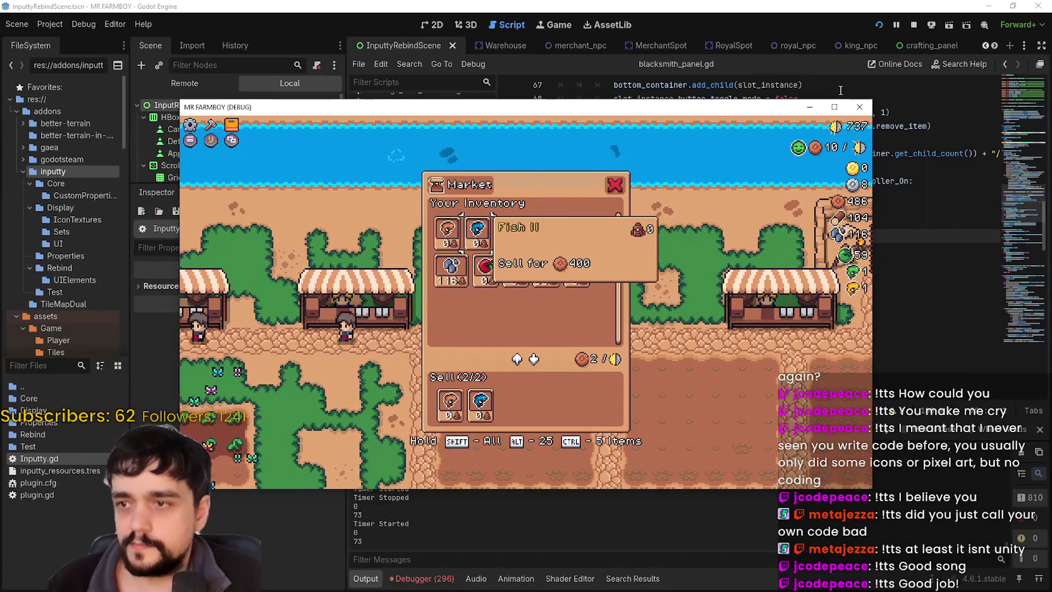
key("Escape")
Step: Walk past the camp to the blacksmith forge and interact with the outpost building
key("s")
key("d")
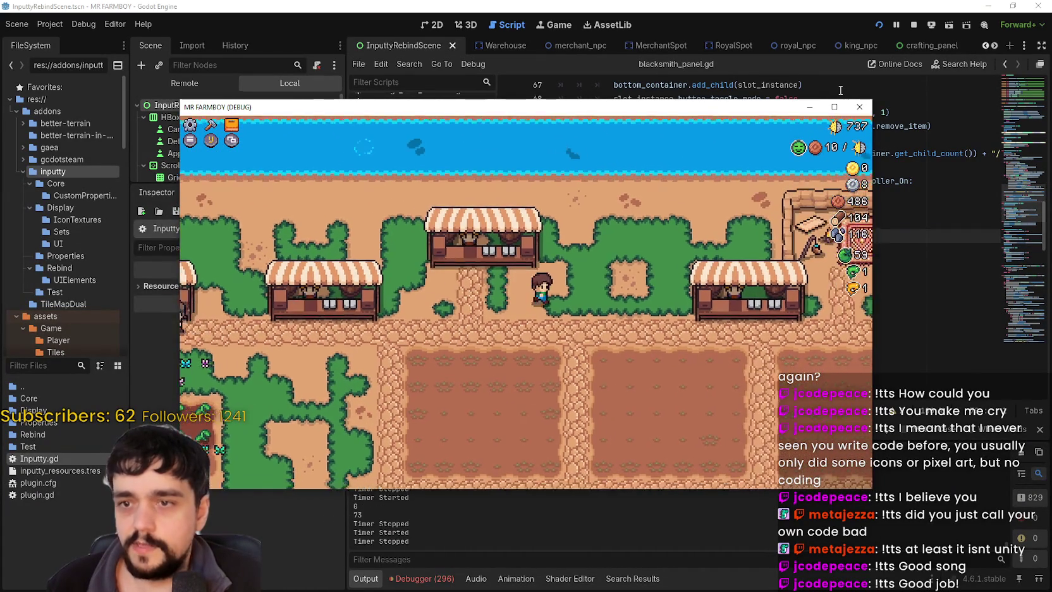
key("w")
key("d")
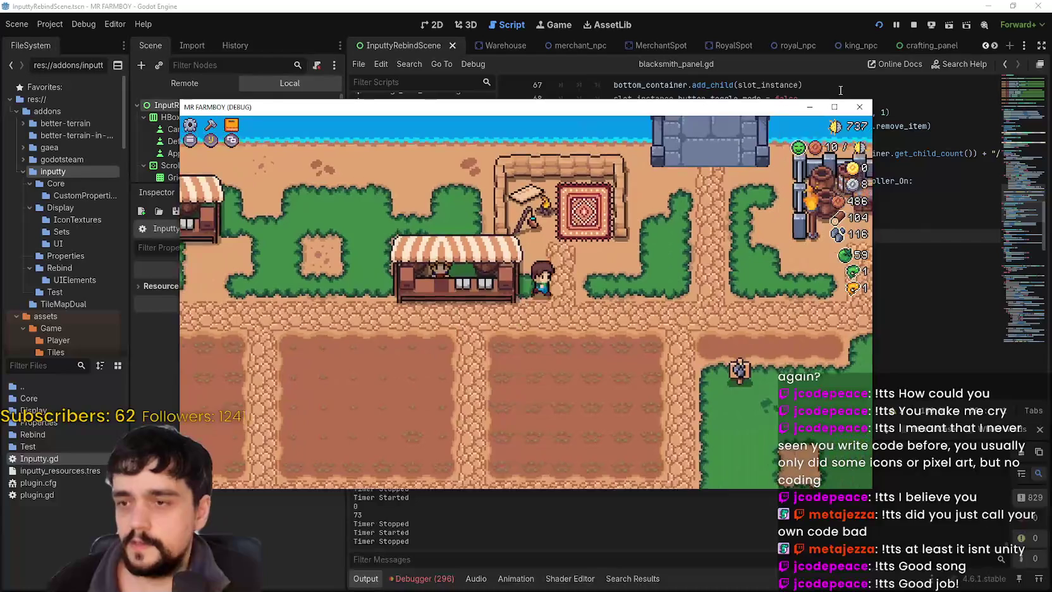
key("w")
key("d")
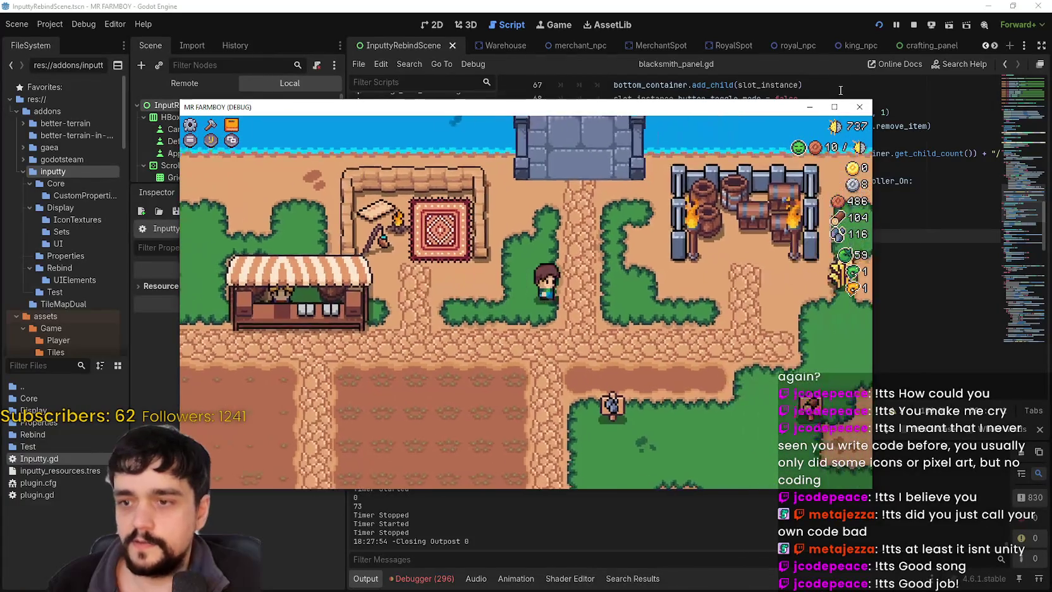
key("w")
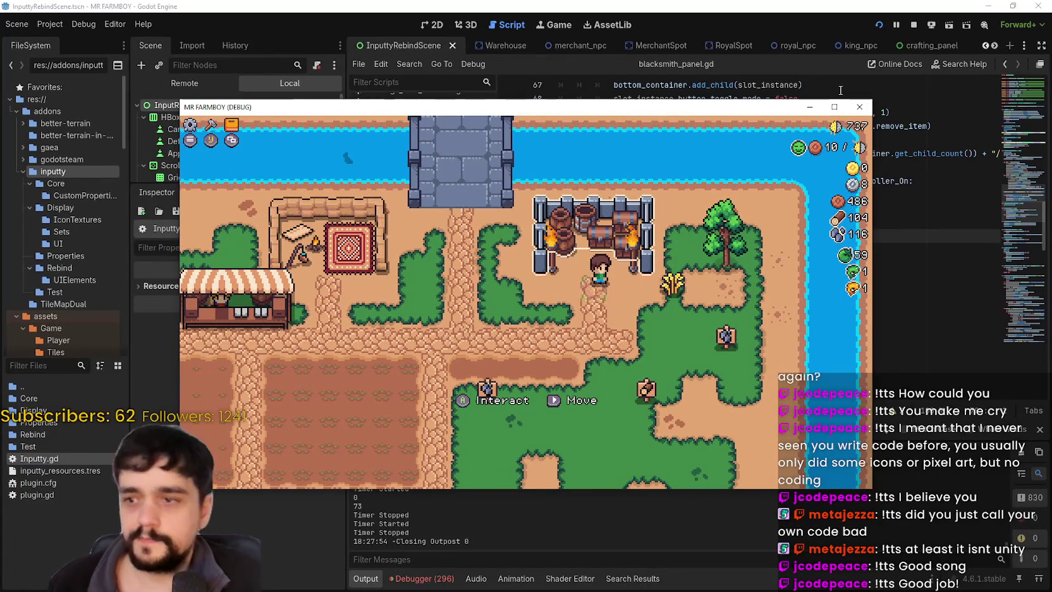
key("m")
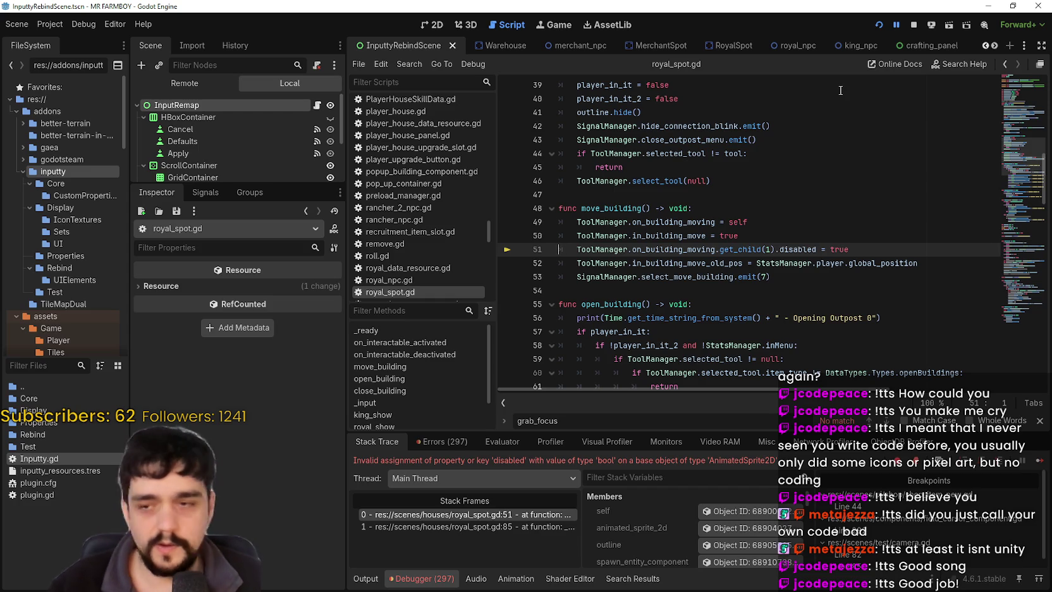
Step: Open RoyalSpot.tscn by filtering the FileSystem dock for 'royal'
left_click(35, 366)
type("royal")
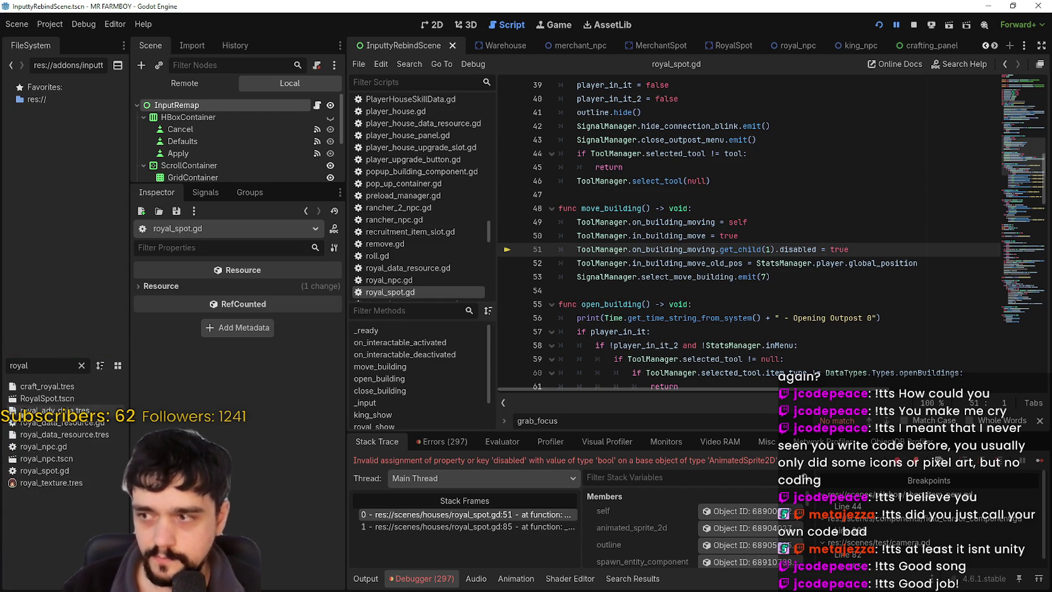
double_click(35, 399)
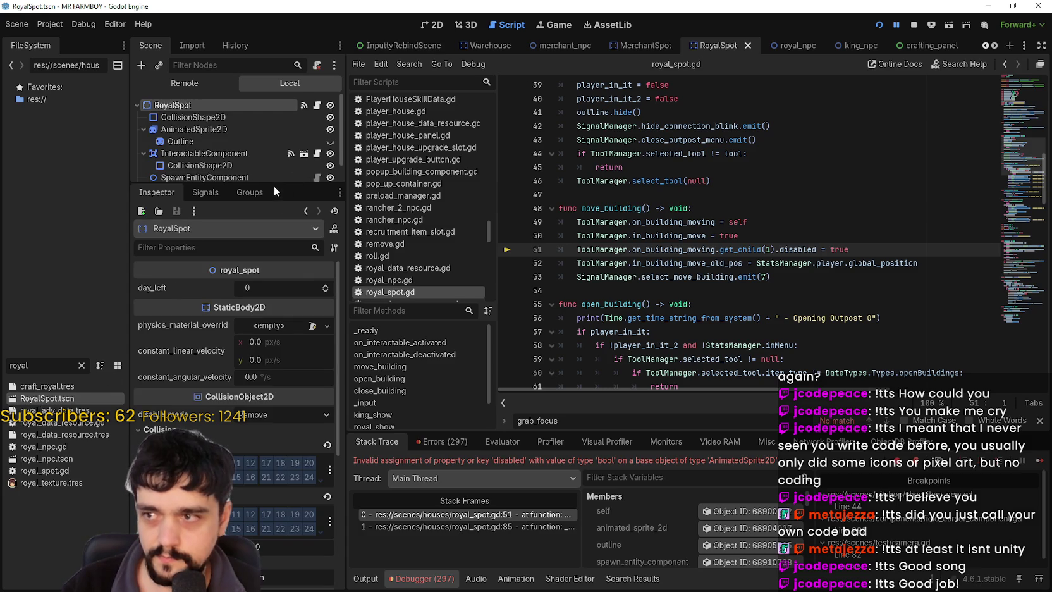
Step: Move CollisionShape2D below AnimatedSprite2D, save RoyalSpot, and stop the running game
left_click_drag(274, 184, 272, 258)
left_click(144, 129)
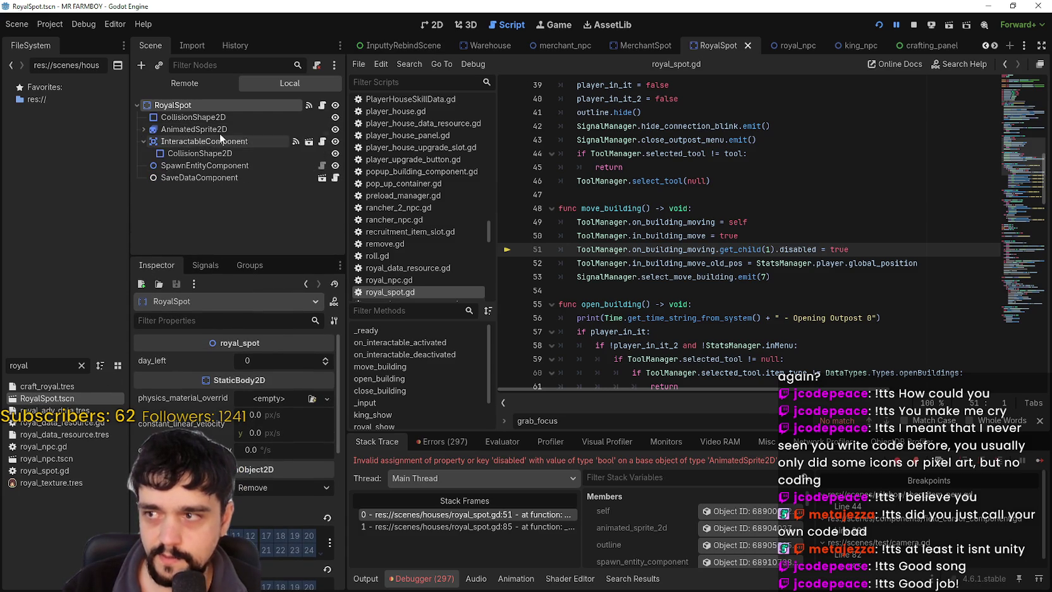
left_click(169, 119)
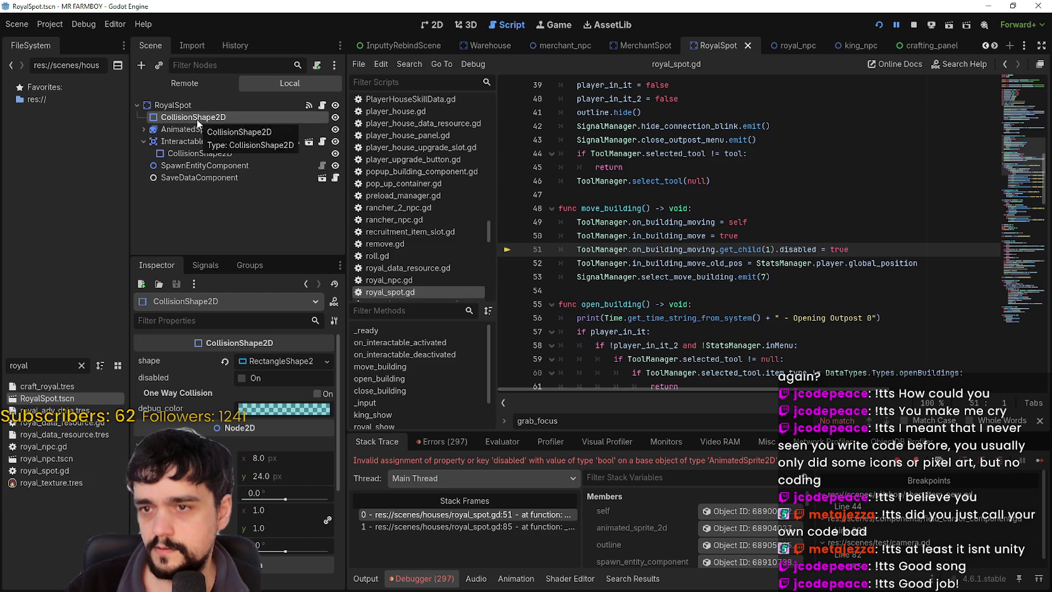
left_click_drag(168, 116, 179, 135)
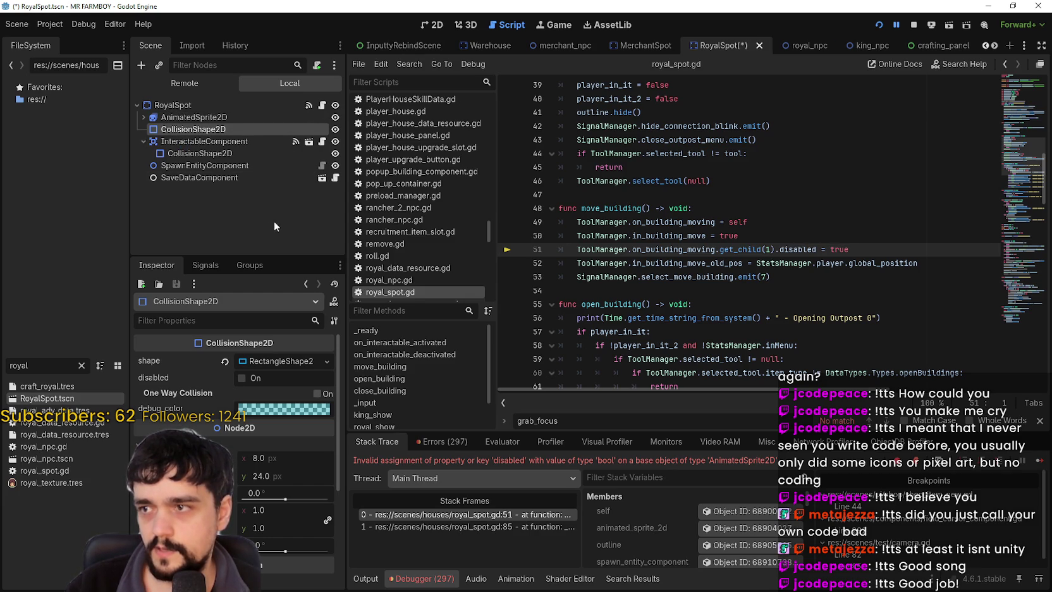
key("ctrl+s")
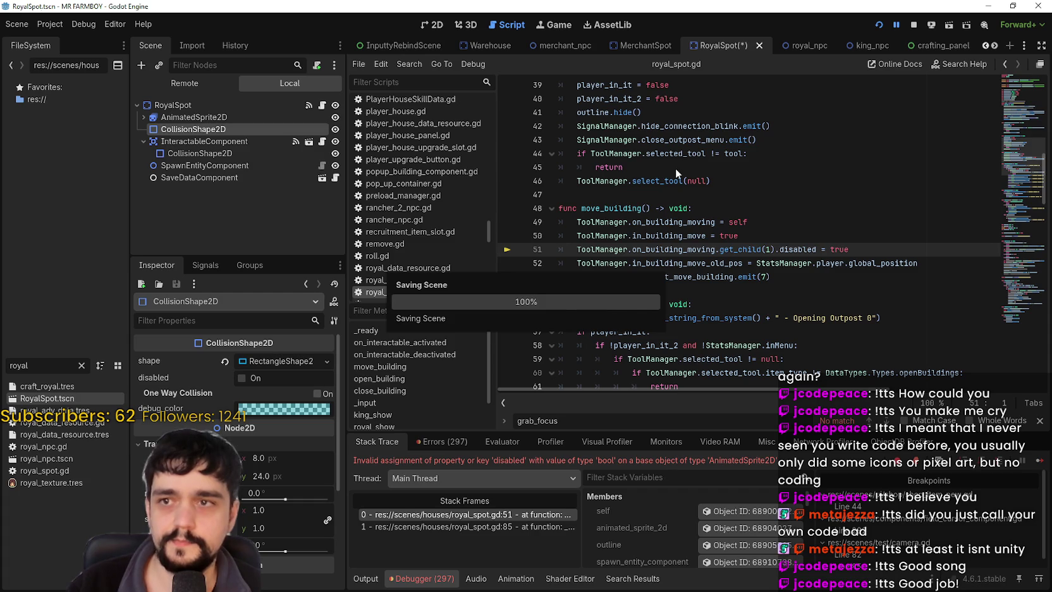
left_click(916, 26)
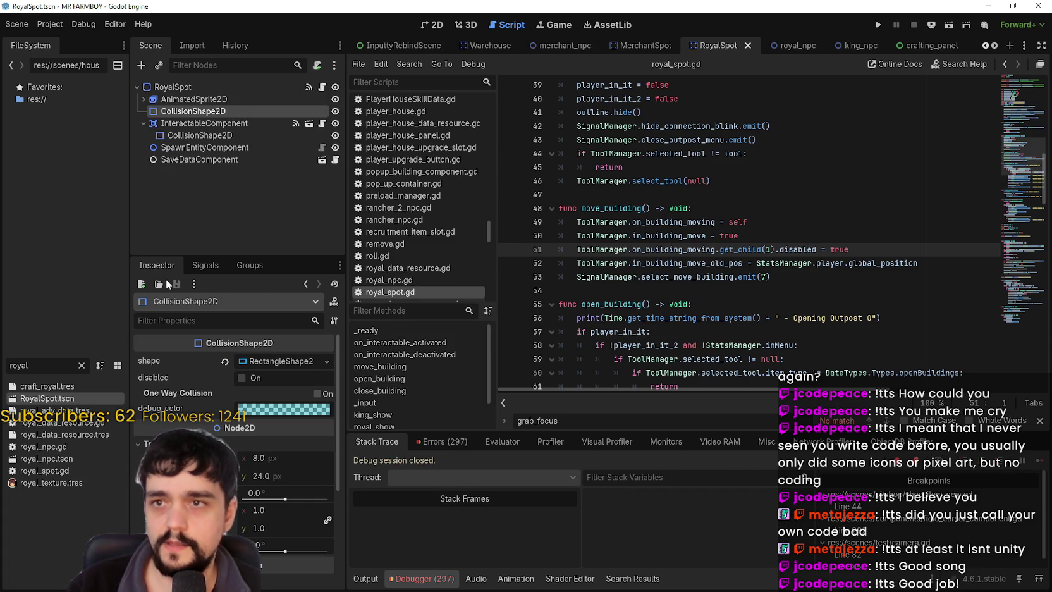
Step: In the MerchantSpot scene, move AnimatedSprite2D above CollisionShape2D
left_click(626, 46)
left_click(148, 111)
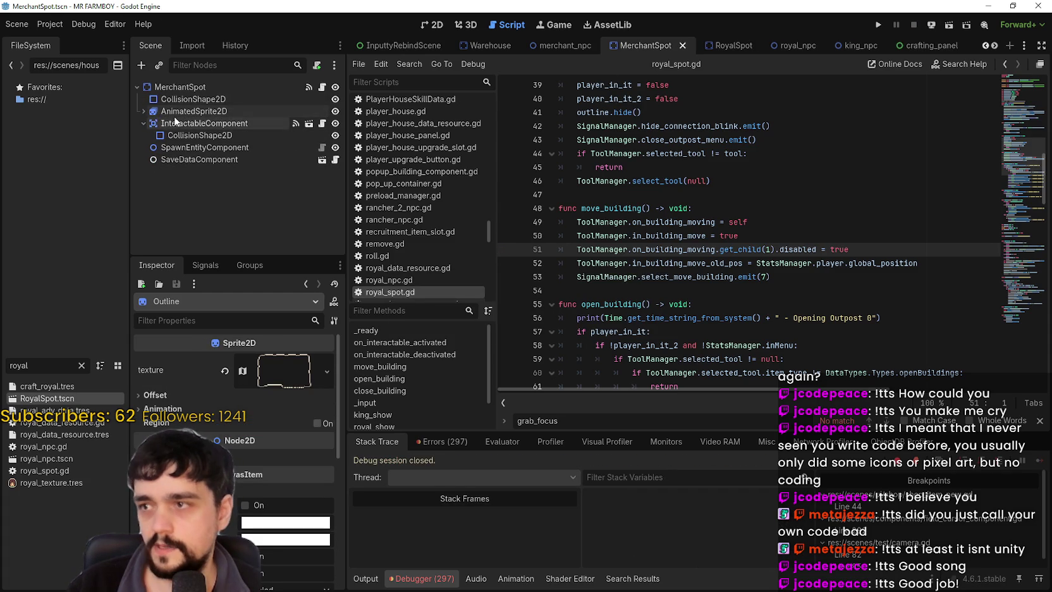
left_click(167, 113)
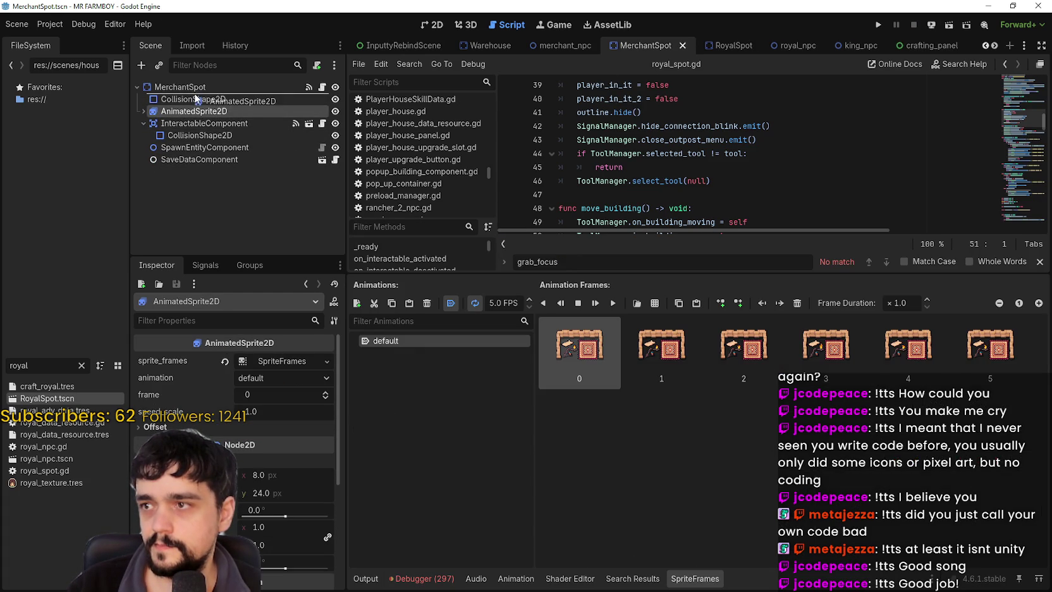
left_click_drag(194, 92, 194, 93)
Step: Save MerchantSpot, then switch through RoyalSpot to the Warehouse scene
key("ctrl+s")
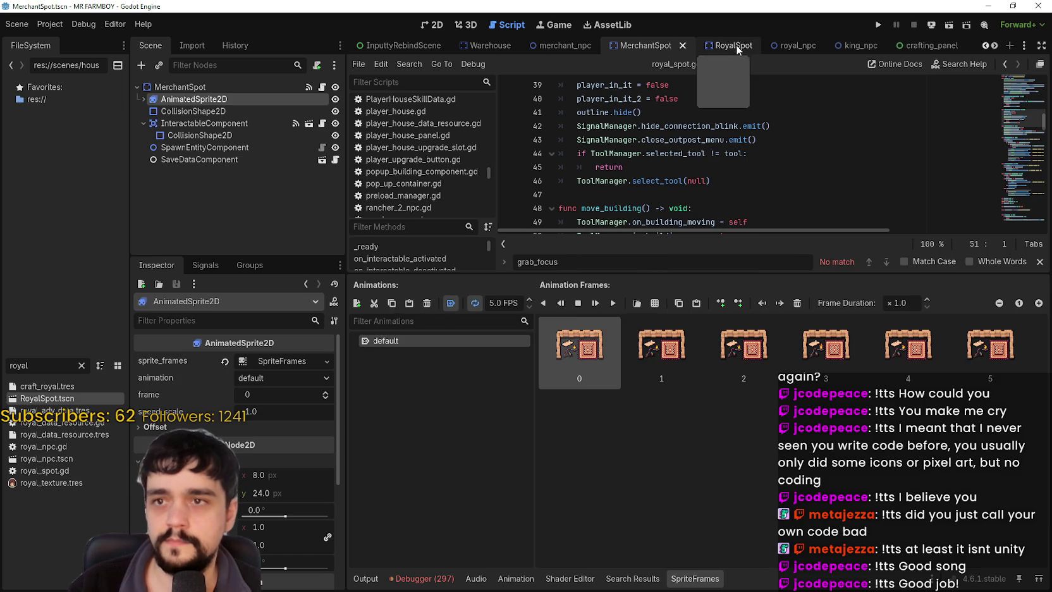
left_click(736, 46)
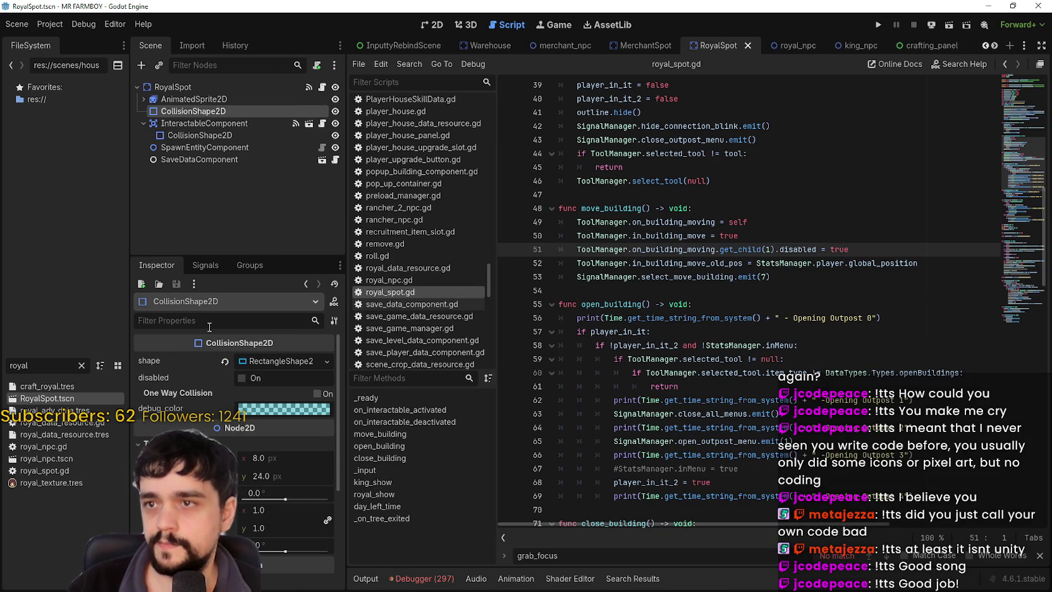
left_click(499, 44)
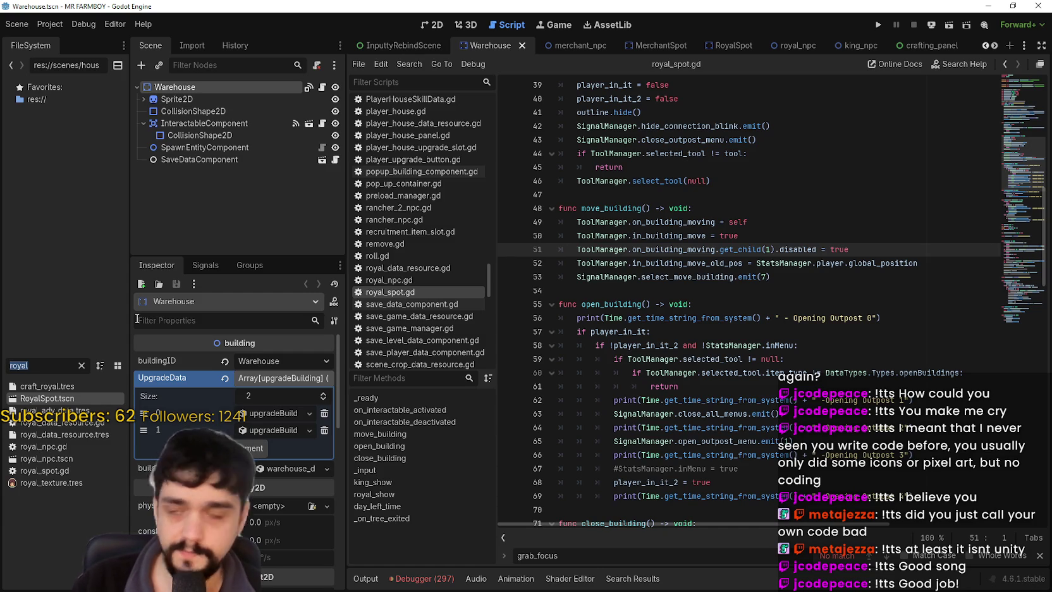
Step: Open the Inn and Blacksmith scenes using the 'inn' and 'black' file filters
type("inn")
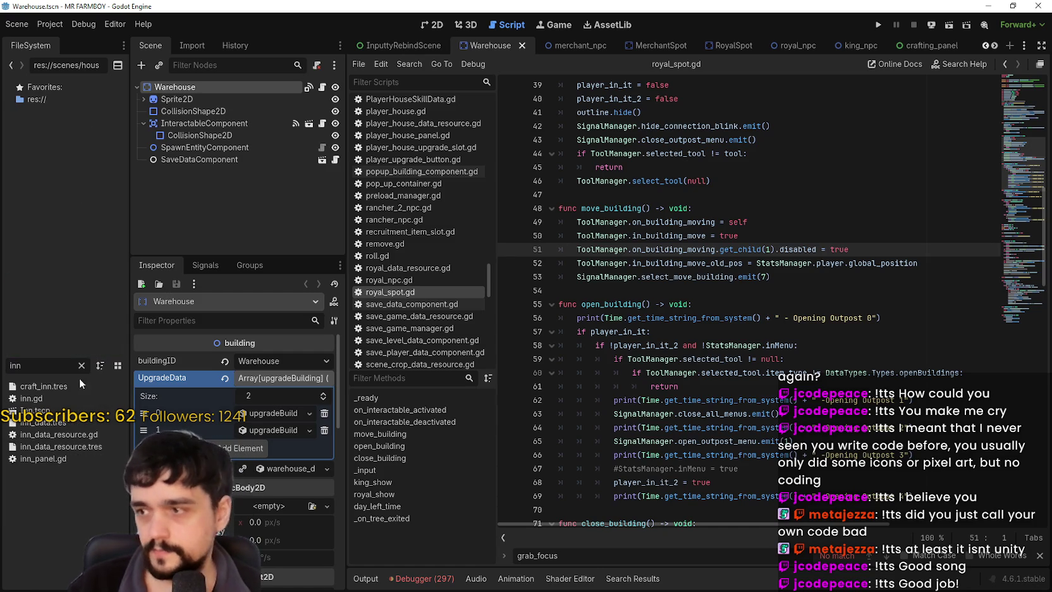
double_click(14, 409)
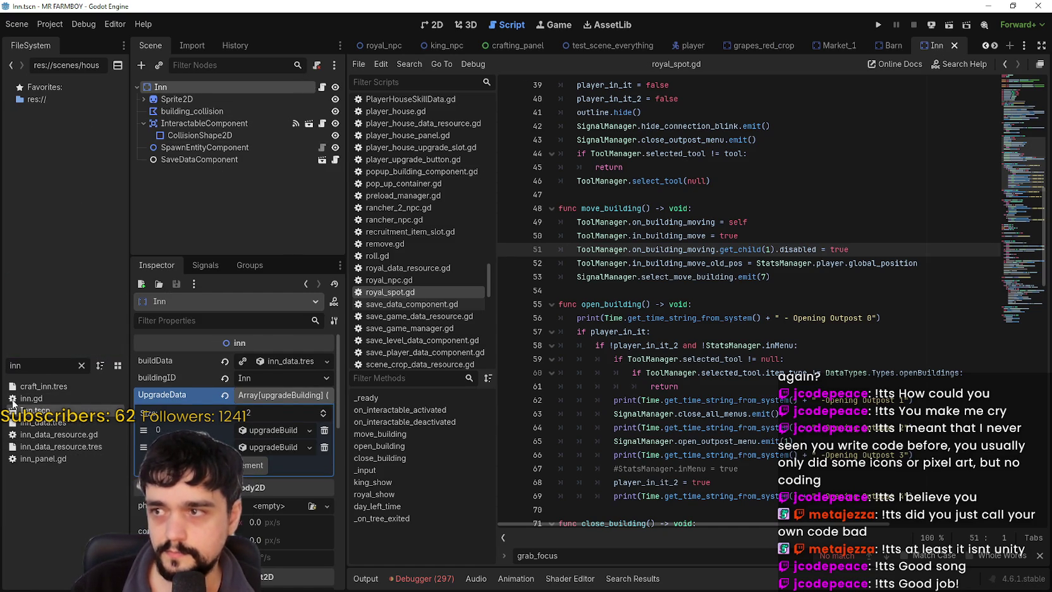
key("BackSpace")
key("BackSpace")
key("BackSpace")
type("black")
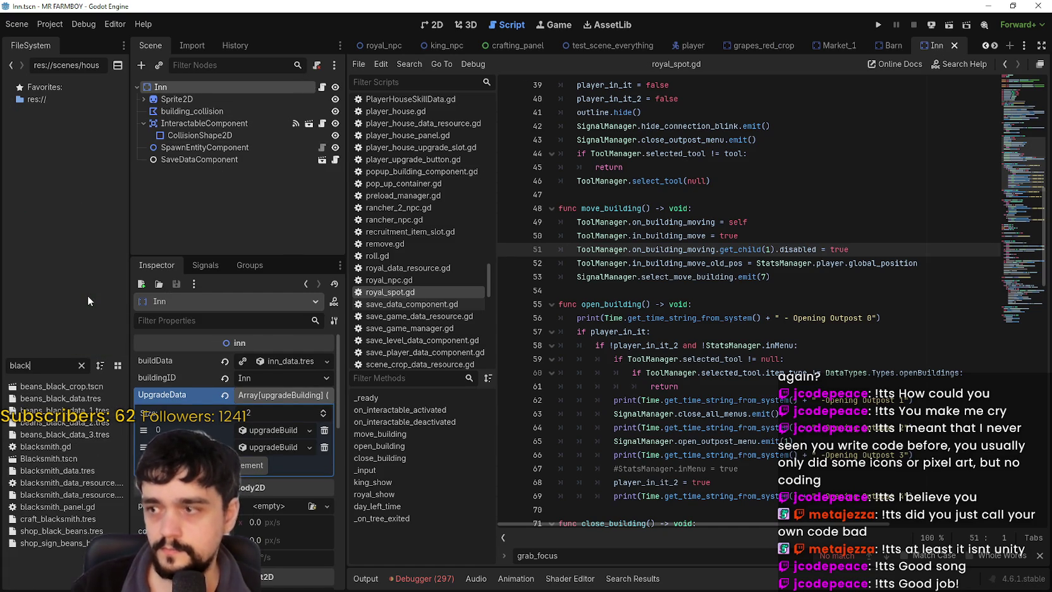
double_click(38, 459)
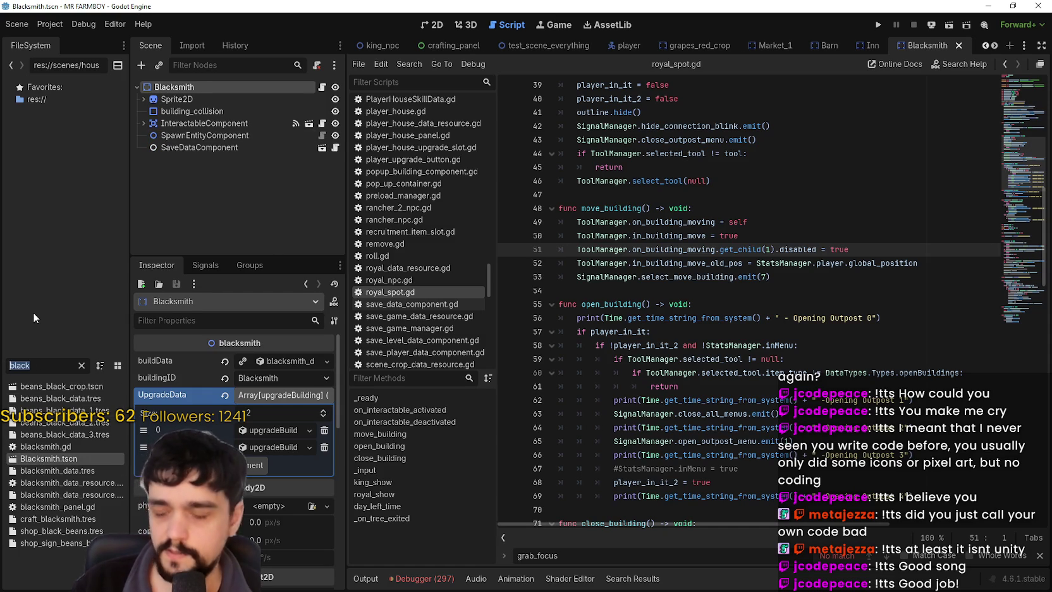
Step: Open the Church and HorseStable scenes, correcting the file filter along the way
type("church")
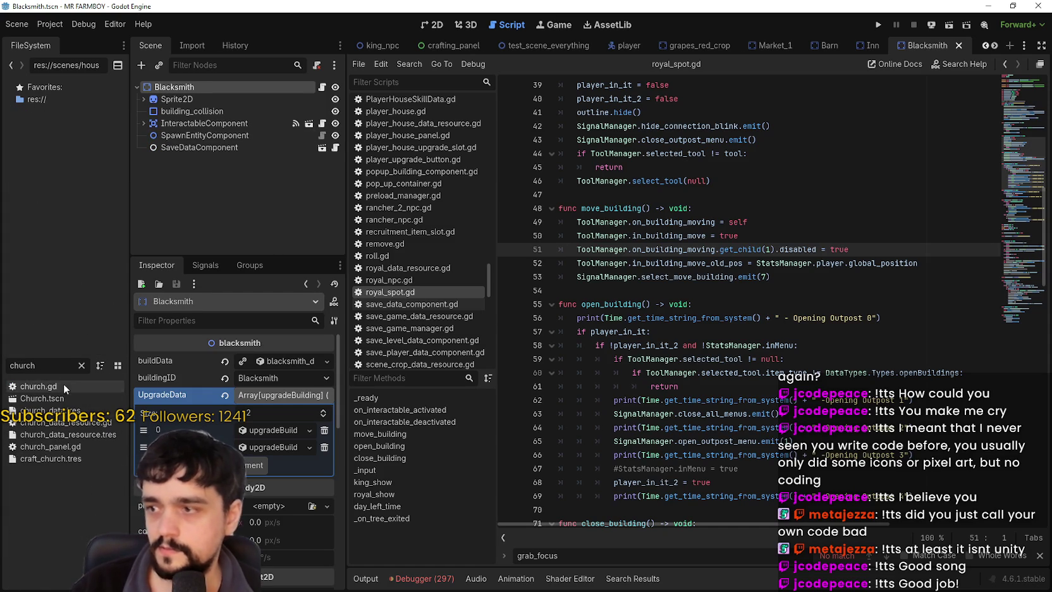
double_click(62, 399)
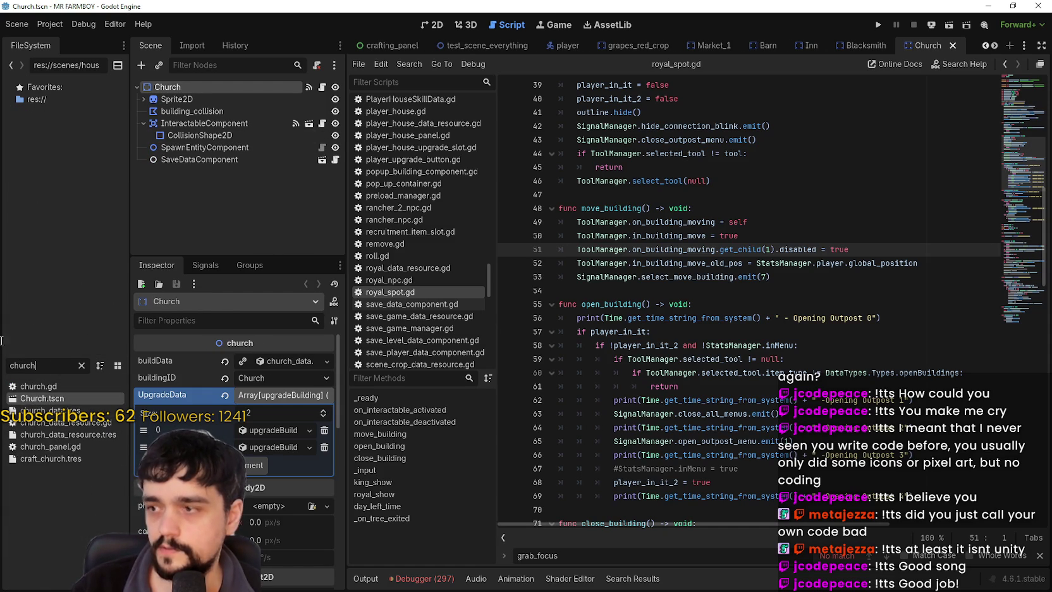
type("marc")
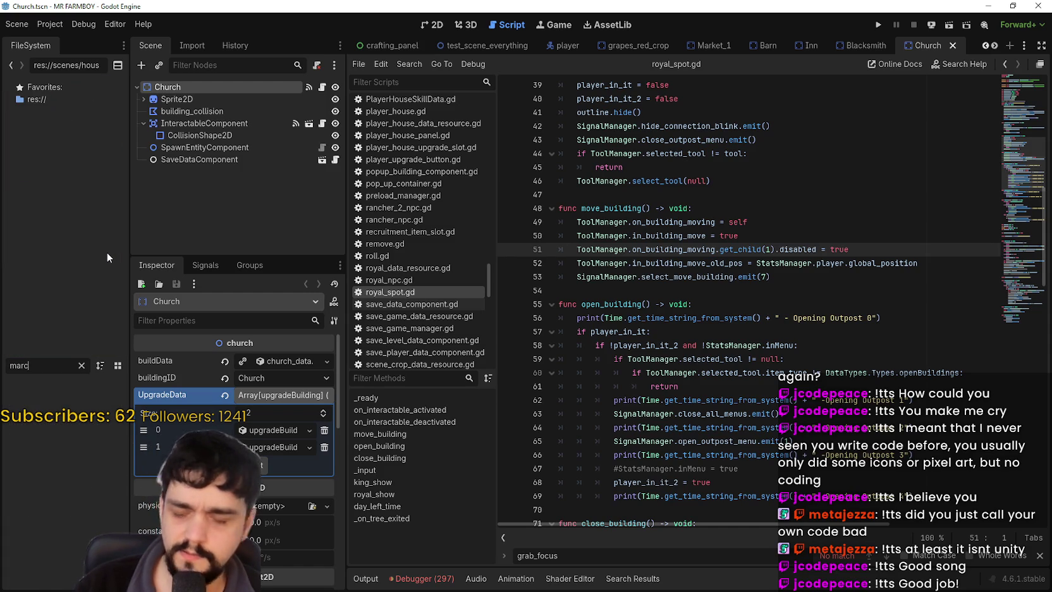
key("BackSpace")
key("BackSpace")
key("BackSpace")
type("ear")
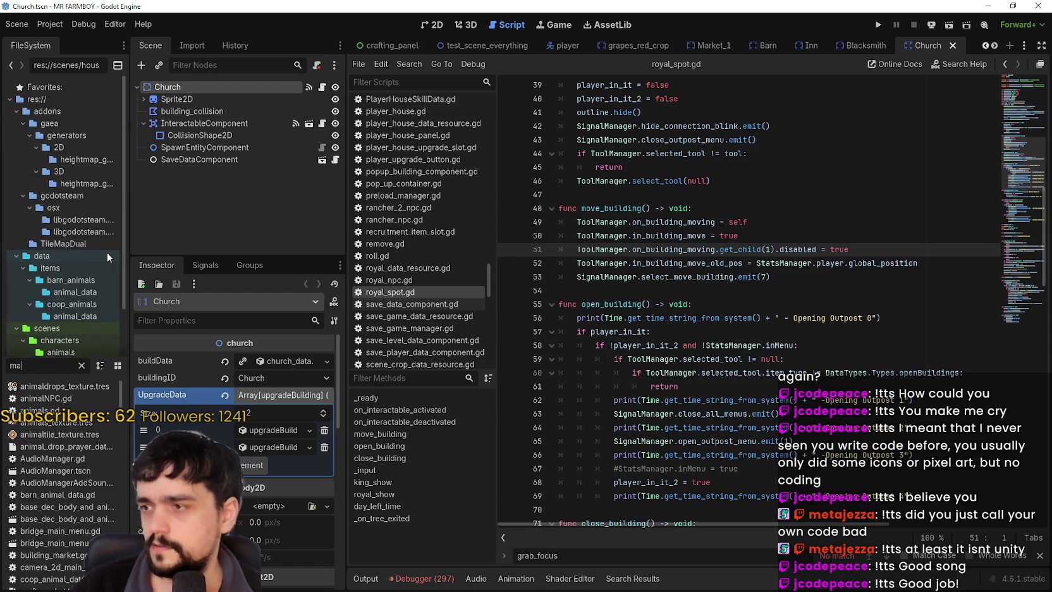
key("BackSpace")
key("BackSpace")
key("BackSpace")
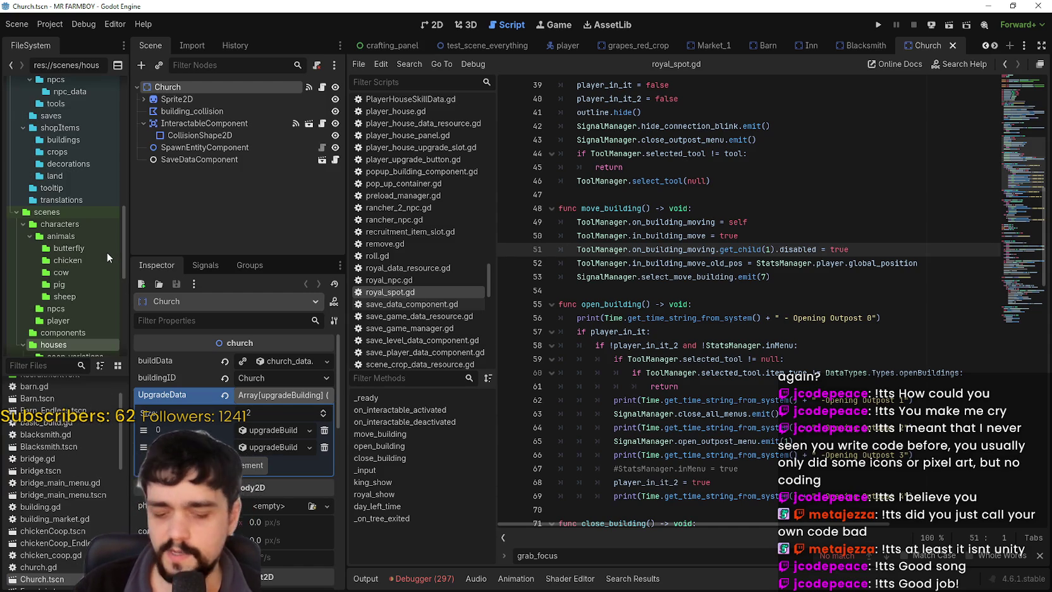
type("horse")
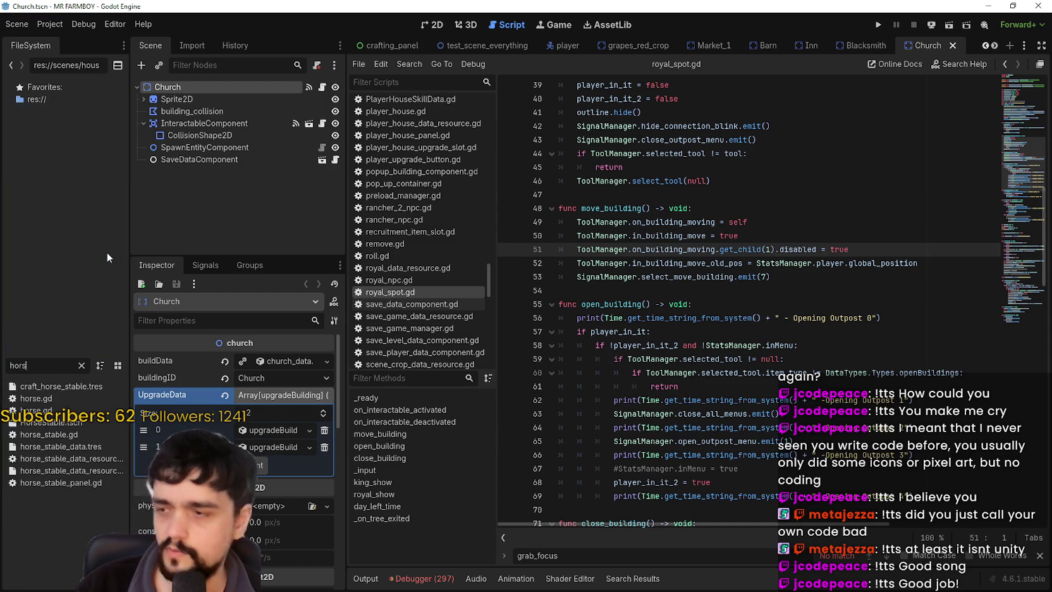
double_click(35, 423)
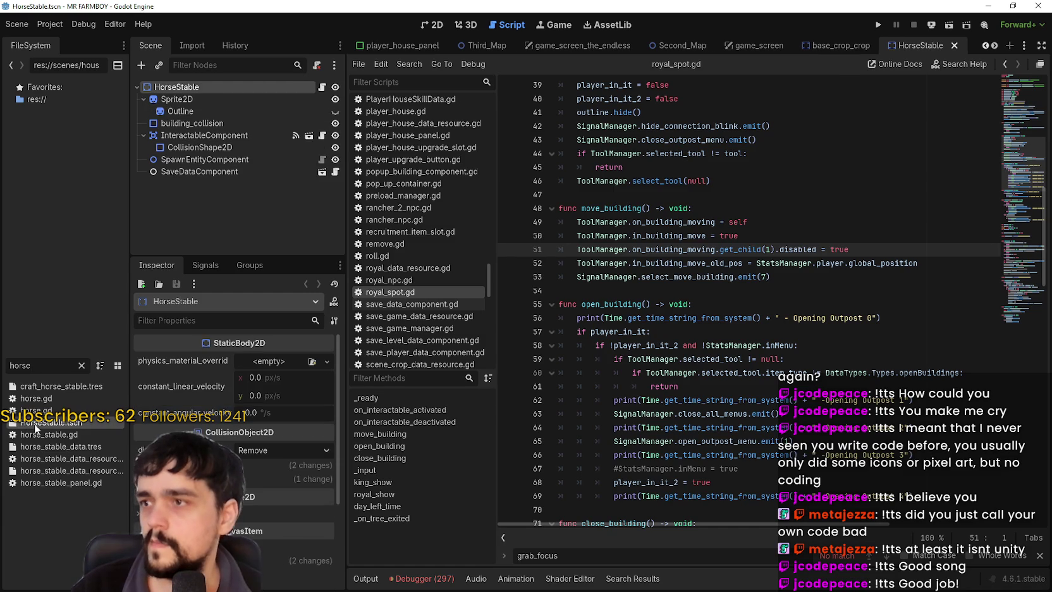
Step: Collapse HorseStable's Sprite2D, then open merchant_npc and MerchantSpot via a 'merchant' filter
left_click(143, 99)
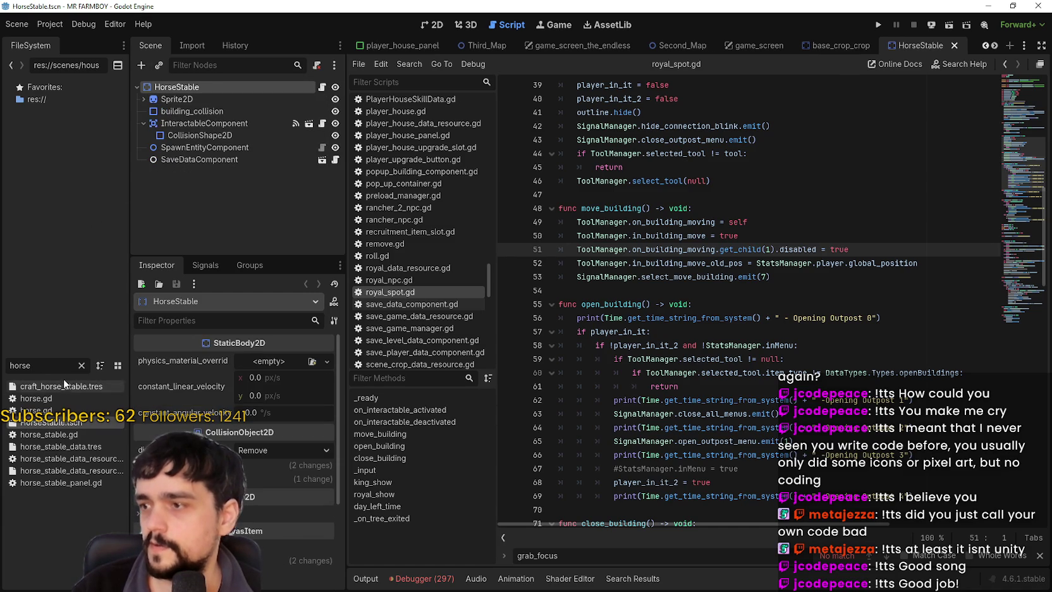
type("merchant")
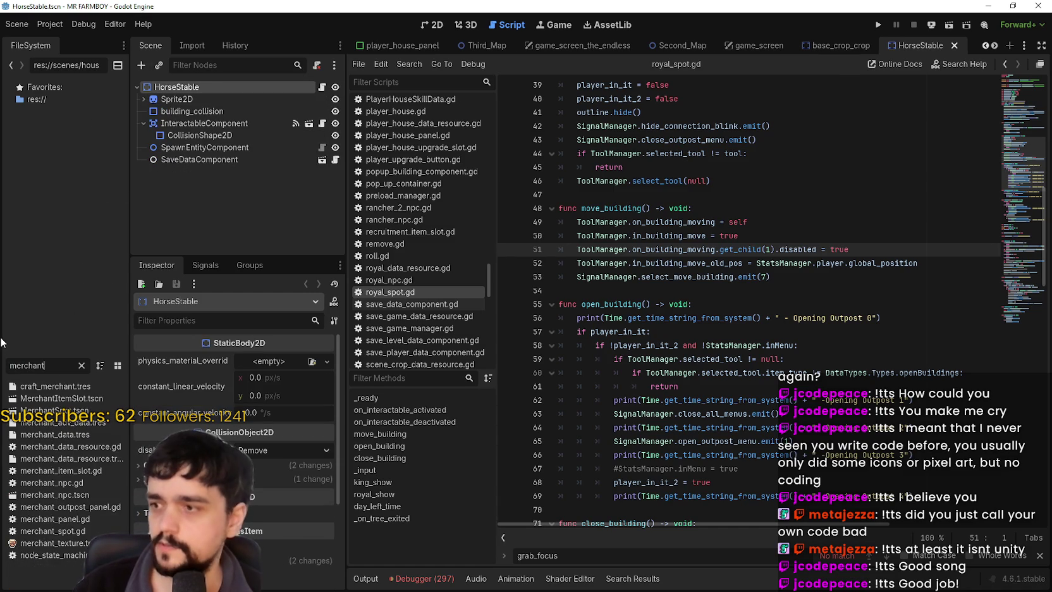
double_click(69, 494)
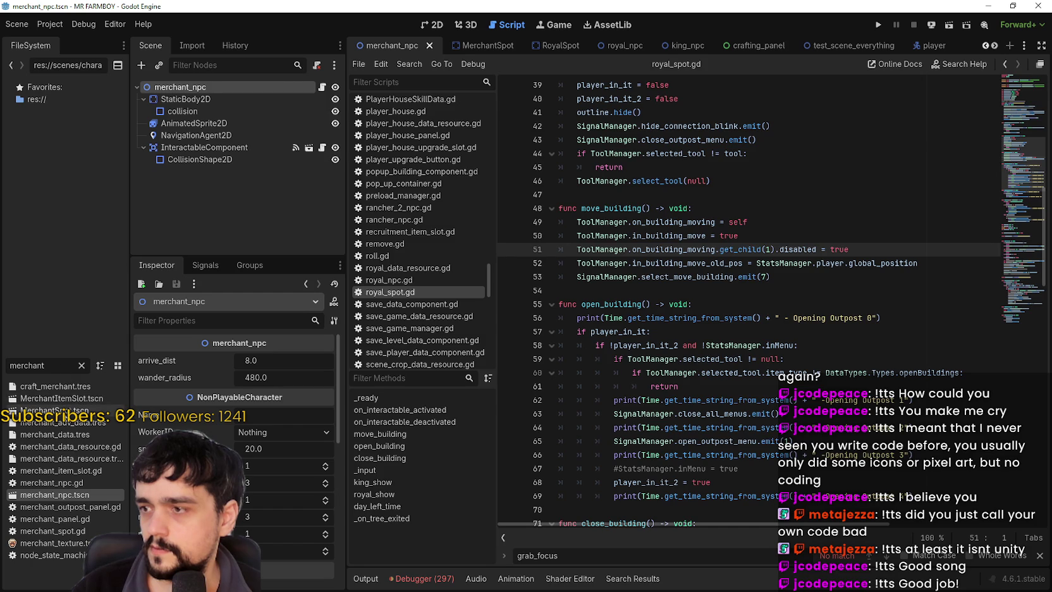
double_click(54, 410)
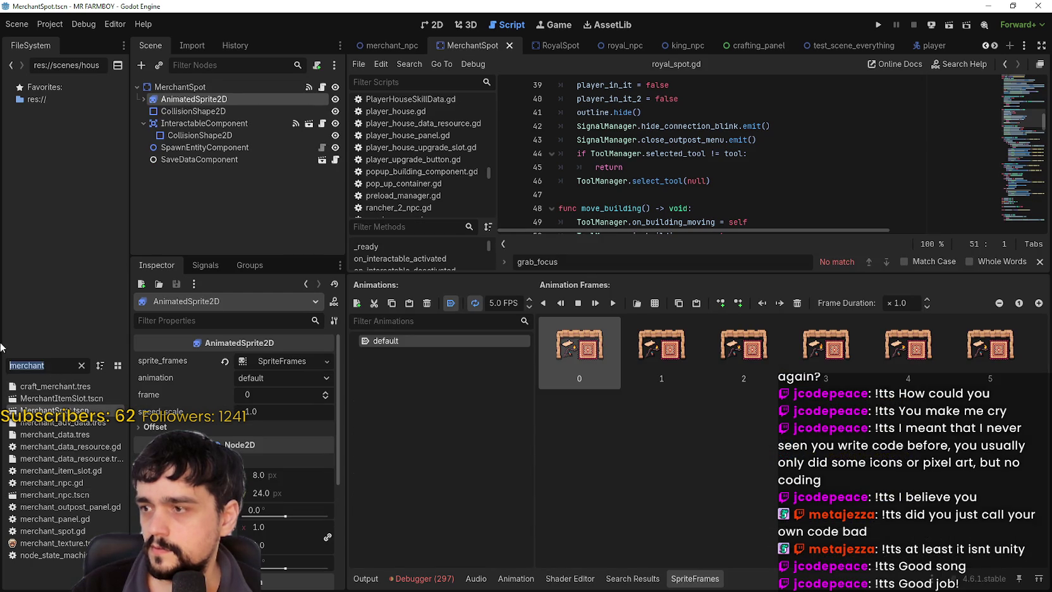
Step: Return to the RoyalSpot scene via a 'royal' filter and save it
type("royal")
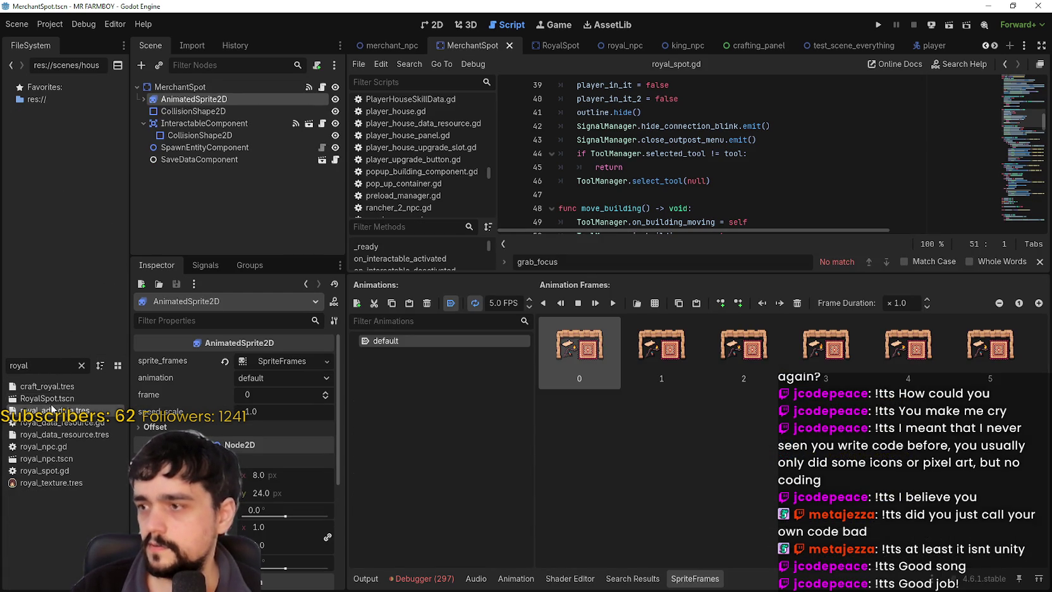
double_click(53, 399)
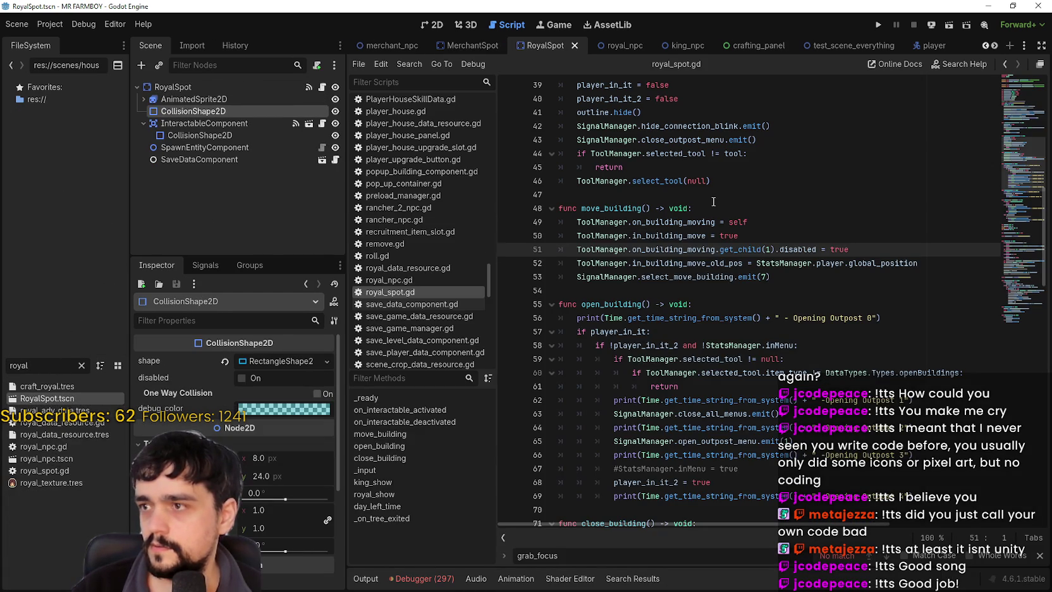
left_click(713, 200)
key("ctrl+s")
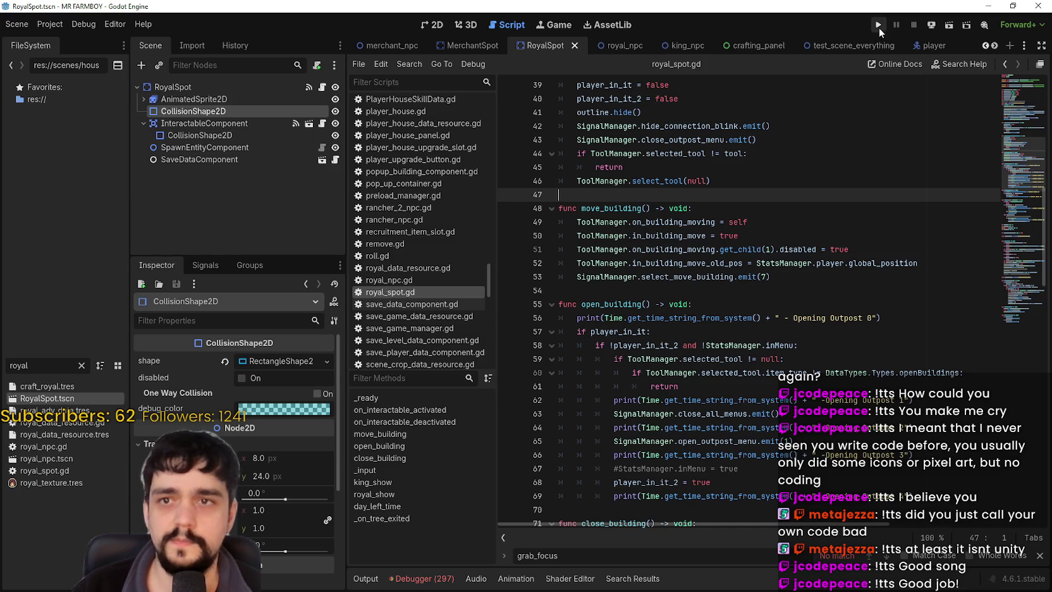
Step: Run the project, then open game_screen.tscn via a 'game_s' filter and enlarge the scene tree
left_click(879, 27)
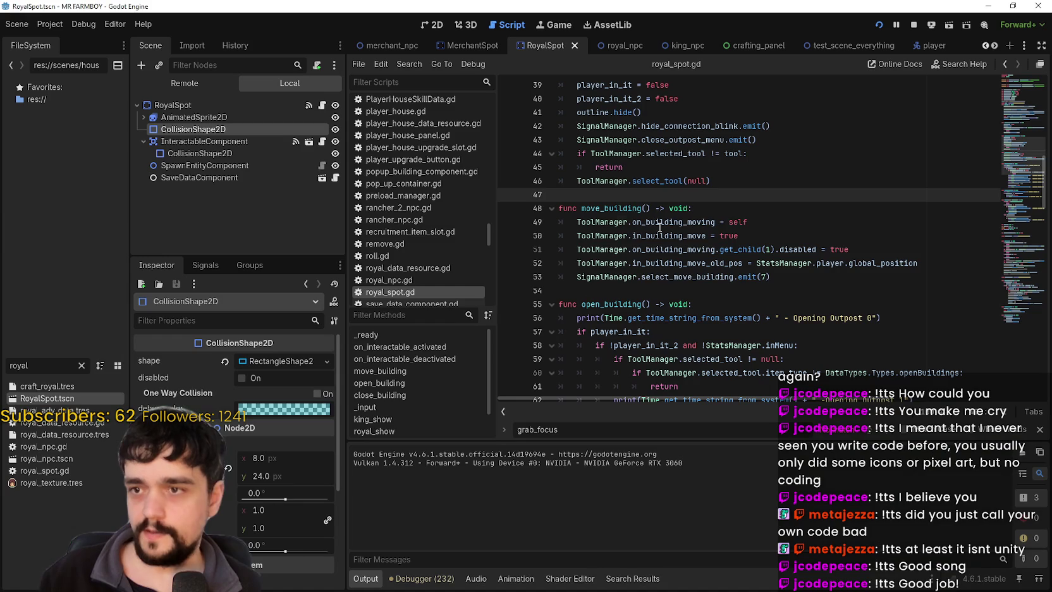
type("game_s")
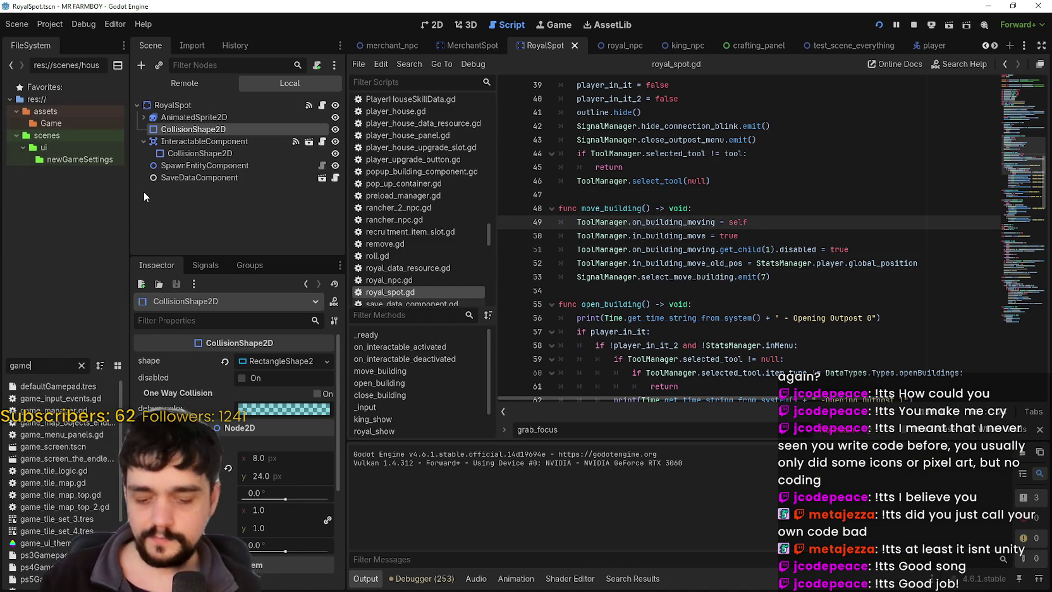
double_click(60, 385)
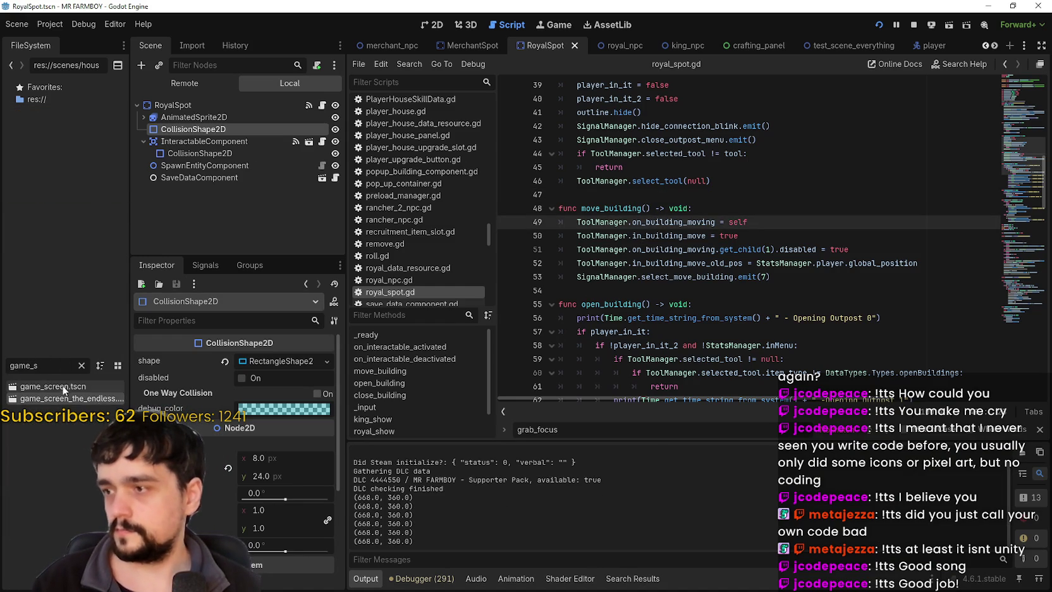
scroll(285, 188, "up", 5)
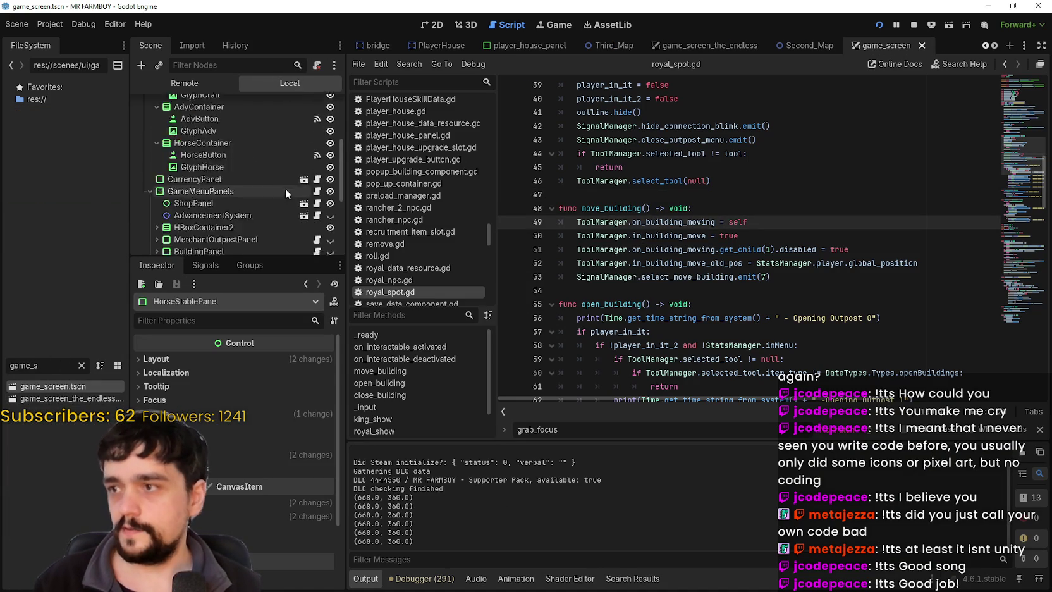
left_click_drag(294, 258, 282, 426)
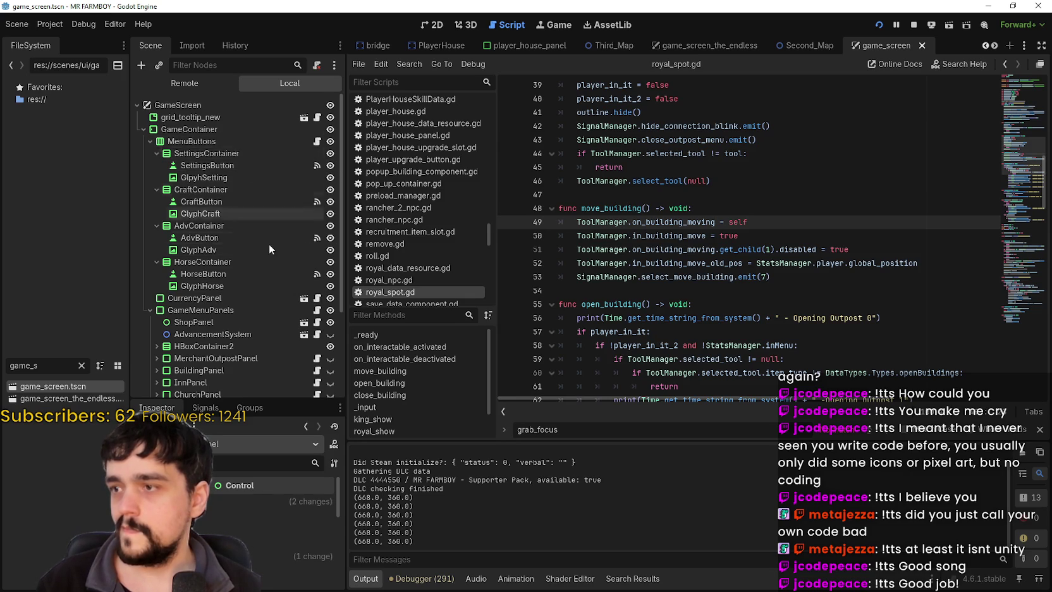
scroll(269, 244, "down", 3)
Step: Open game_menu_panels.gd from the GameMenuPanels node and scroll to change_glyphs
left_click(318, 238)
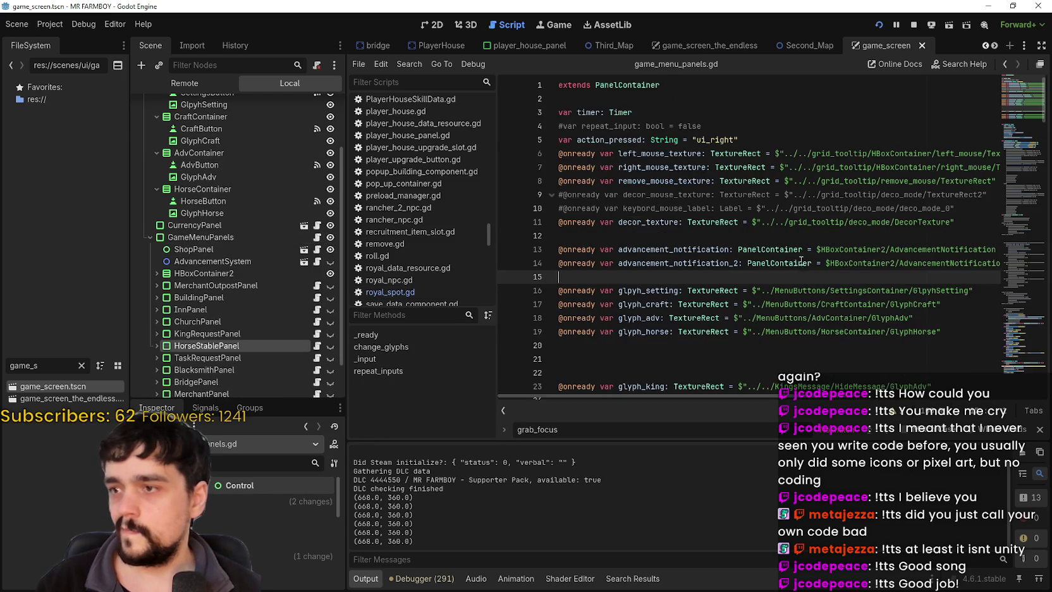
scroll(789, 252, "down", 10)
scroll(789, 253, "down", 4)
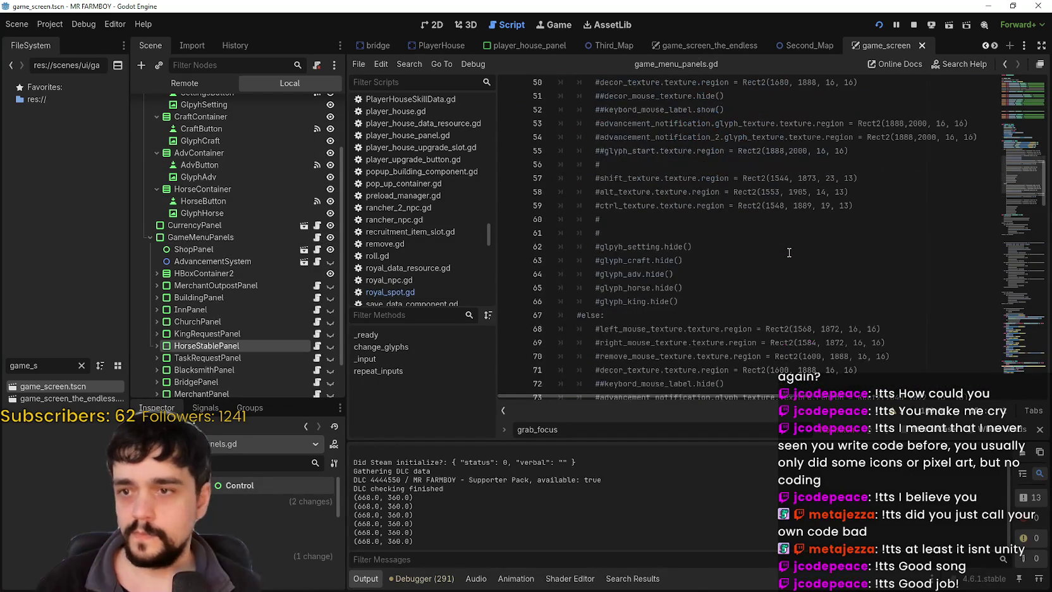
left_click_drag(854, 212, 563, 178)
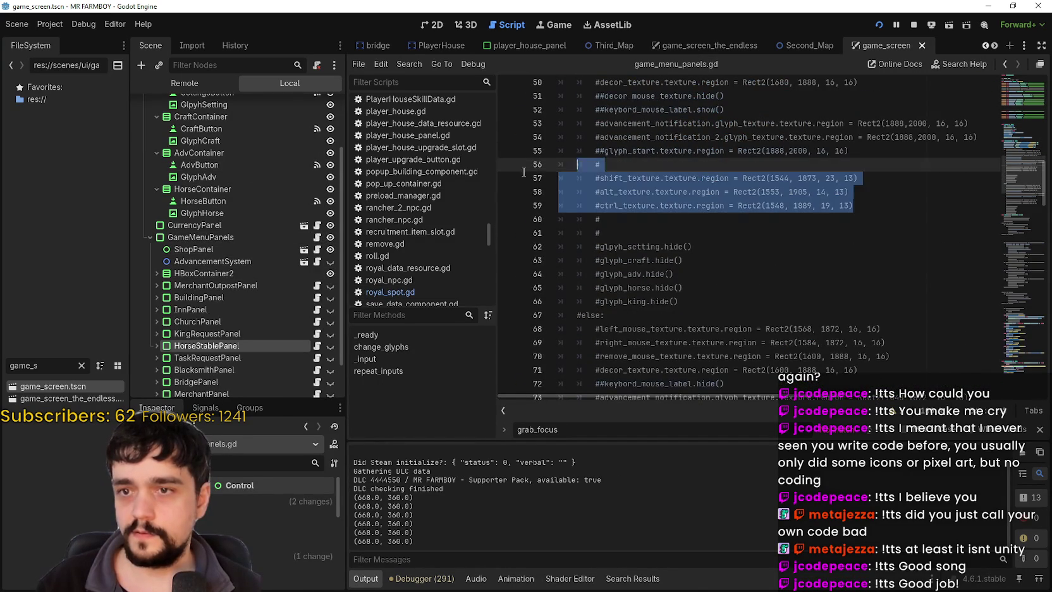
scroll(741, 244, "up", 5)
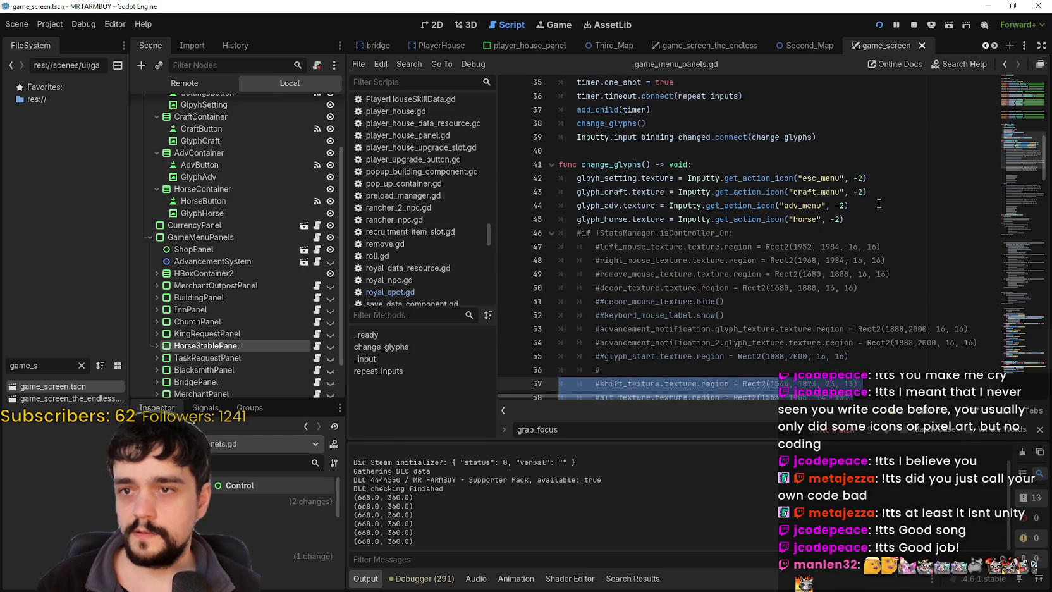
scroll(875, 249, "down", 2)
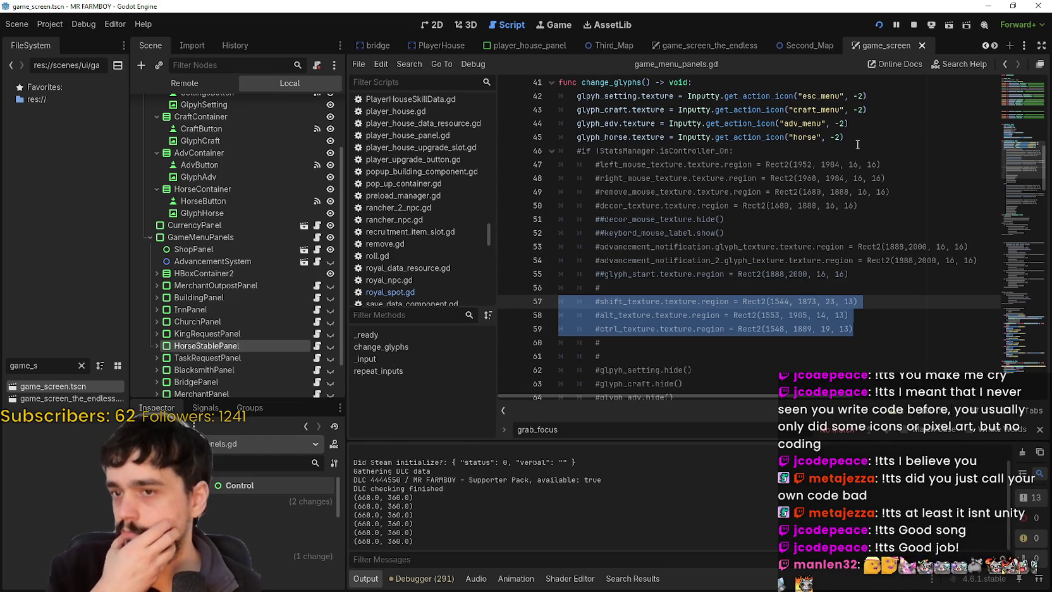
Step: Insert a new line 46 after the horse glyph assignment on line 45
left_click(875, 128)
left_click(872, 135)
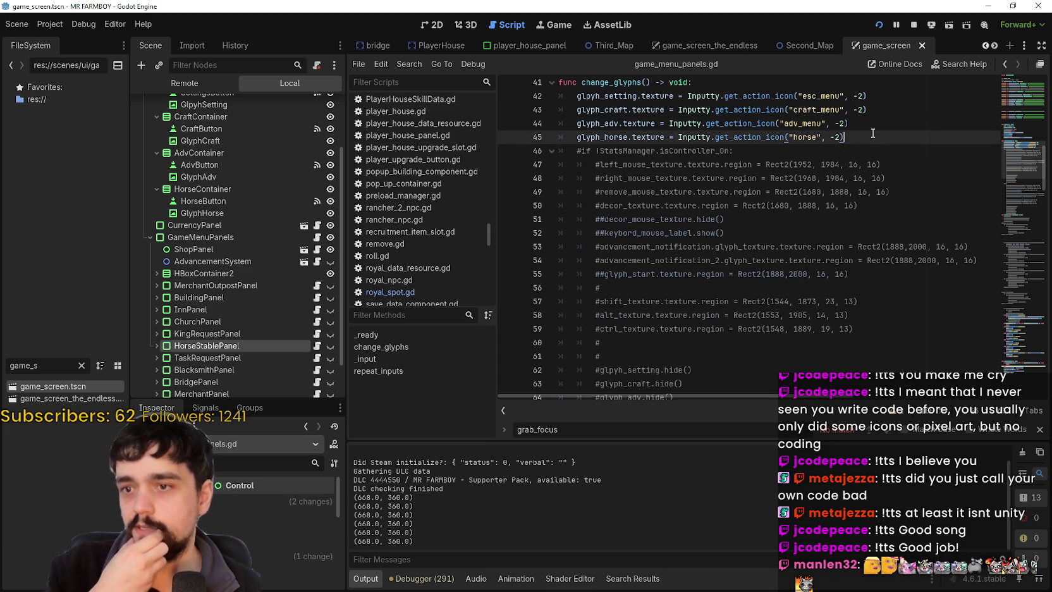
scroll(867, 142, "down", 3)
scroll(863, 152, "up", 4)
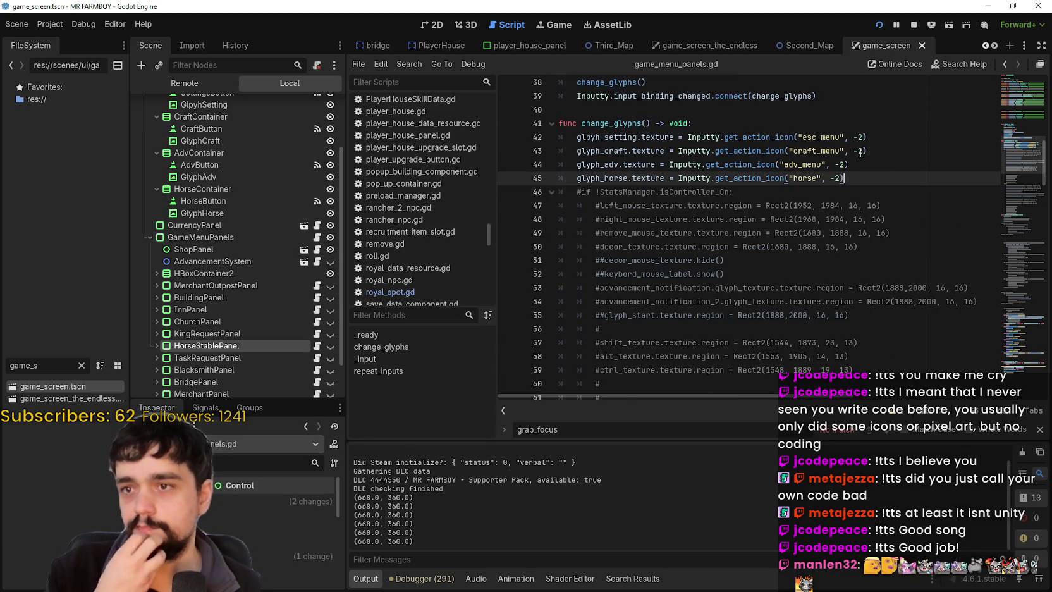
scroll(830, 176, "down", 3)
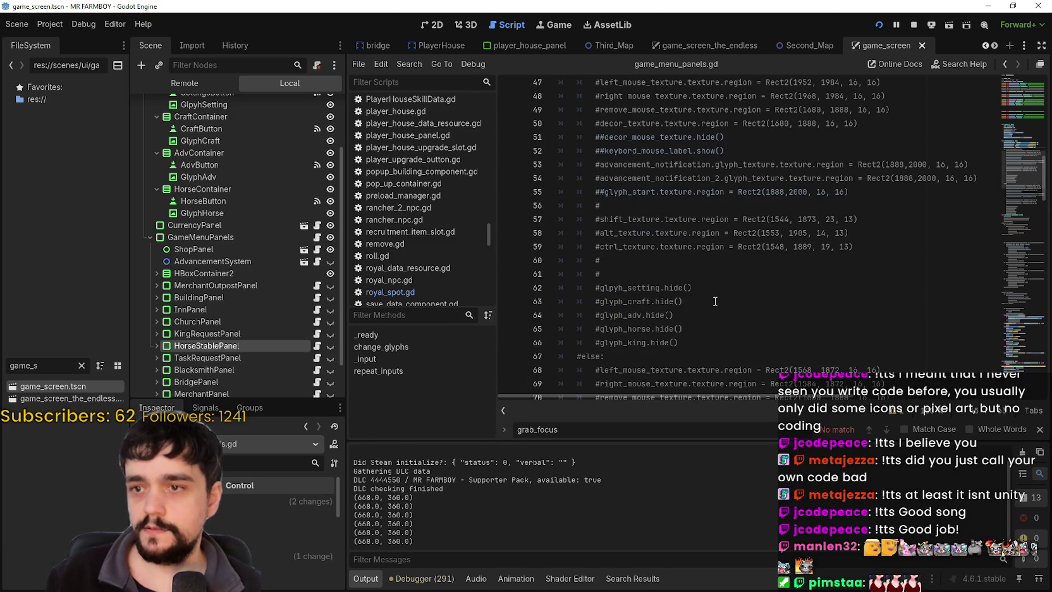
key("Return")
scroll(874, 190, "up", 1)
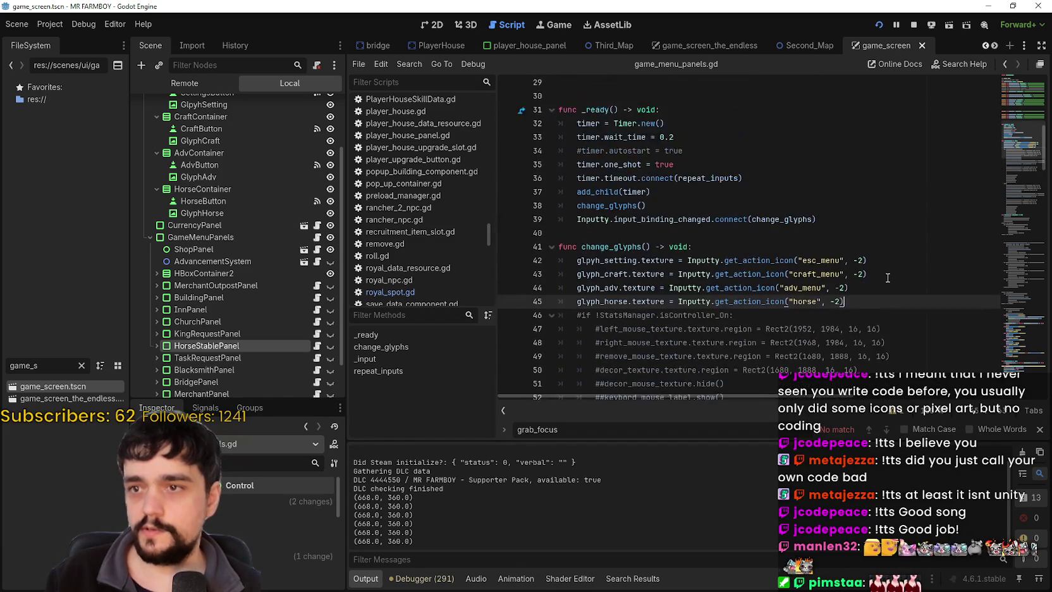
scroll(866, 202, "down", 1)
Step: Replace the unfinished 'glyph_' on line 46 with the copied shift_texture variable name
type("y")
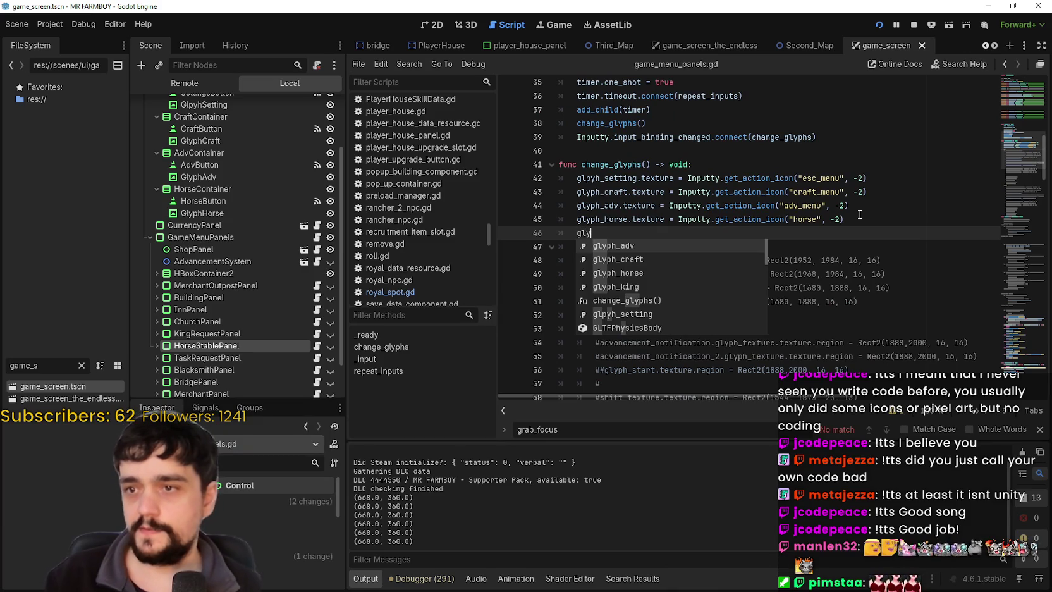
type("ph_")
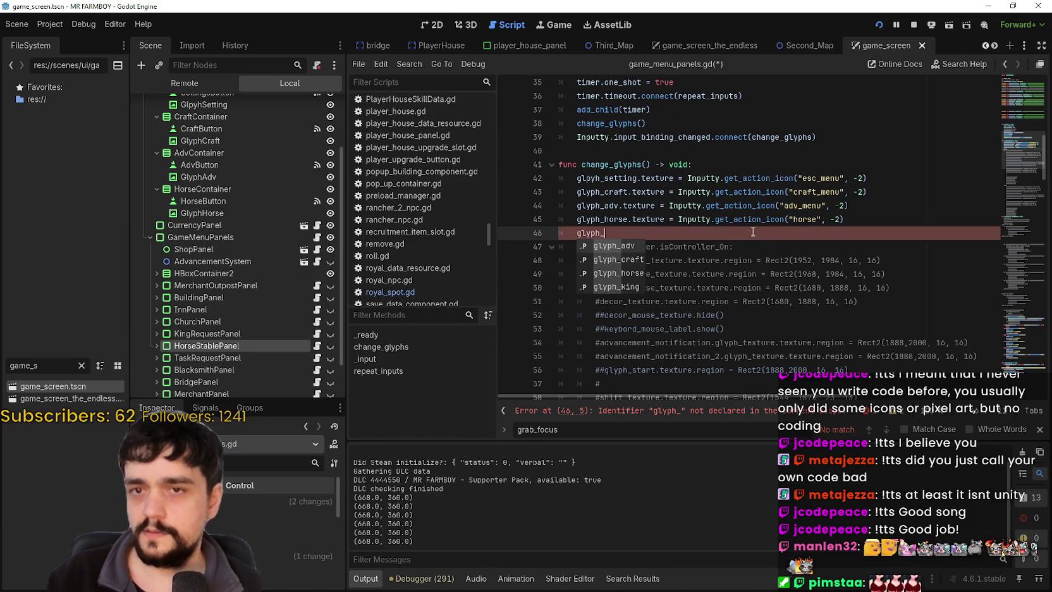
scroll(615, 352, "down", 4)
double_click(614, 303)
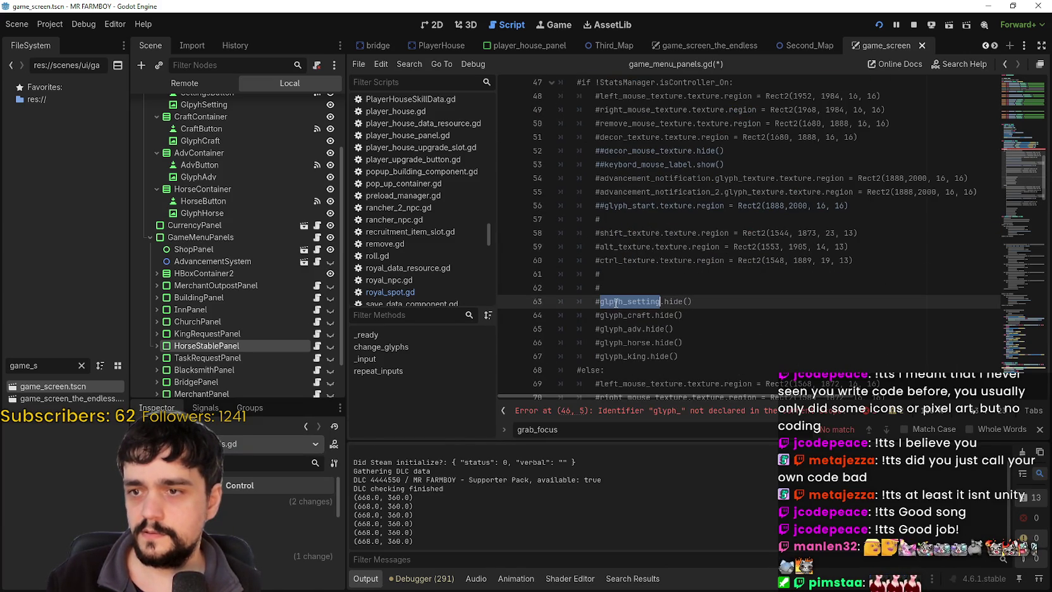
scroll(693, 290, "up", 15)
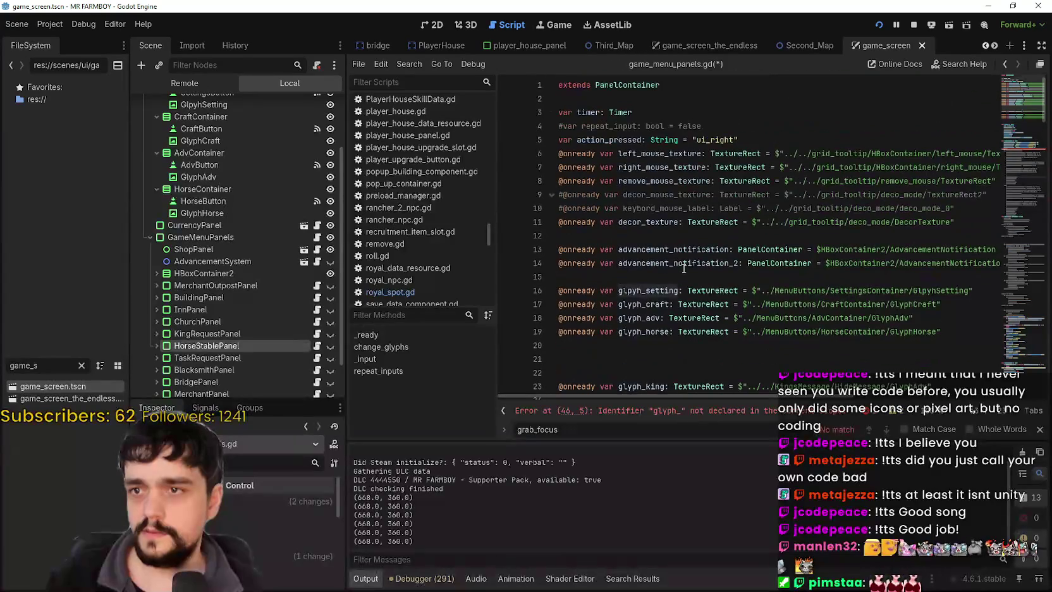
double_click(649, 290)
scroll(648, 252, "down", 6)
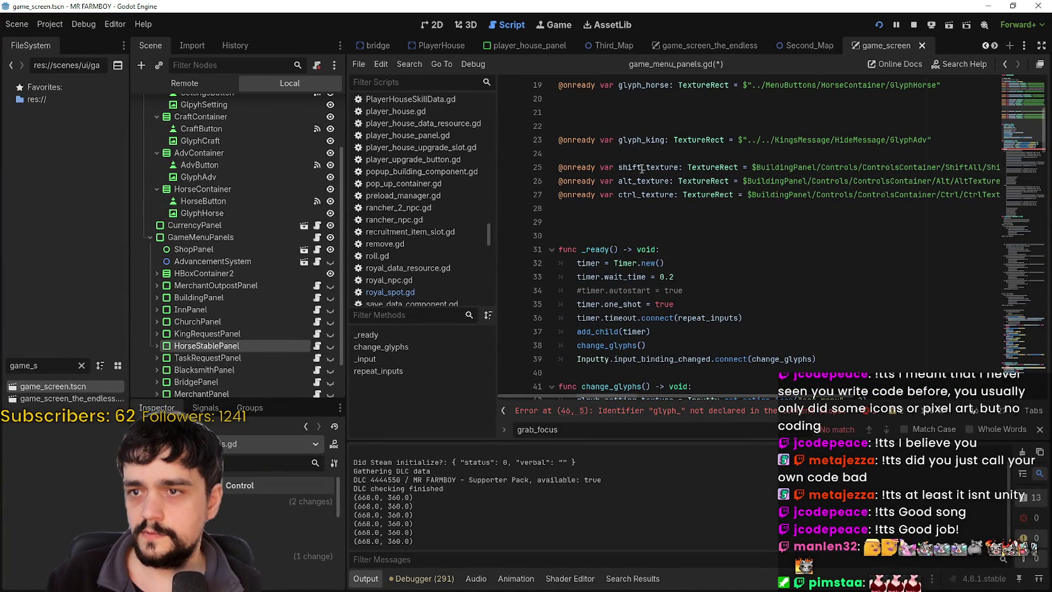
double_click(642, 168)
key("ctrl+c")
scroll(641, 209, "down", 5)
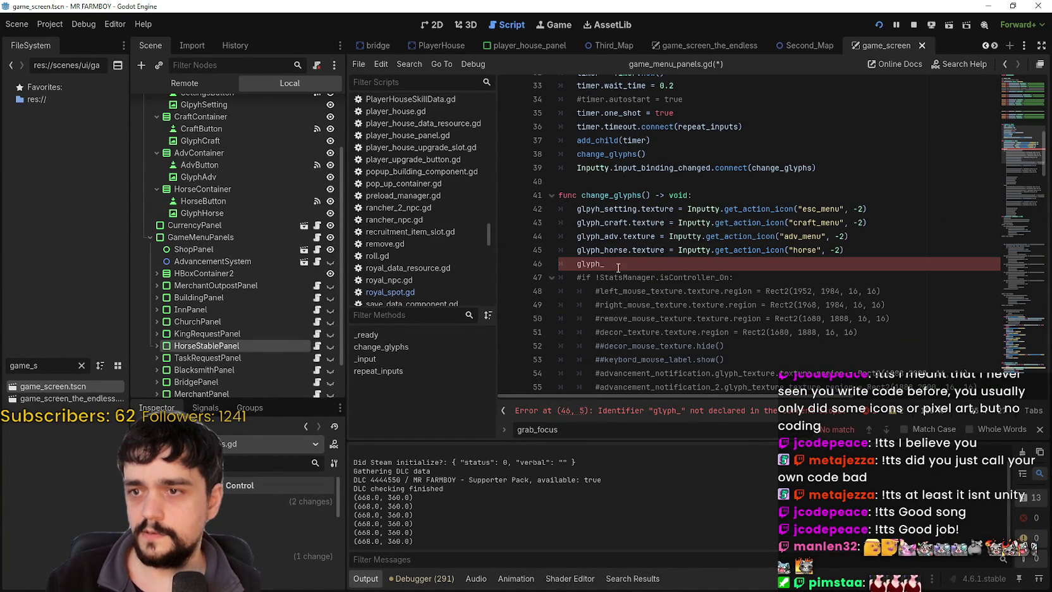
double_click(619, 266)
key("ctrl+v")
Step: Continue line 46 with '.texture = '
scroll(674, 248, "down", 3)
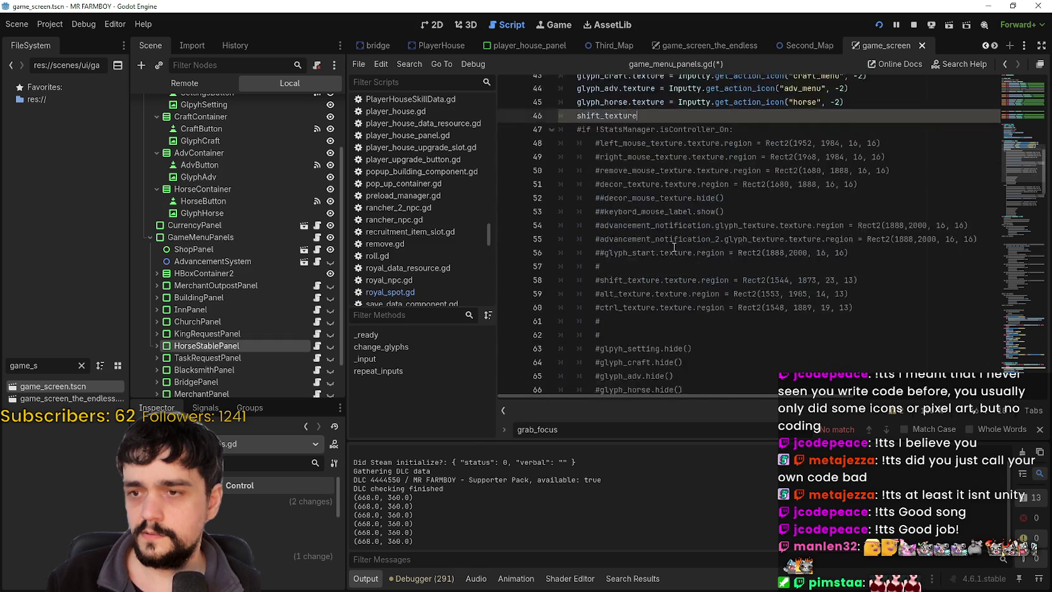
scroll(674, 248, "down", 2)
scroll(702, 285, "up", 3)
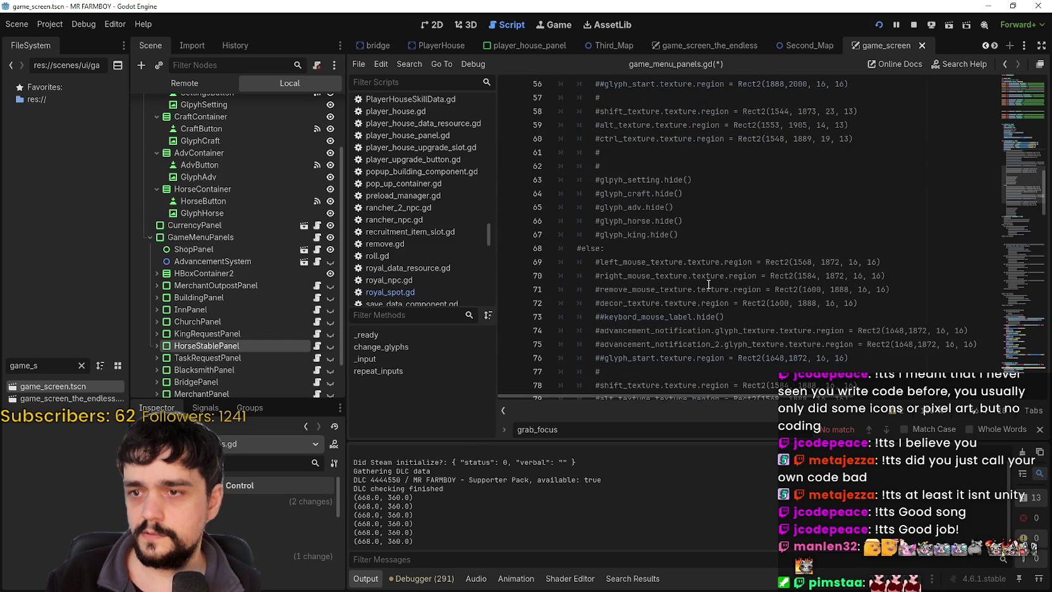
scroll(702, 282, "up", 4)
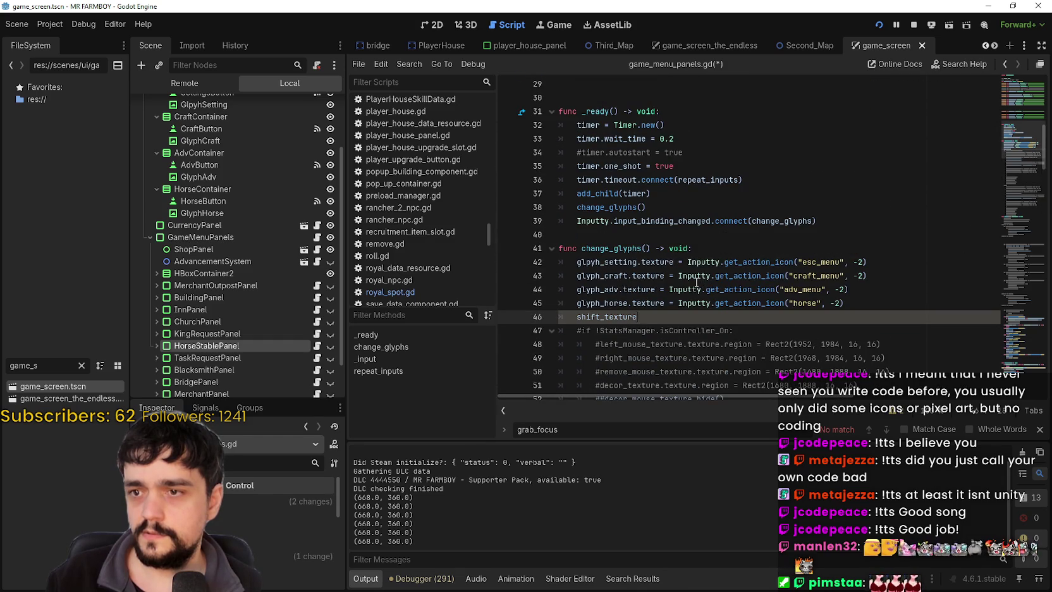
scroll(689, 297, "up", 1)
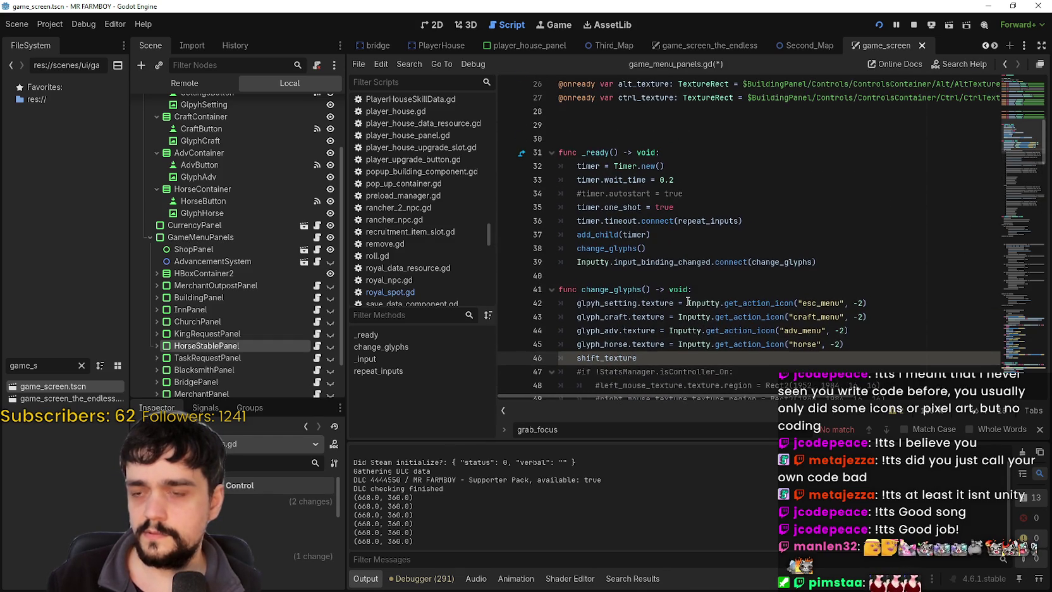
scroll(688, 302, "up", 3)
scroll(689, 302, "down", 3)
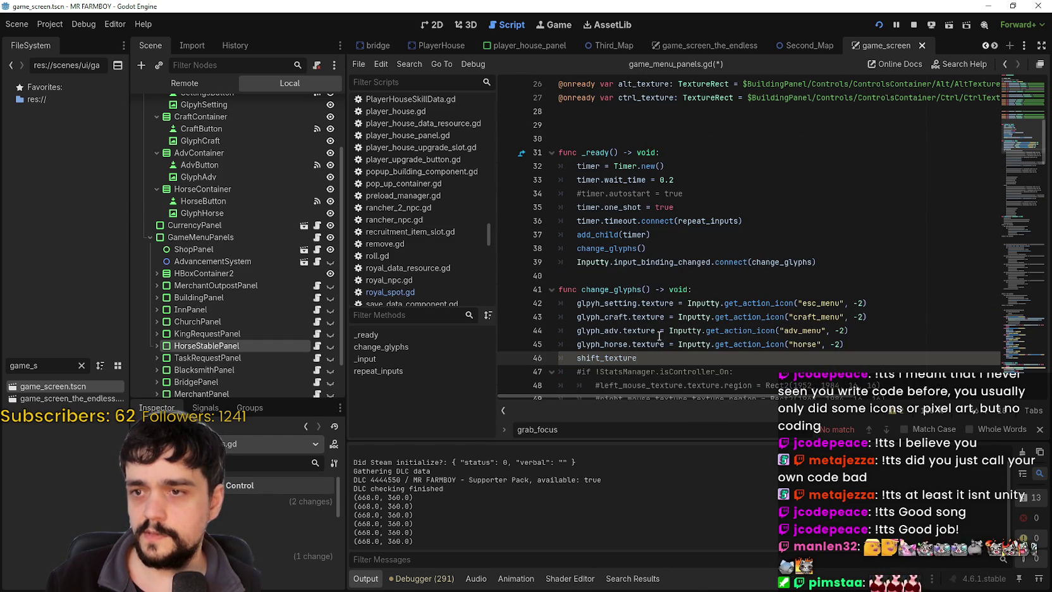
scroll(664, 261, "up", 5)
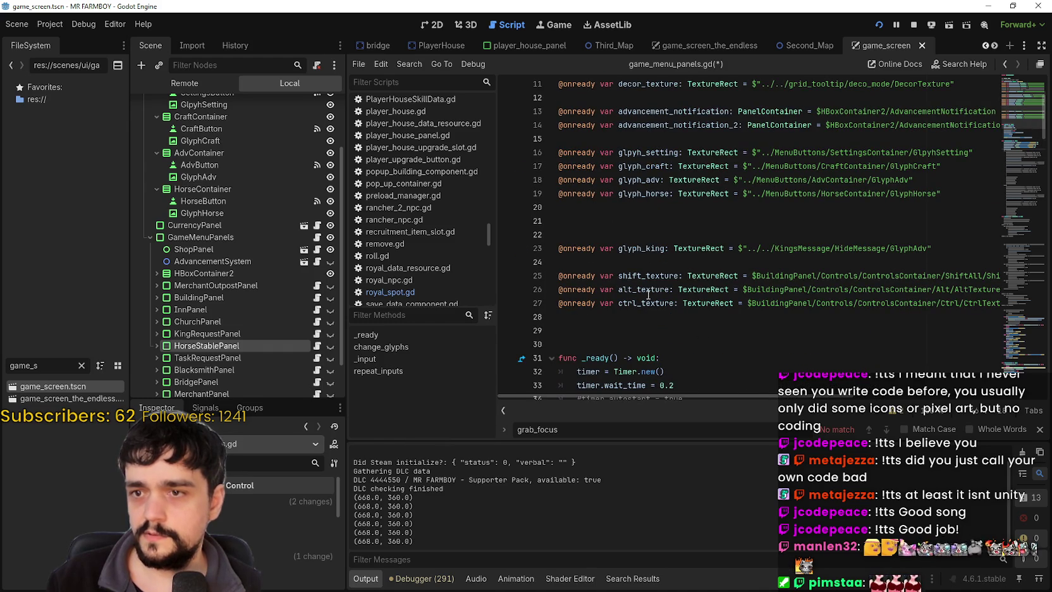
scroll(650, 274, "down", 7)
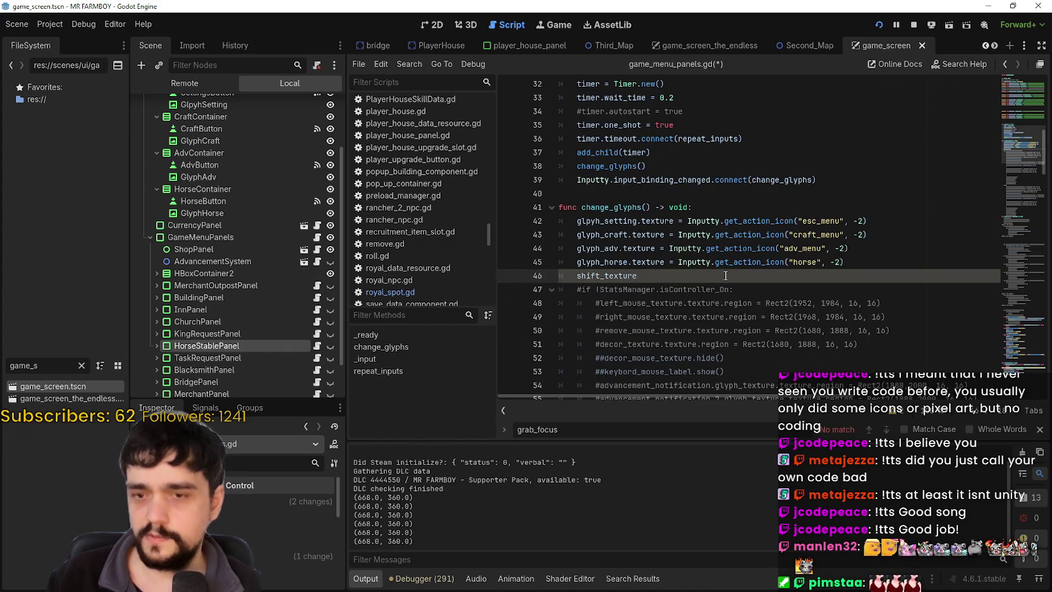
type(".texture =")
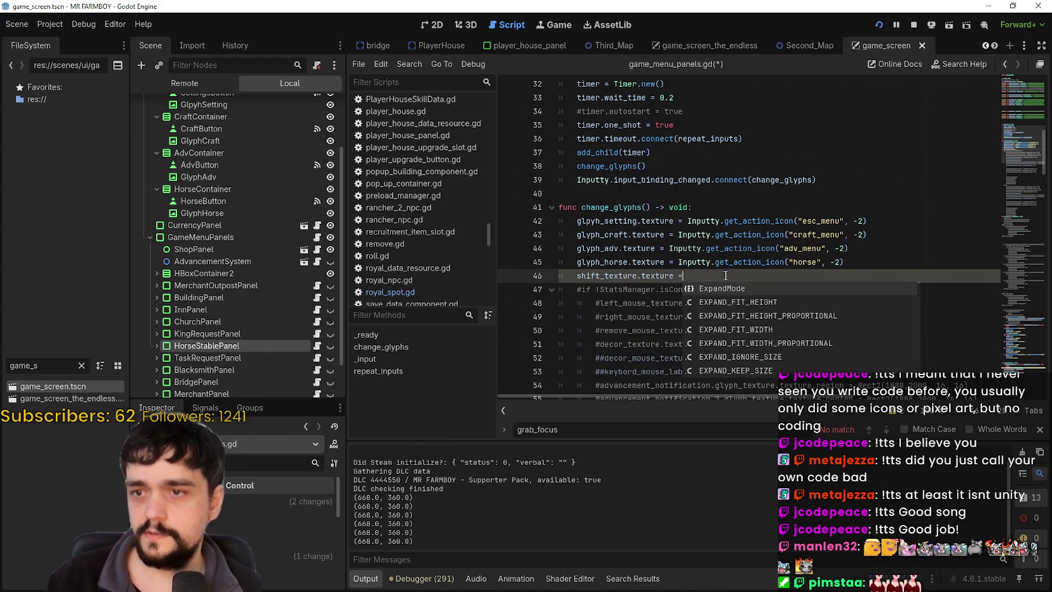
type(" i")
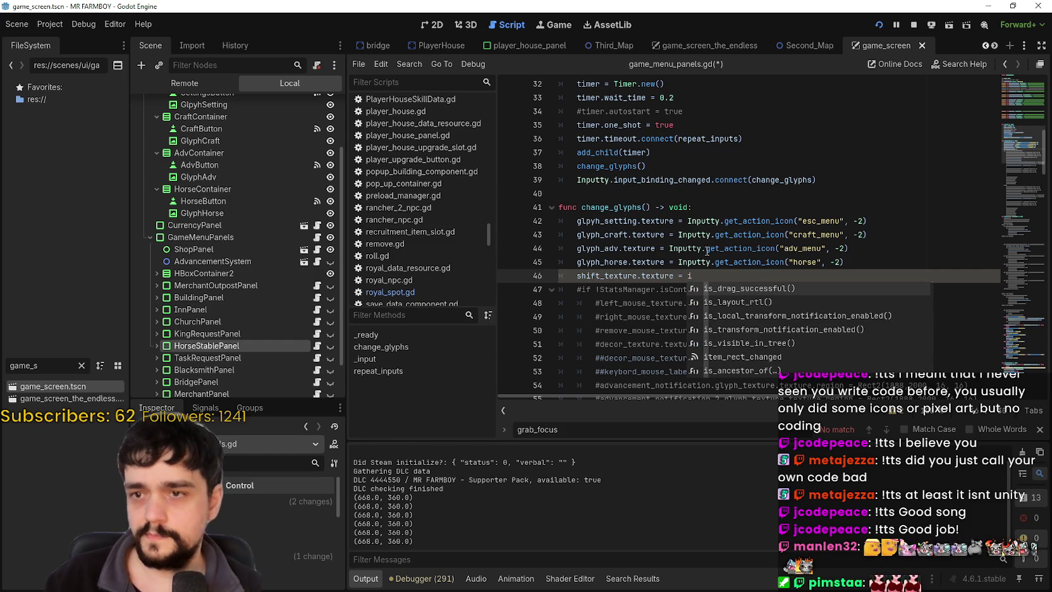
Step: Copy Inputty.get_action_icon("horse", -2) from line 45 onto line 46 and select 'horse'
left_click_drag(679, 262, 883, 265)
key("ctrl+c")
key("Down")
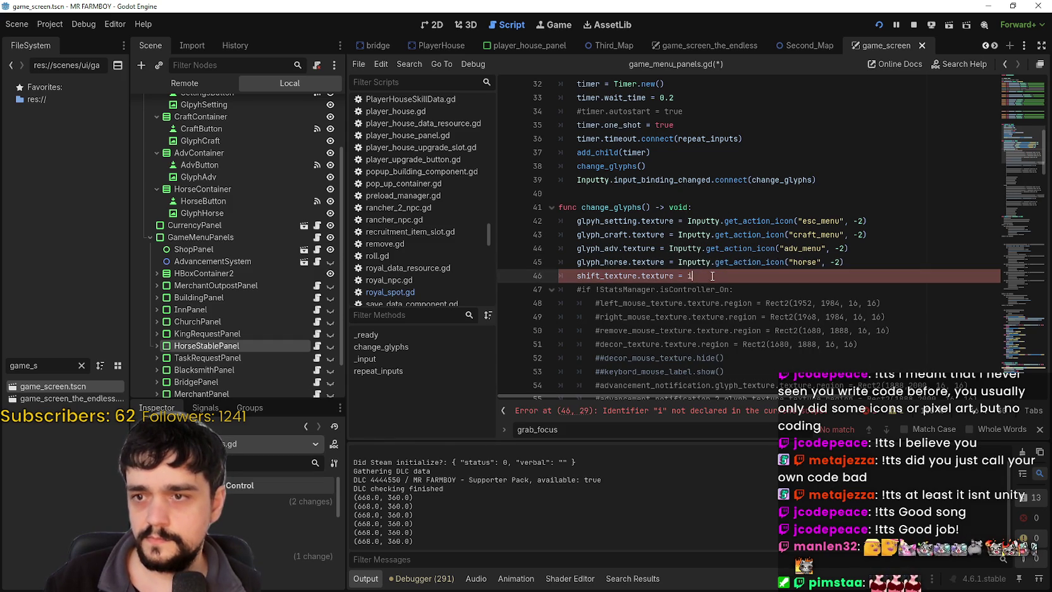
key("BackSpace")
key("ctrl+v")
double_click(814, 276)
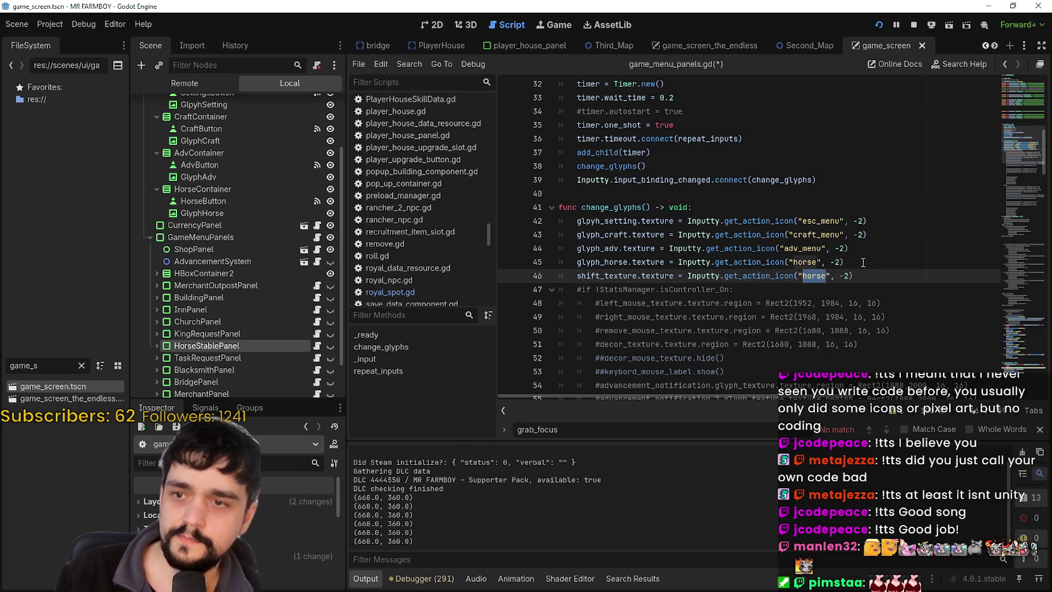
left_click(52, 25)
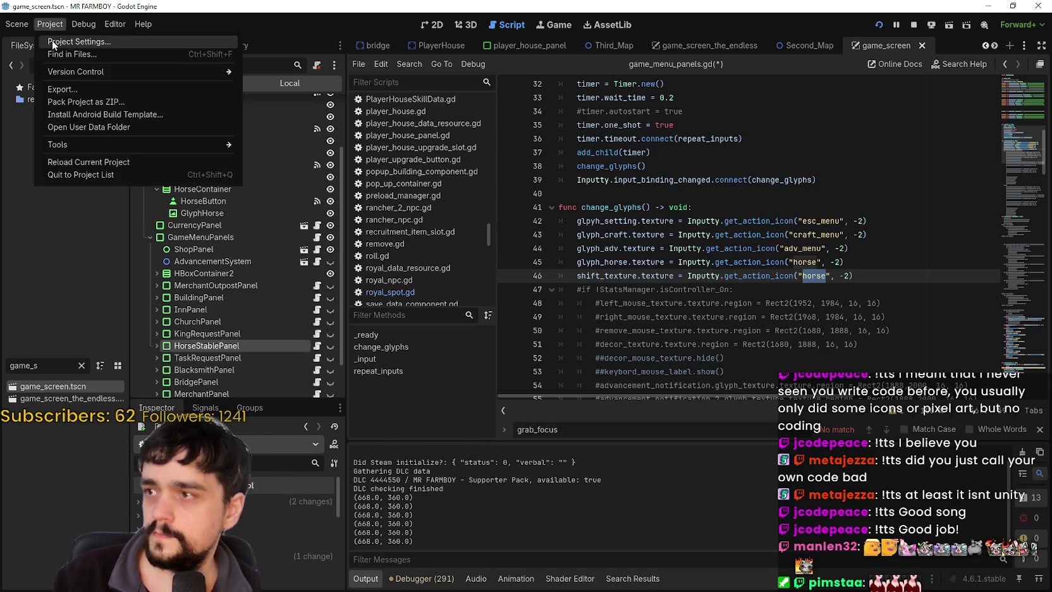
left_click(51, 40)
scroll(279, 342, "down", 15)
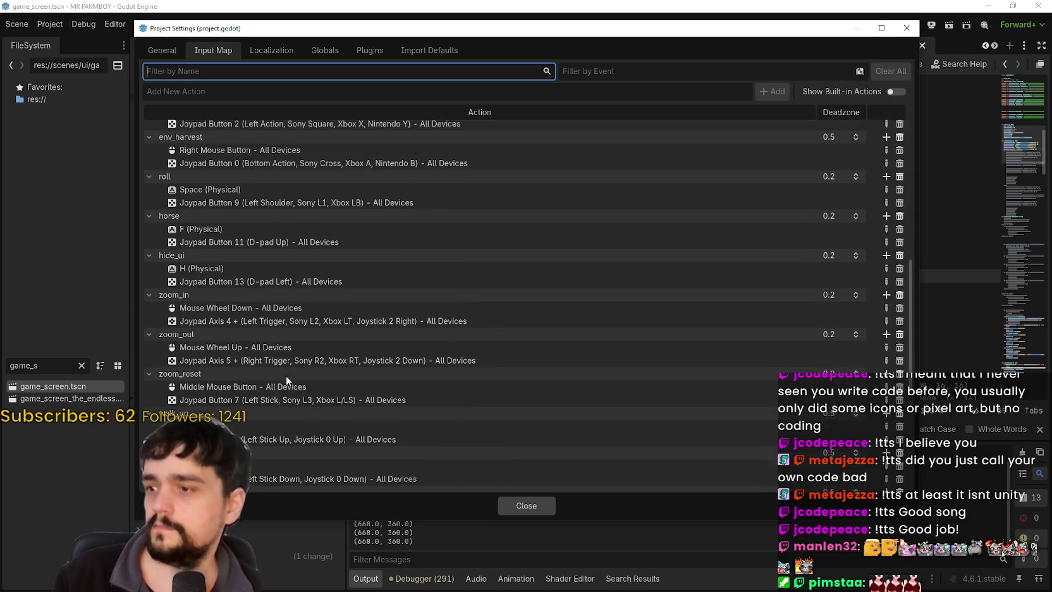
scroll(301, 398, "down", 5)
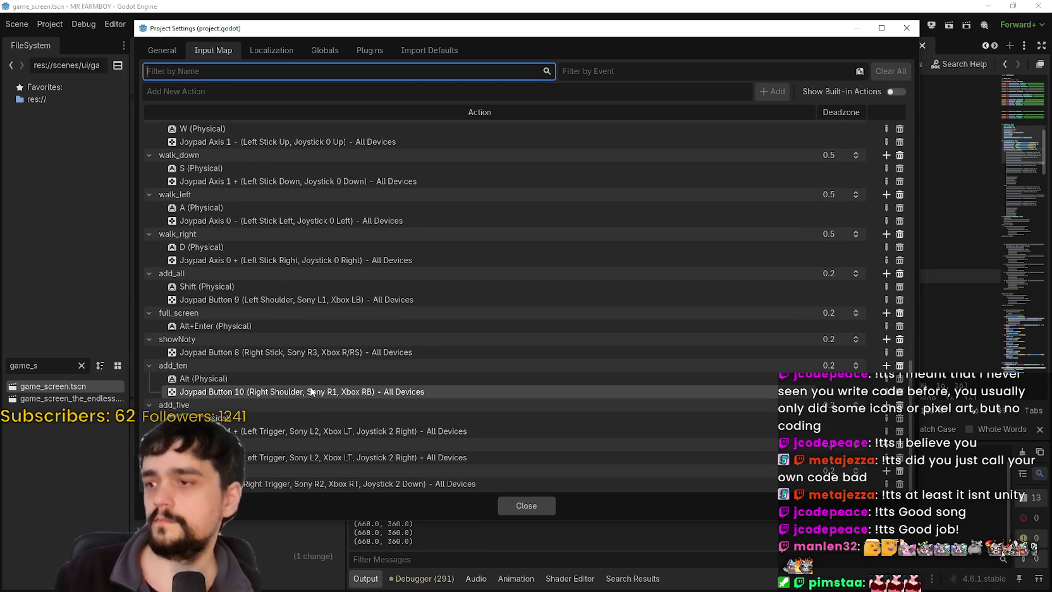
left_click(148, 365)
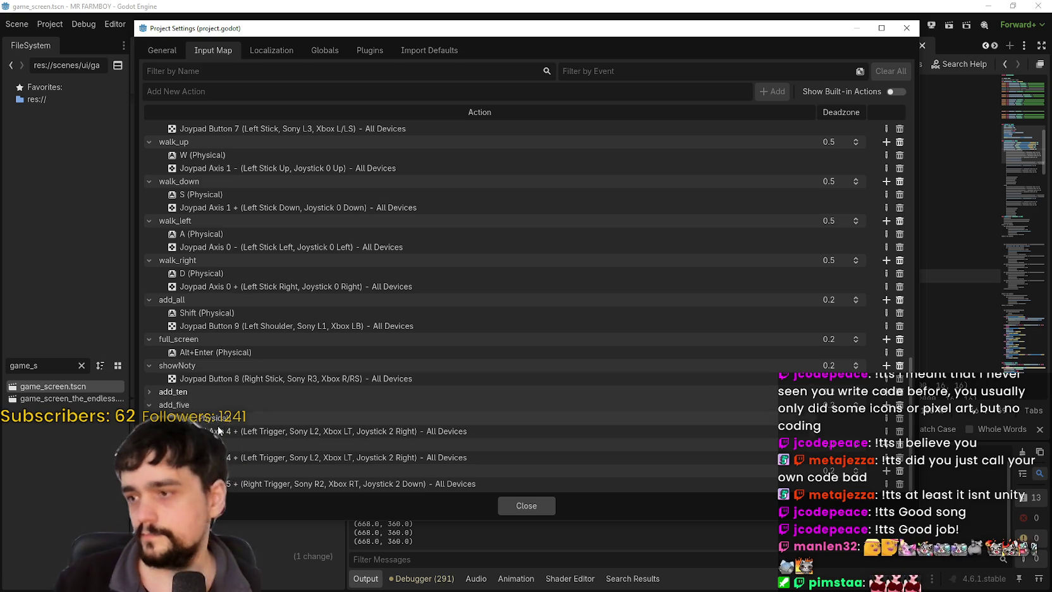
left_click(143, 404)
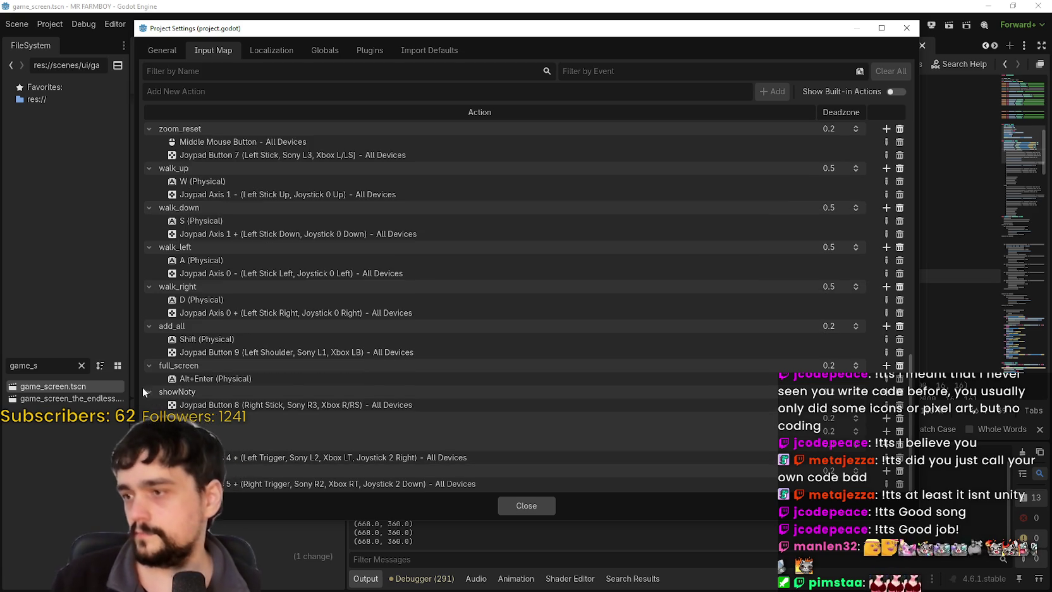
key("Escape")
Step: Change the shift_texture line's action name to 'add_all'
double_click(812, 276)
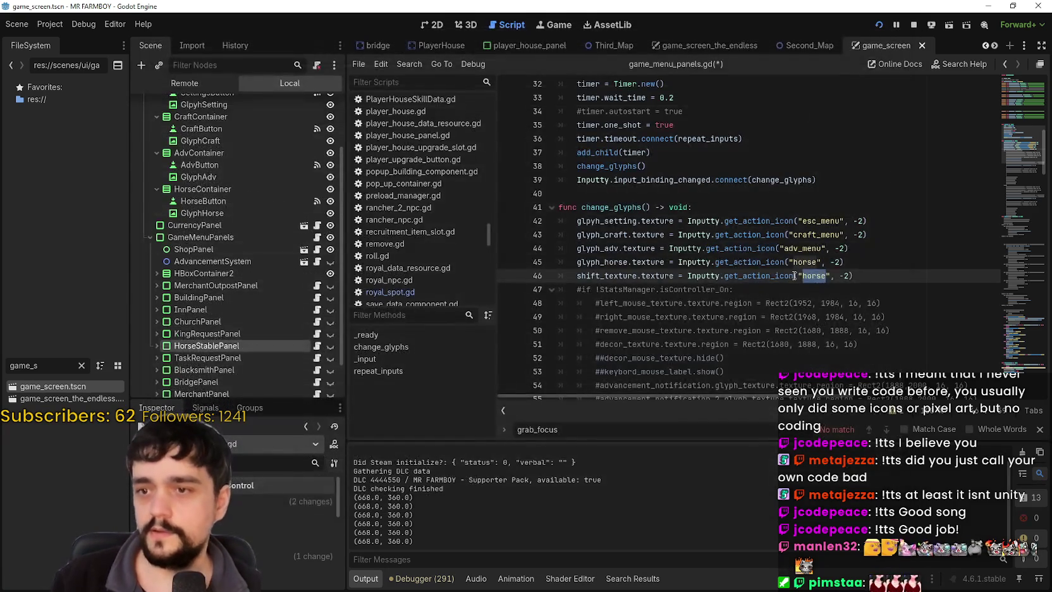
type("add")
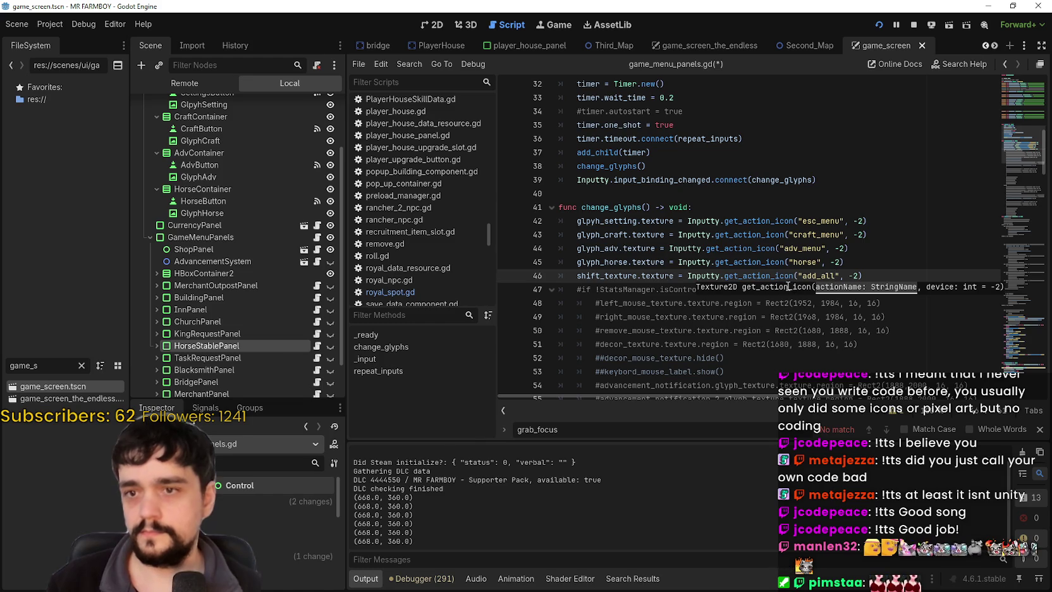
type("_all")
left_click(877, 267)
Step: Duplicate the shift_texture statement on line 47 and rename its variable to alt_texture
left_click(867, 279)
key("shift+Home")
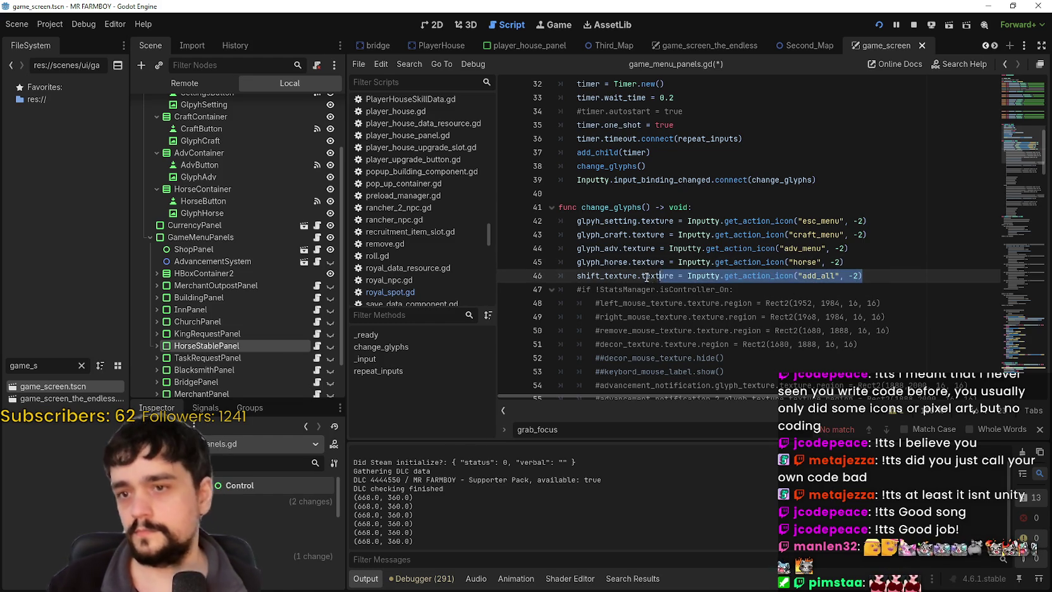
key("End")
key("Return")
key("ctrl+v")
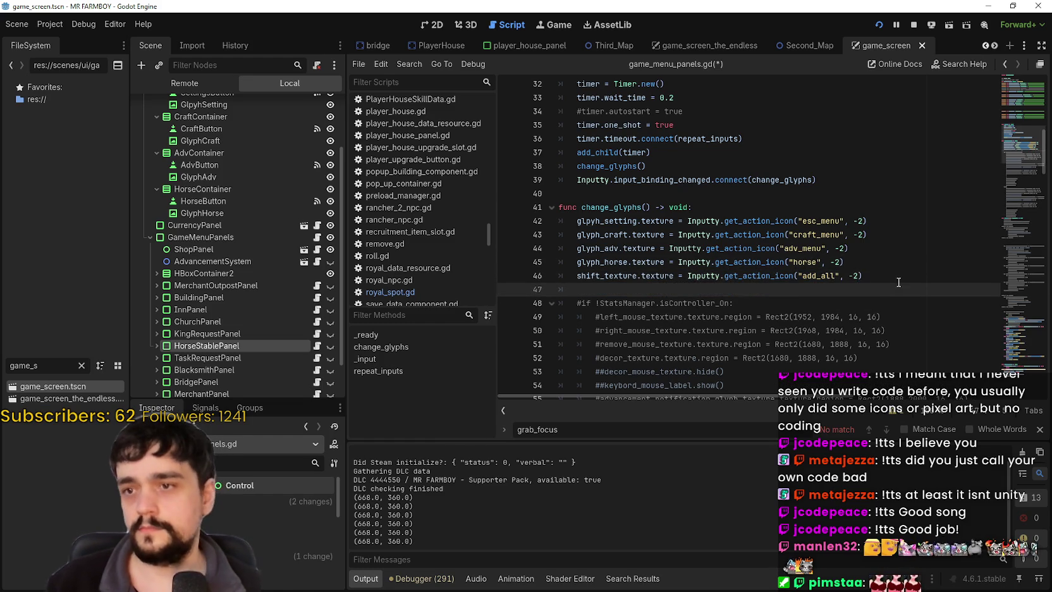
scroll(783, 232, "up", 4)
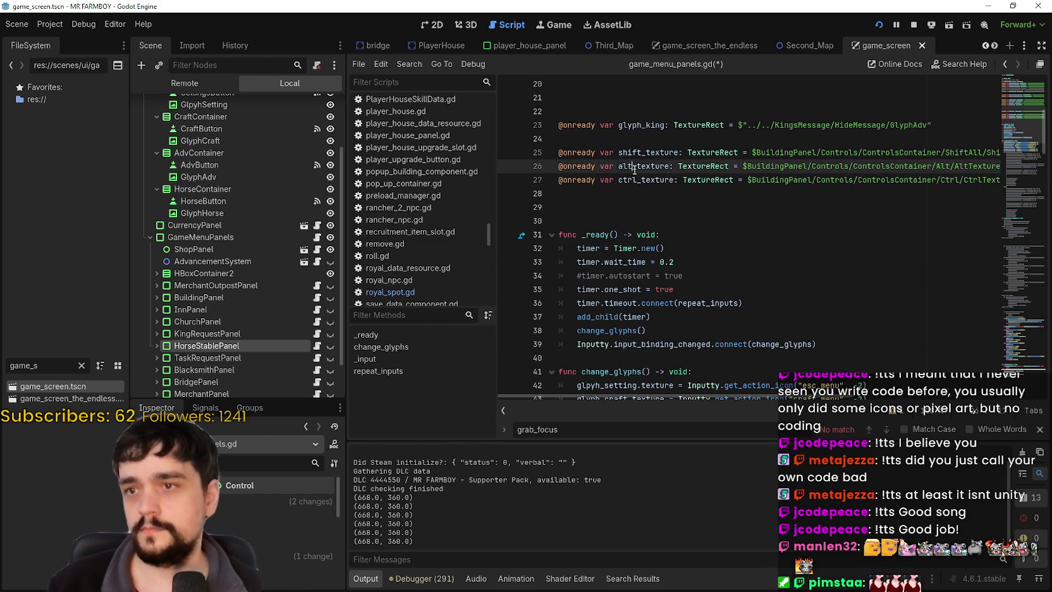
scroll(642, 306, "down", 4)
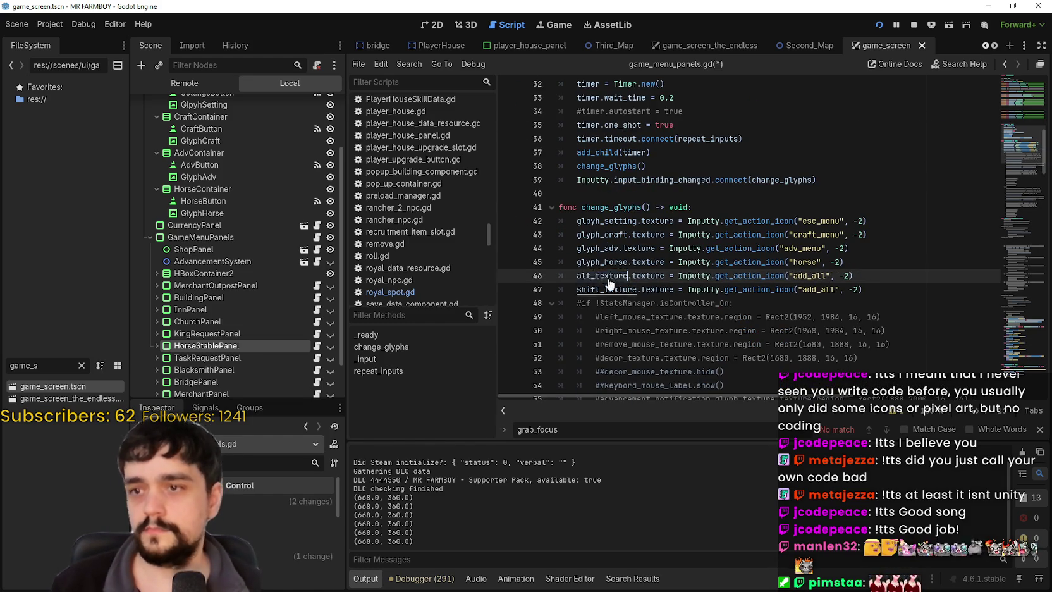
left_click(611, 287)
double_click(611, 288)
type("alt_texture")
Step: Duplicate the alt_texture statement onto line 48 and rename it to ctrl_texture
left_click_drag(852, 289, 577, 289)
key("ctrl+c")
key("End")
key("Return")
key("ctrl+v")
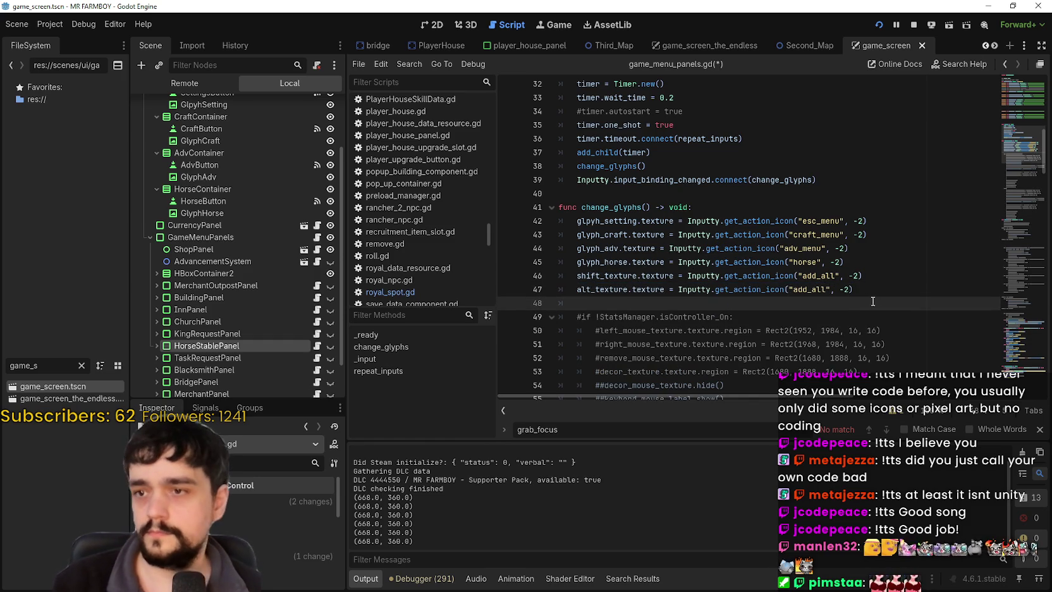
scroll(634, 235, "up", 6)
left_click(645, 262)
double_click(645, 262)
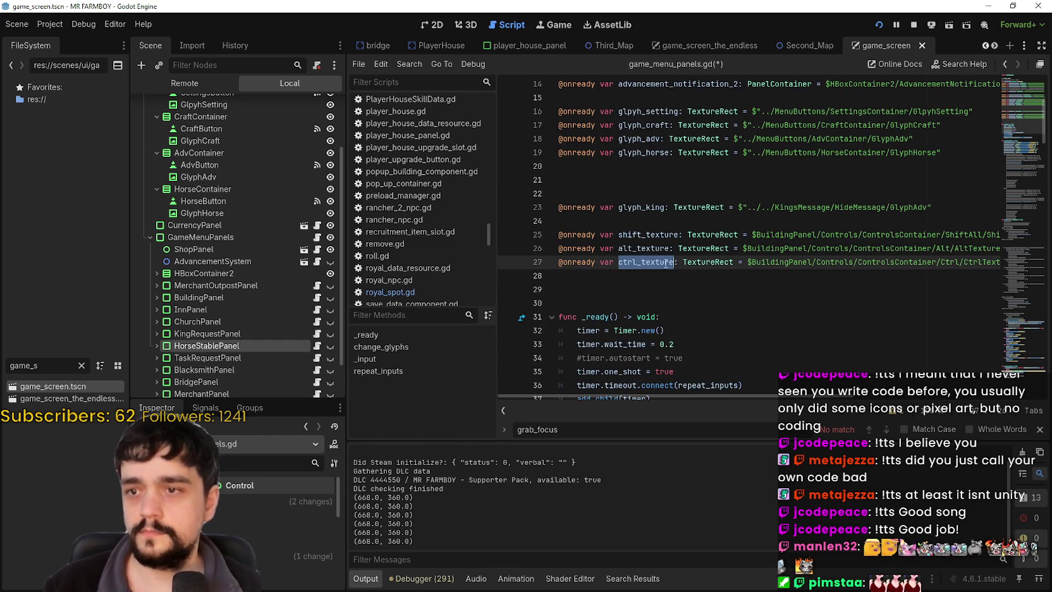
scroll(743, 296, "down", 7)
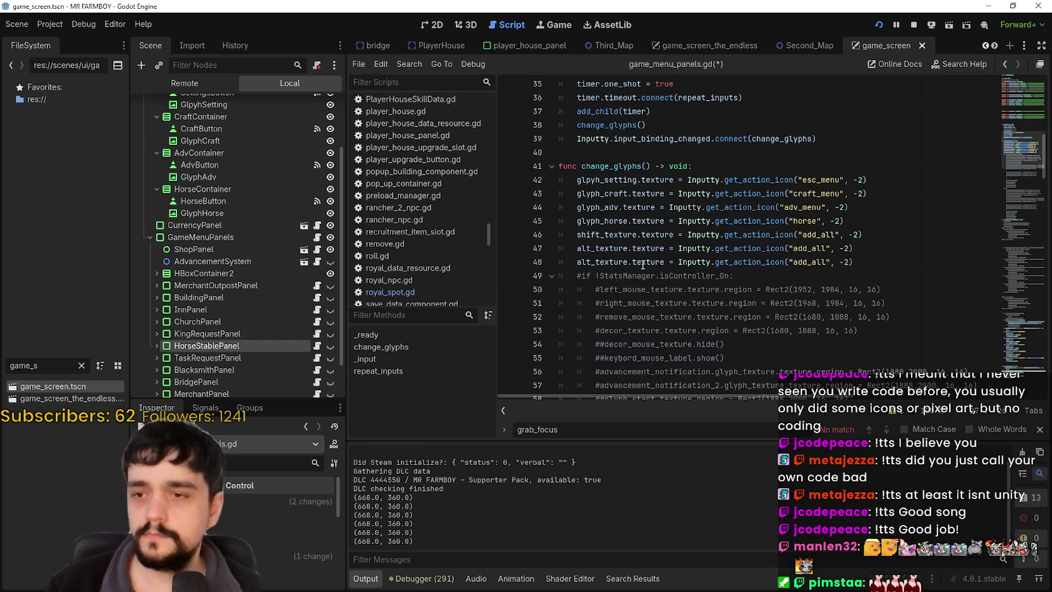
left_click(638, 262)
double_click(638, 261)
key("ctrl+v")
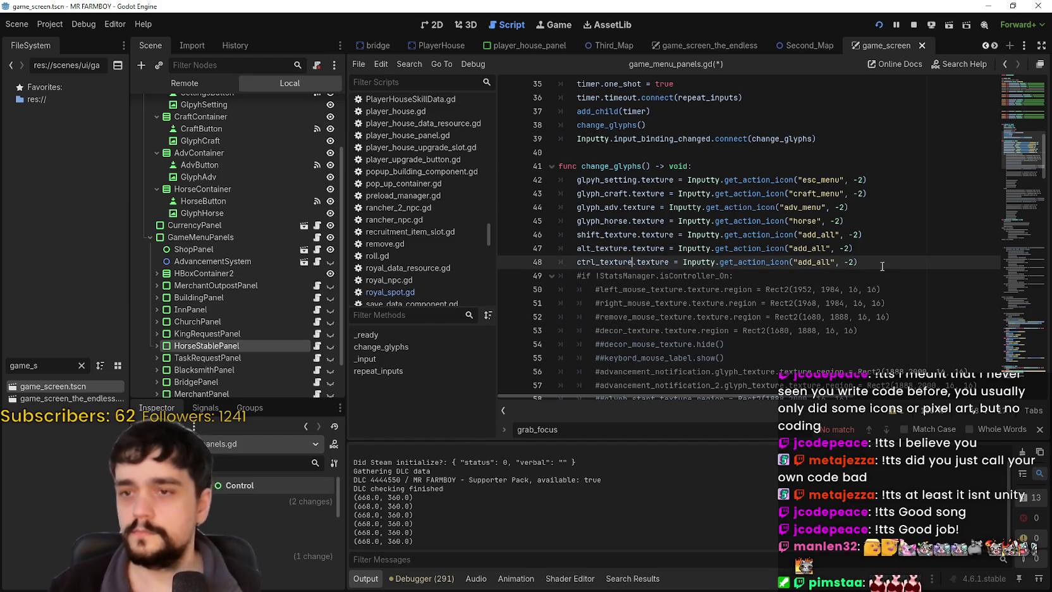
Step: Check the add_all action in Project Settings' Input Map, then close it
left_click(49, 24)
left_click(57, 37)
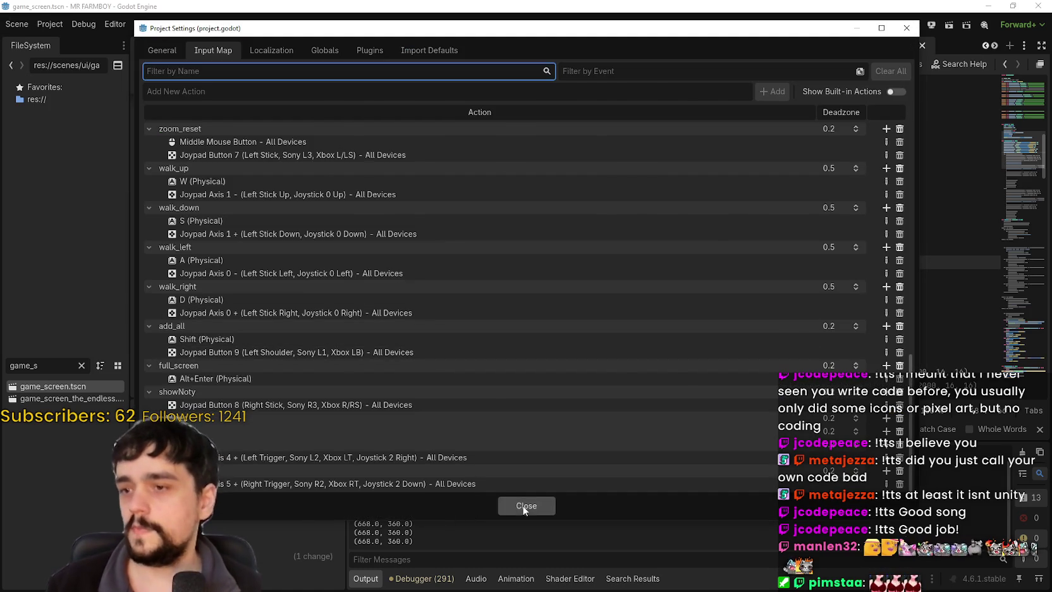
left_click(526, 506)
Step: Switch alt_texture's action to 'add_ten' and ctrl_texture's to 'add_five', then save the script
left_click(828, 248)
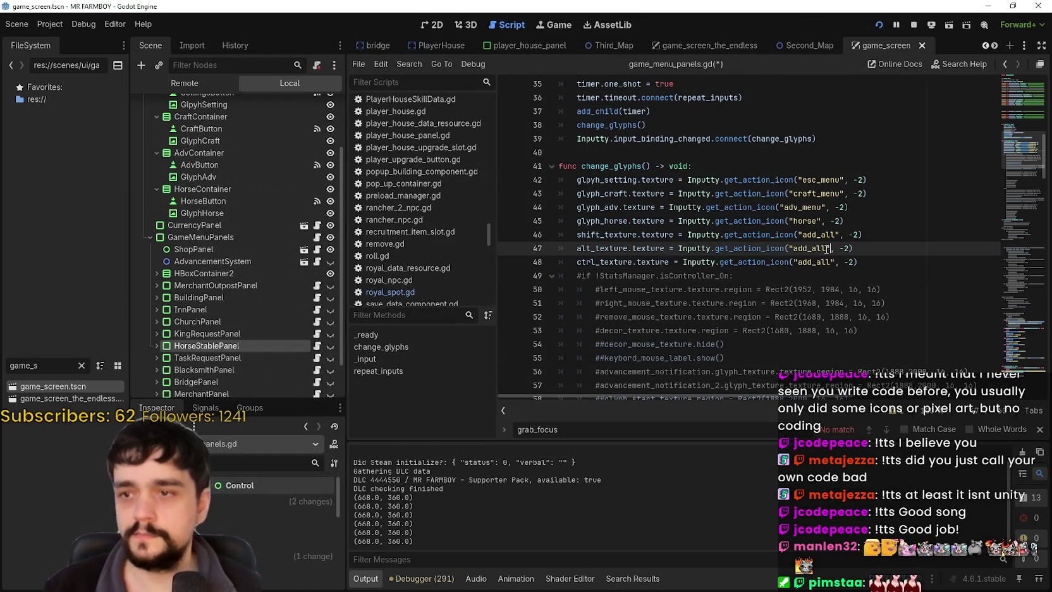
type("rt")
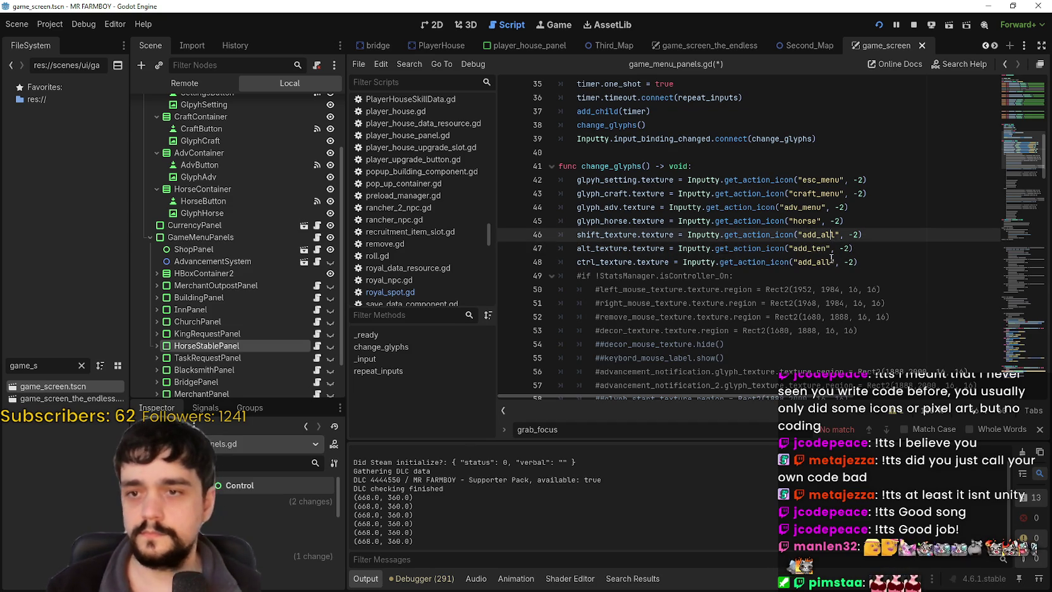
left_click_drag(831, 262, 819, 262)
type("five")
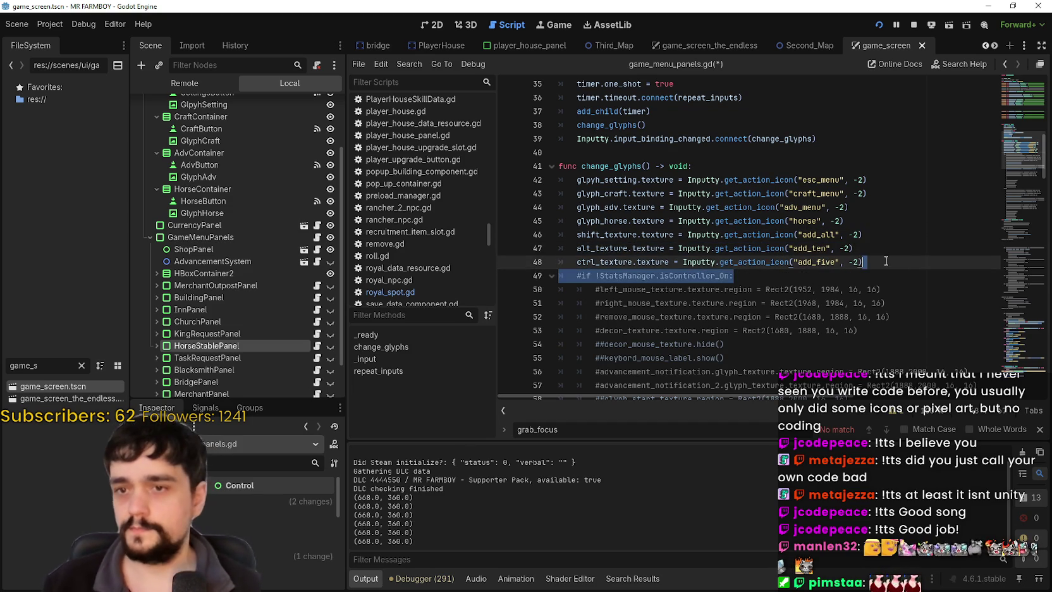
left_click(888, 266)
key("ctrl+s")
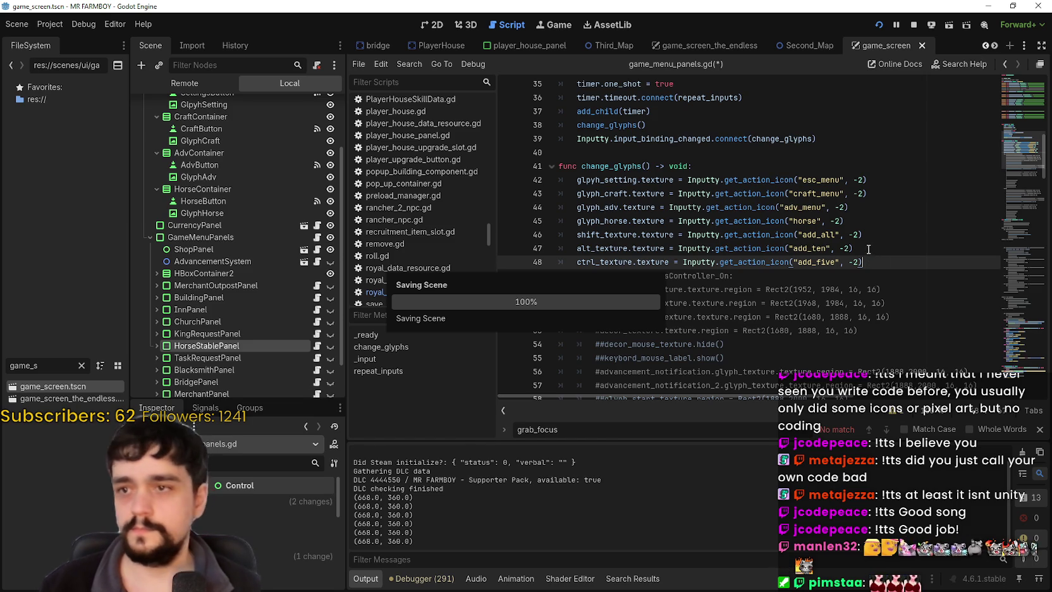
Step: Launch the game with F5 and load the Save 5 slot
key("F5")
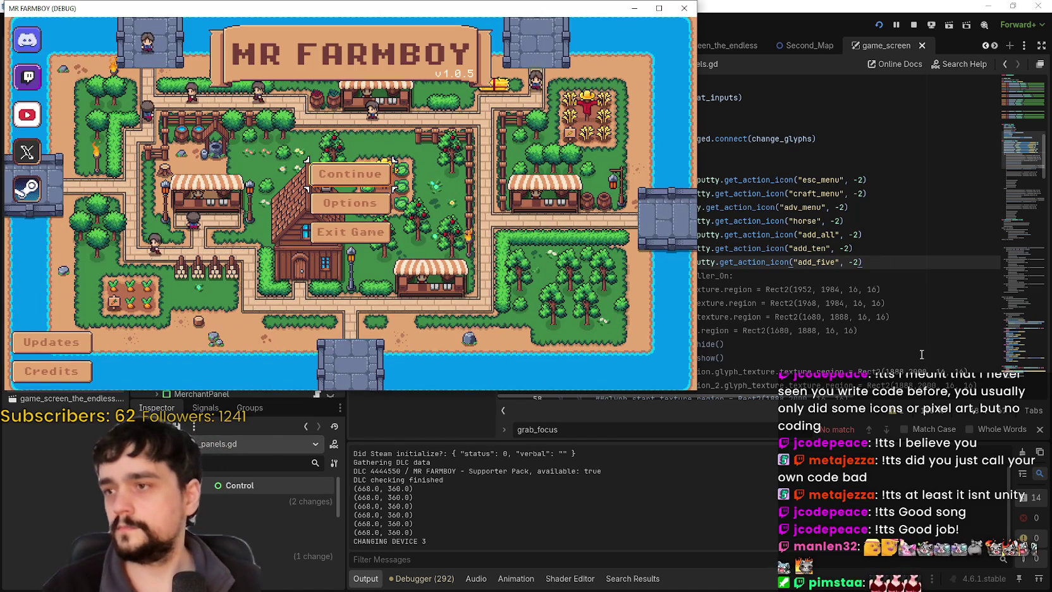
key("Return")
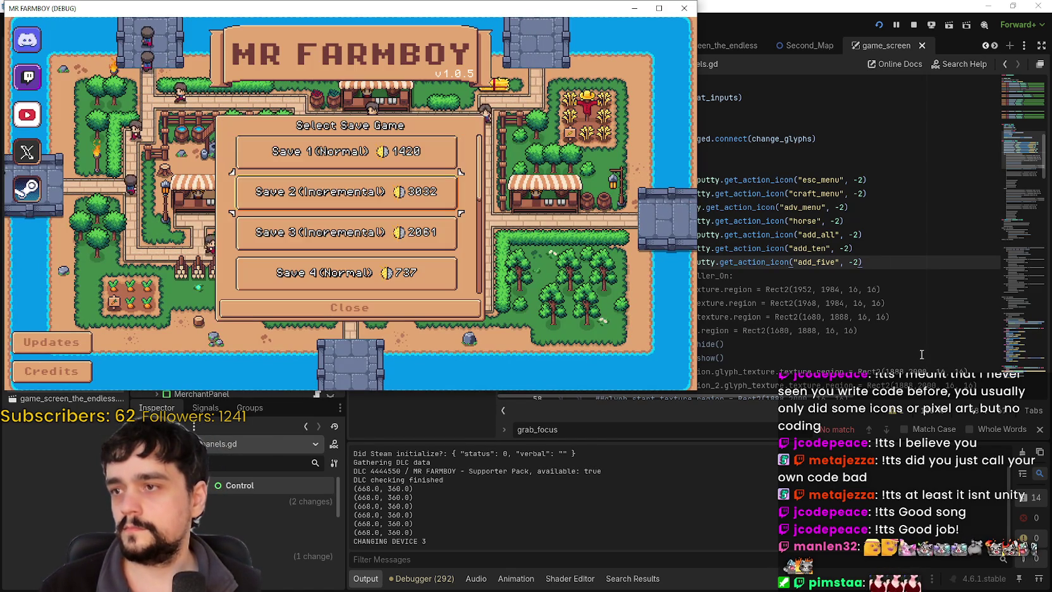
key("Down")
key("Down")
key("Down")
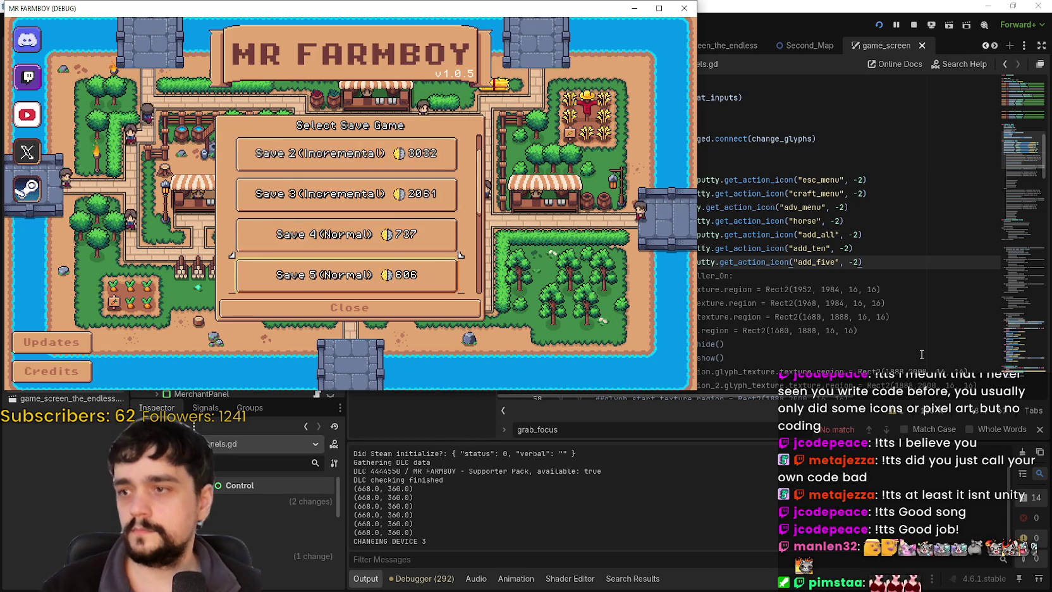
key("Up")
key("Up")
key("Up")
key("Return")
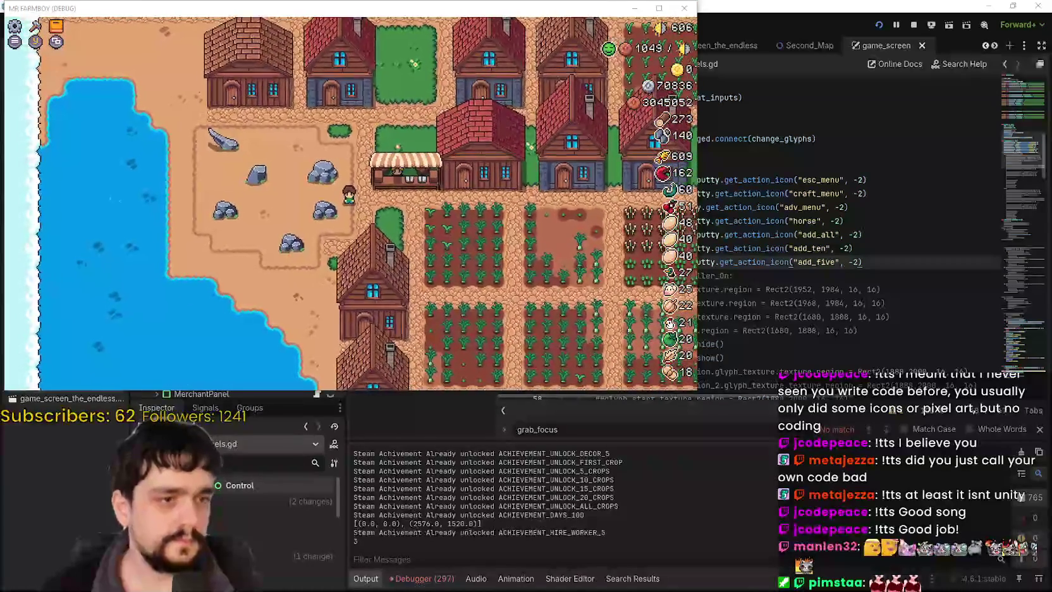
Step: Walk the character around, opening and closing the Warehouse and House hirable-workers panels
key("d")
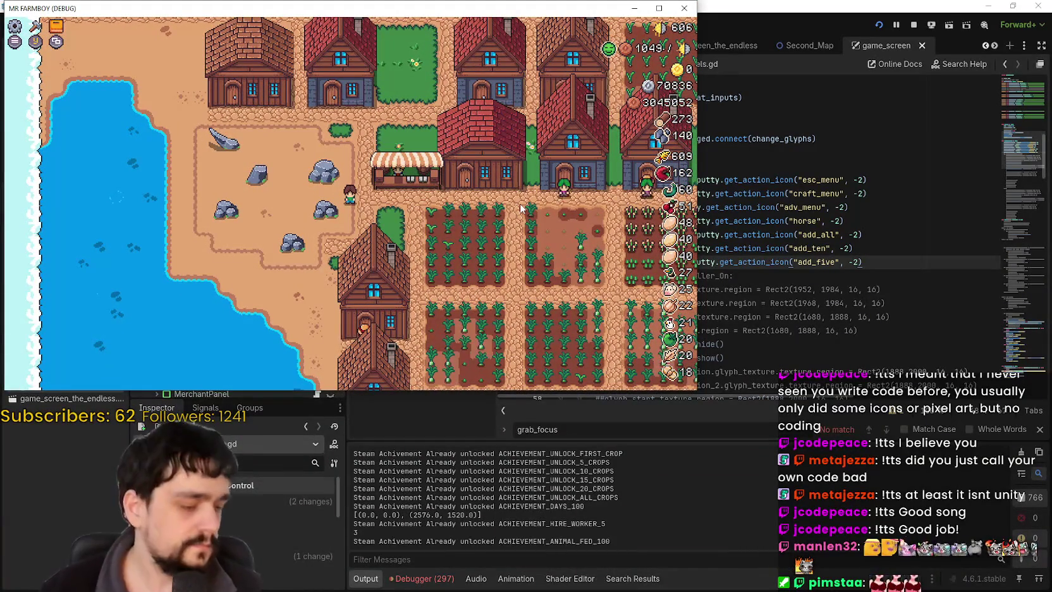
key("d")
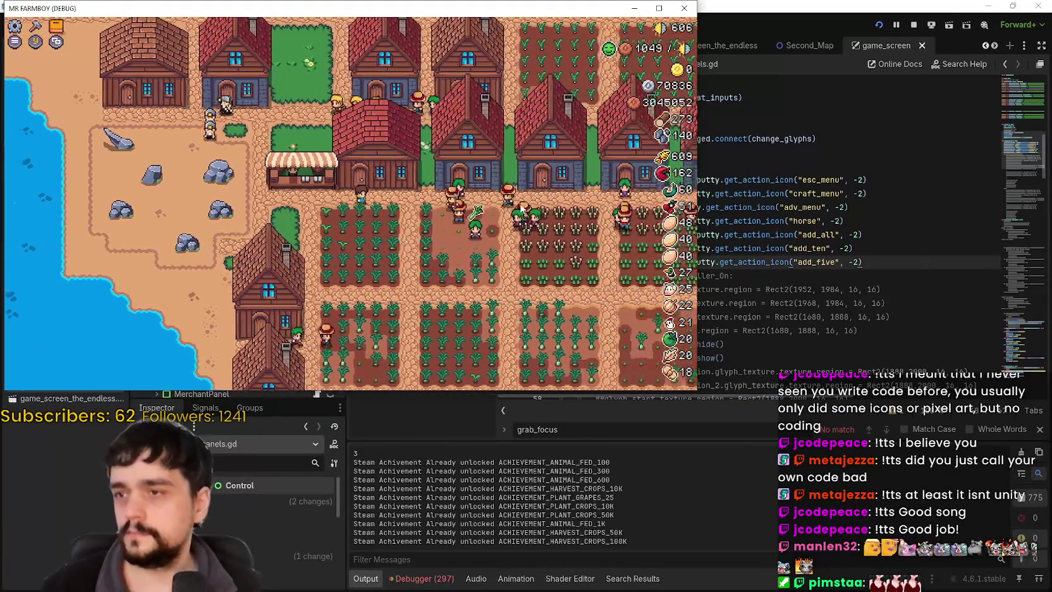
key("e")
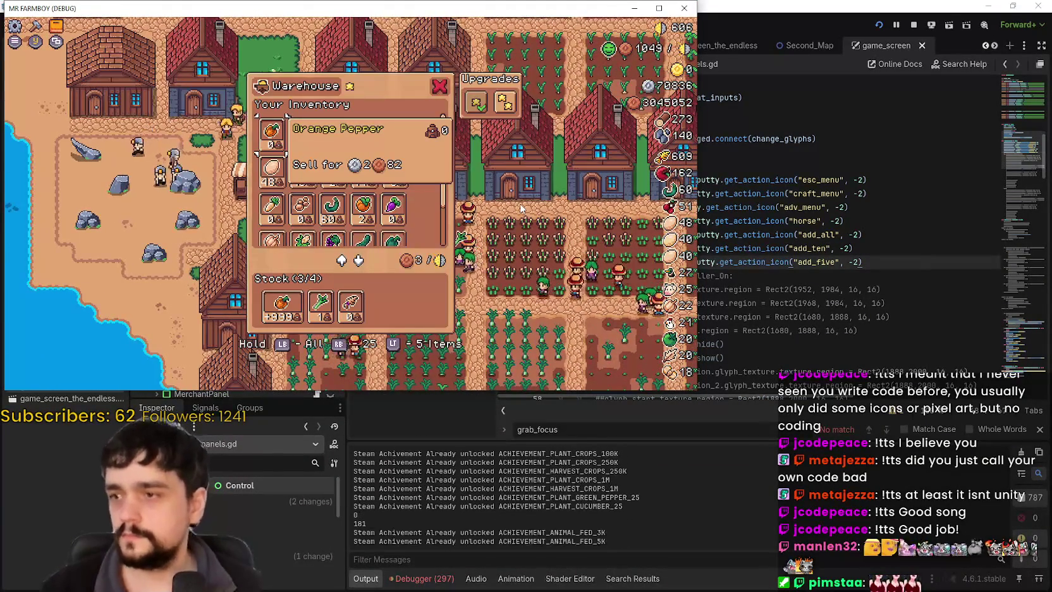
key("d")
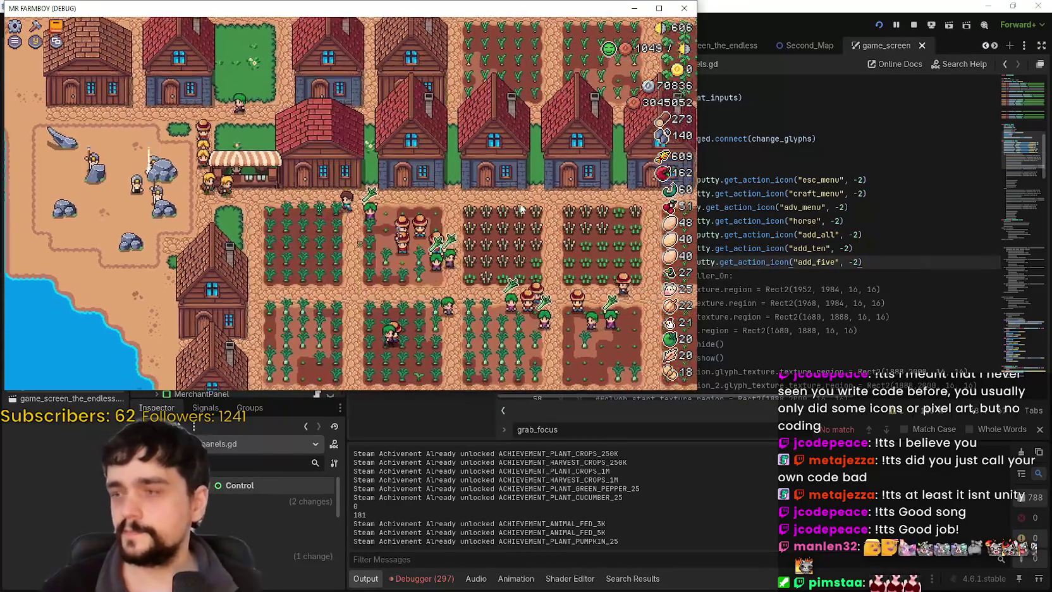
key("e")
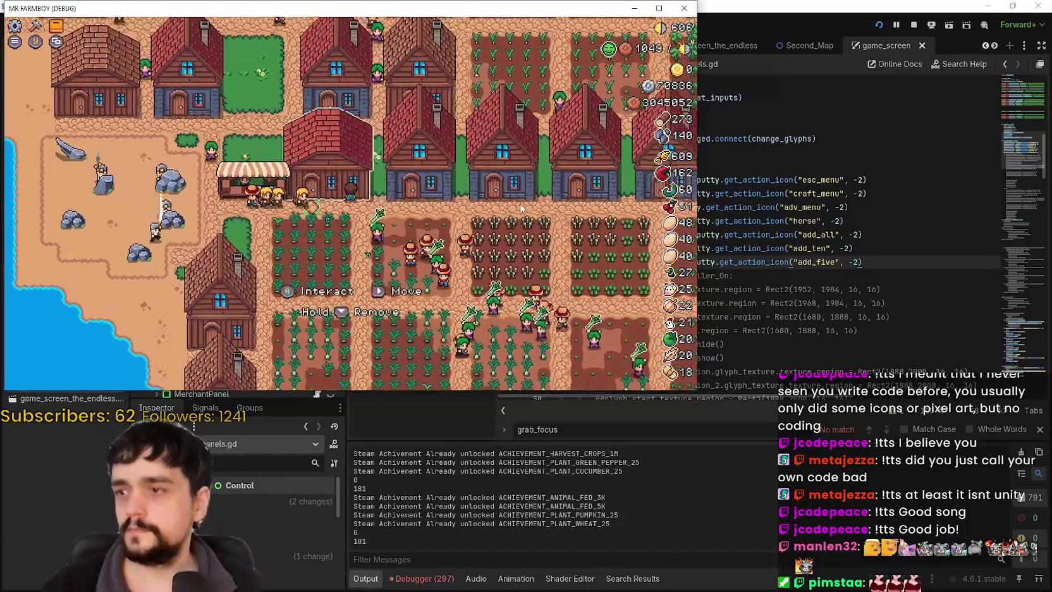
key("e")
key("e")
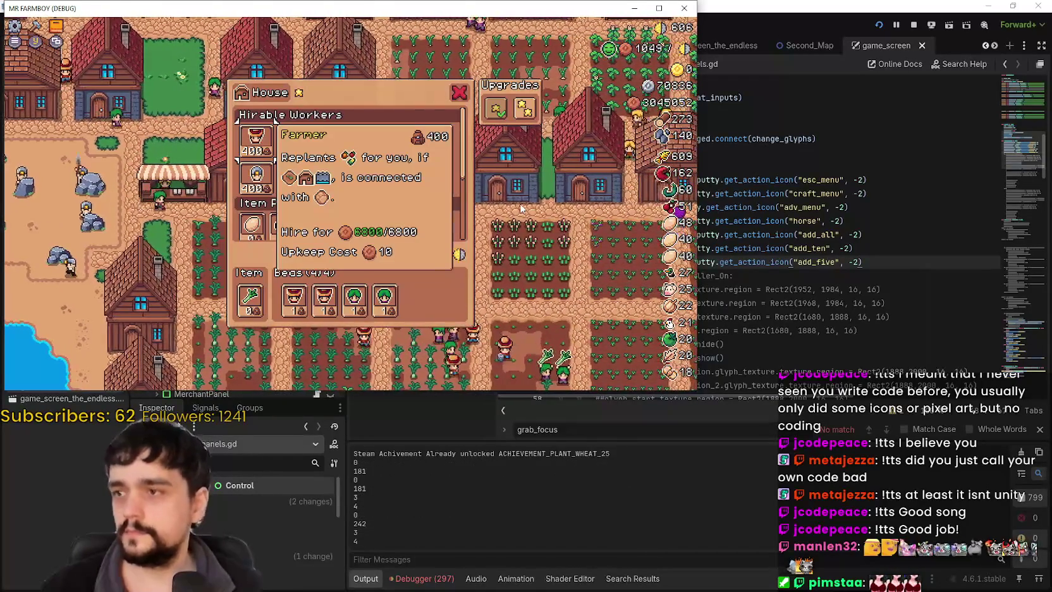
key("e")
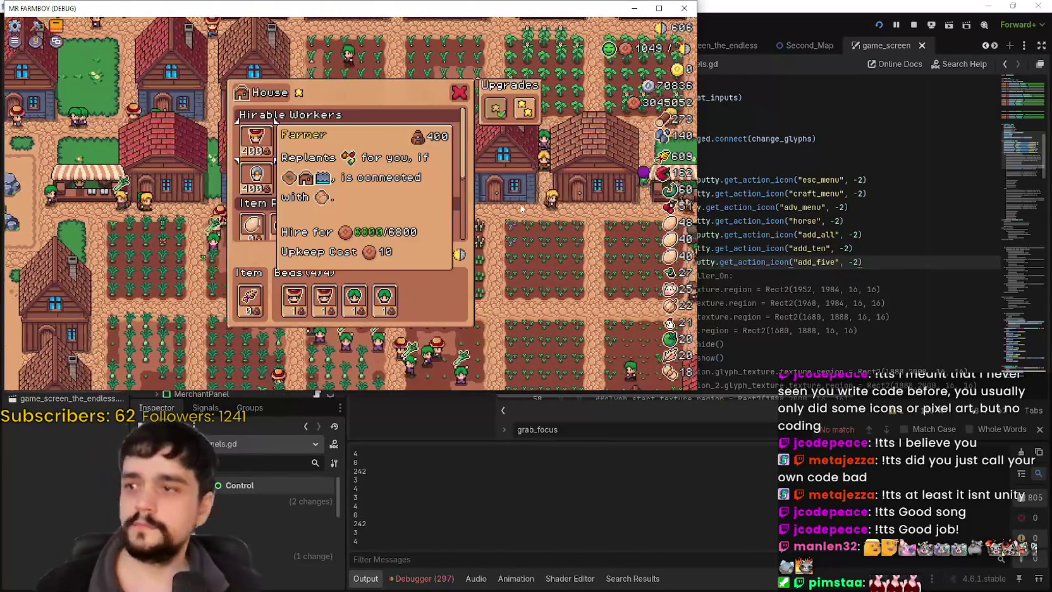
key("e")
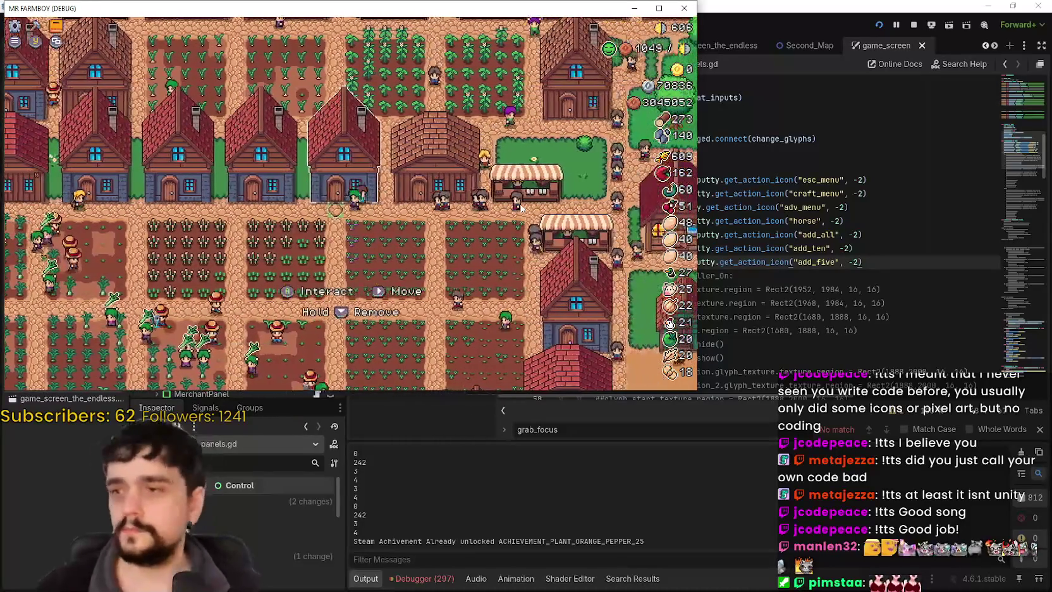
key("e")
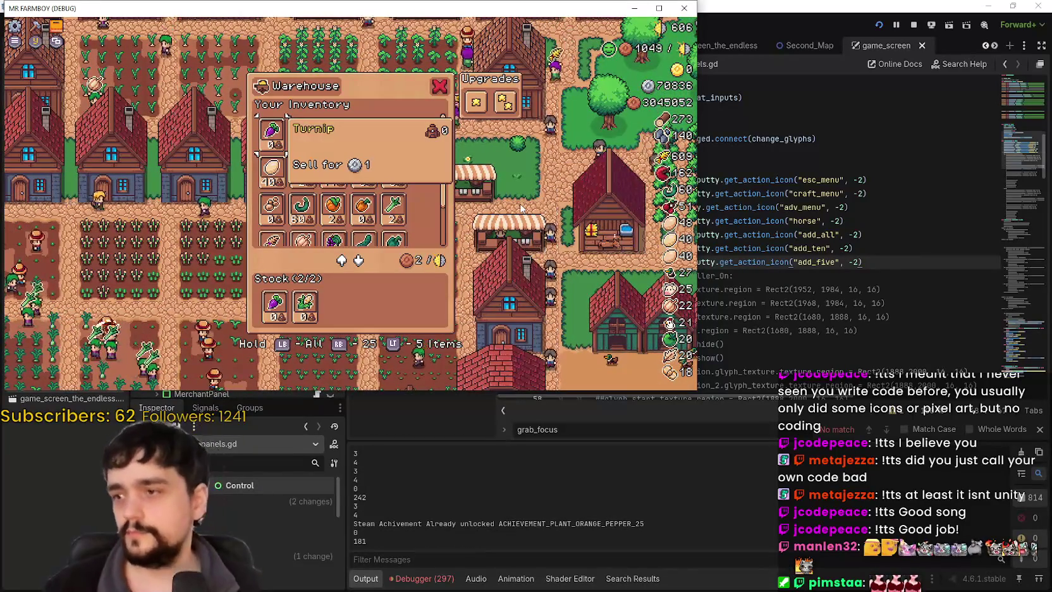
Step: Switch to keyboard input with Shift and reopen the Warehouse panel to check modifier glyphs
key("shift")
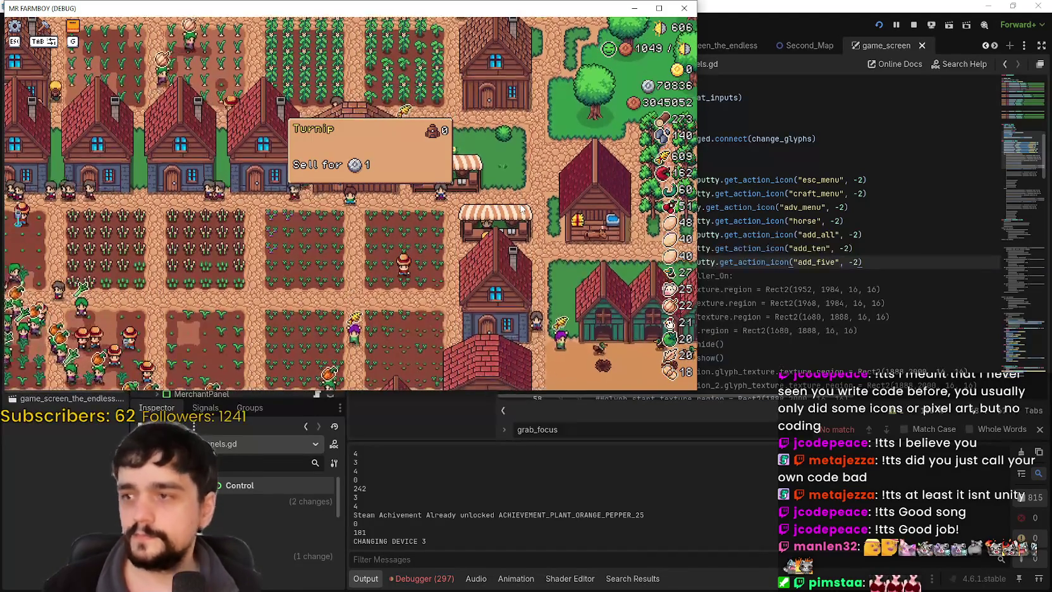
key("e")
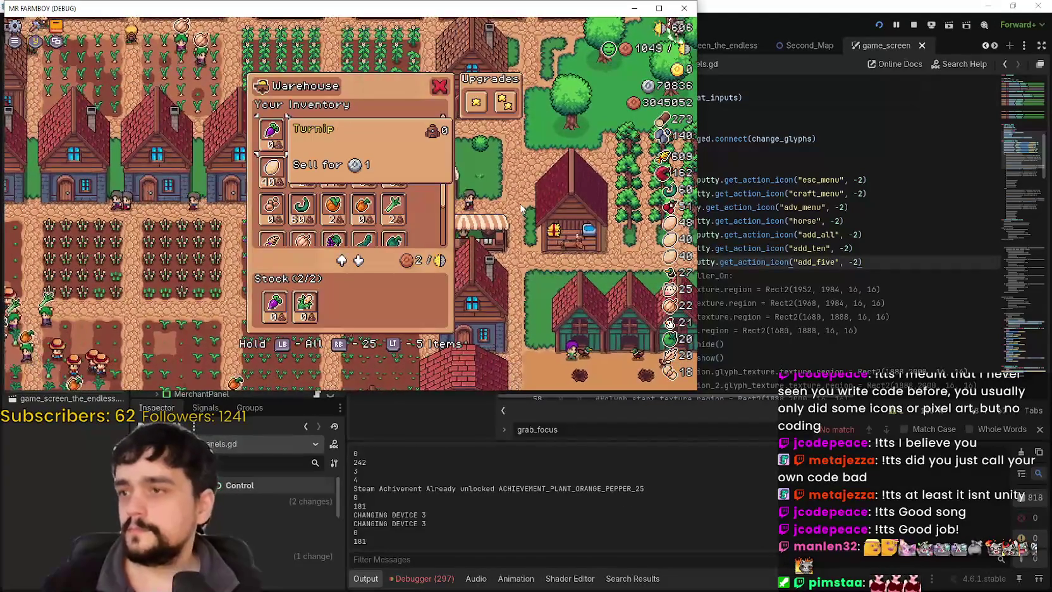
key("Right")
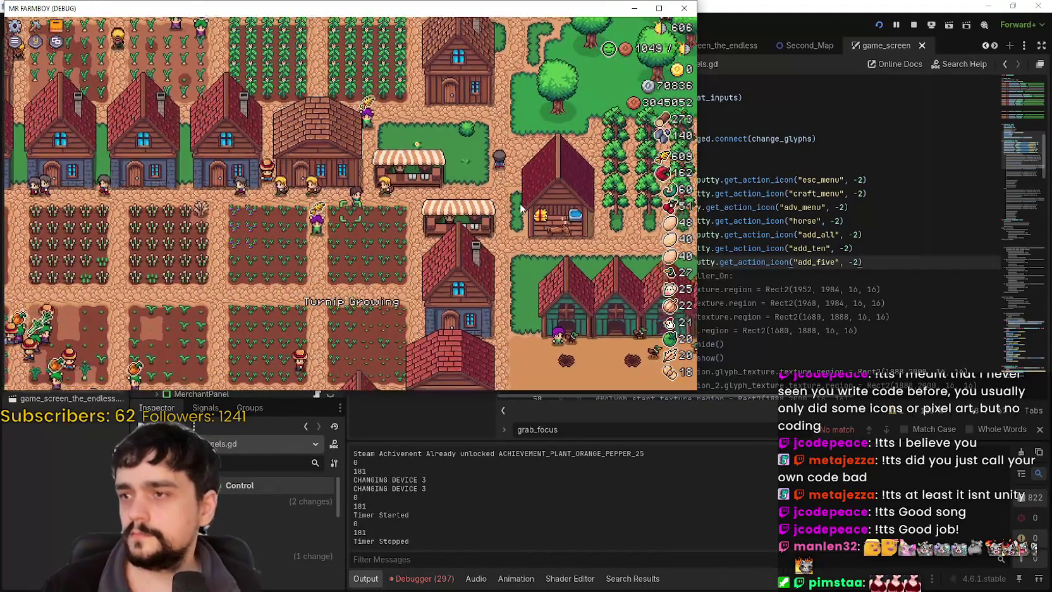
key("d")
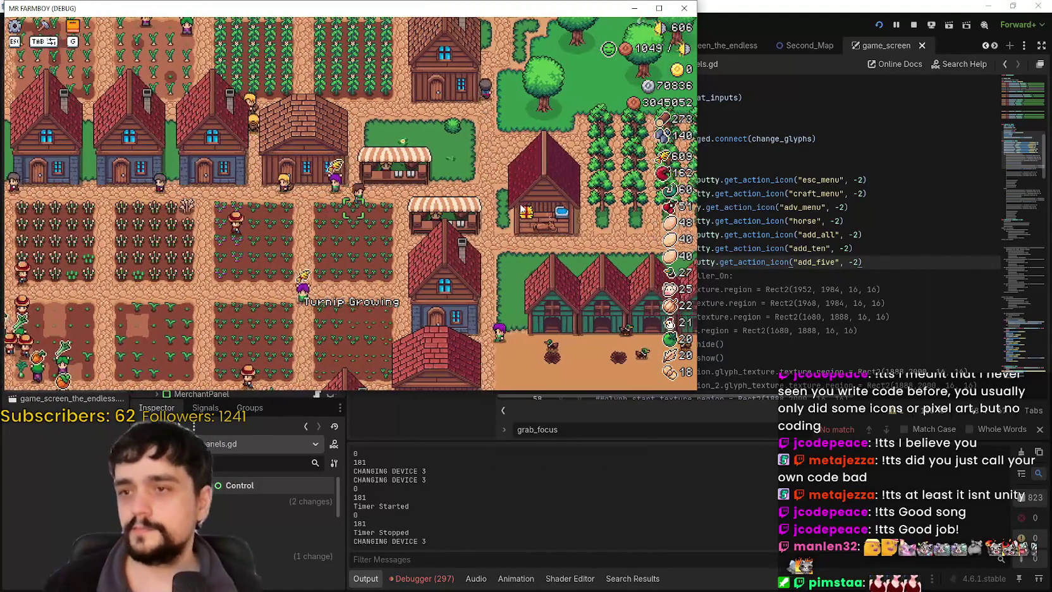
Step: Press Escape to pause the game, showing the pause menu and Stats panel
scroll(531, 174, "up", 3)
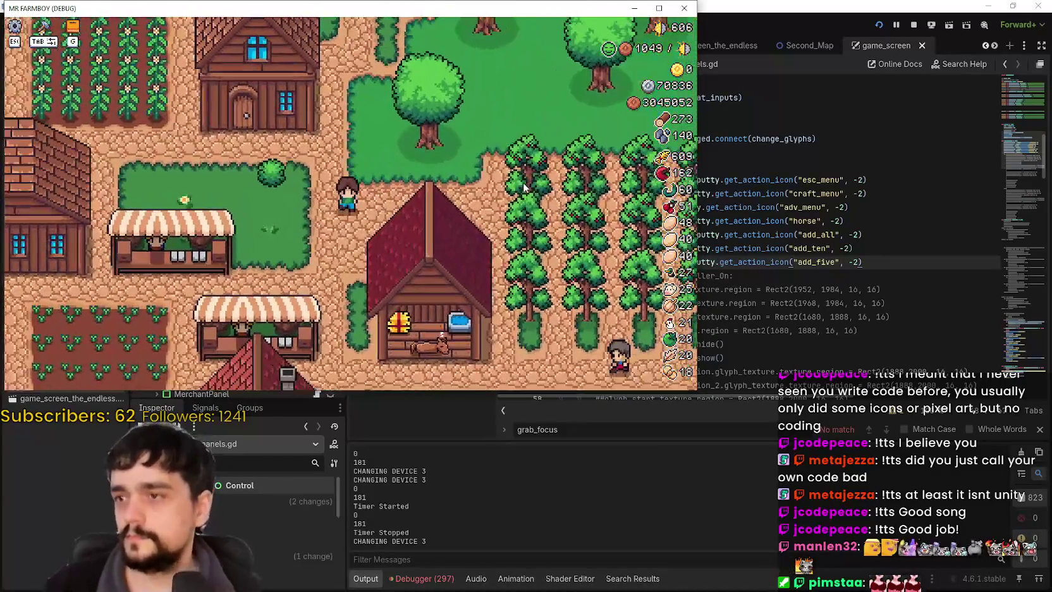
key("Escape")
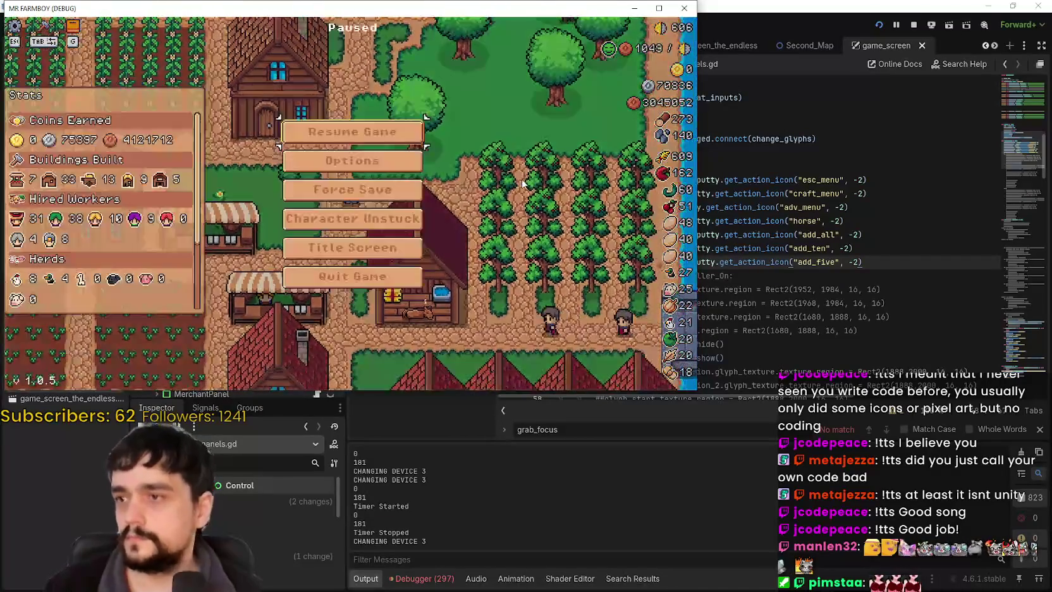
key("Escape")
scroll(516, 193, "down", 5)
key("Escape")
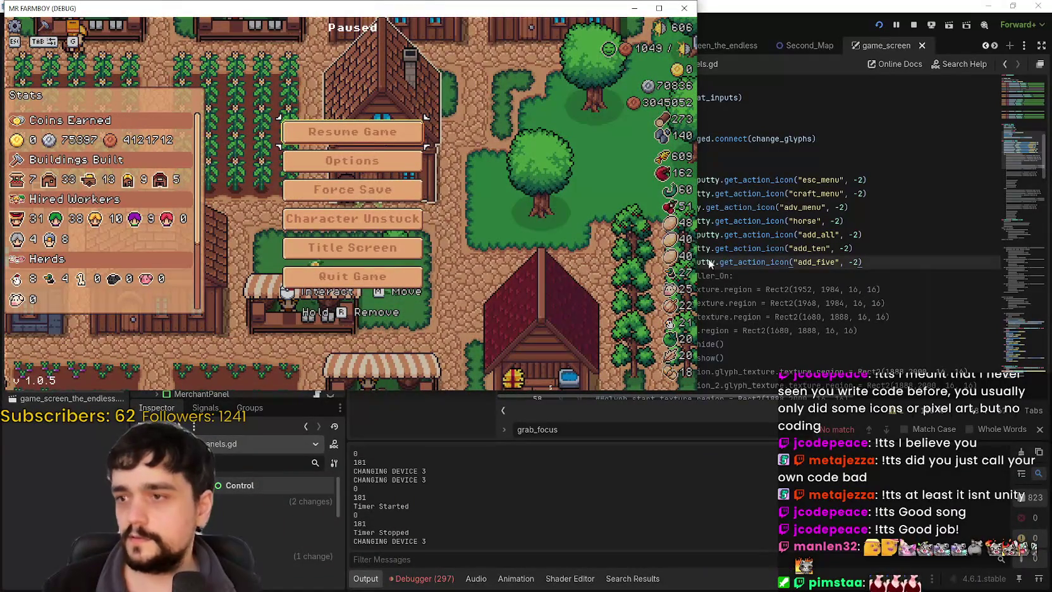
Step: Copy the commented advancement_notification glyph texture path onto a new line after ctrl_texture in change_glyphs
left_click(832, 316)
scroll(675, 318, "down", 2)
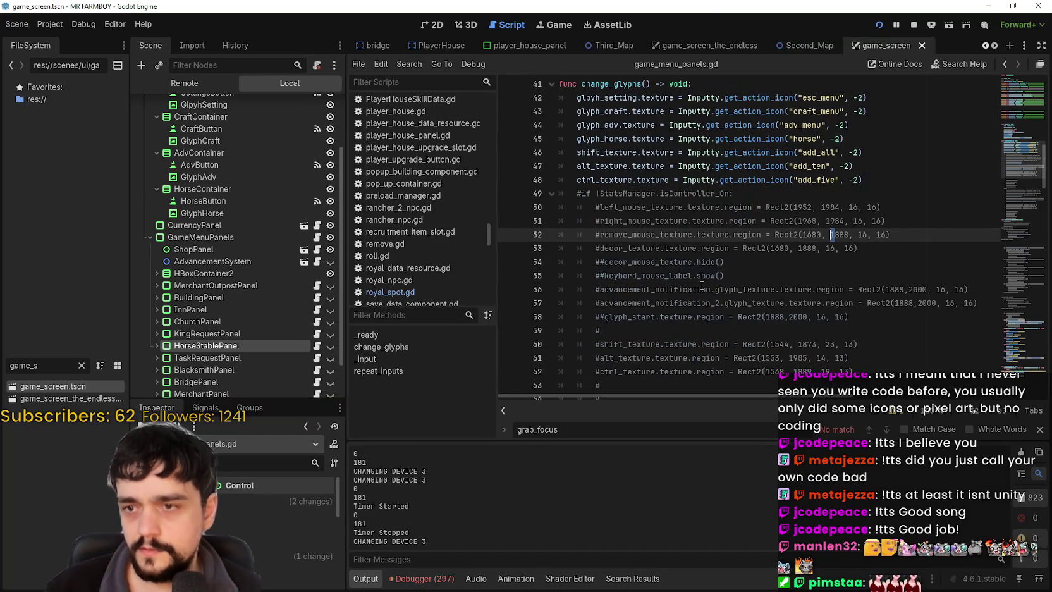
double_click(631, 289)
triple_click(707, 306)
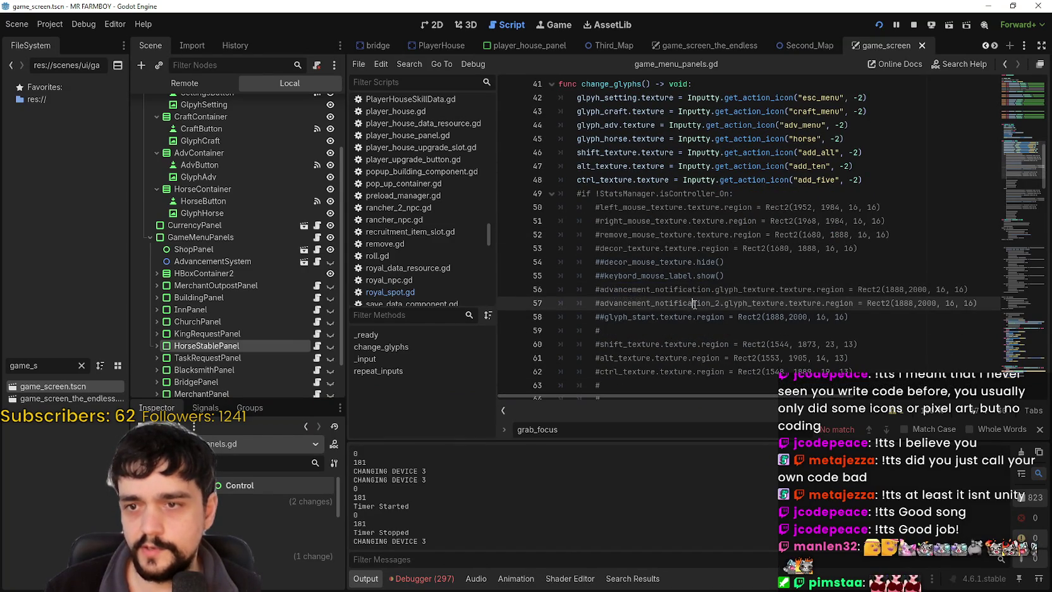
double_click(655, 289)
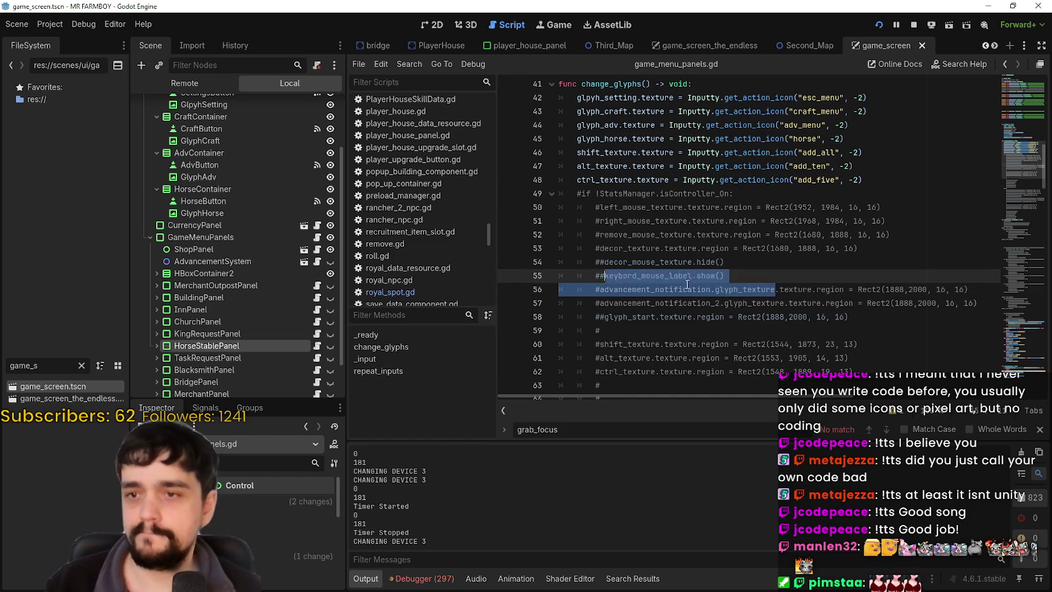
left_click(788, 281)
left_click_drag(812, 289, 600, 289)
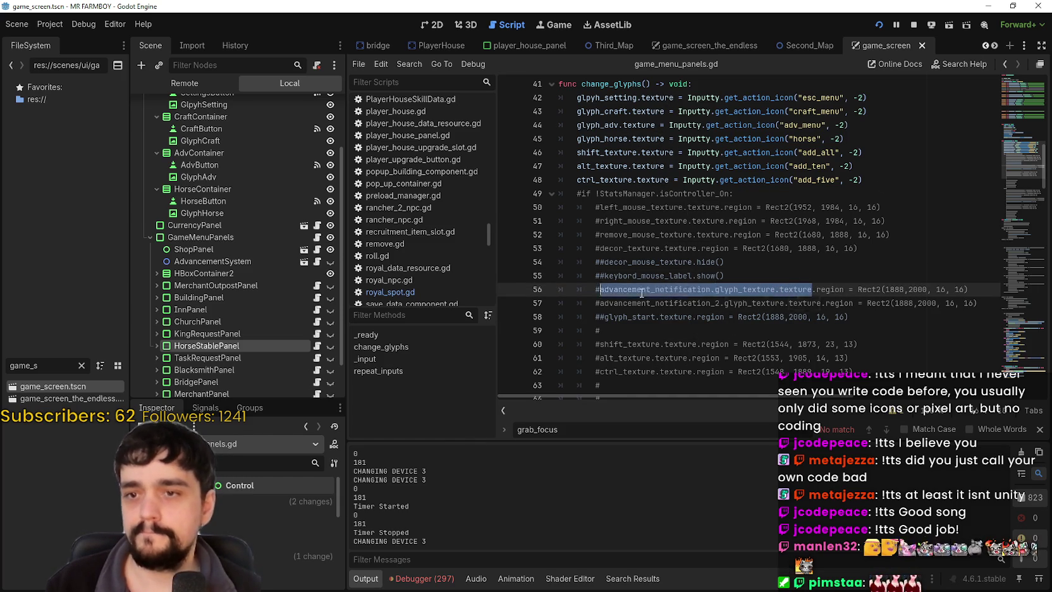
key("ctrl+c")
left_click(886, 174)
key("Return")
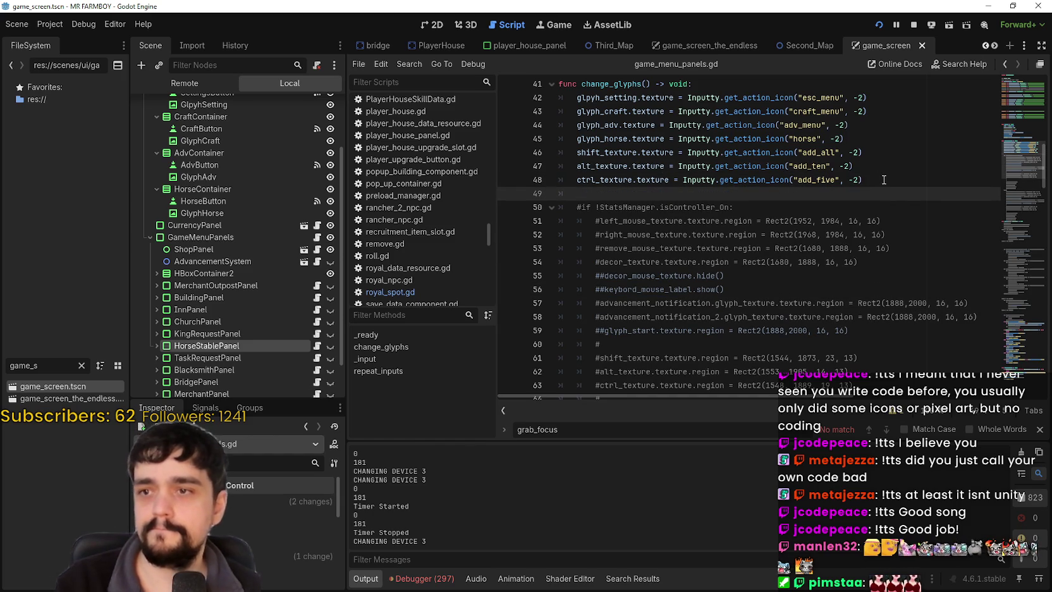
key("ctrl+v")
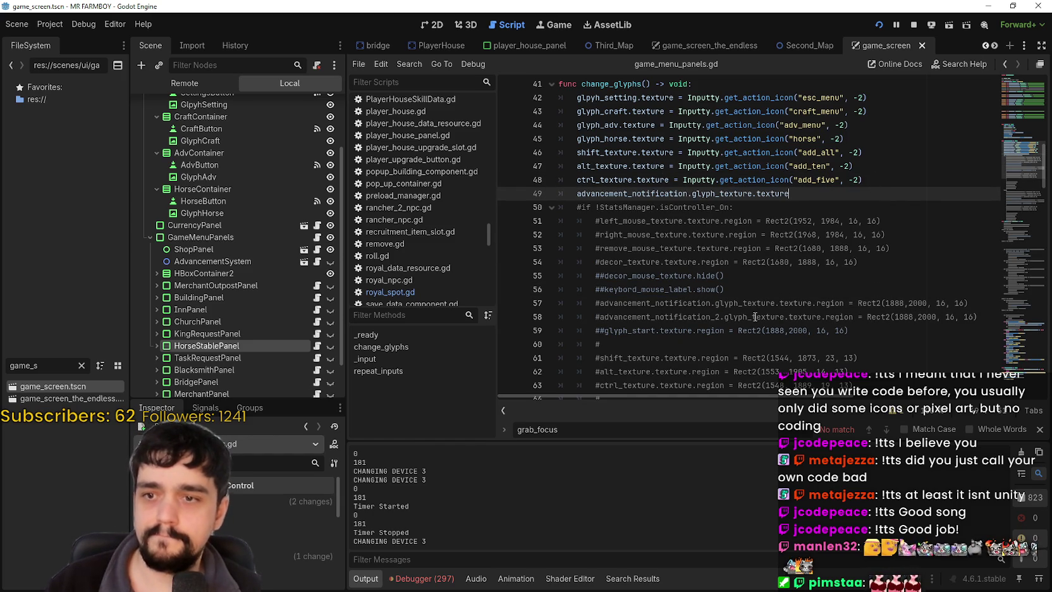
Step: Copy the advancement_notification_2 glyph texture path onto the next new line
left_click(821, 316)
left_click_drag(820, 316, 599, 316)
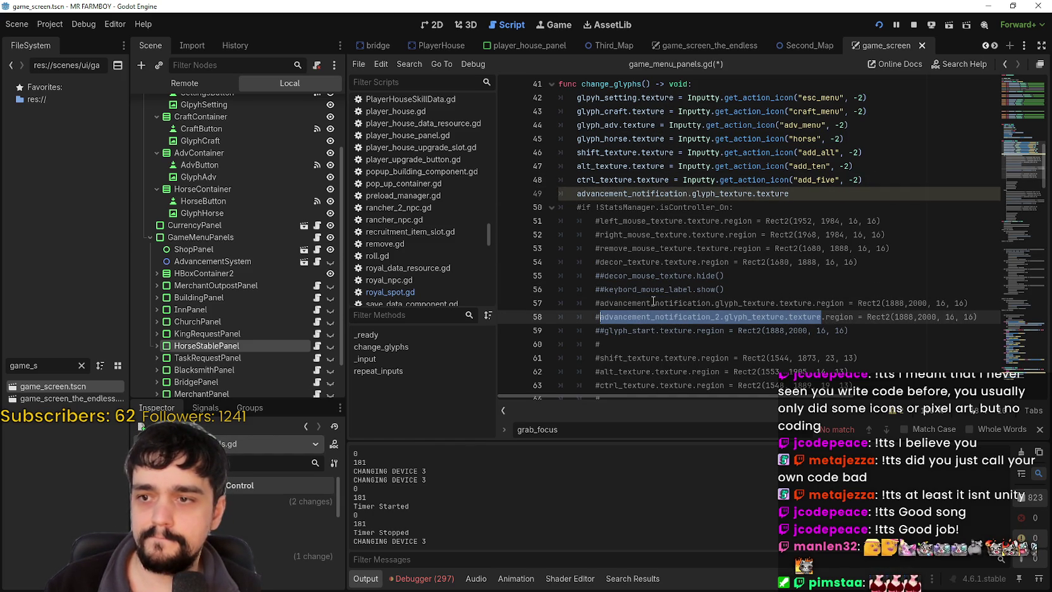
key("ctrl+c")
left_click(854, 193)
key("Return")
key("ctrl+v")
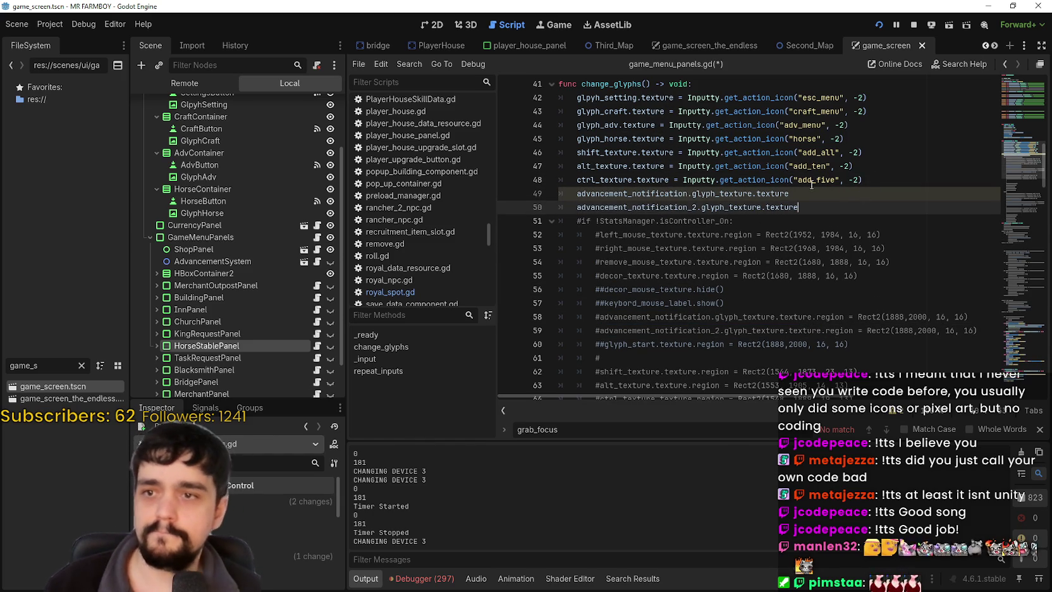
Step: Assign Inputty.get_action_icon("add_ten", -2) to the first advancement notification texture line
left_click_drag(677, 166, 855, 166)
left_click(835, 193)
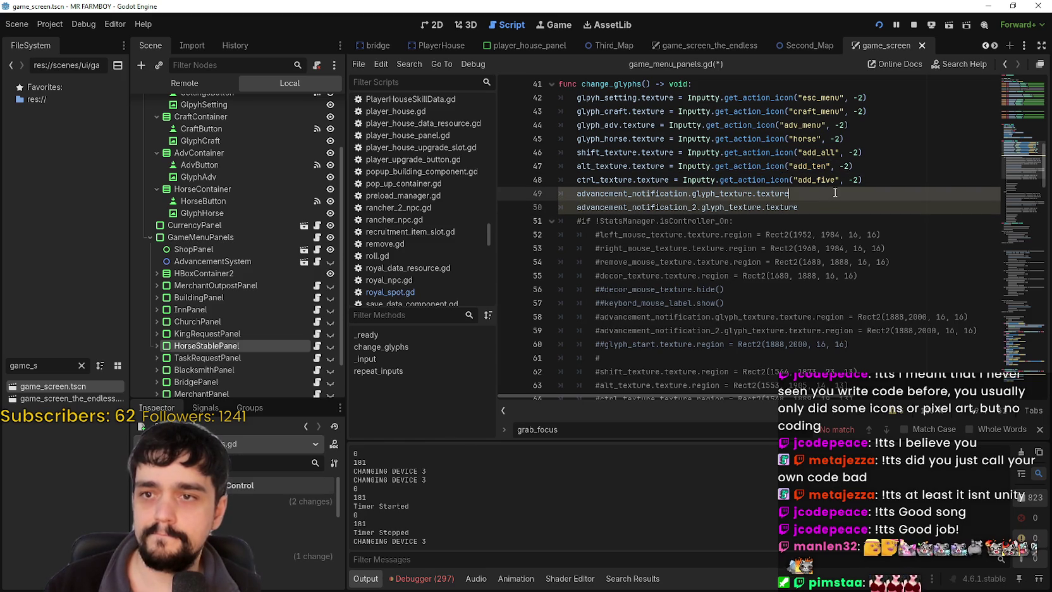
type("=")
key("ctrl+v")
left_click(831, 207)
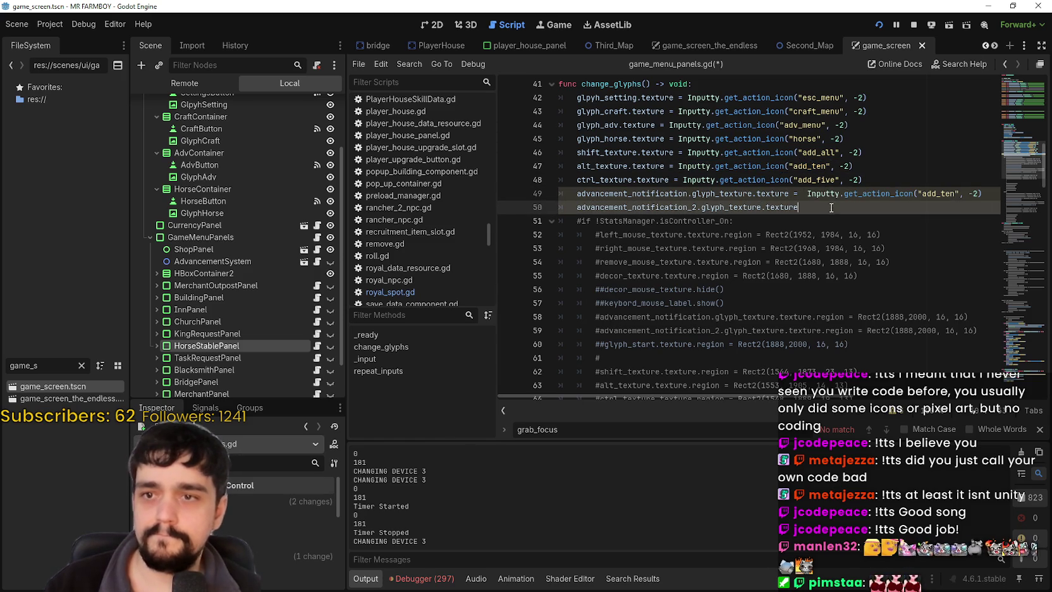
left_click(808, 193)
key("BackSpace")
left_click(815, 209)
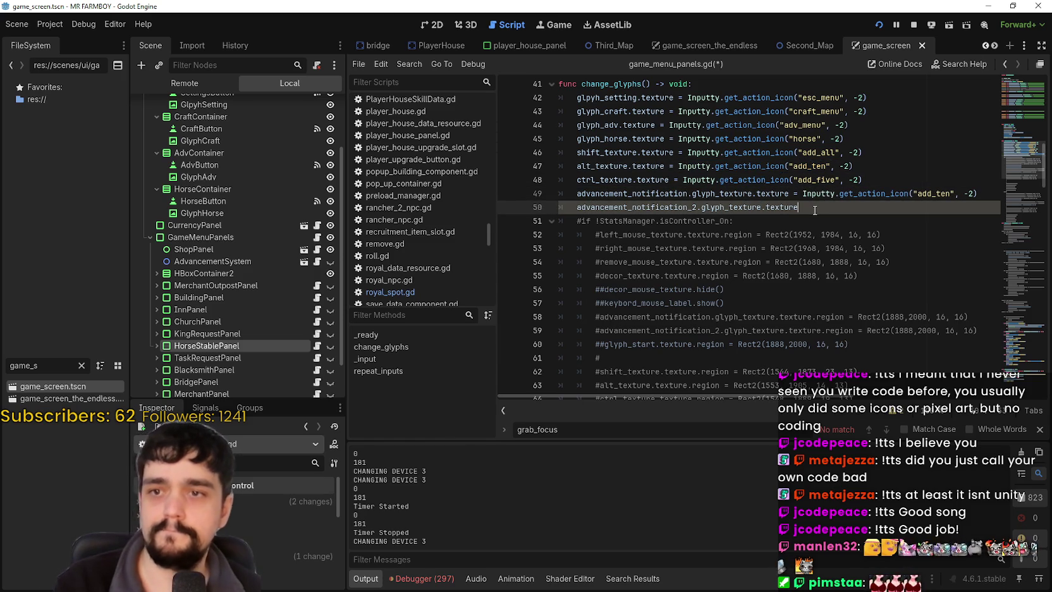
Step: Assign the same add_ten icon call to the advancement_notification_2 texture on line 50
type("=")
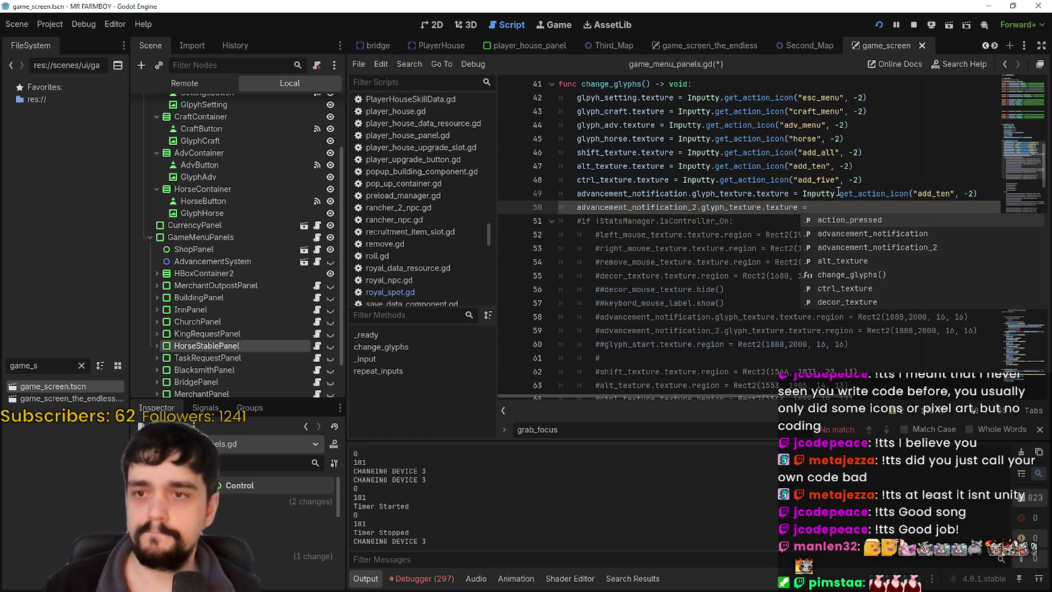
left_click(876, 179)
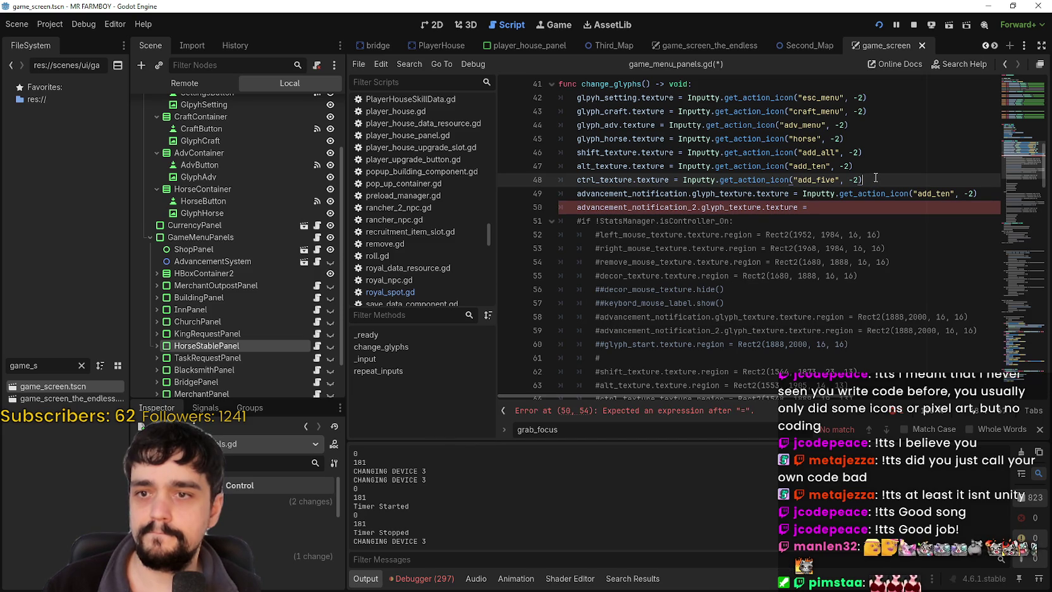
left_click_drag(801, 194, 980, 194)
left_click(885, 211)
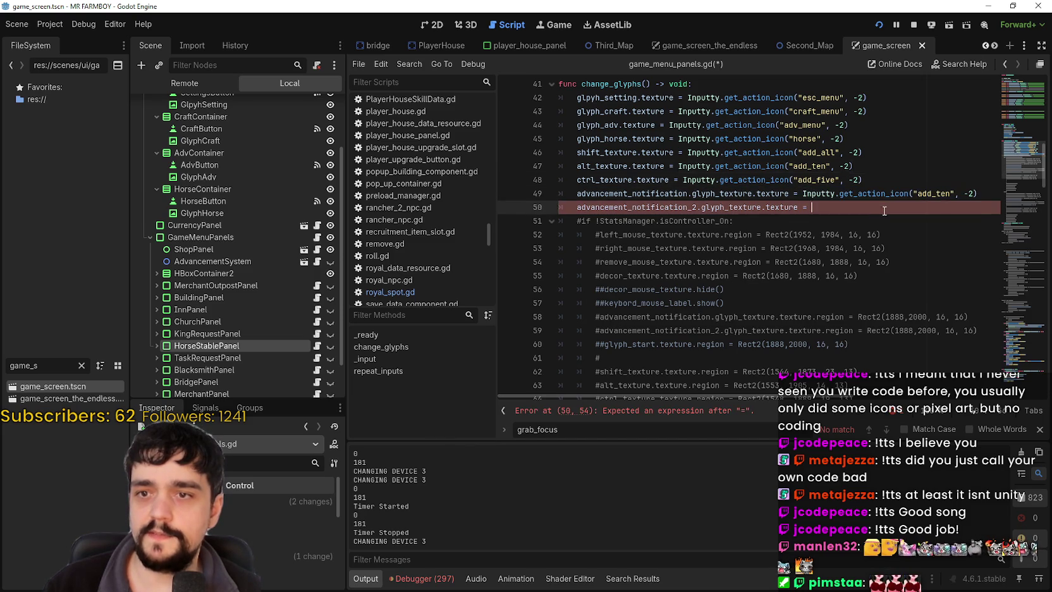
key("ctrl+v")
left_click(50, 24)
Step: Check the input actions in Project Settings' Input Map
left_click(52, 25)
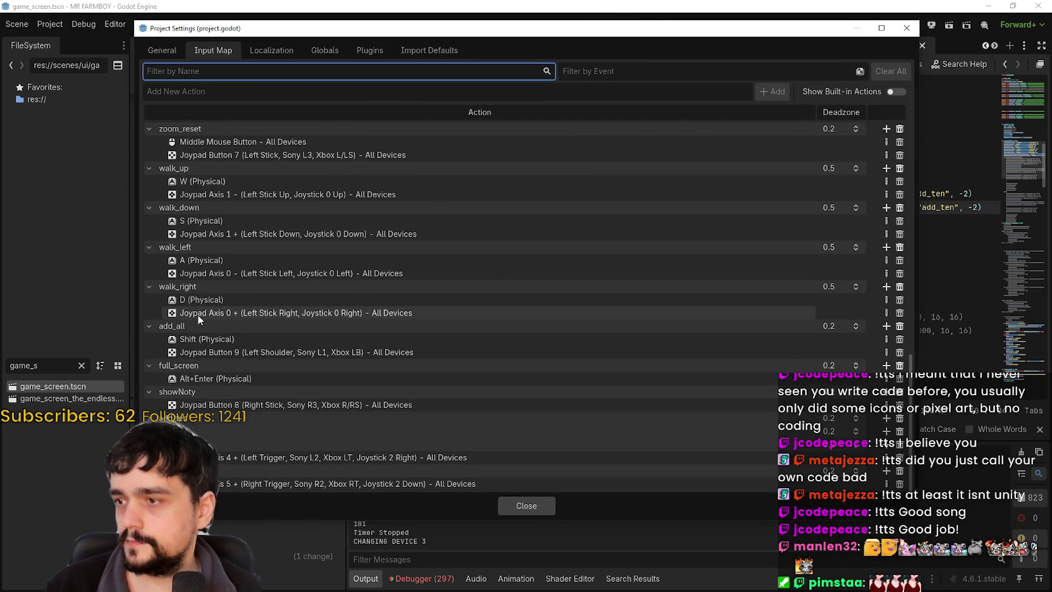
left_click(184, 389)
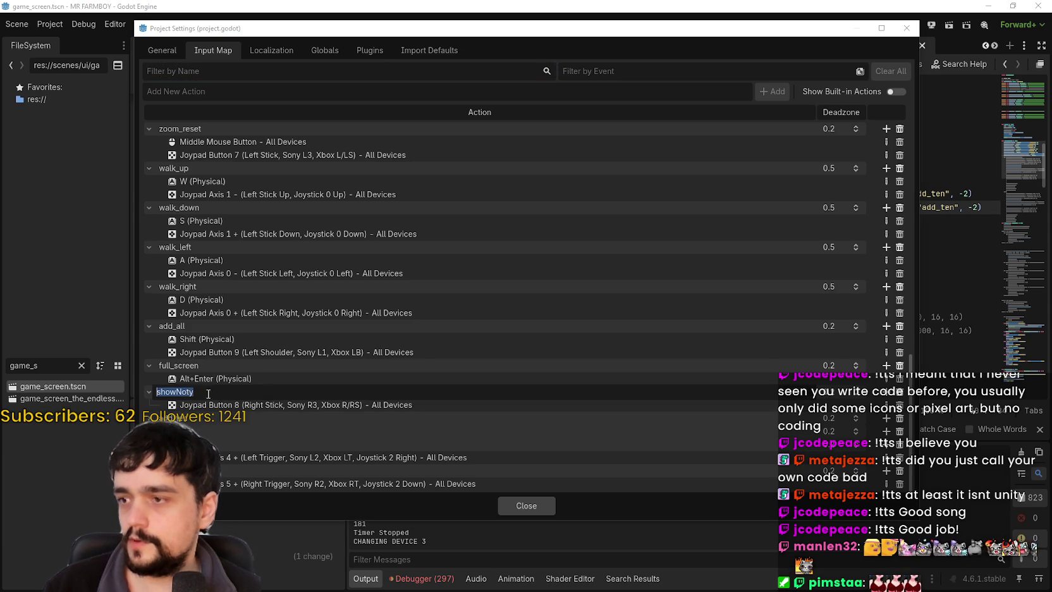
left_click(540, 504)
Step: Replace add_ten with showNoty on both advancement notification lines and save the script
double_click(935, 194)
key("ctrl+v")
left_click(926, 208)
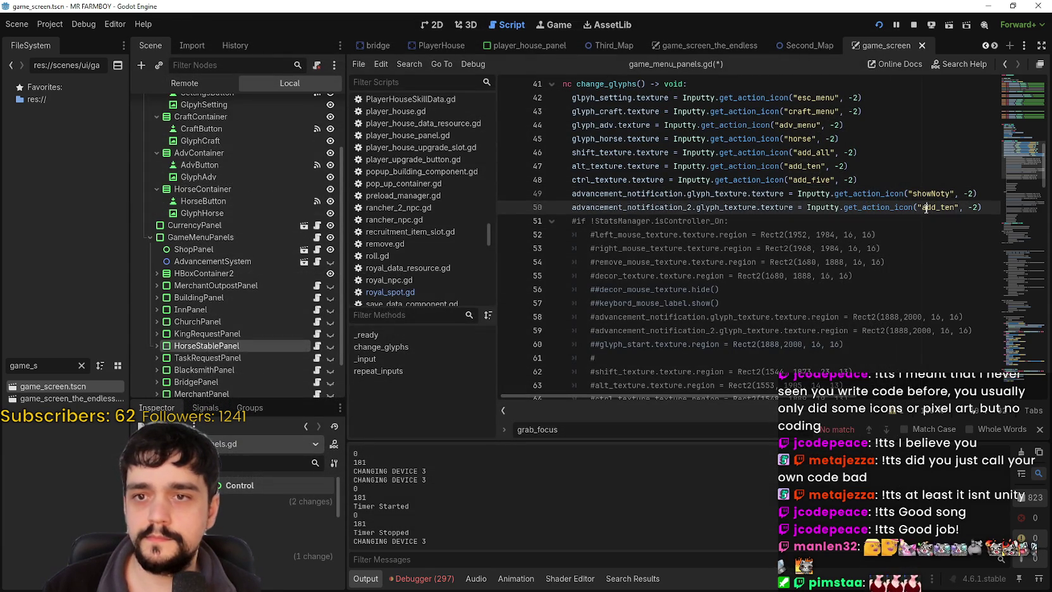
double_click(926, 208)
key("ctrl+v")
key("Down")
key("ctrl+s")
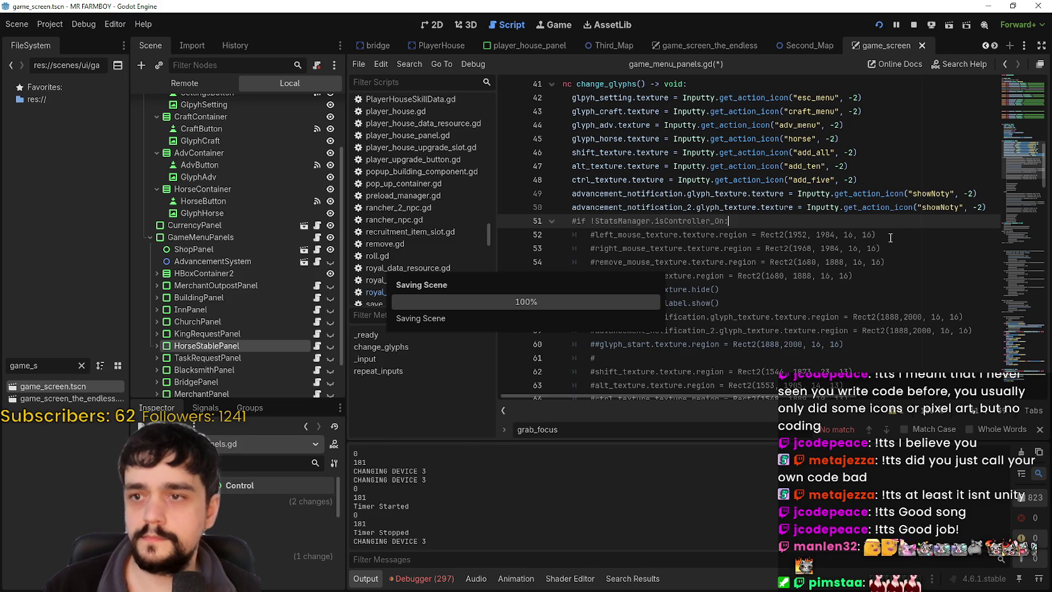
Step: Review the input actions in Project Settings again, then return to the showNoty value on line 49
left_click(895, 195)
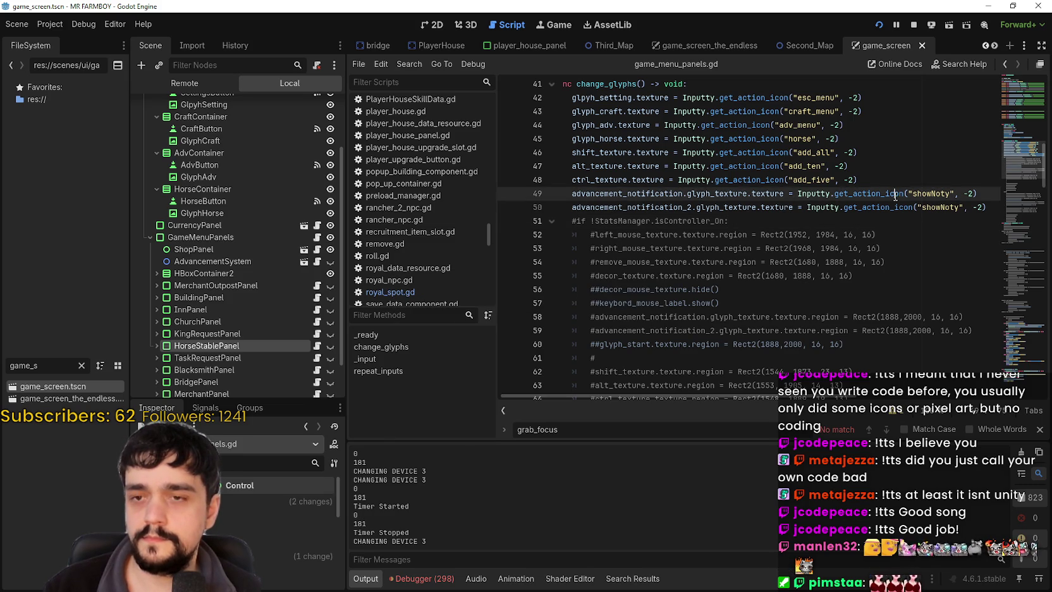
left_click(895, 181)
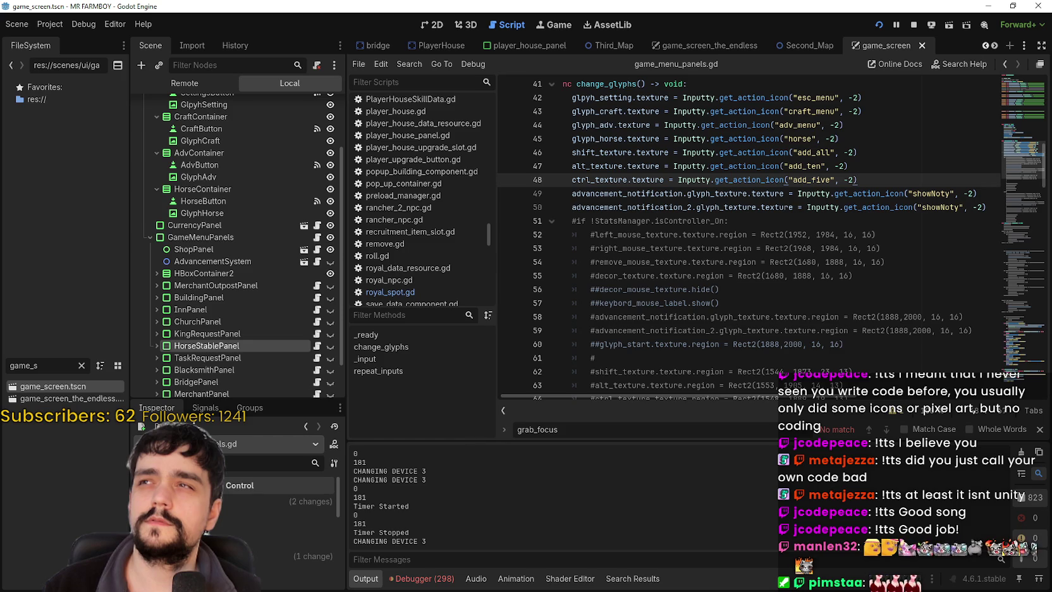
left_click(48, 24)
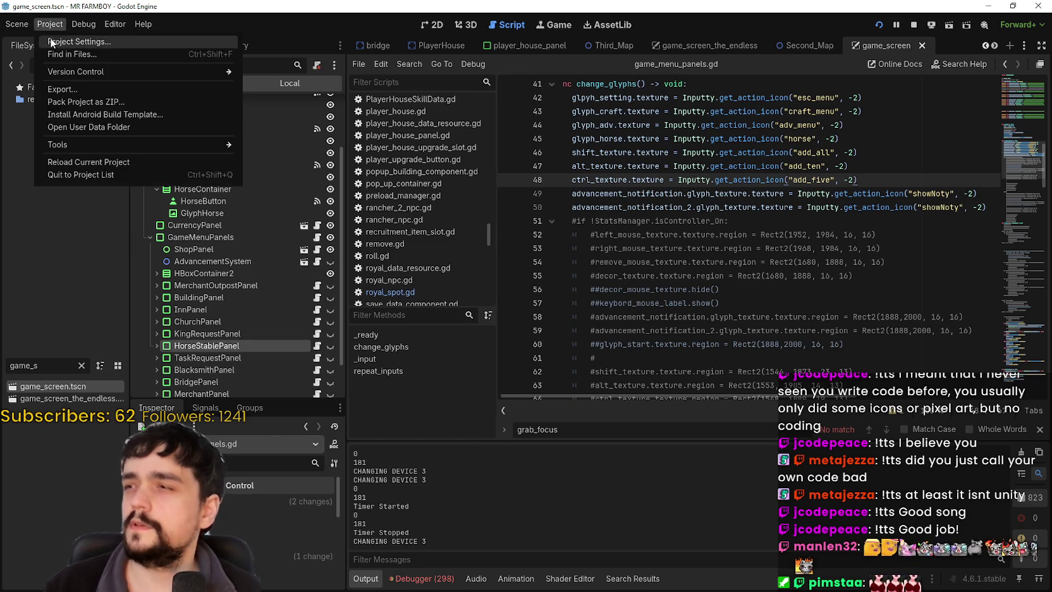
left_click(69, 40)
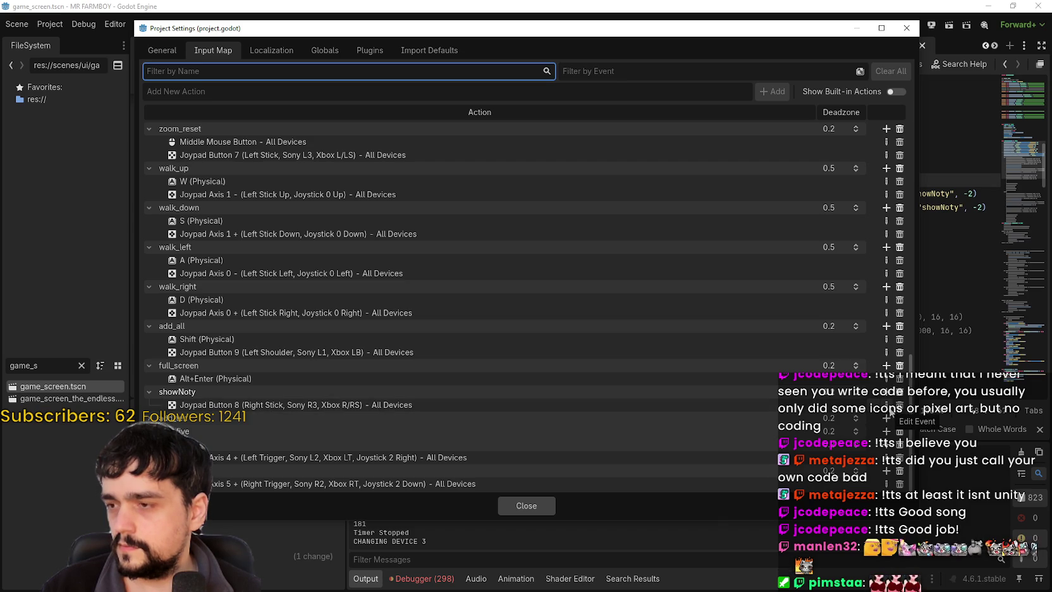
left_click(523, 505)
left_click(956, 194)
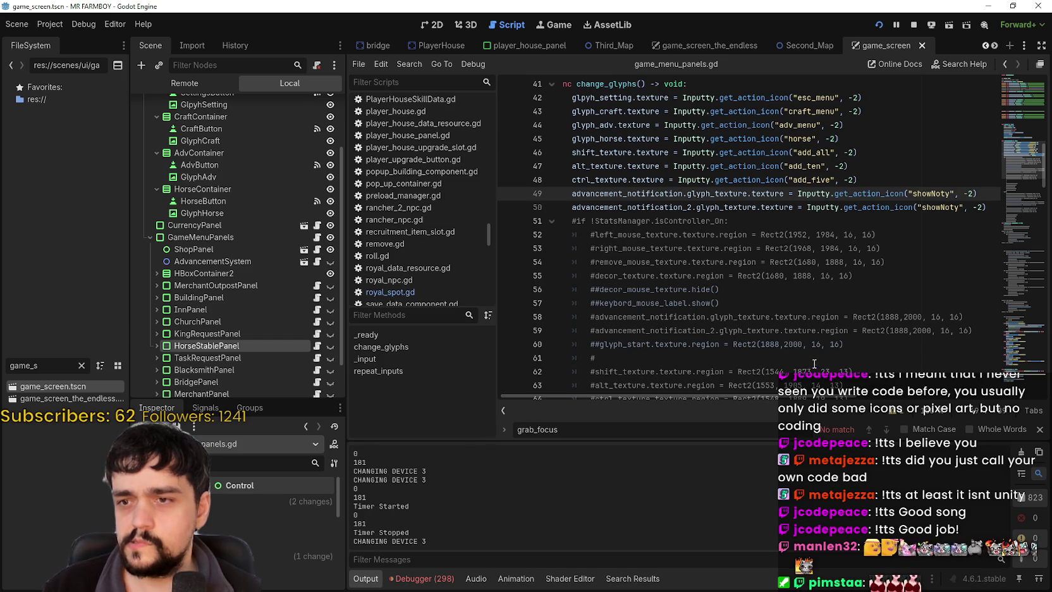
Step: Expand HBoxContainer2 in the Scene dock and select its AdvancementNotification node
scroll(279, 347, "up", 3)
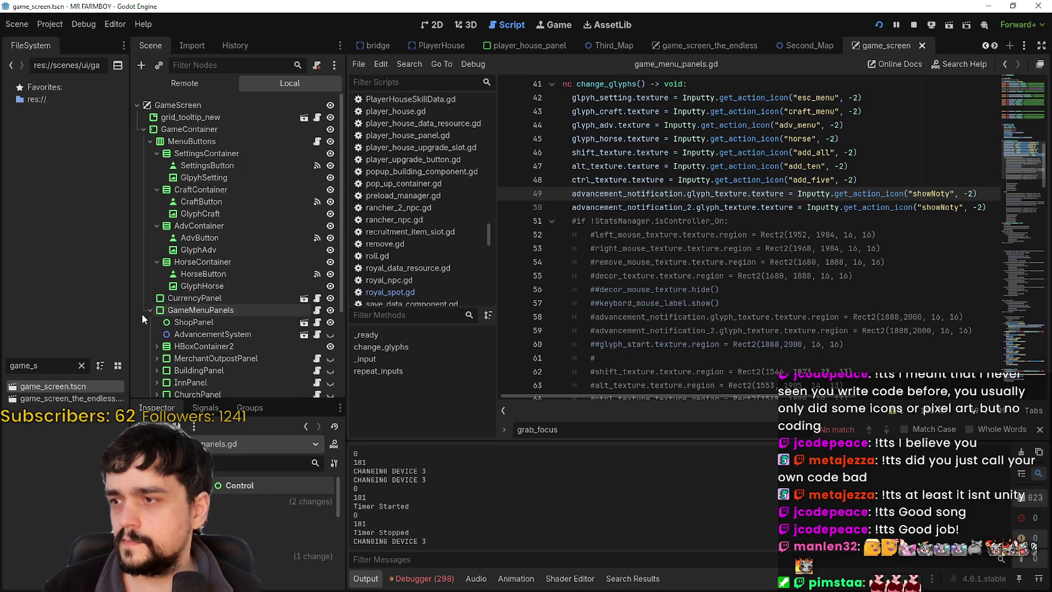
scroll(144, 310, "down", 3)
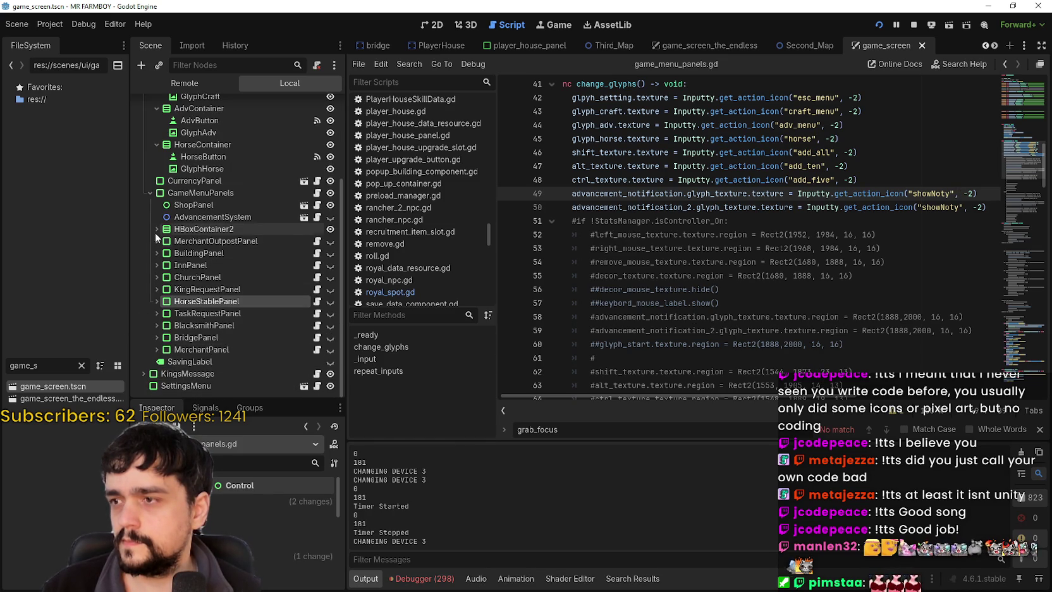
left_click(150, 214)
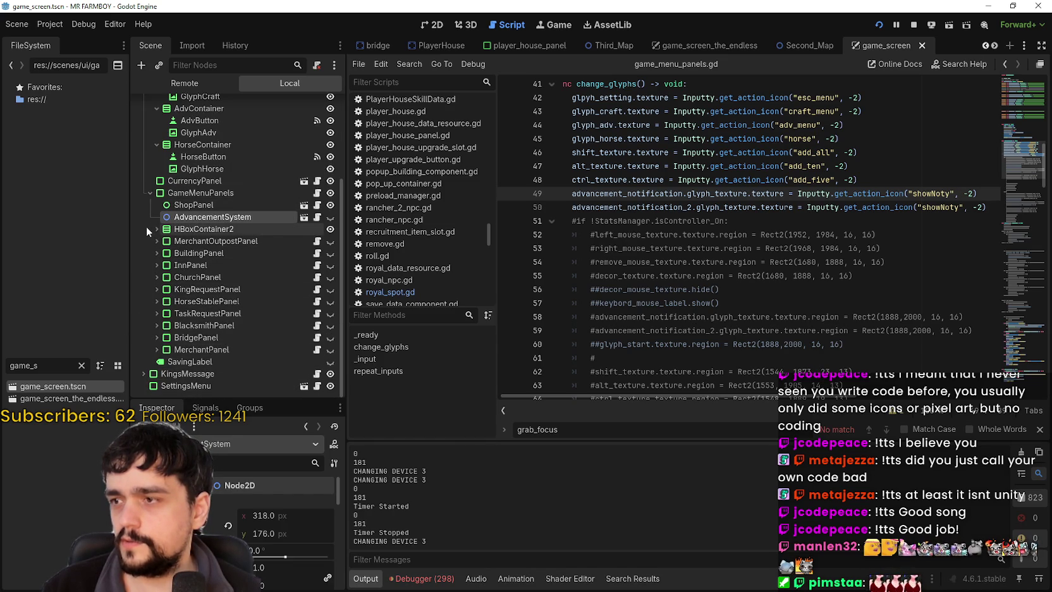
left_click(157, 229)
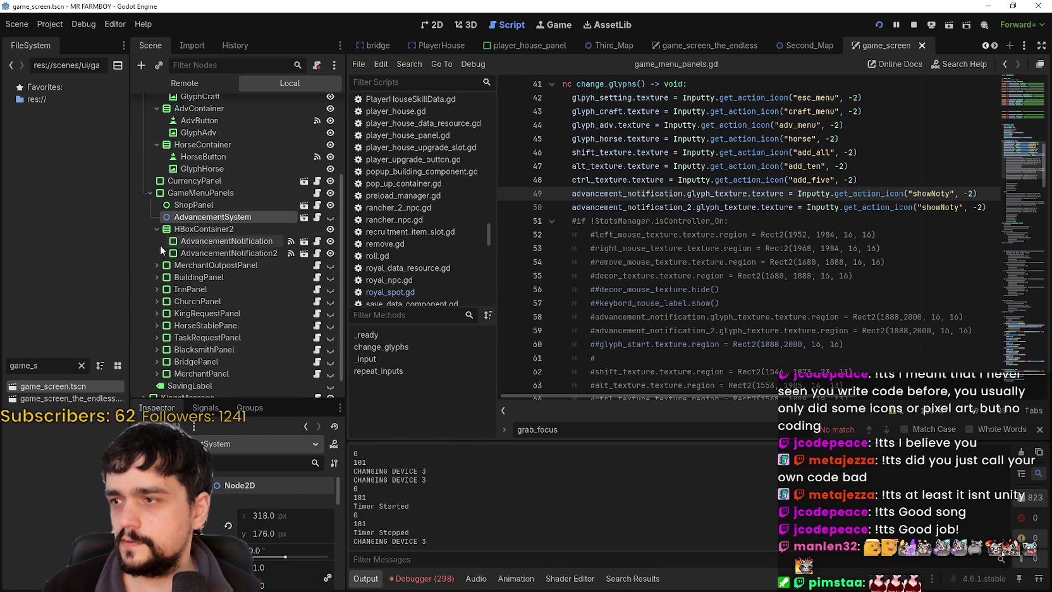
left_click(223, 241)
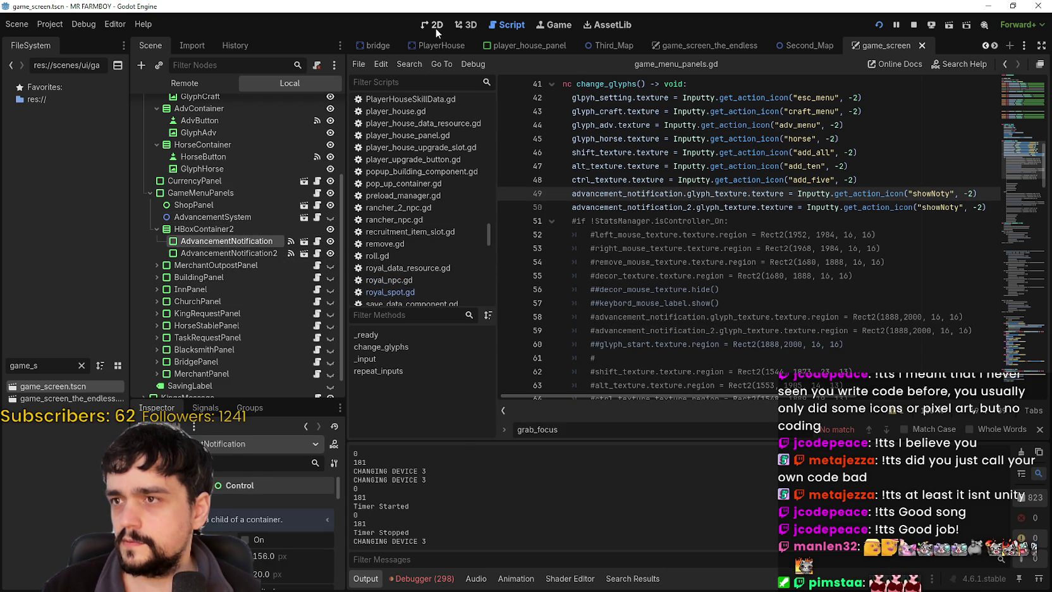
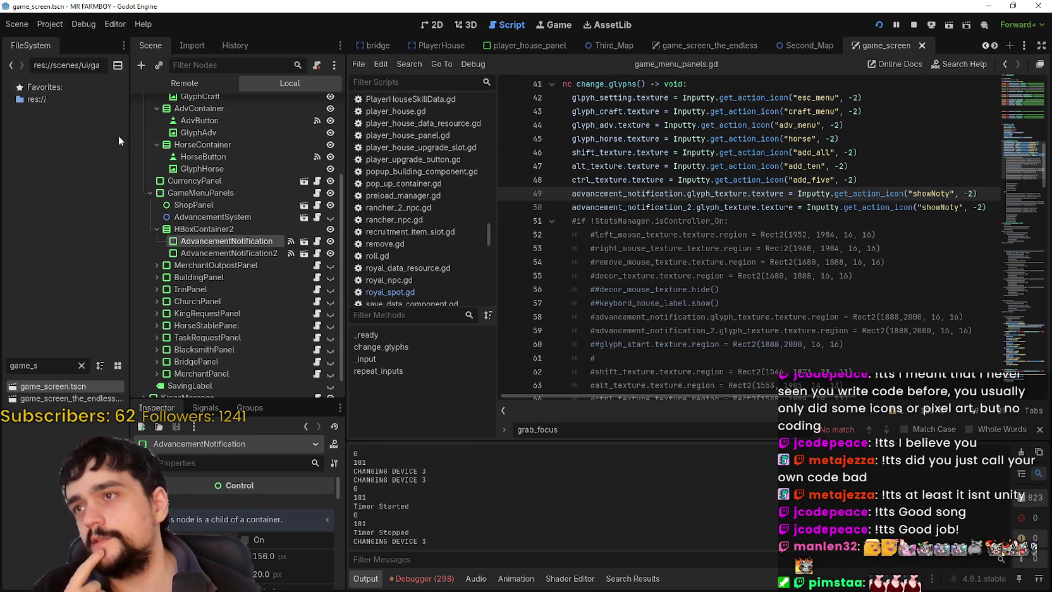
Step: Search the whole project for every occurrence of showNoty
double_click(934, 193)
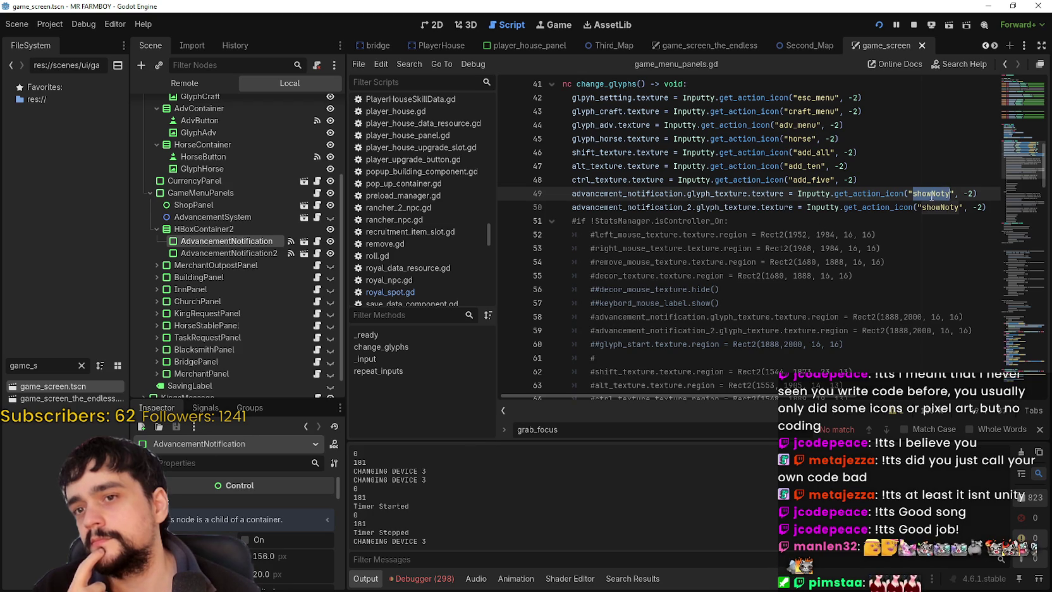
key("ctrl+shift+f")
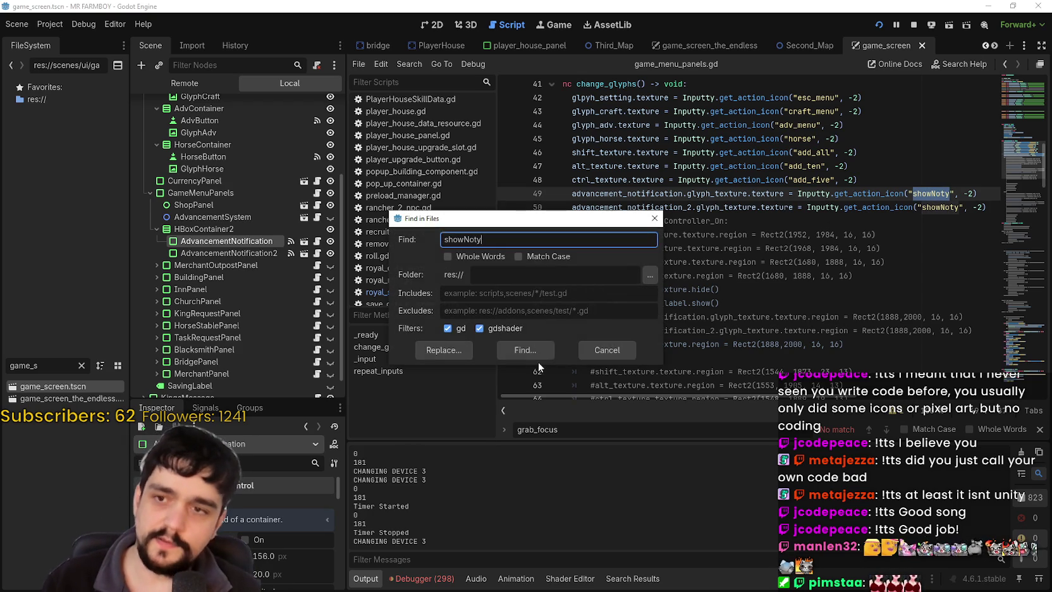
left_click(542, 351)
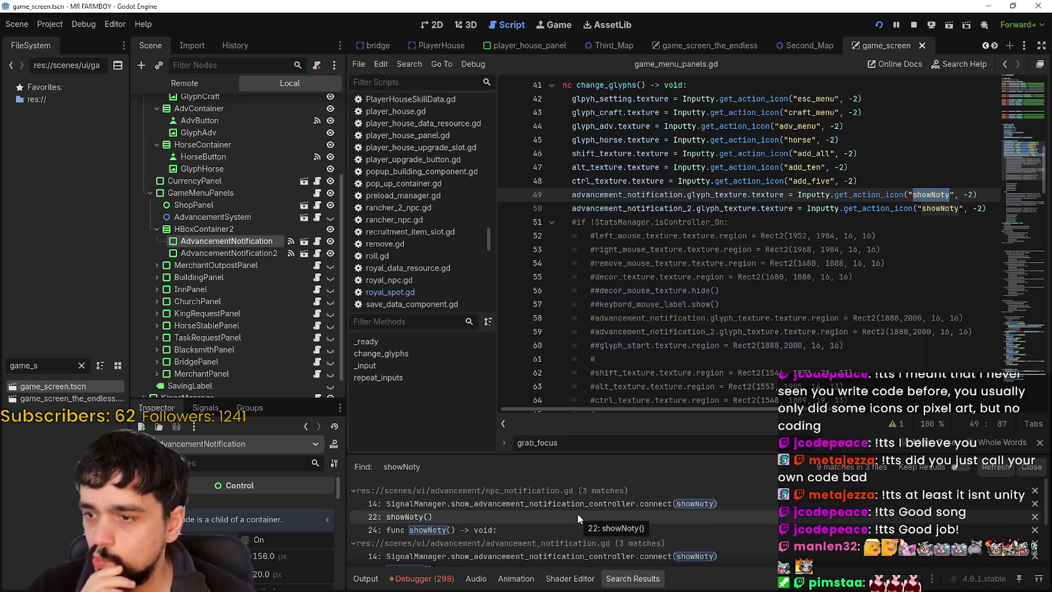
Step: Open the npc_notification.gd match and check its is_pressed test on line 21
left_click(578, 514)
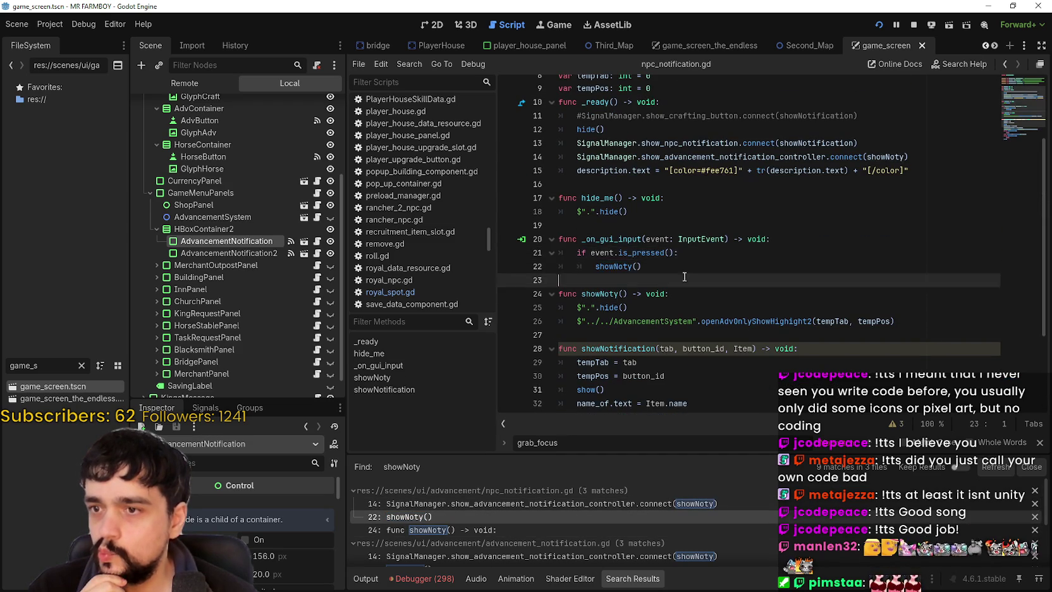
double_click(641, 253)
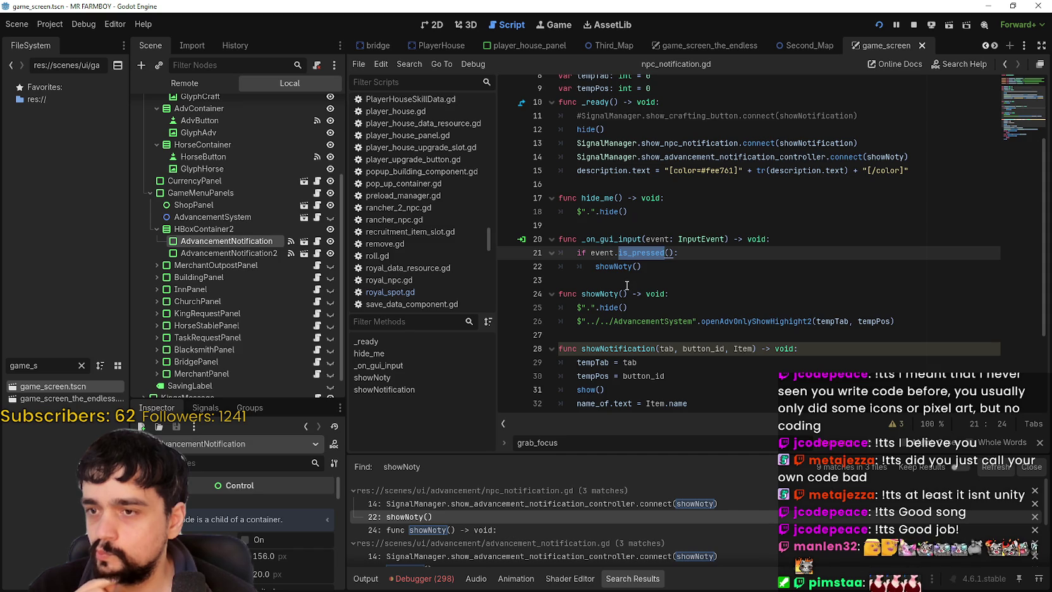
scroll(625, 282, "down", 3)
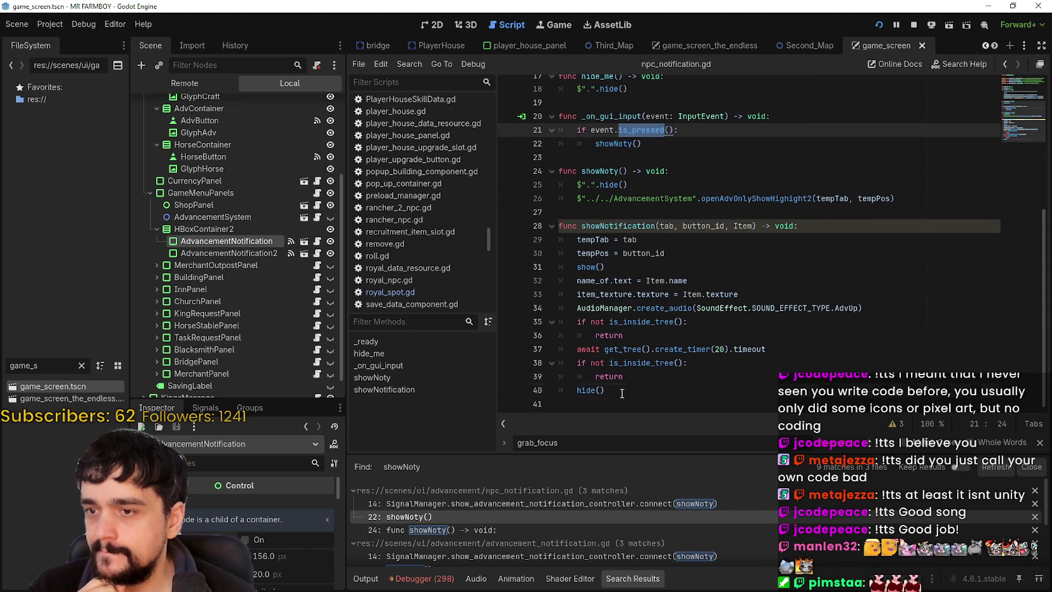
left_click(619, 392)
Step: Go to the line-49 showNoty match in game_menu_panels.gd
scroll(536, 525, "down", 2)
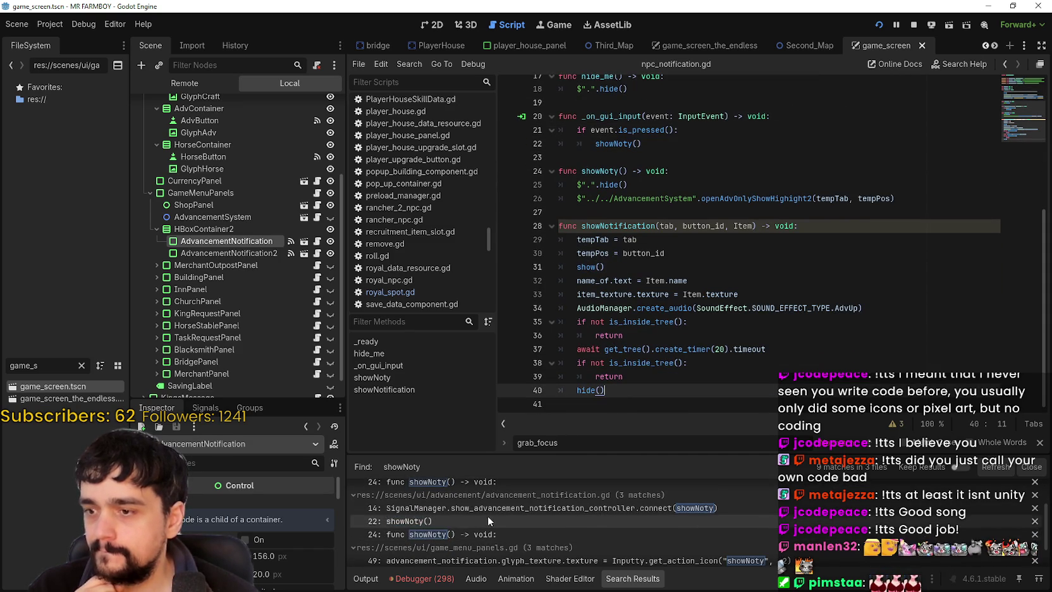
scroll(540, 521, "down", 1)
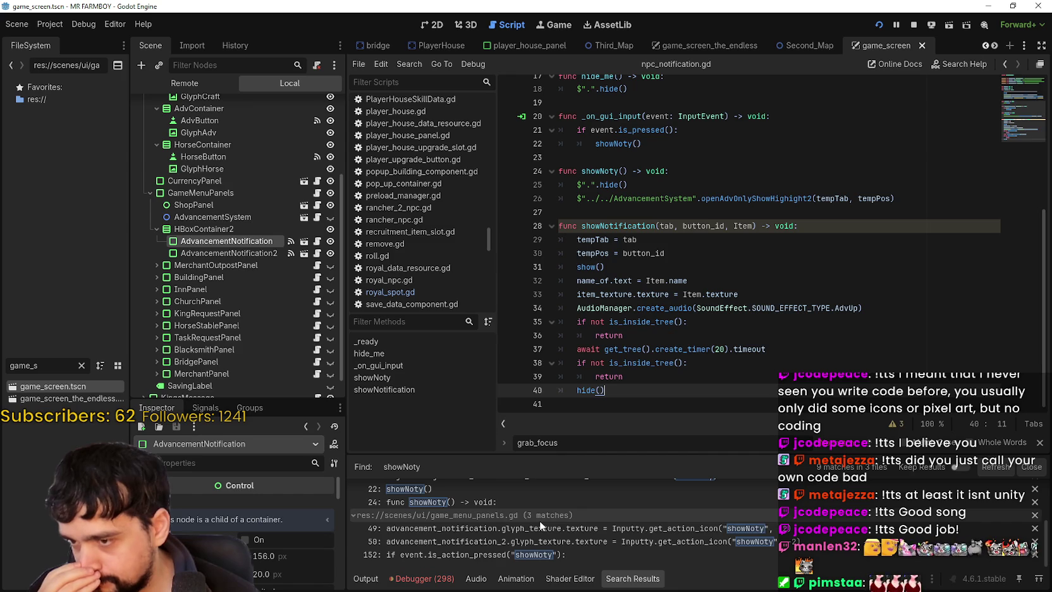
scroll(570, 528, "down", 1)
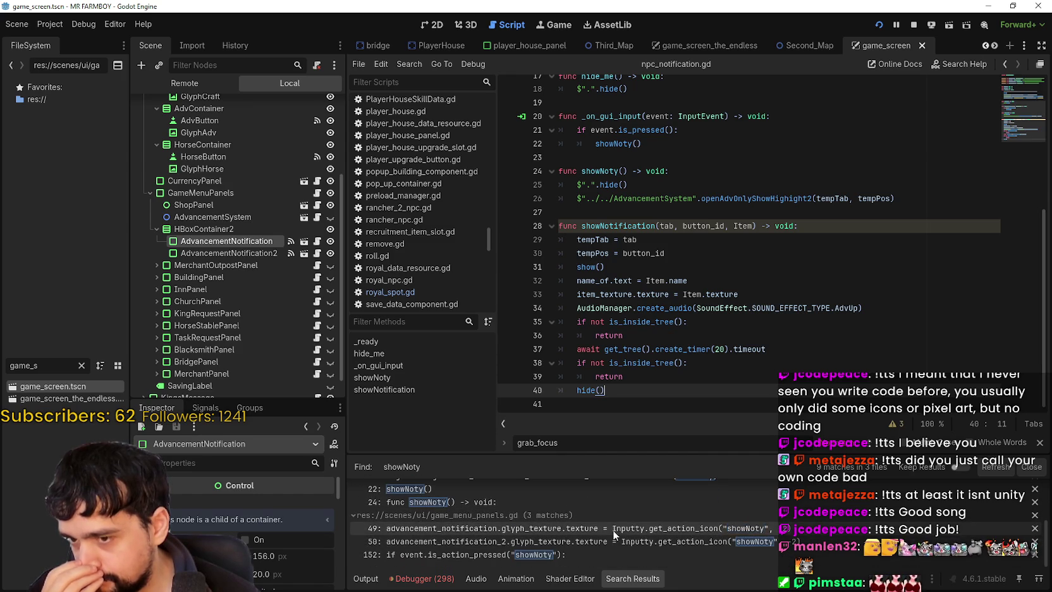
left_click(612, 530)
scroll(914, 250, "up", 2)
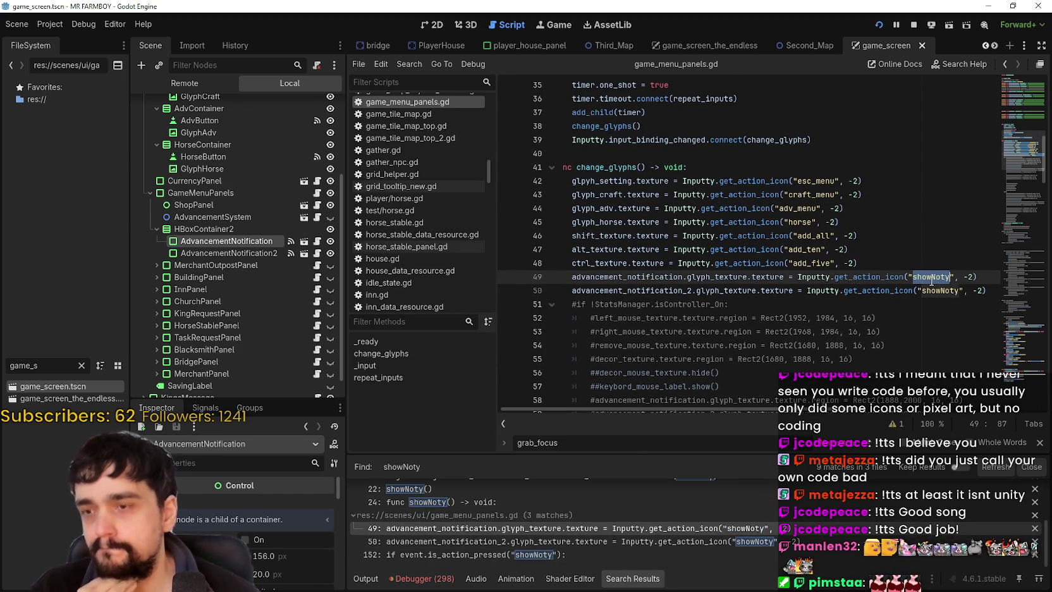
Step: Select showNoty on line 50, then open and close the Project menu without choosing anything
double_click(928, 290)
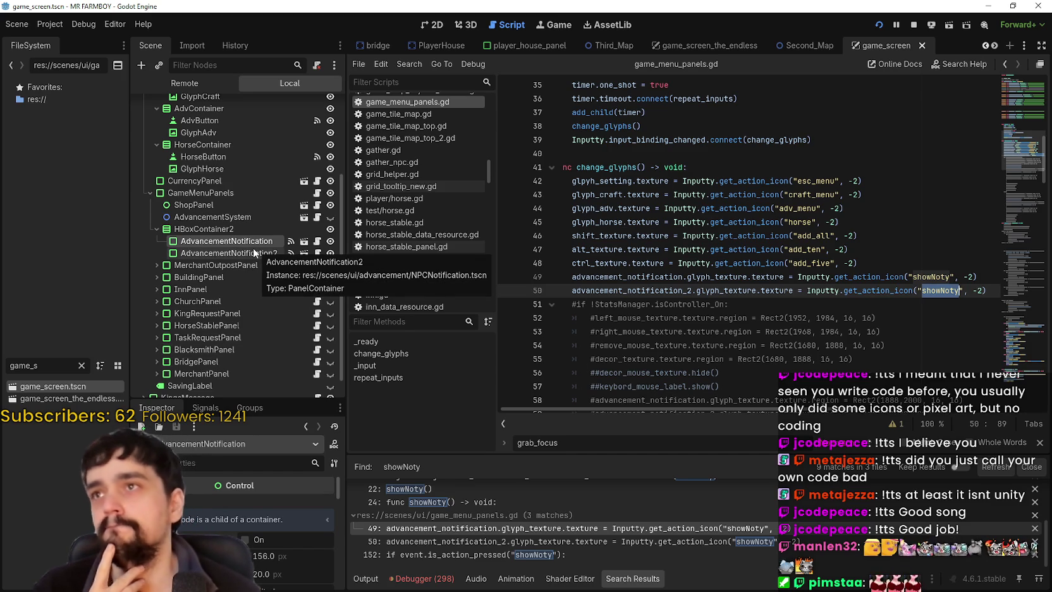
left_click(58, 27)
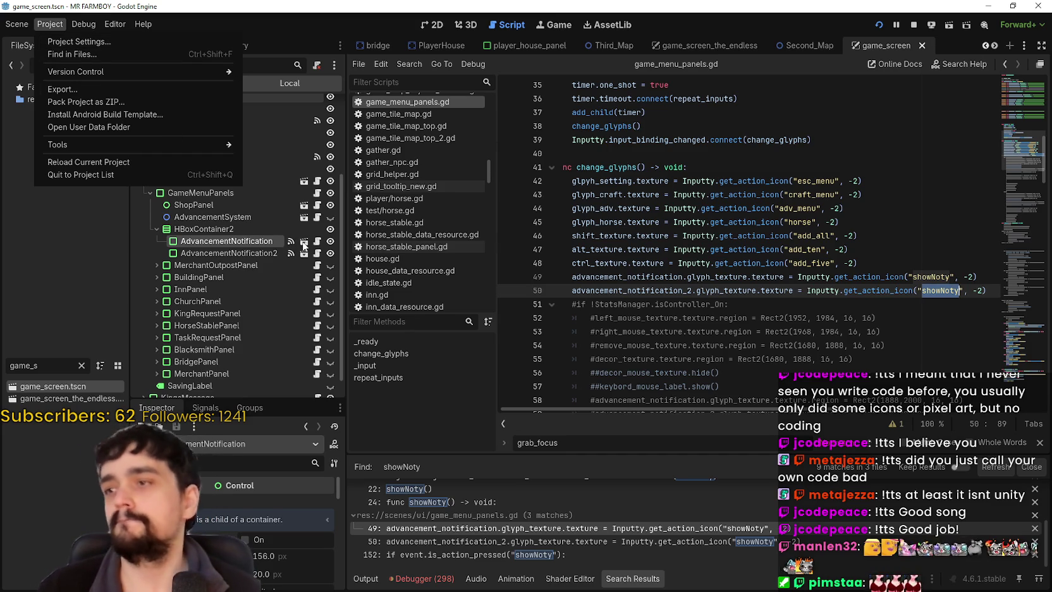
left_click(302, 244)
Step: Open the AdvancementNotification scene, make its root node visible, and zoom the canvas
left_click(303, 252)
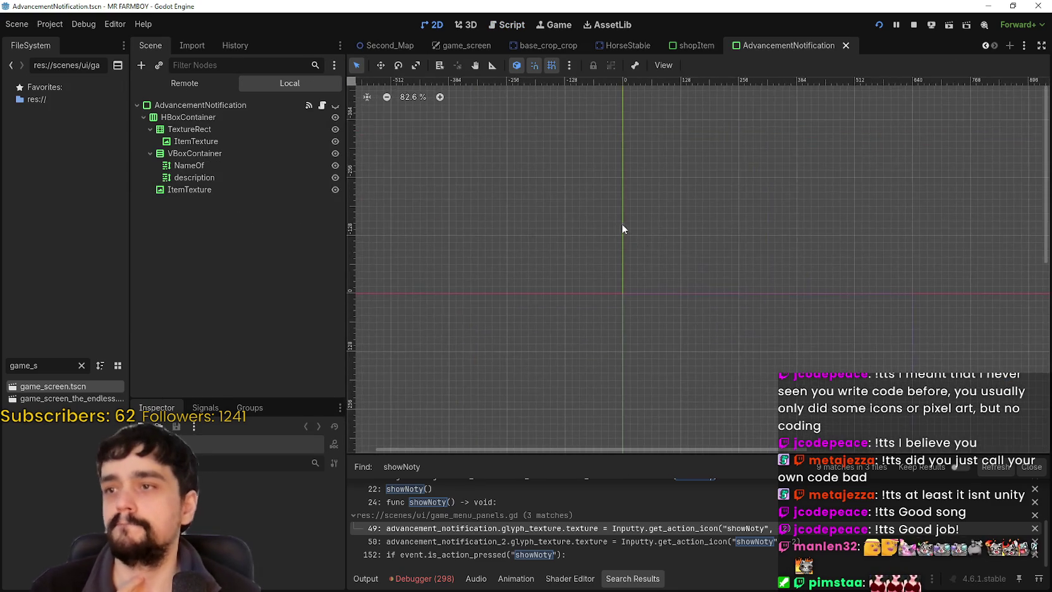
left_click(335, 105)
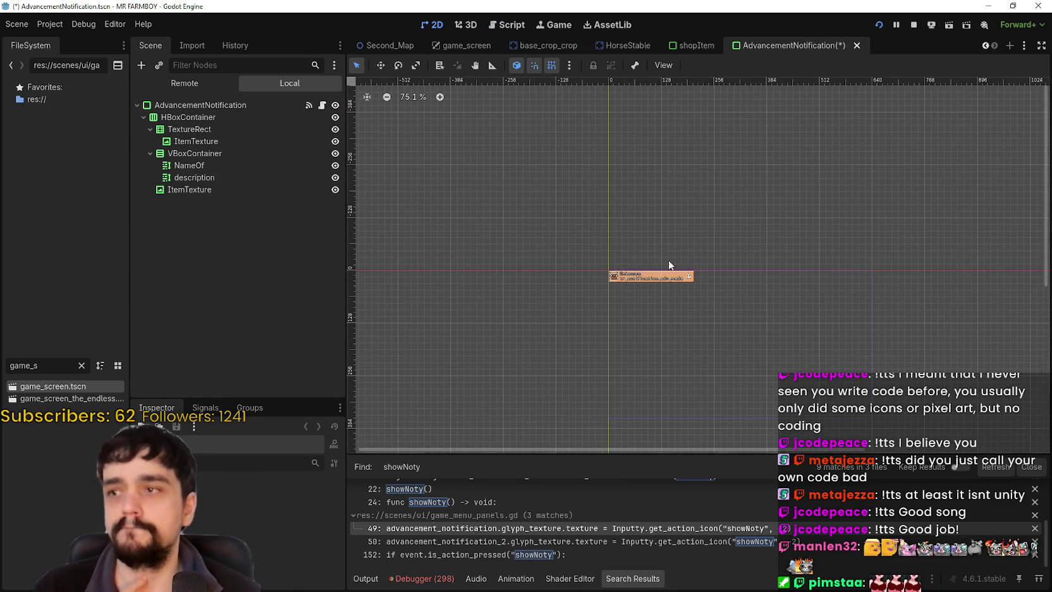
scroll(669, 259, "up", 5)
scroll(763, 259, "up", 6)
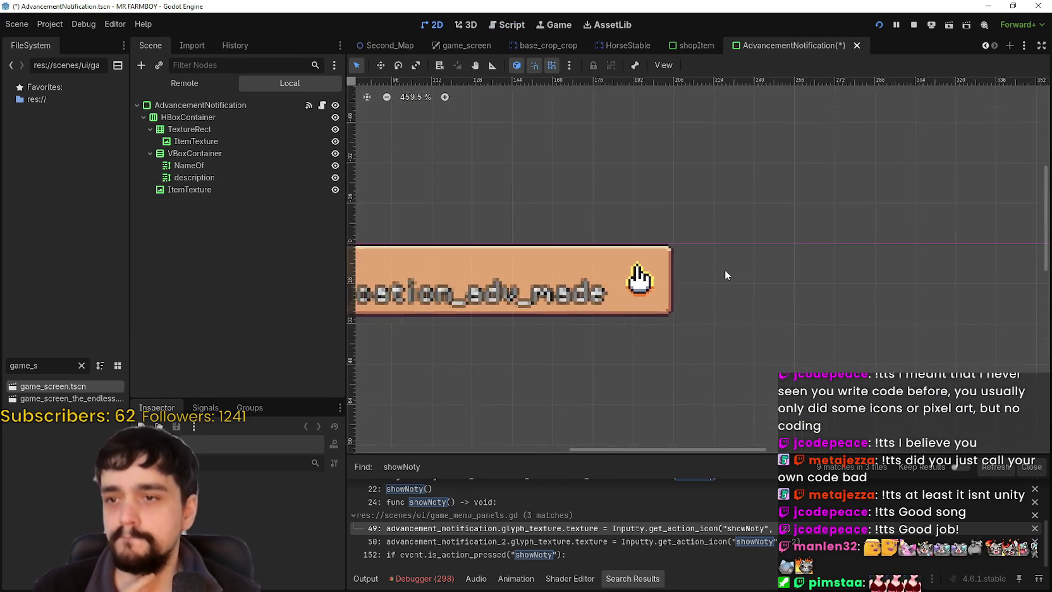
scroll(720, 274, "up", 2)
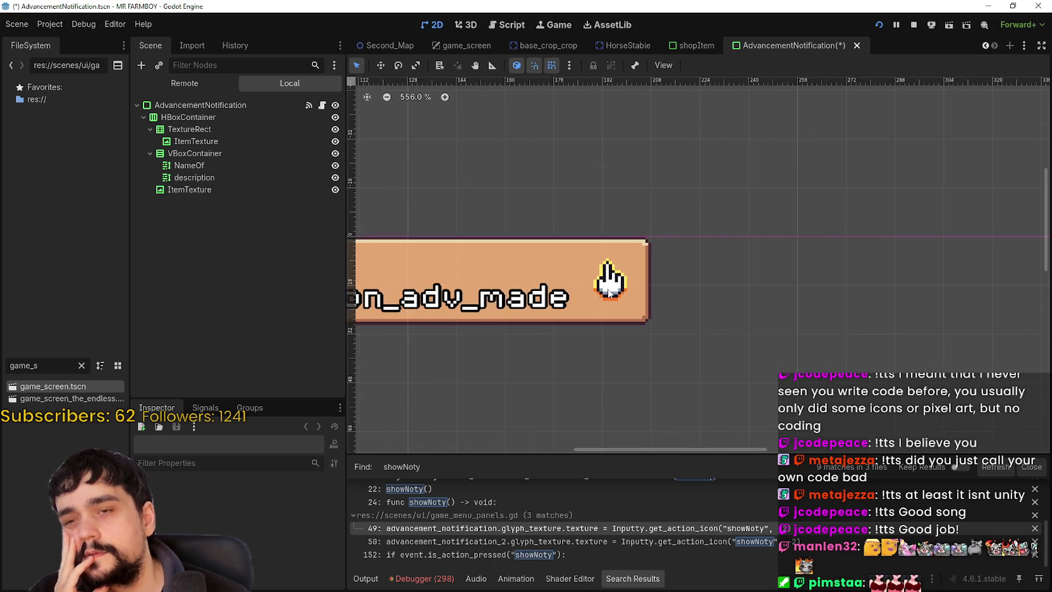
scroll(608, 292, "down", 1)
scroll(611, 292, "up", 5)
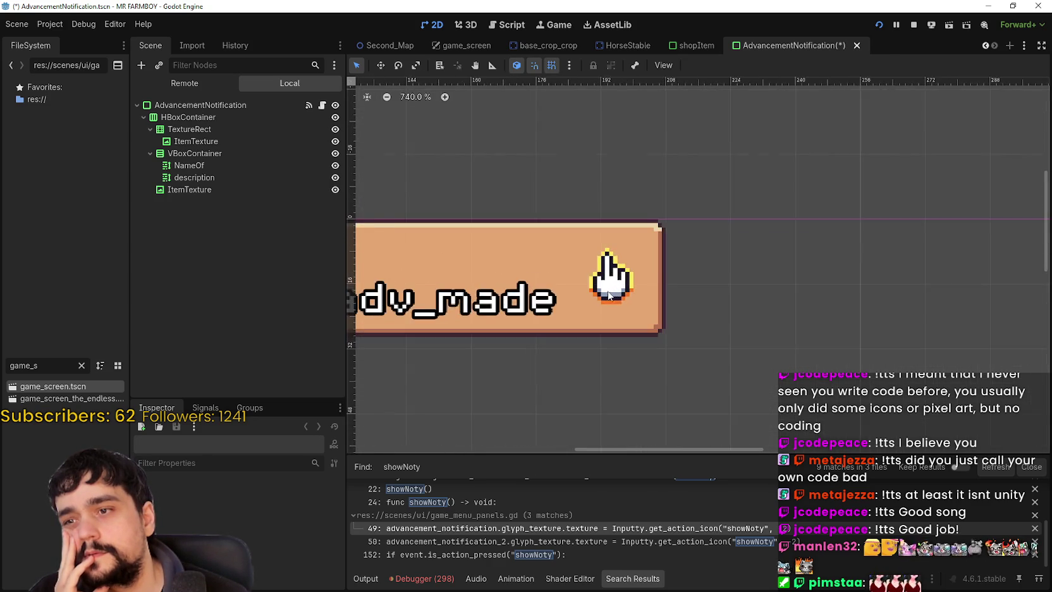
scroll(610, 292, "down", 6)
scroll(609, 288, "down", 9)
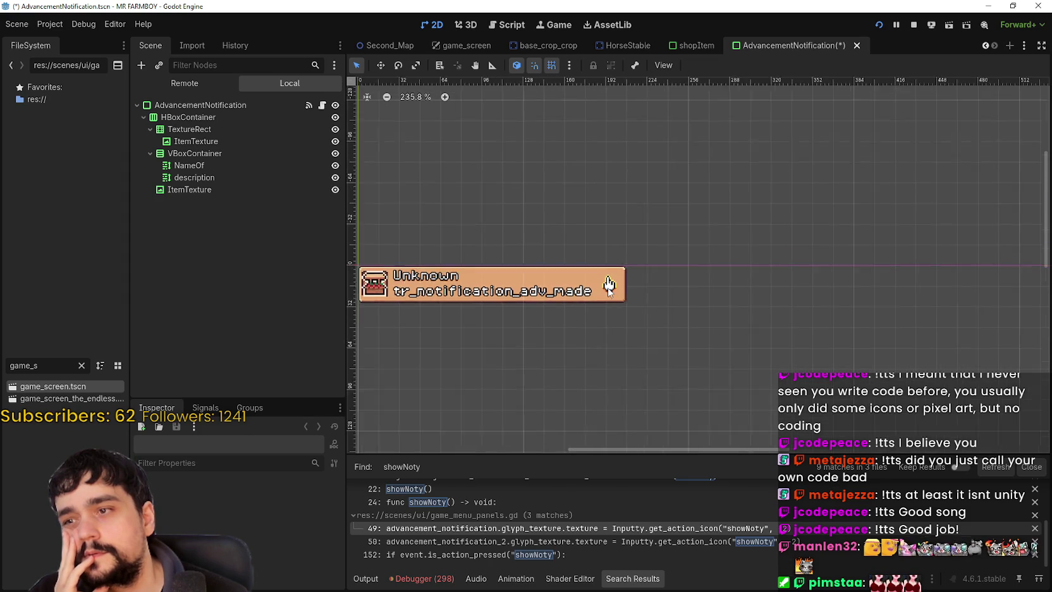
scroll(610, 289, "up", 11)
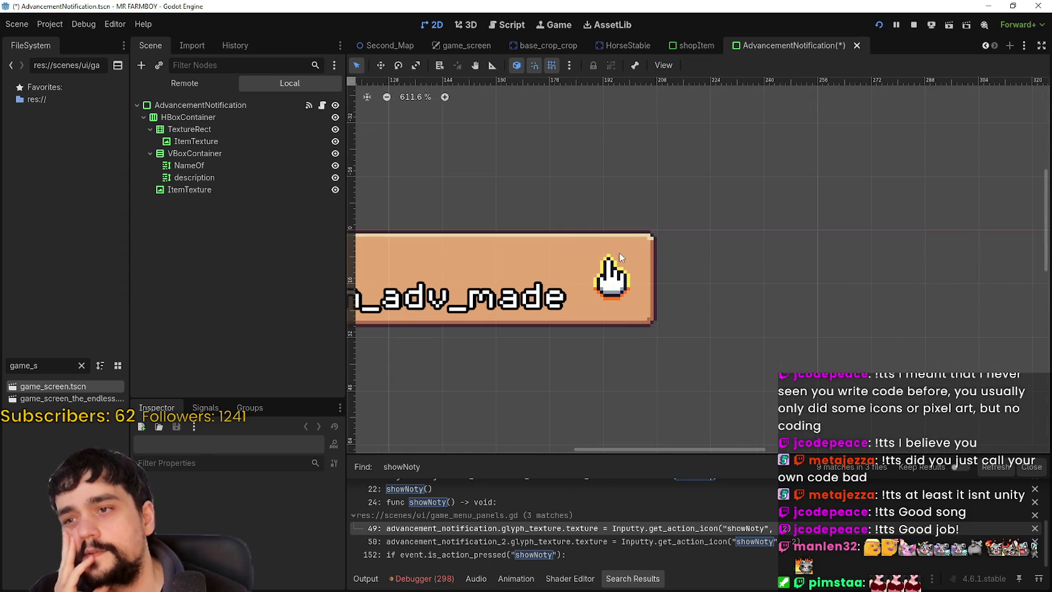
scroll(675, 284, "down", 2)
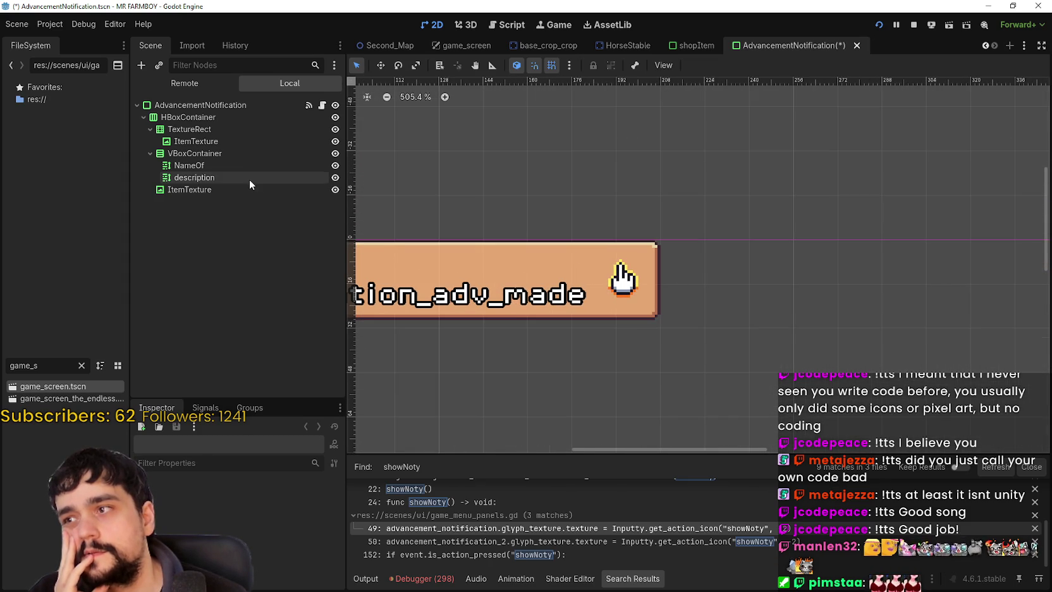
Step: Select TextureRect and its child ItemTexture to inspect the chest texture
left_click(246, 131)
left_click(243, 139)
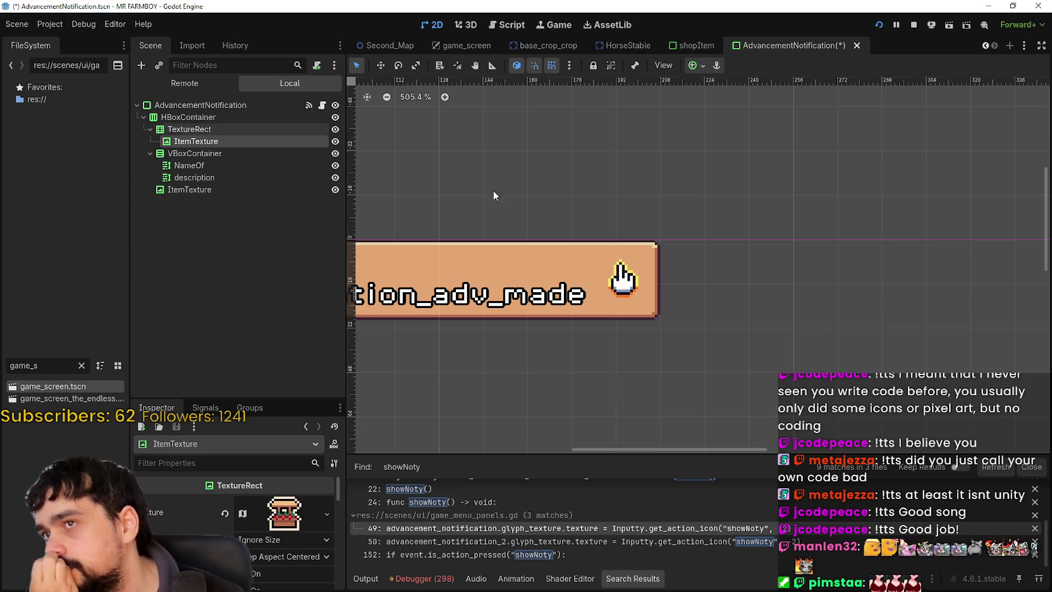
scroll(721, 235, "down", 2)
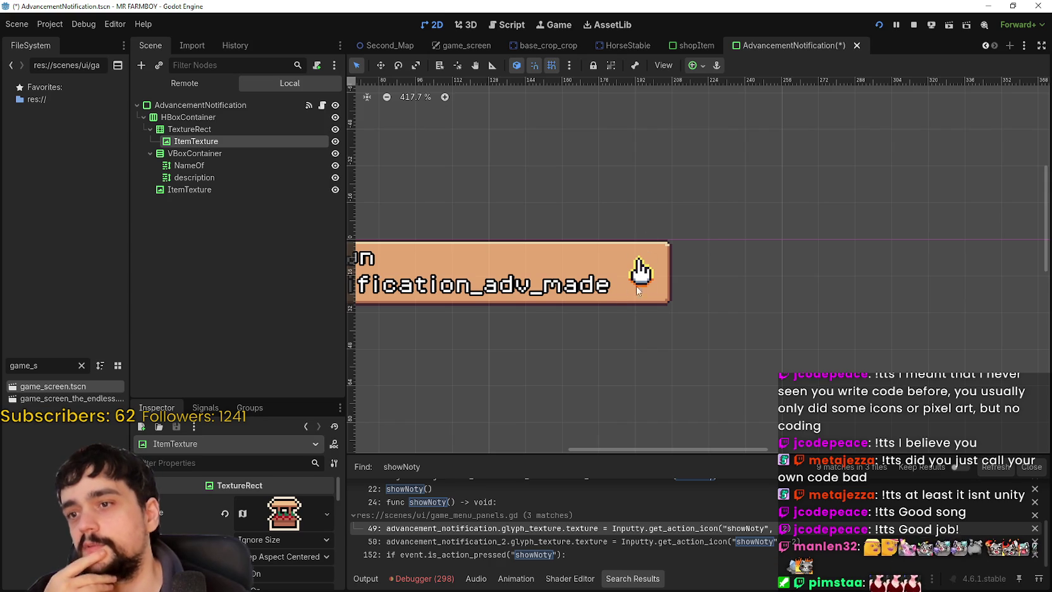
scroll(700, 272, "up", 2)
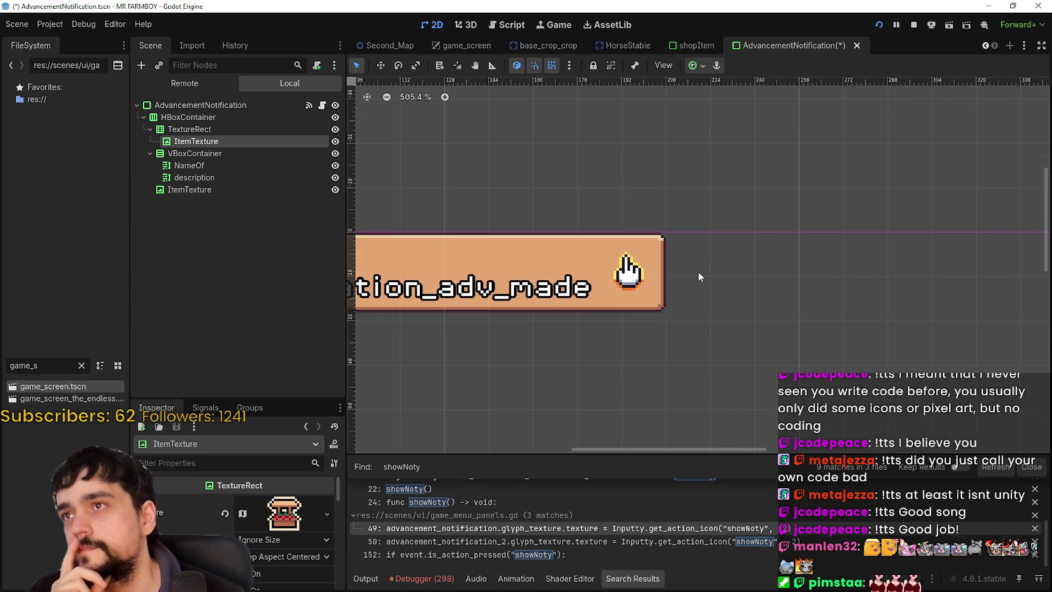
scroll(696, 269, "down", 1)
scroll(696, 272, "down", 1)
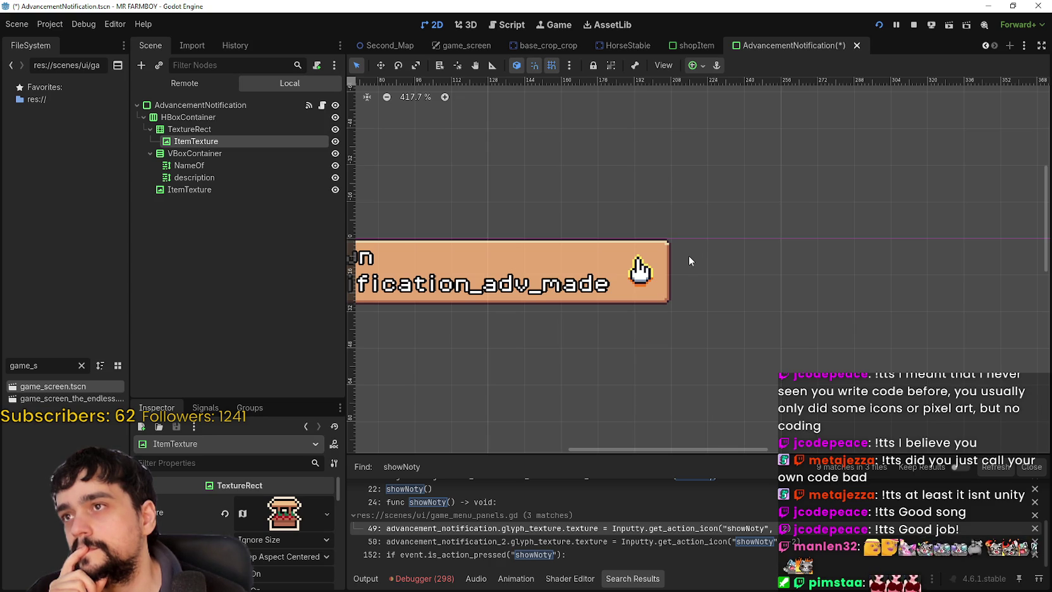
scroll(675, 259, "down", 1)
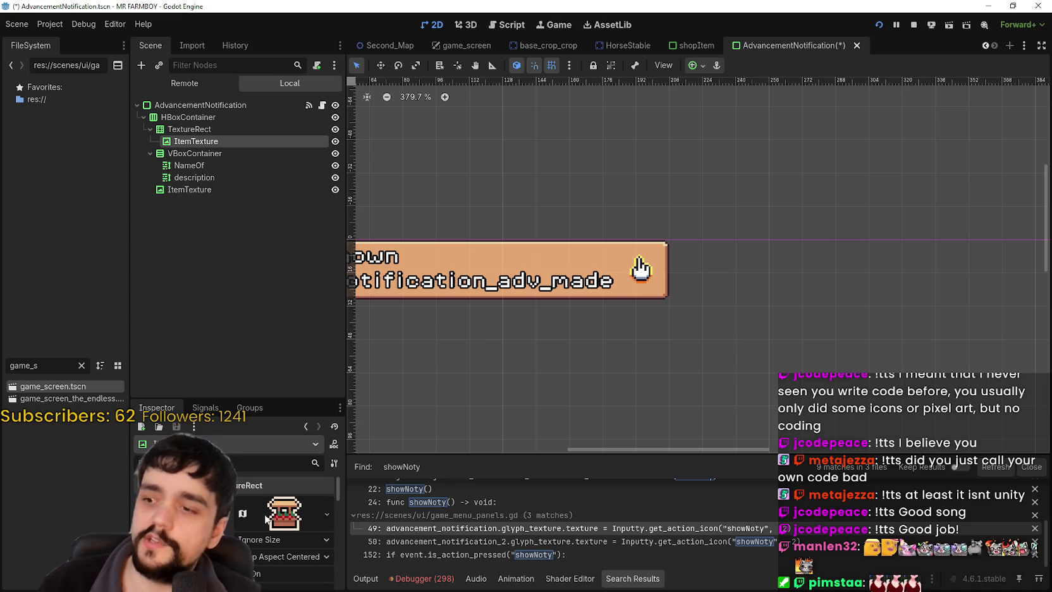
Step: Pick the last ItemTexture under HBoxContainer and list its new-texture options in the Inspector
left_click(204, 167)
left_click(203, 182)
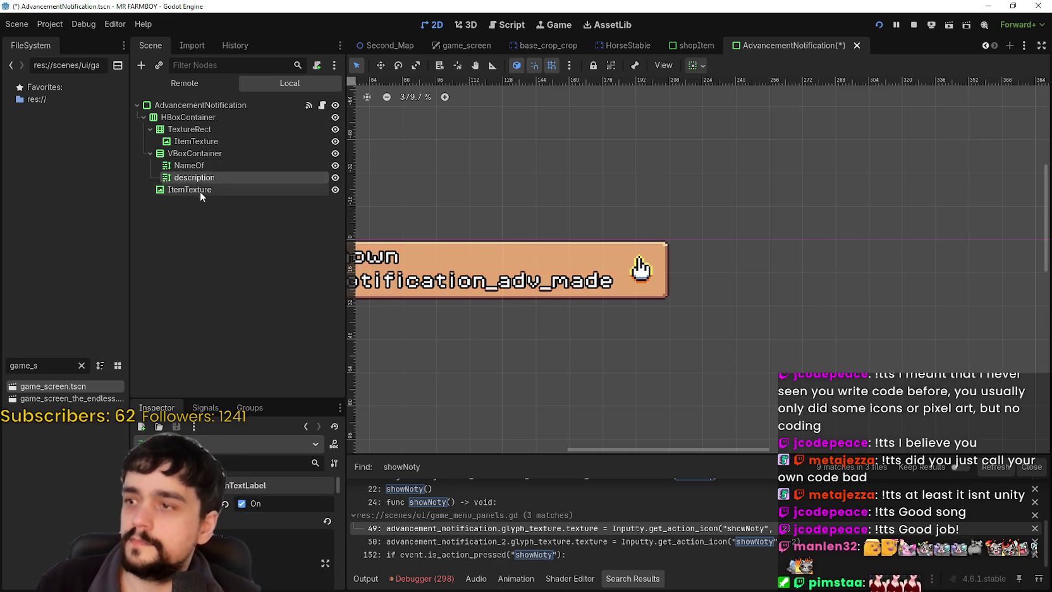
left_click(200, 190)
left_click(282, 512)
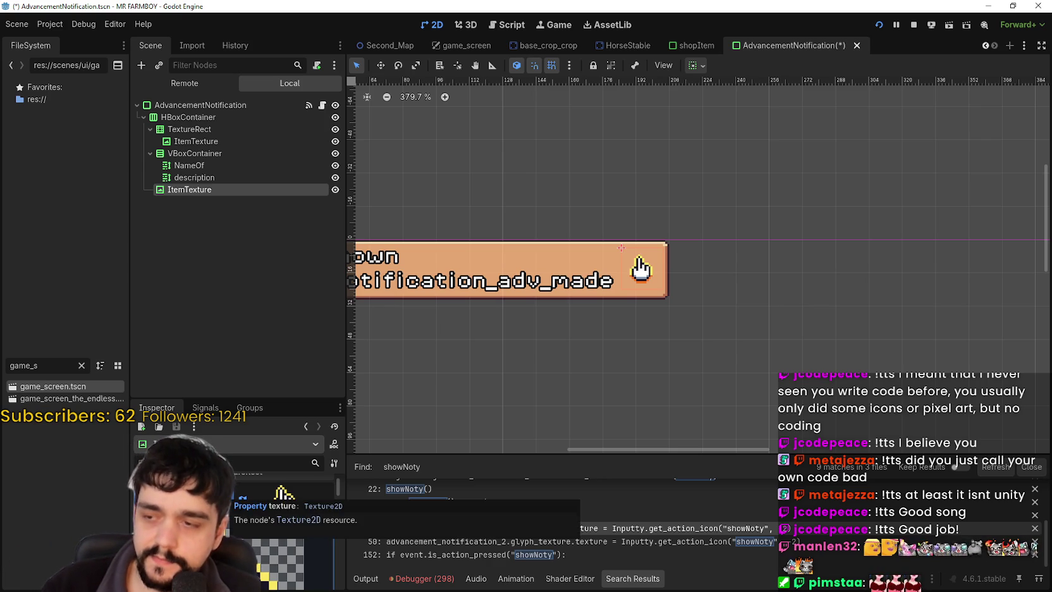
left_click(327, 500)
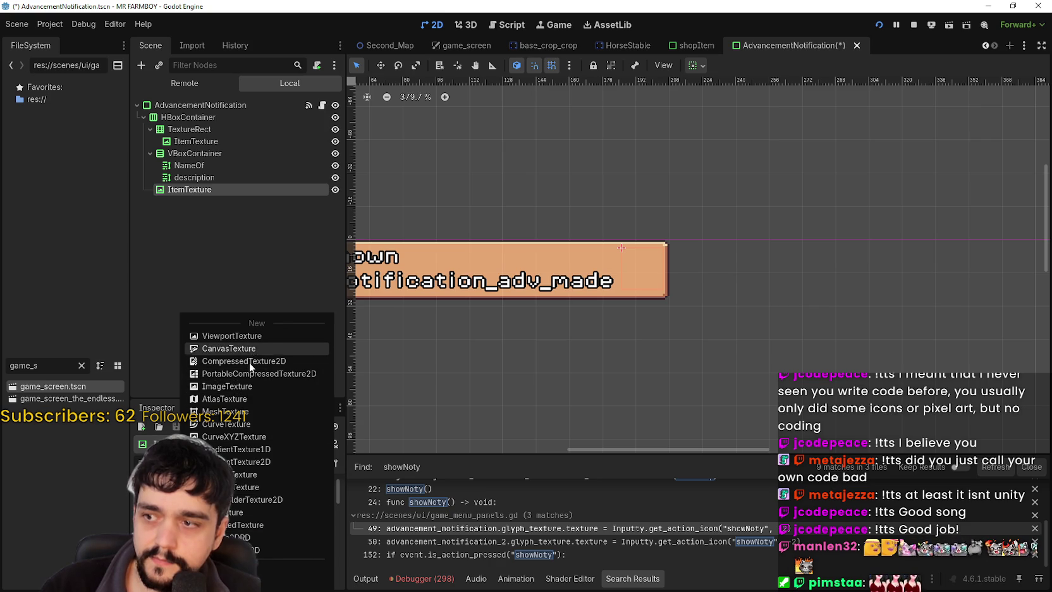
Step: Create a new AtlasTexture using controls_atlas as its source image
left_click(245, 398)
left_click(253, 527)
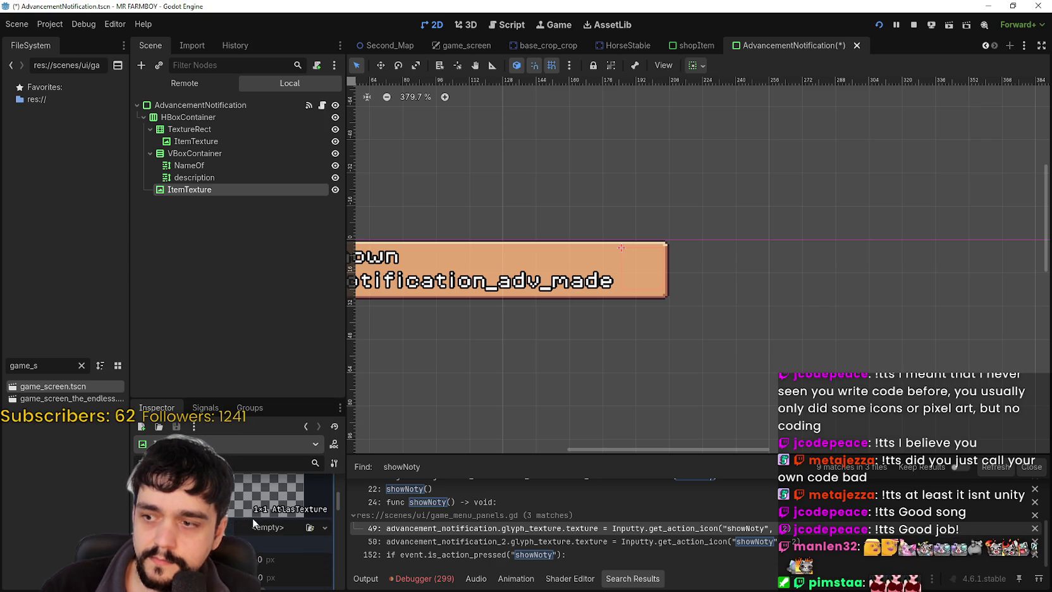
left_click(257, 523)
left_click(272, 565)
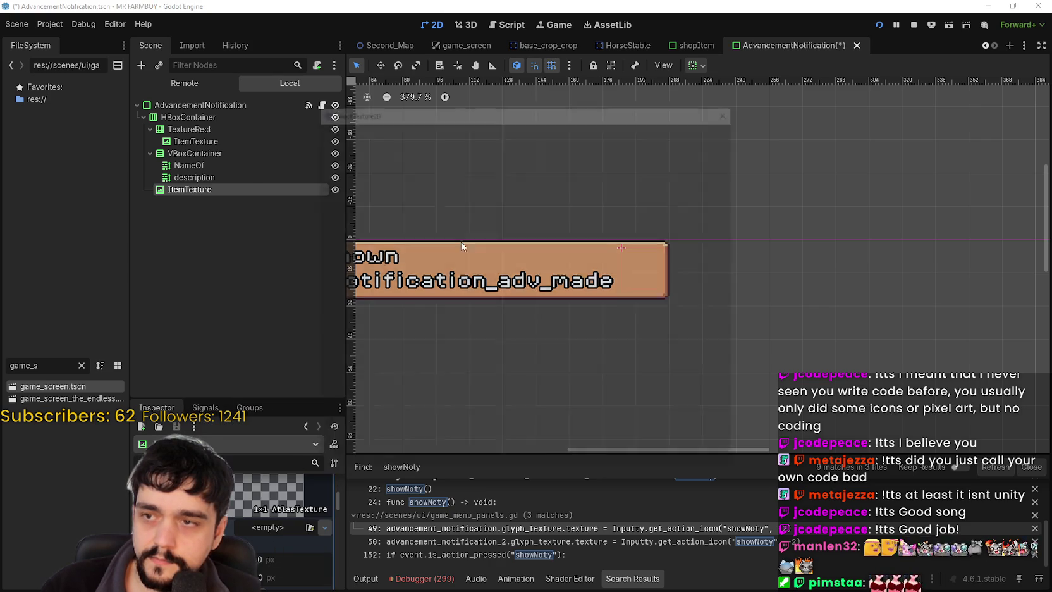
key("Return")
scroll(246, 511, "down", 1)
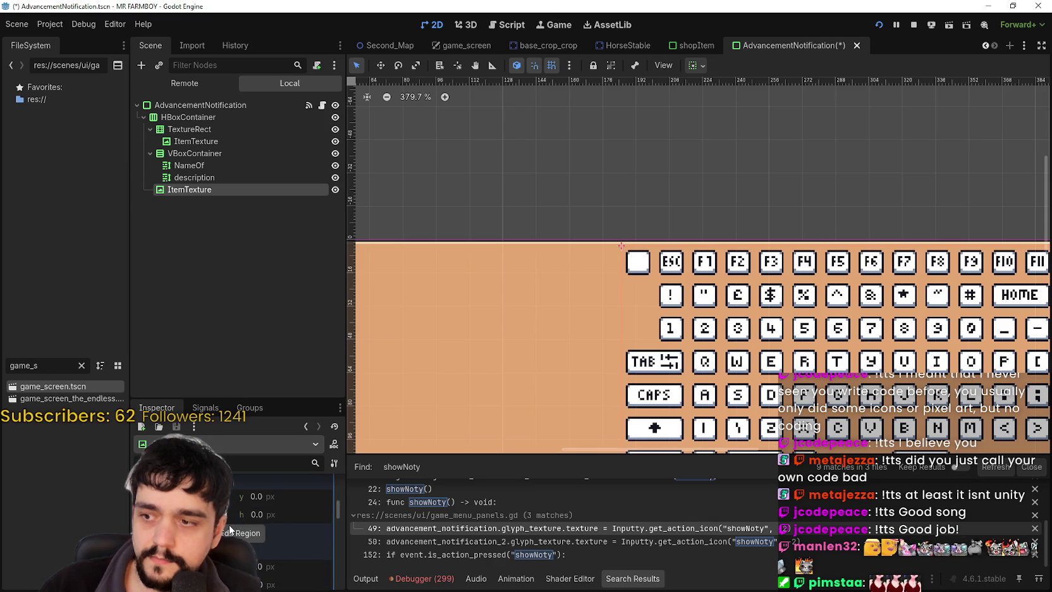
Step: Set the atlas region around the N key glyph in the Region Editor
left_click(231, 530)
scroll(402, 282, "up", 8)
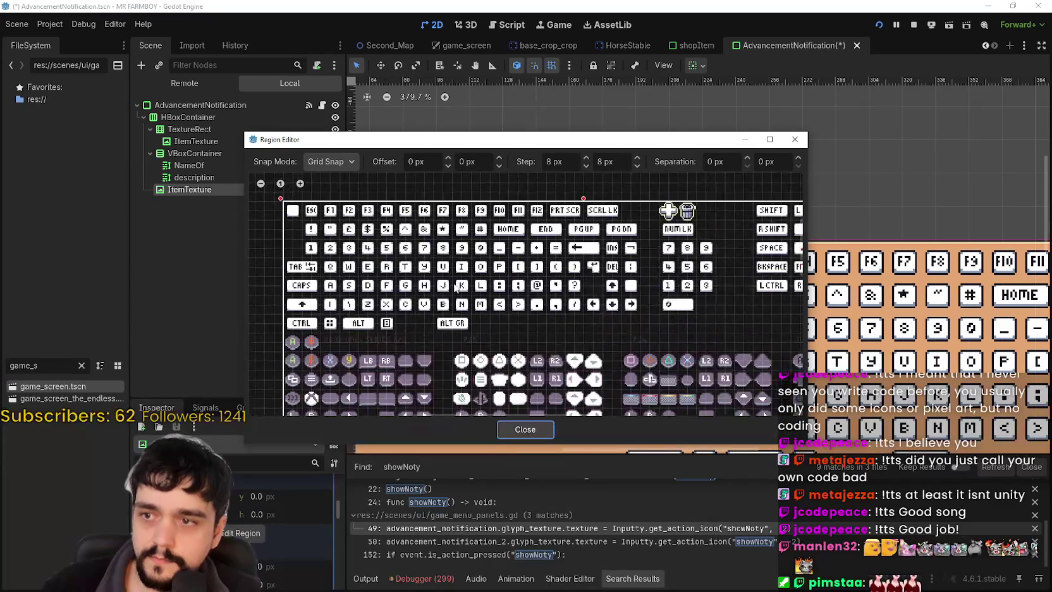
scroll(362, 312, "up", 3)
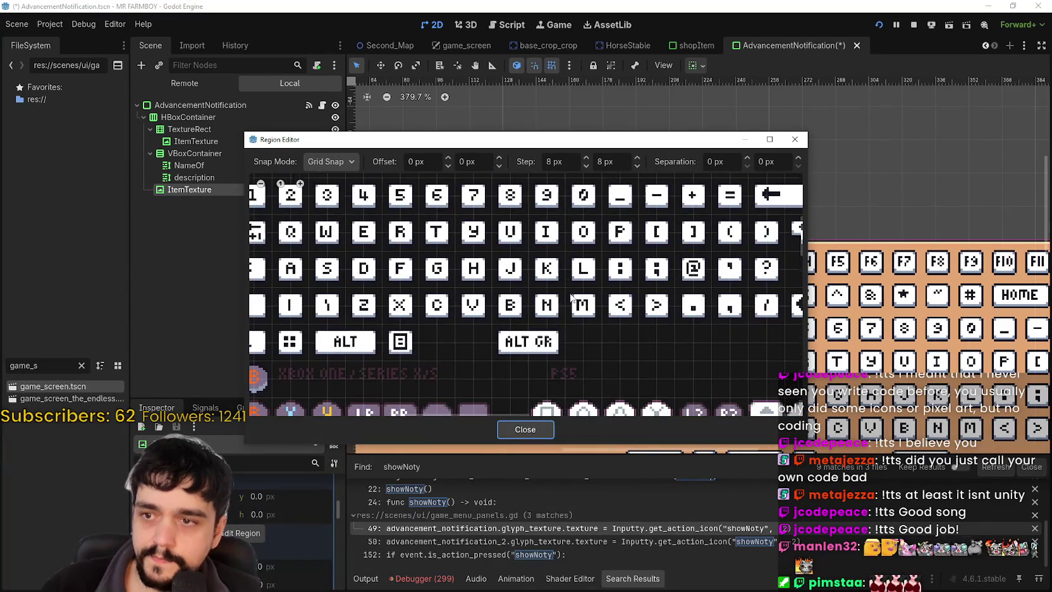
left_click_drag(533, 295, 567, 323)
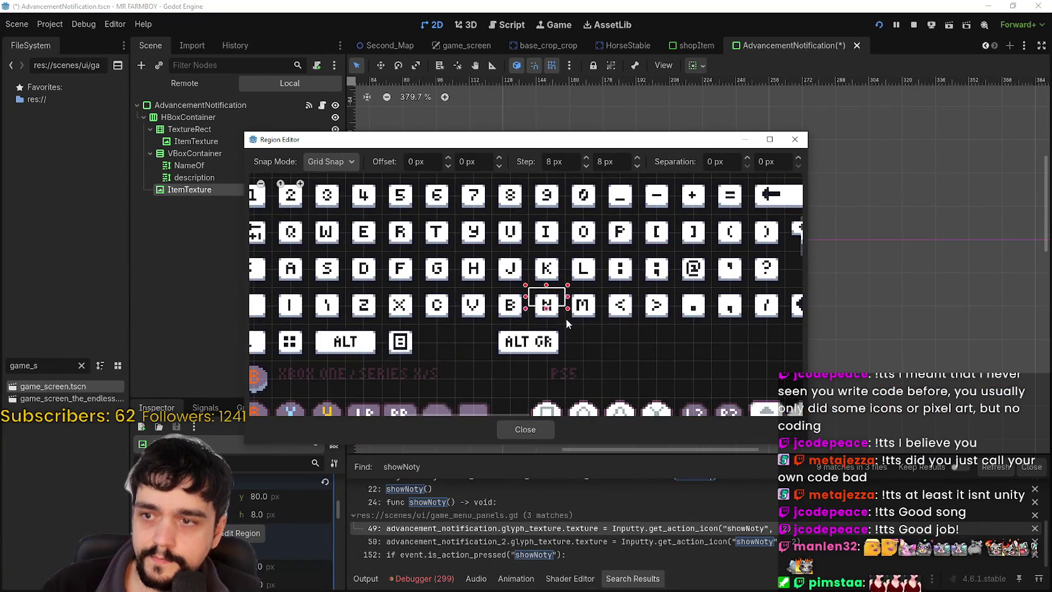
left_click(524, 429)
scroll(657, 258, "up", 7)
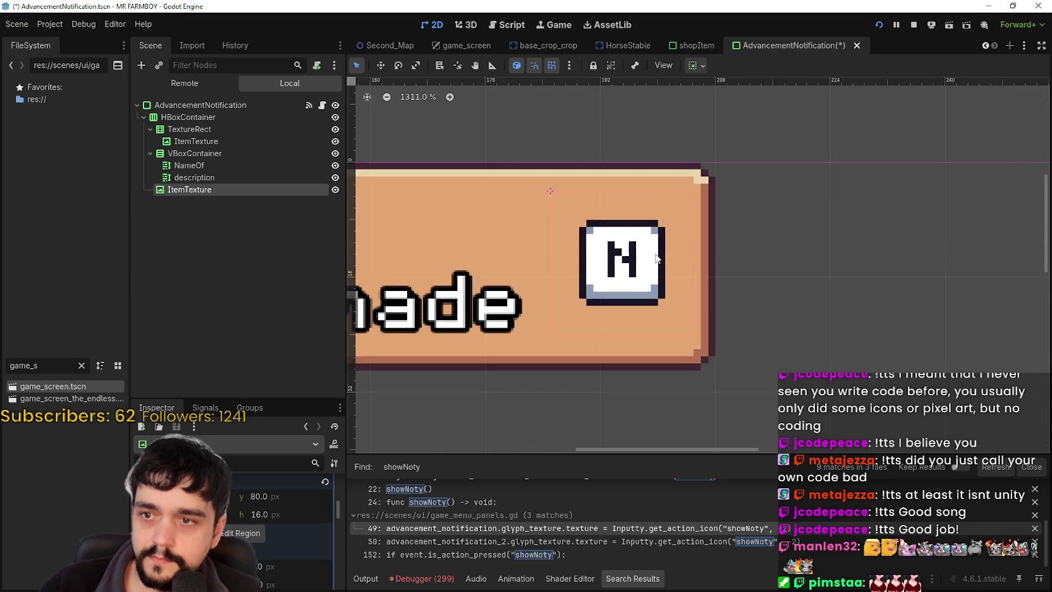
scroll(656, 258, "down", 3)
scroll(657, 258, "down", 2)
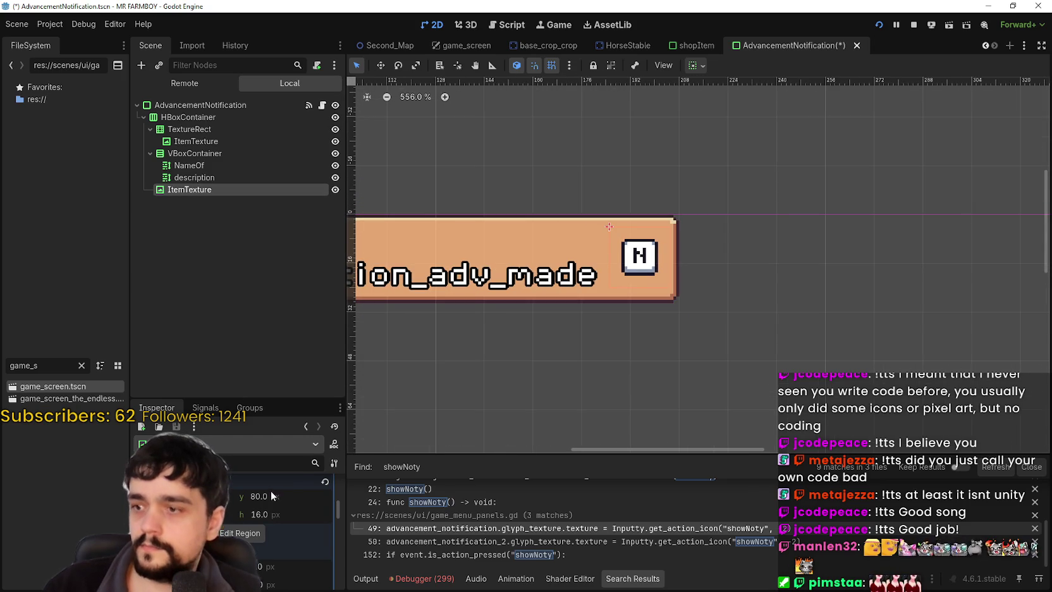
scroll(271, 491, "up", 4)
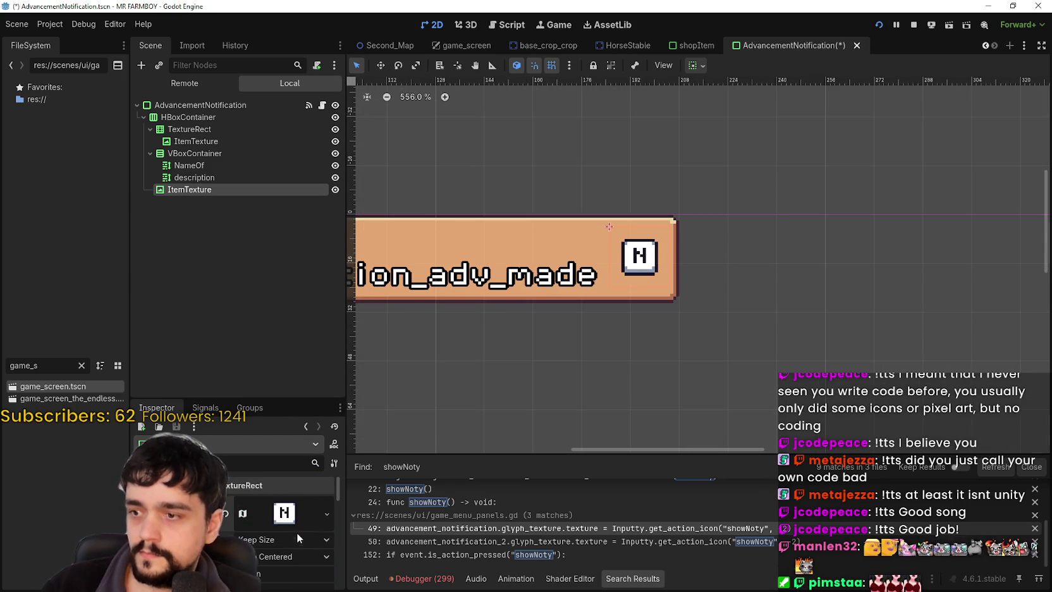
Step: Copy the N glyph texture and save the scene
right_click(277, 515)
left_click(330, 583)
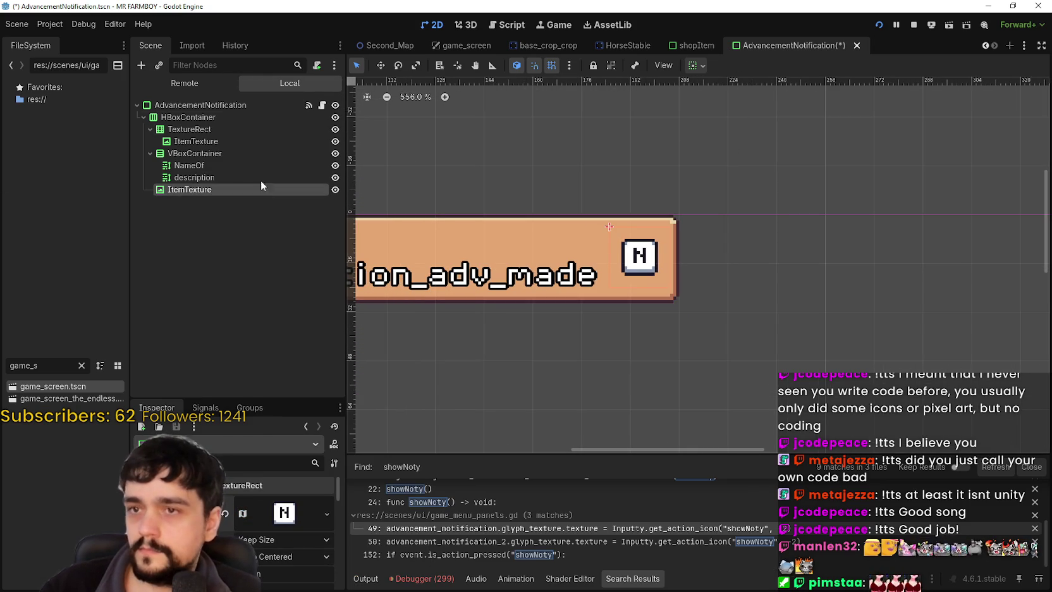
key("ctrl+s")
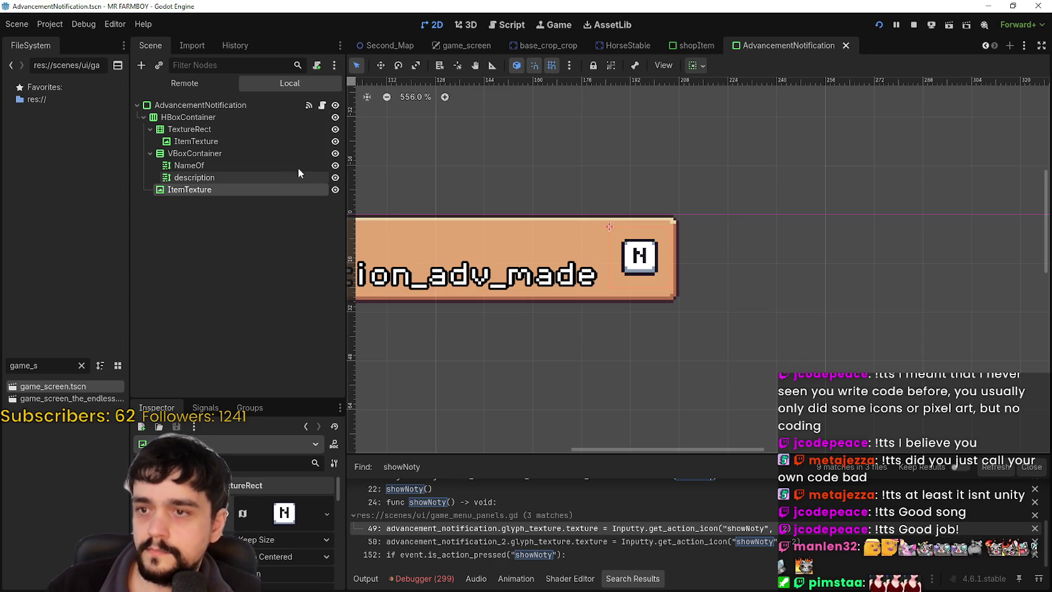
Step: Hide the AdvancementNotification root node again, save, and close that scene
left_click(335, 106)
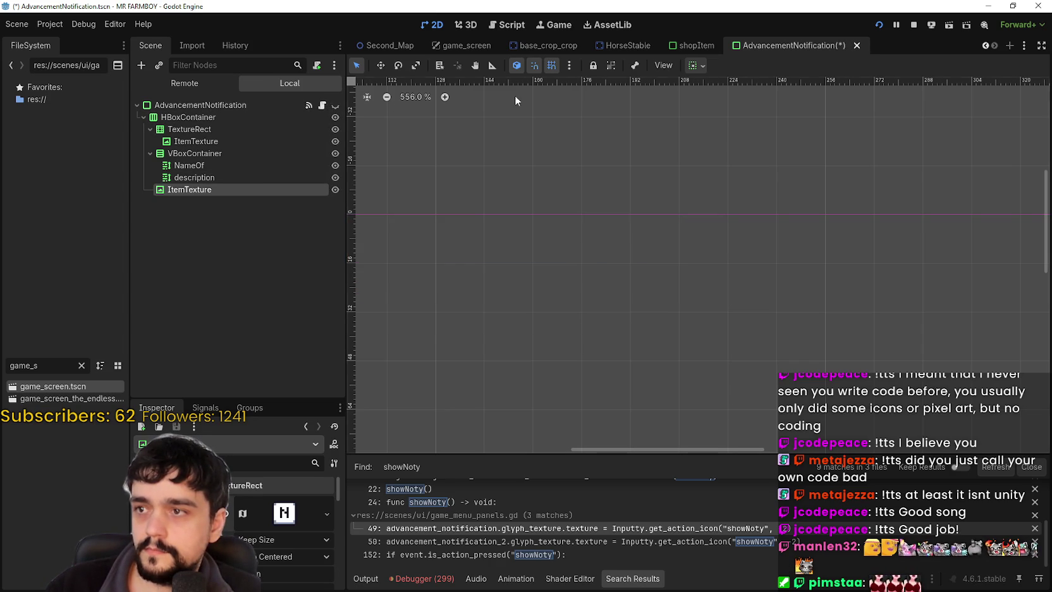
key("ctrl+s")
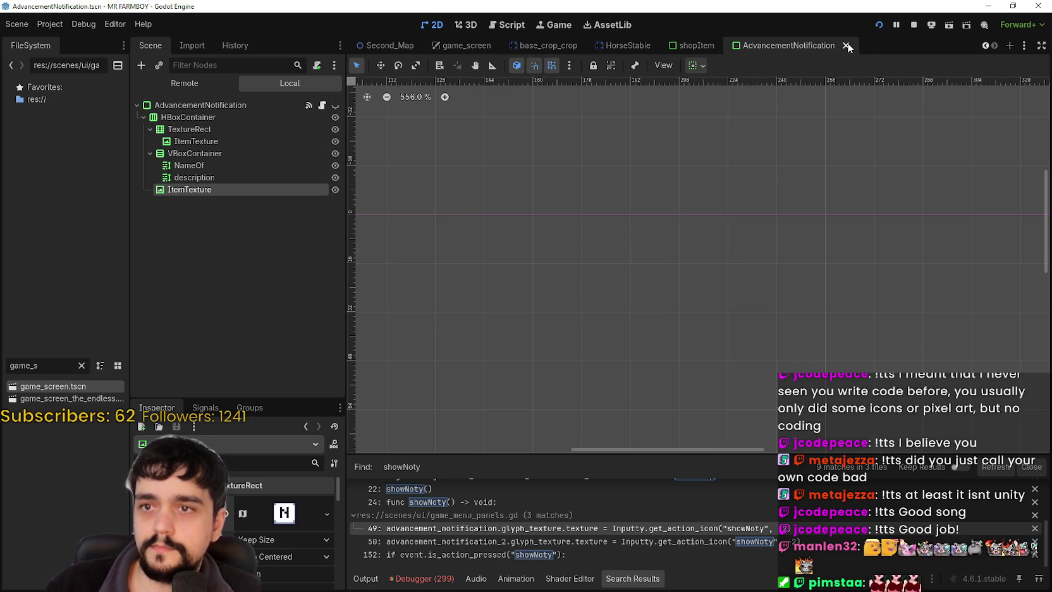
left_click(847, 46)
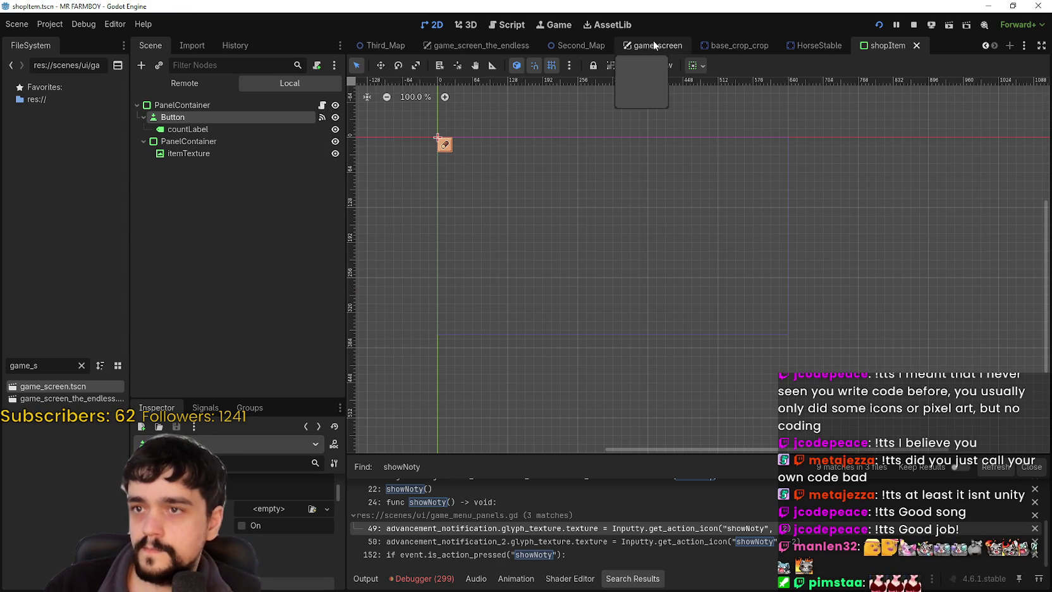
Step: Open NPCNotification from game_screen, paste the N glyph as its item texture, and save
left_click(655, 45)
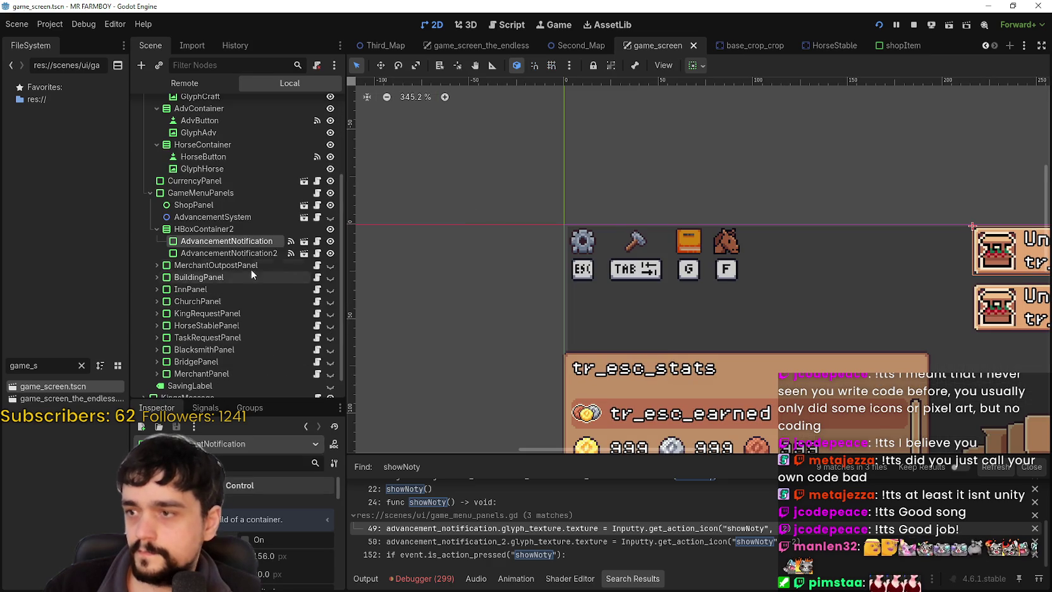
left_click(257, 254)
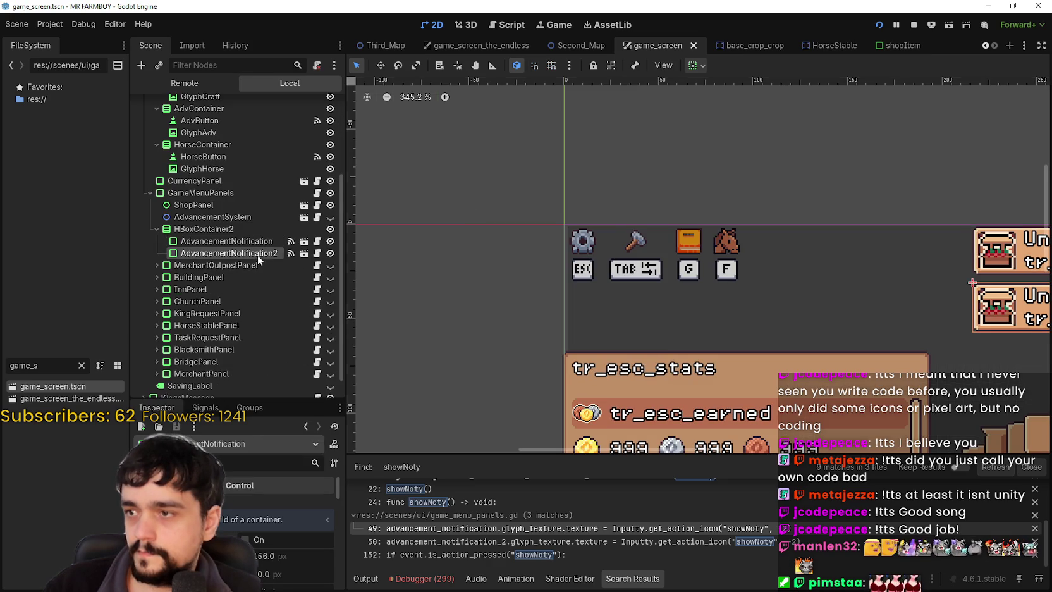
left_click(304, 253)
left_click(263, 189)
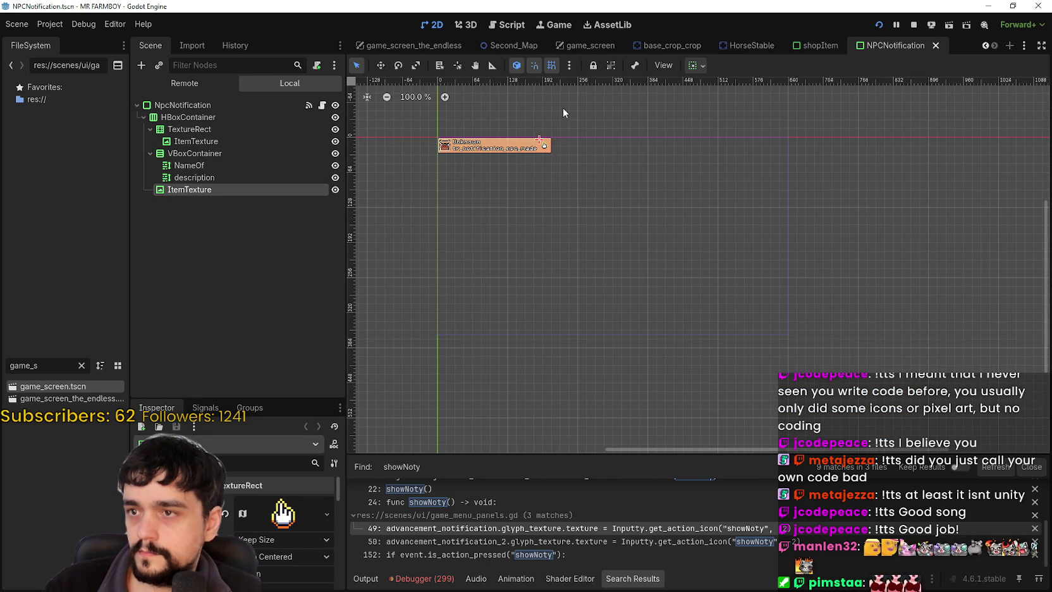
scroll(563, 113, "up", 5)
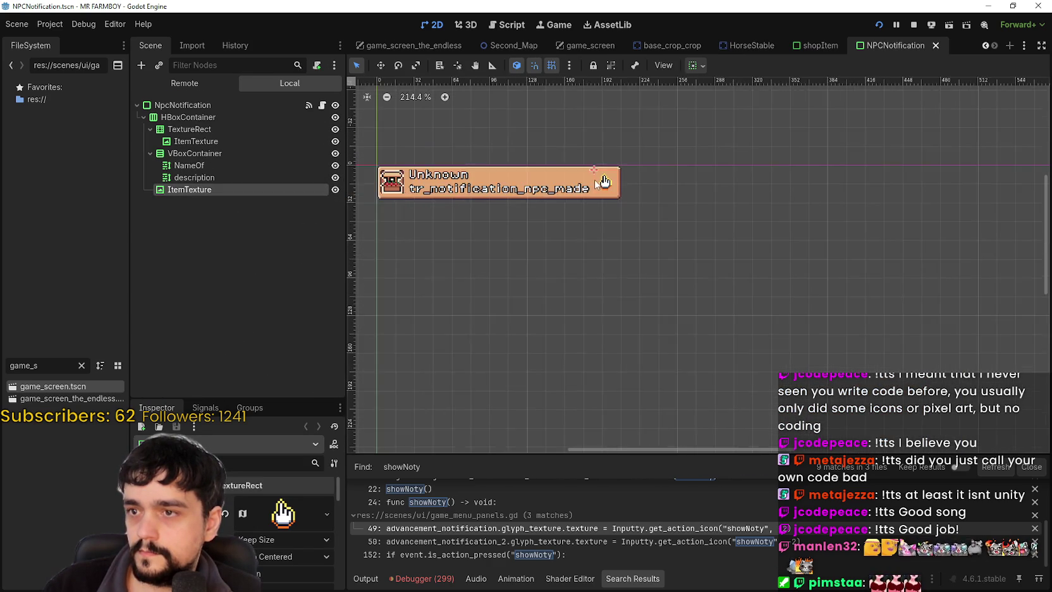
scroll(648, 175, "up", 2)
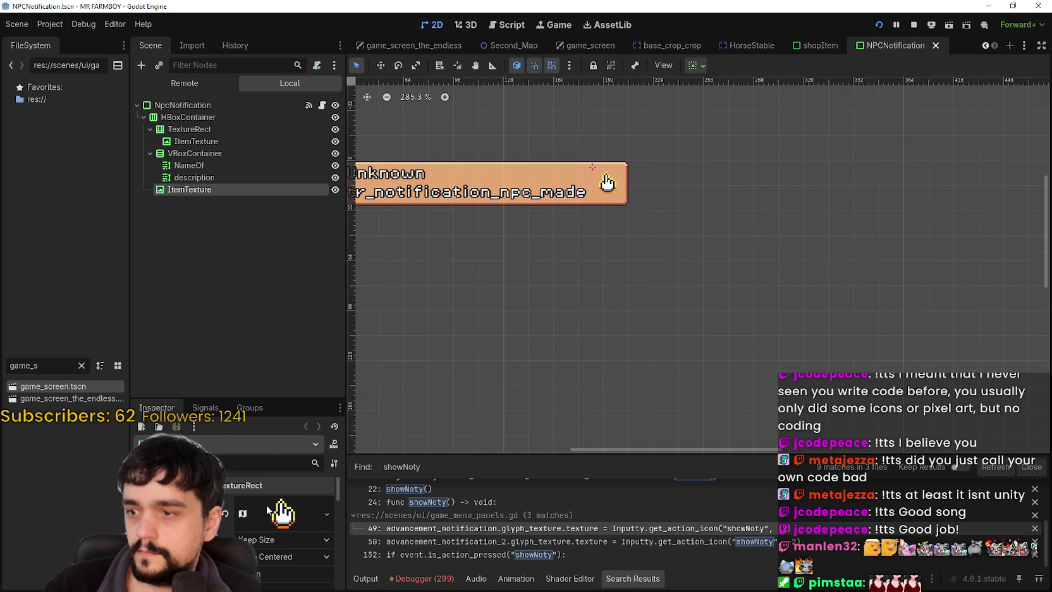
right_click(267, 509)
left_click(302, 553)
key("ctrl+s")
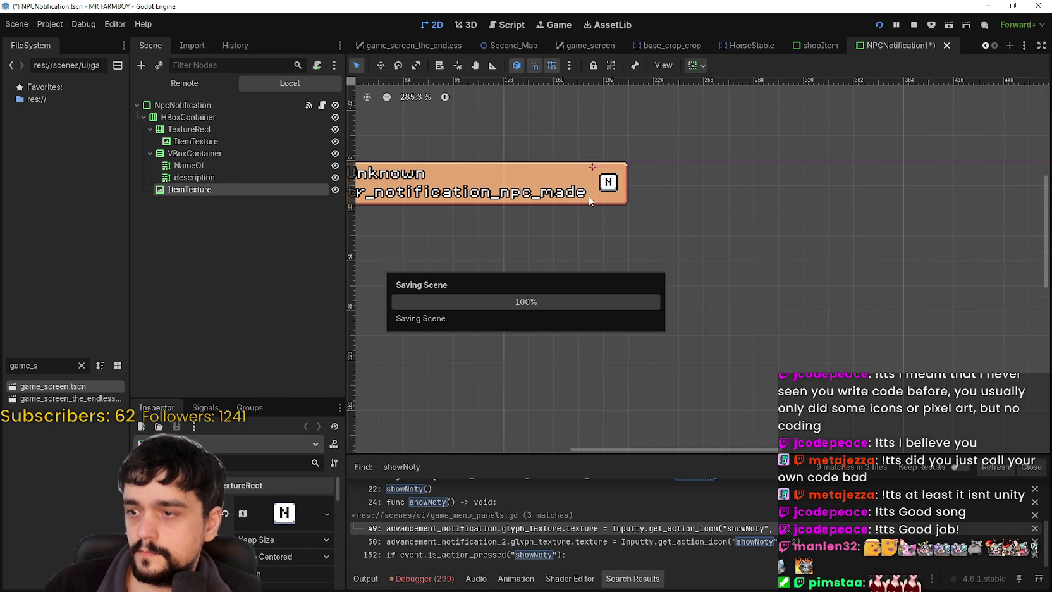
Step: Reopen game_screen.tscn and save it
scroll(692, 116, "down", 3)
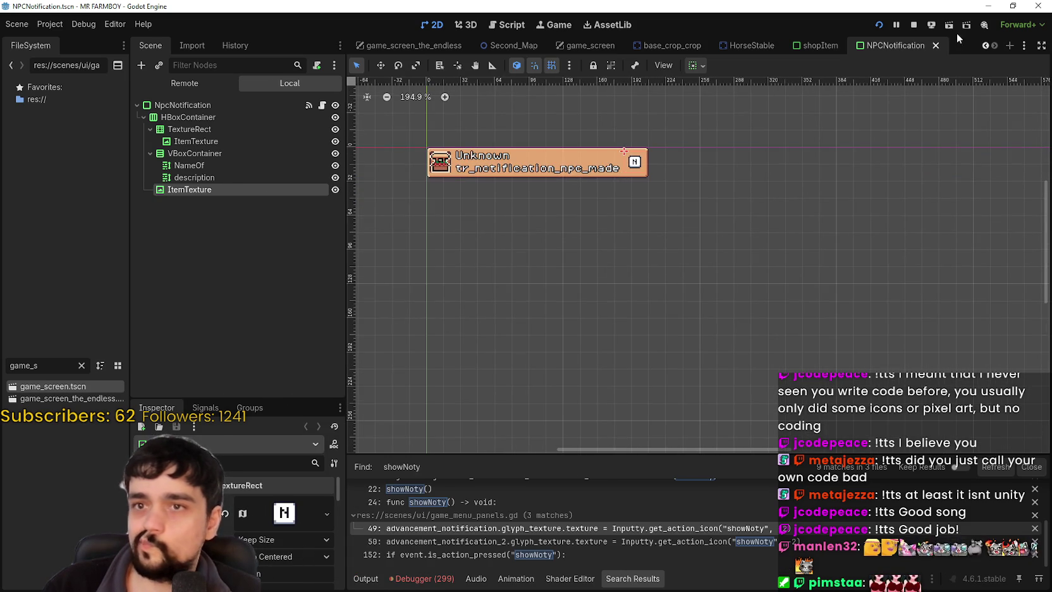
double_click(60, 387)
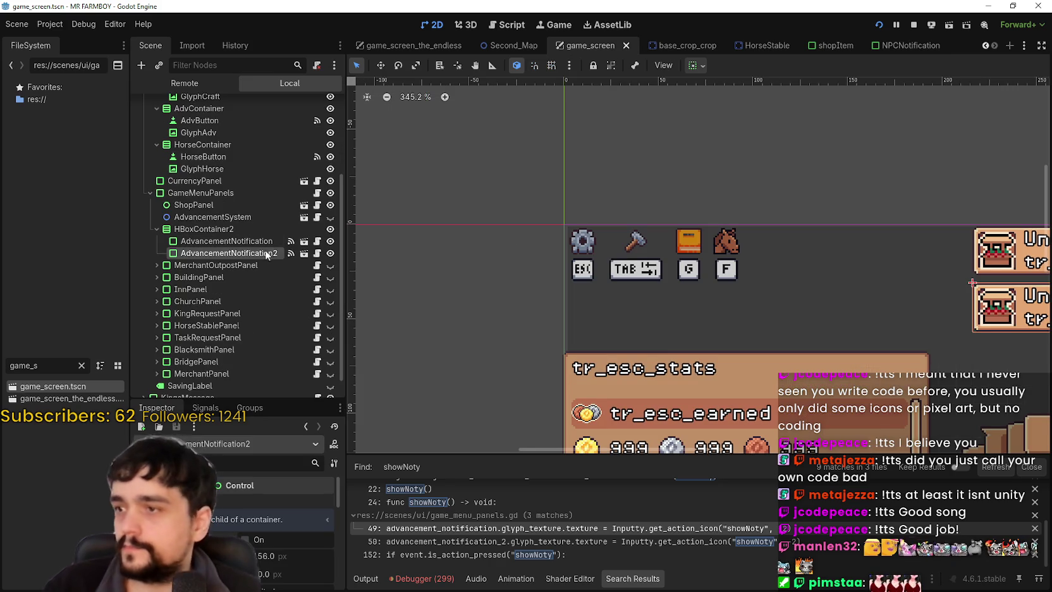
key("ctrl+s")
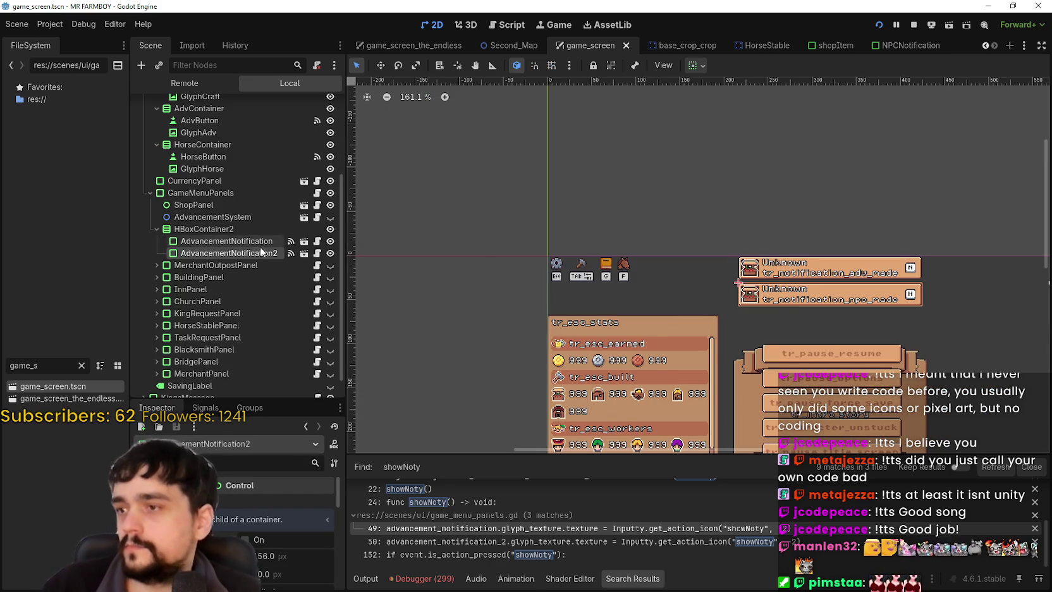
Step: In the Input Map, add N (Physical) to showNoty and order it above Joypad Button 8
left_click(50, 25)
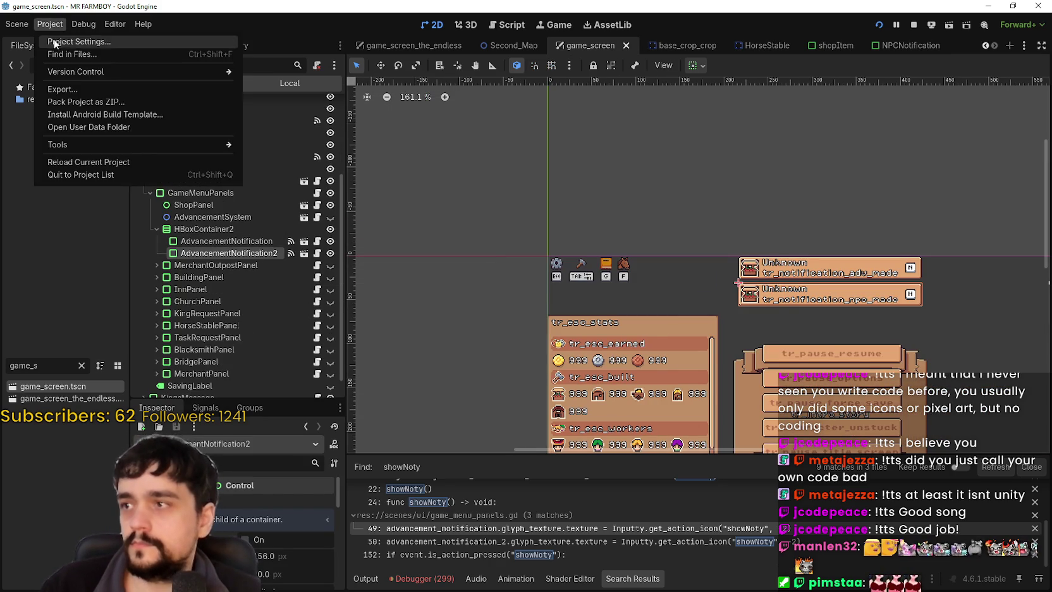
left_click(69, 39)
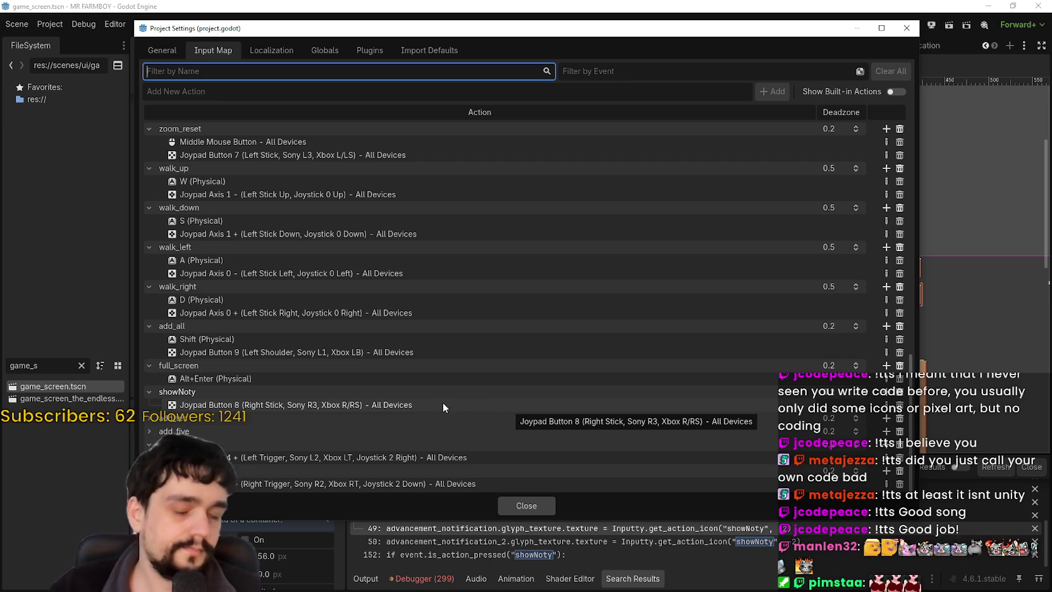
left_click(376, 406)
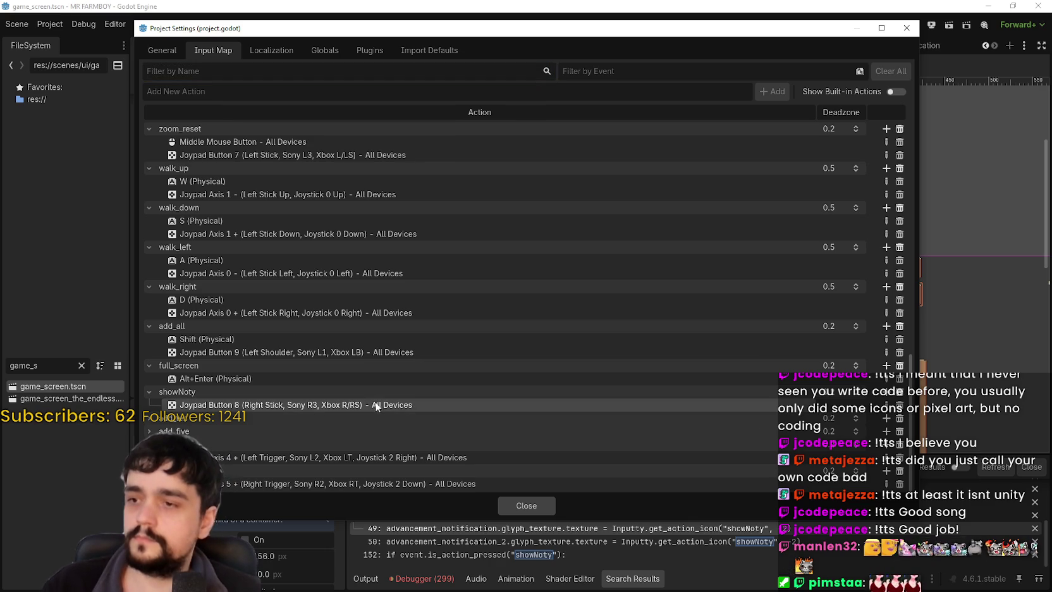
double_click(309, 405)
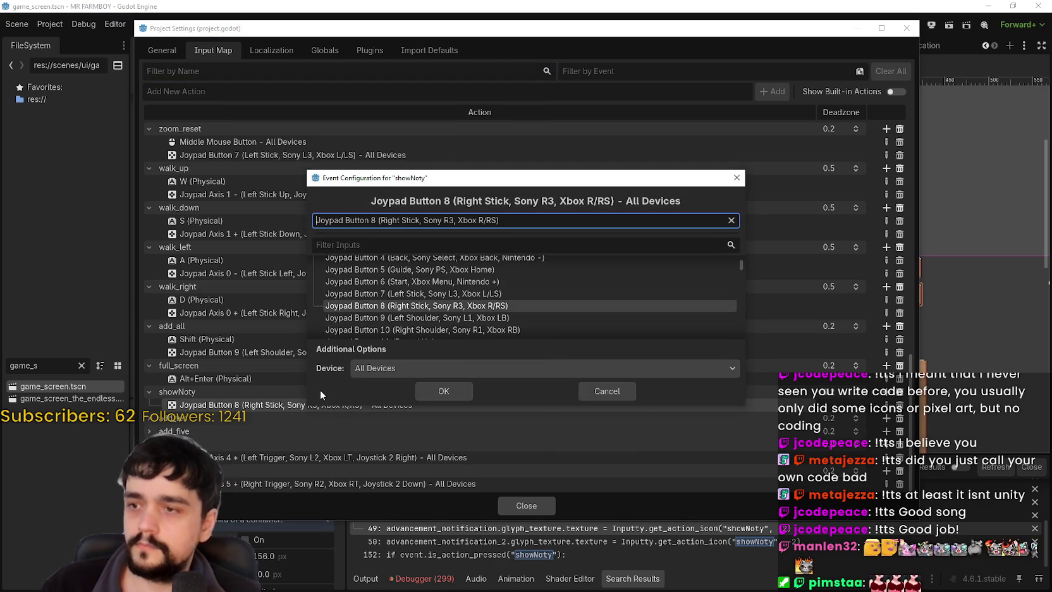
left_click(436, 390)
left_click(885, 392)
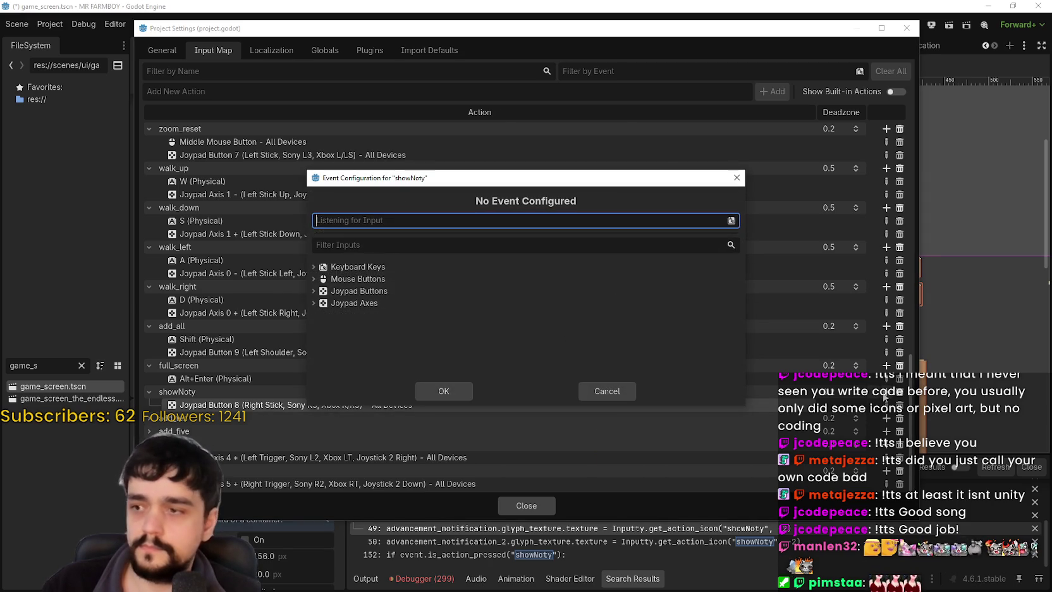
key("n")
left_click(452, 390)
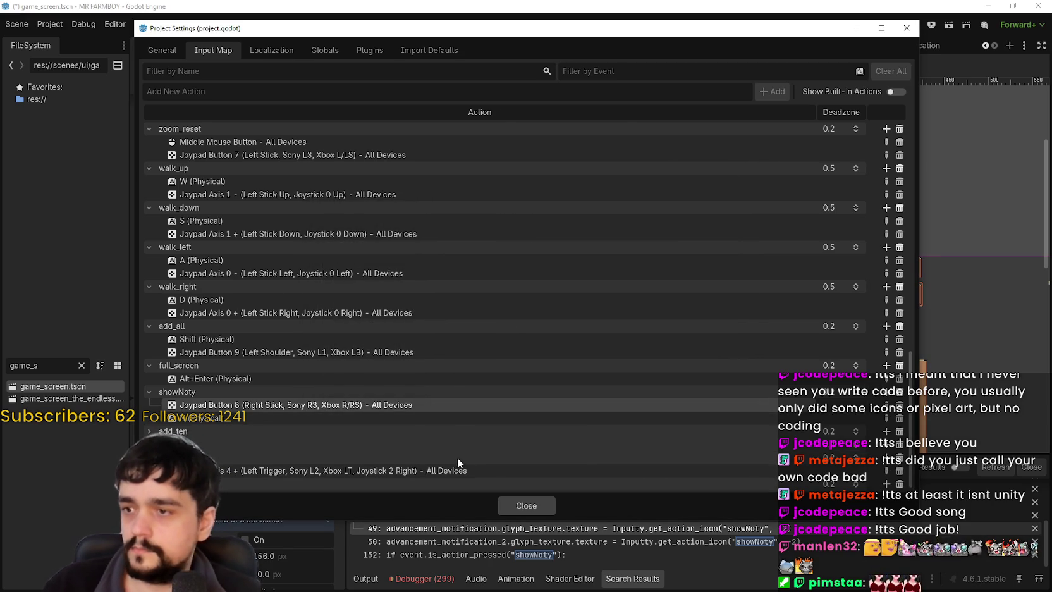
left_click_drag(372, 405, 369, 417)
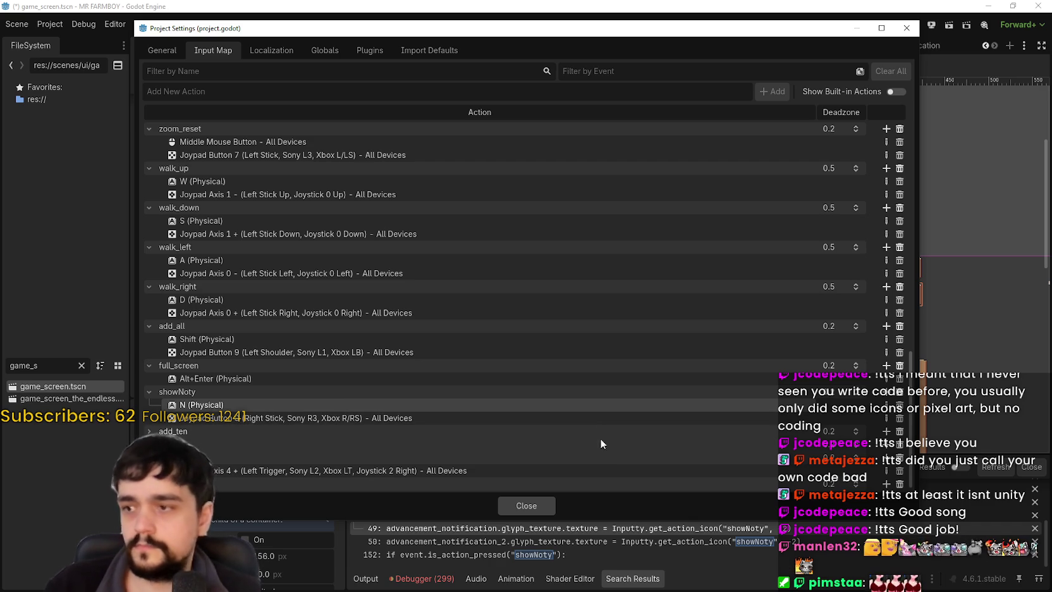
left_click(535, 506)
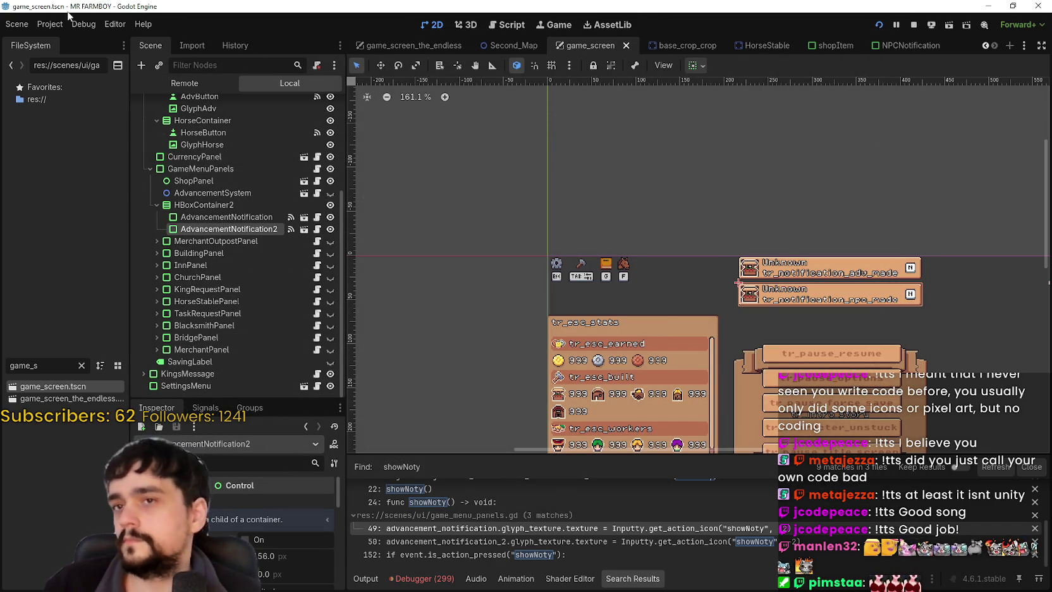
Step: Stop the running game and open advancement_notification.gd to look at showNoty
left_click(915, 26)
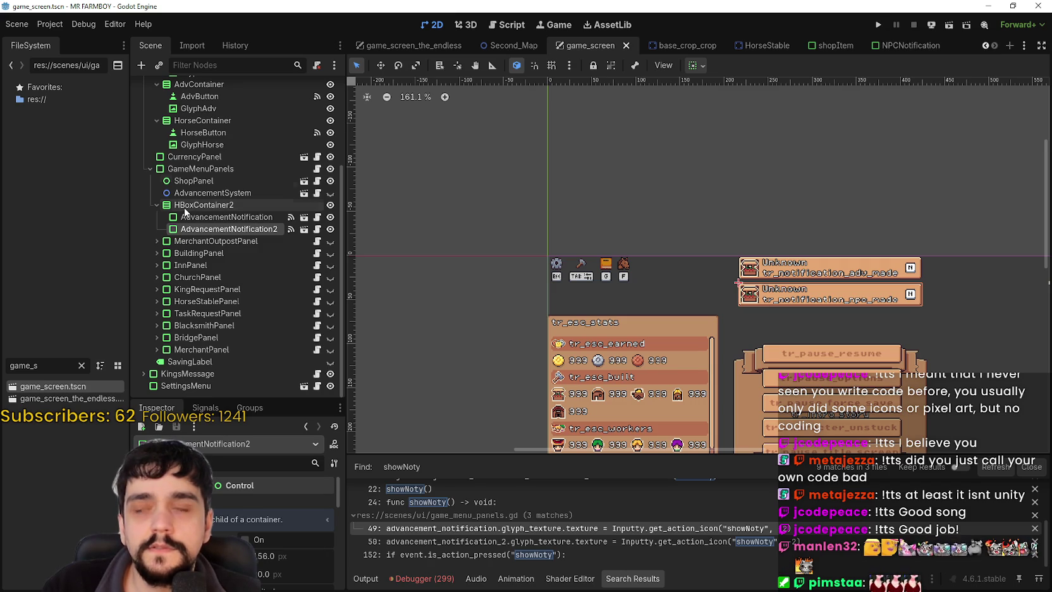
left_click(317, 217)
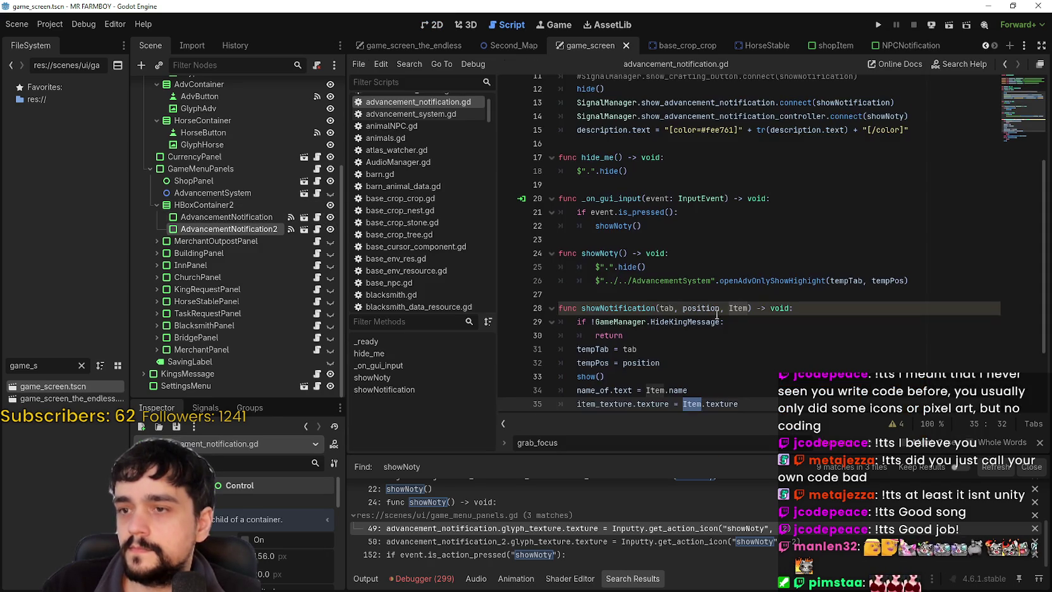
scroll(725, 285, "down", 1)
left_click(725, 285)
scroll(708, 331, "up", 3)
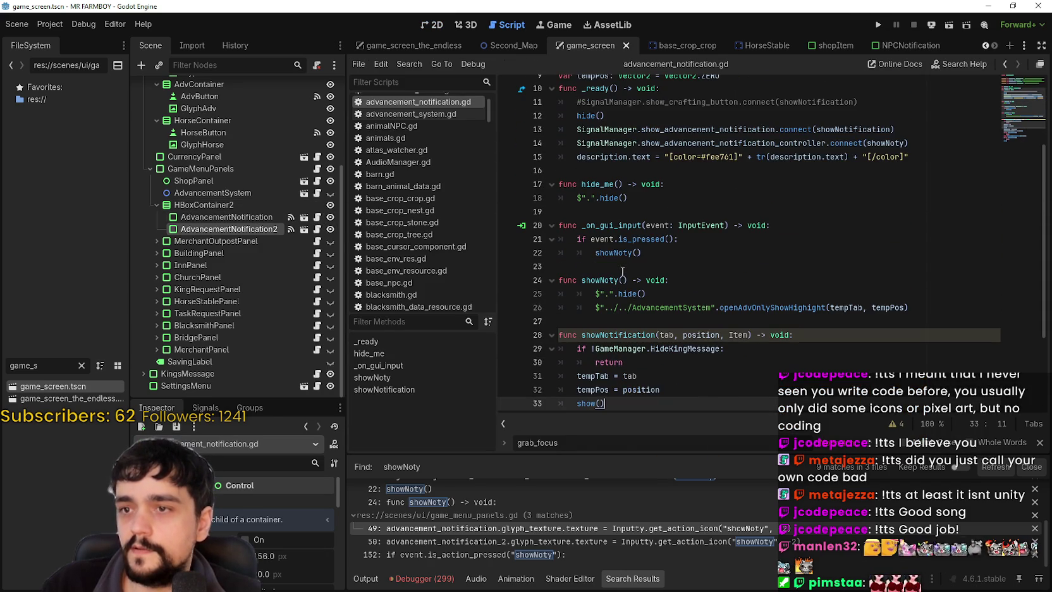
double_click(601, 281)
scroll(704, 308, "up", 2)
scroll(704, 308, "down", 3)
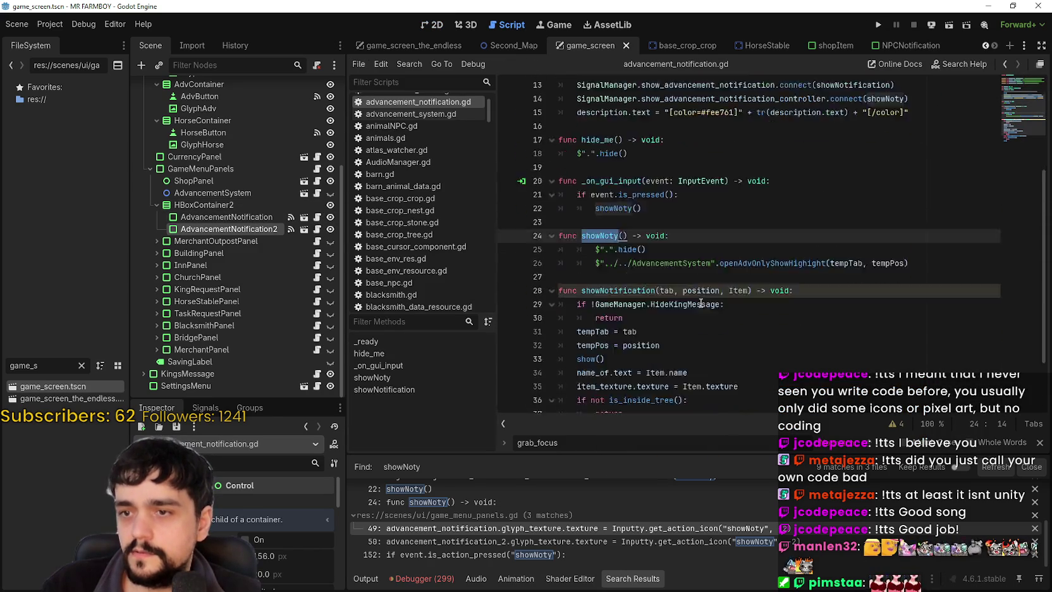
Step: Examine the showNotification function, then jump back to showNoty
left_click(704, 309)
scroll(715, 304, "down", 2)
left_click(725, 297)
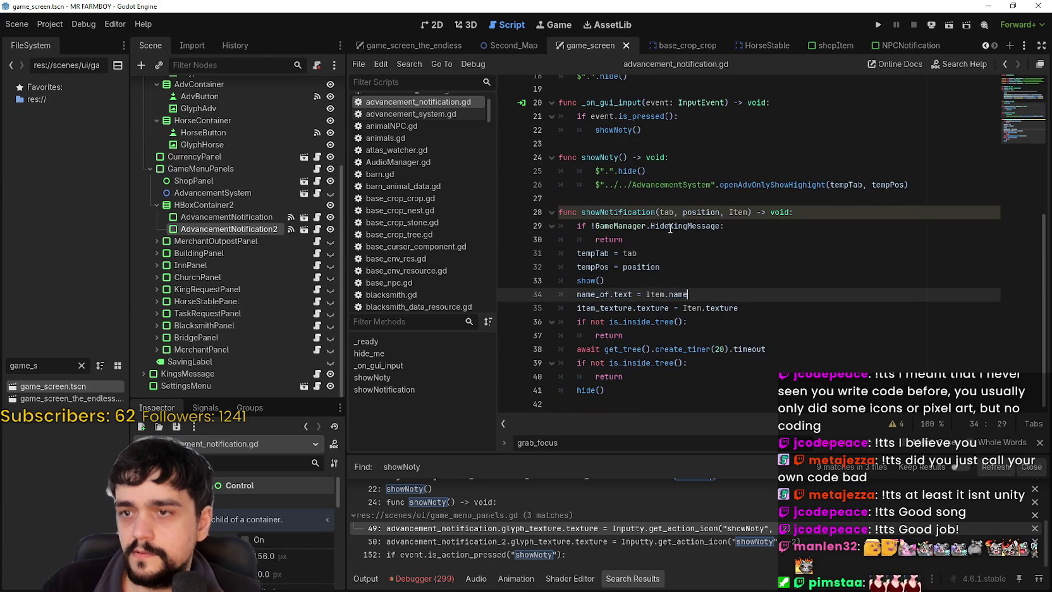
left_click(655, 212)
double_click(655, 211)
key("alt+Left")
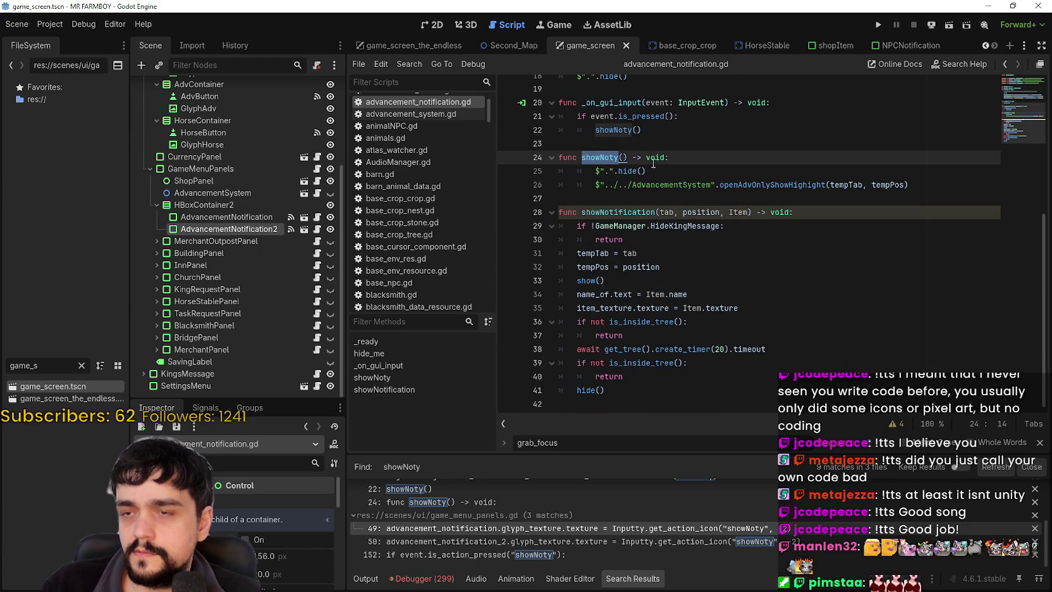
scroll(654, 164, "up", 3)
Step: Review _on_gui_input and the code below showNoty, then run the game with F5
left_click(605, 207)
key("End")
key("shift+Up")
key("shift+Up")
key("shift+Up")
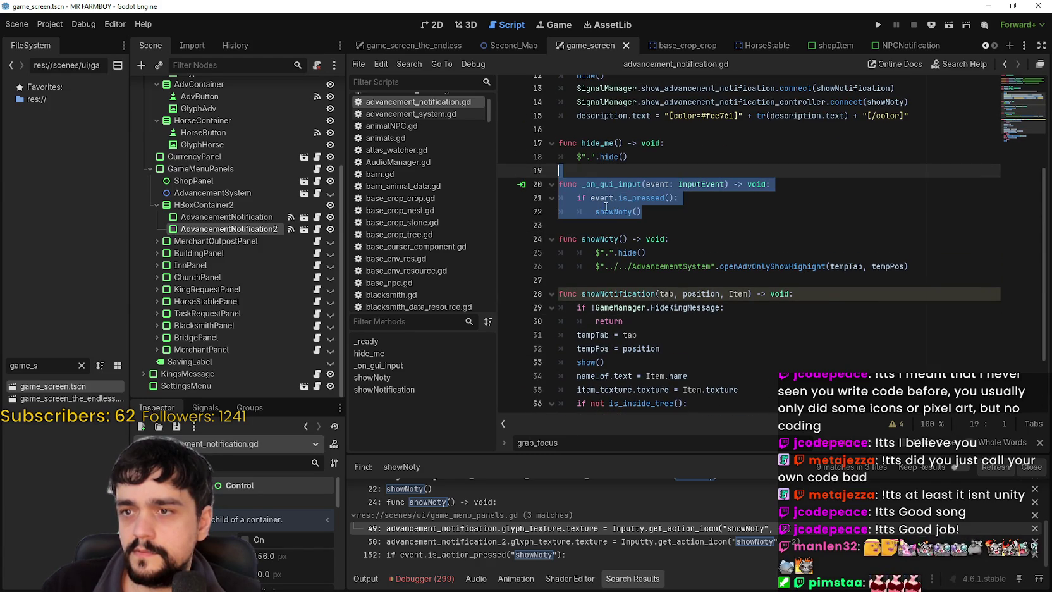
left_click(658, 215)
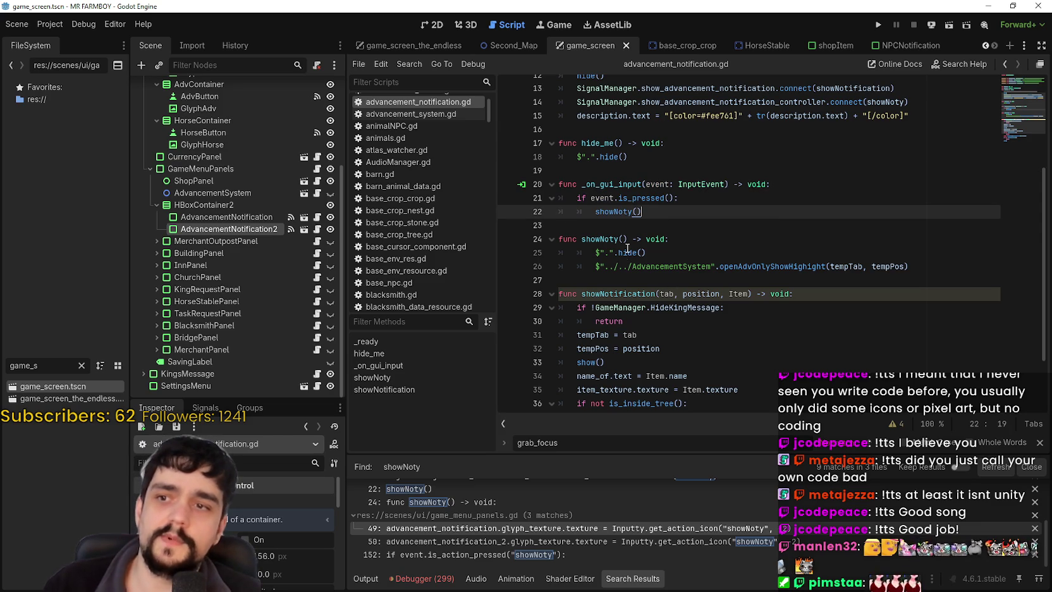
scroll(628, 248, "down", 2)
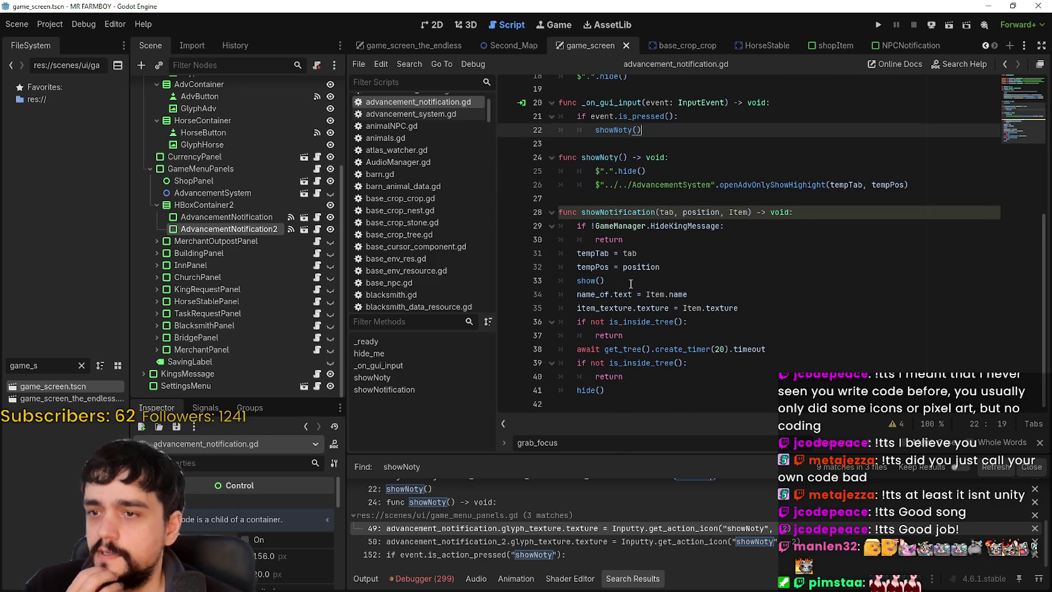
scroll(635, 287, "up", 5)
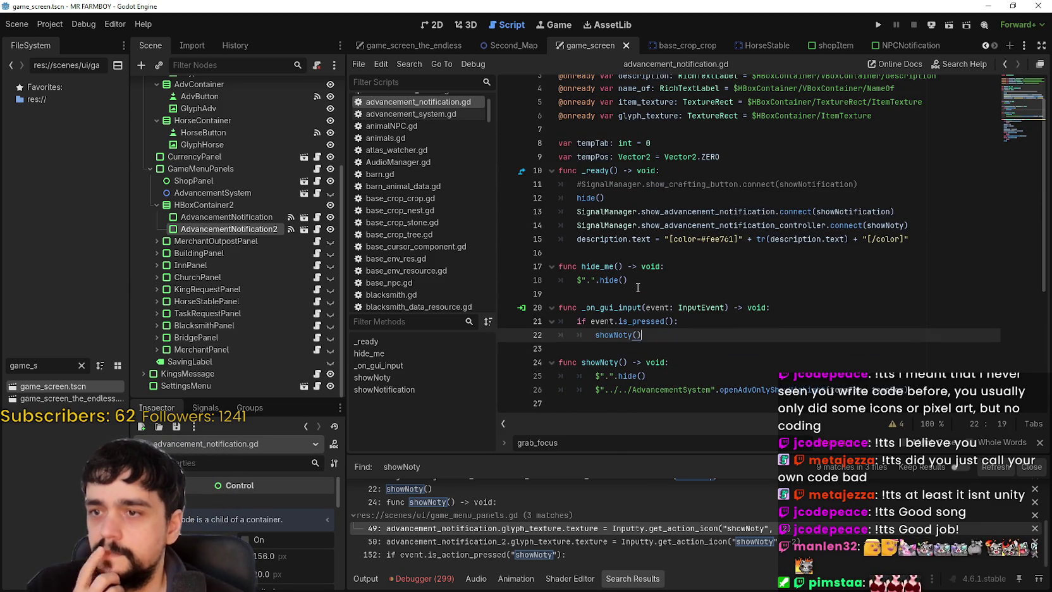
scroll(638, 288, "down", 5)
left_click(717, 228)
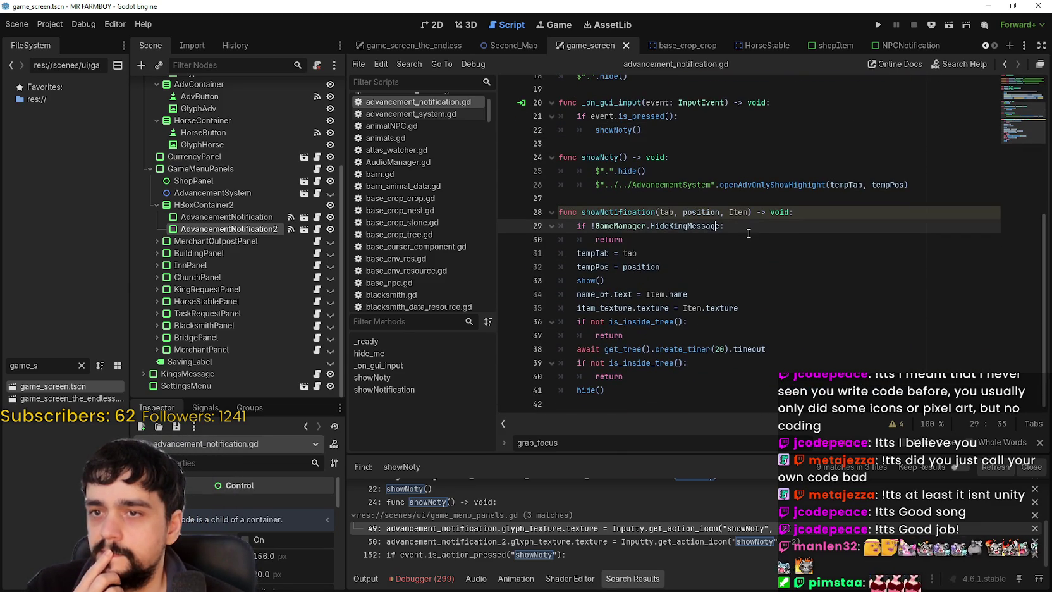
key("Up")
key("Up")
key("Up")
key("Down")
key("F5")
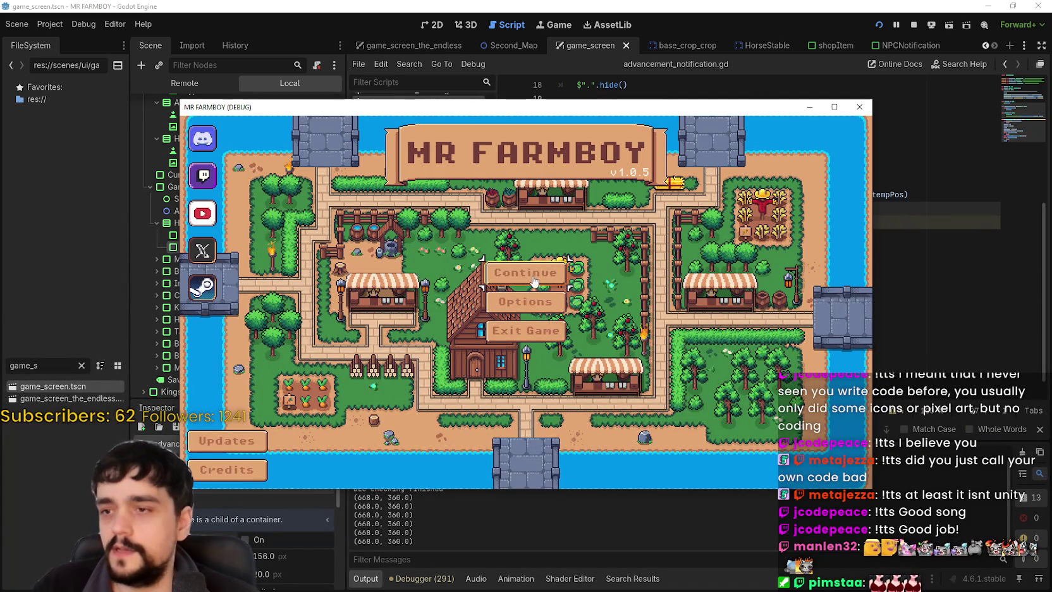
Step: Load Save 4 via Continue, walk right, and press R on the notification to open Advancements
left_click(531, 277)
left_click(546, 311)
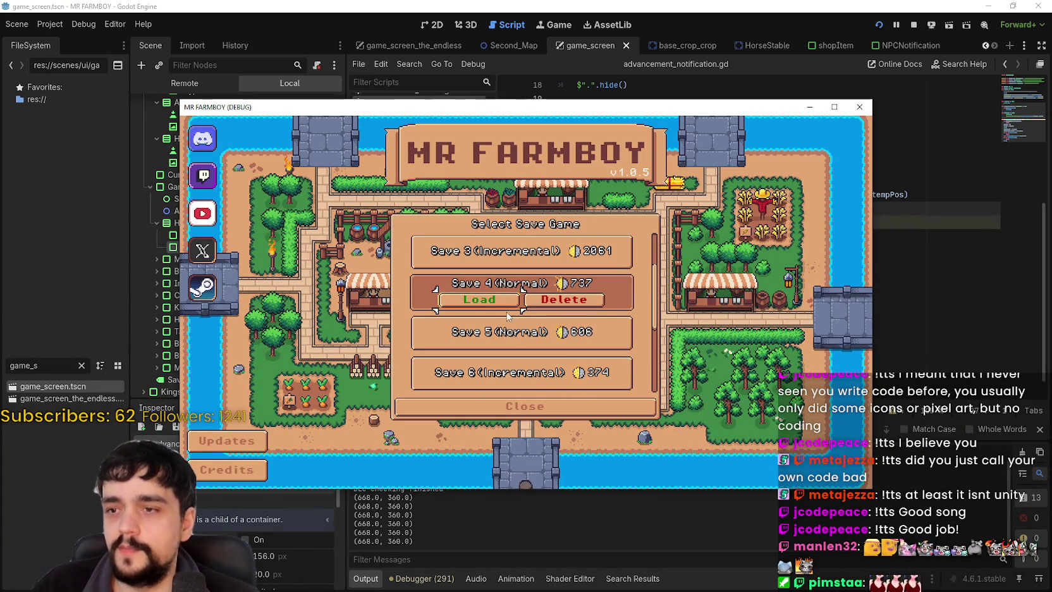
left_click(500, 301)
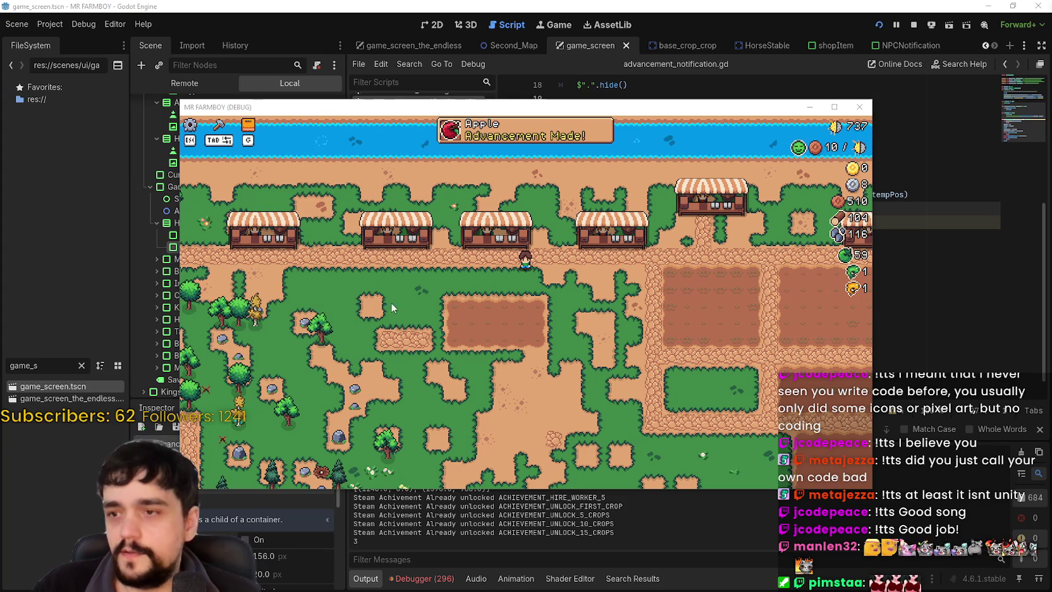
key("Right")
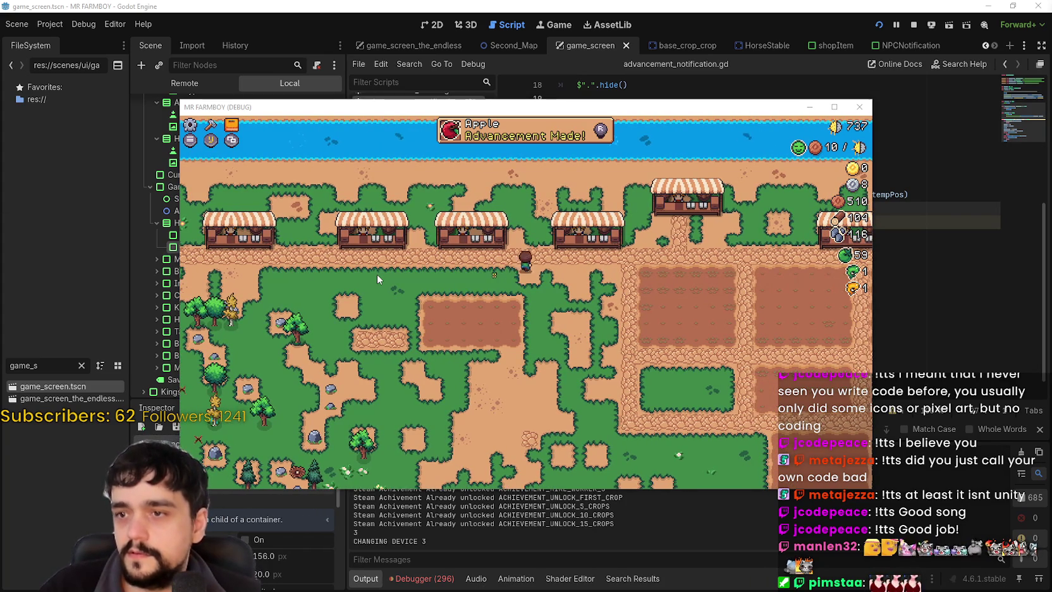
key("r")
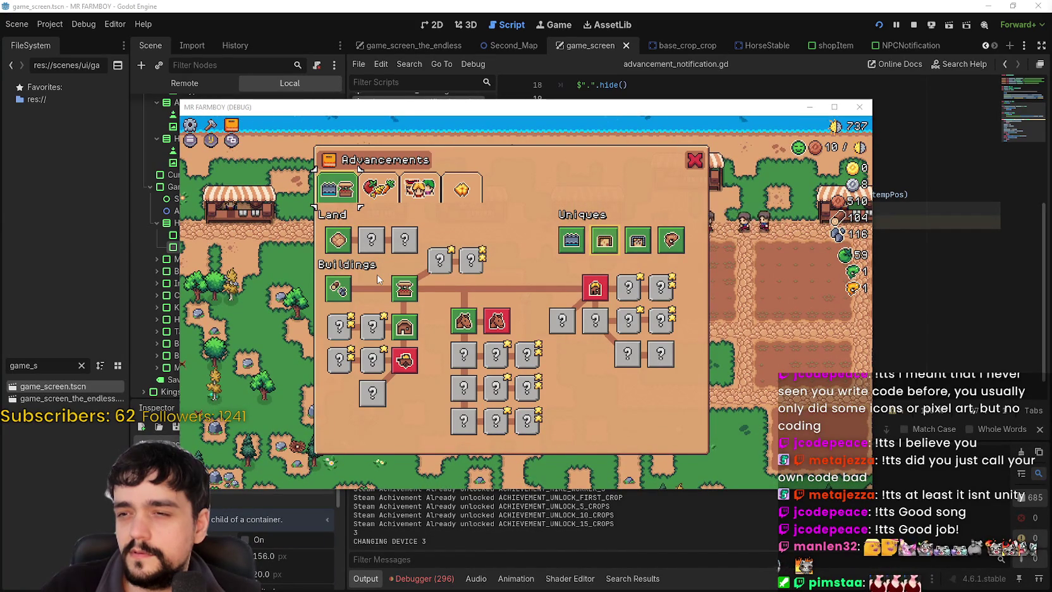
Step: Flip between the Land and Buildings and crops tabs, then close the Advancements panel
key("Right")
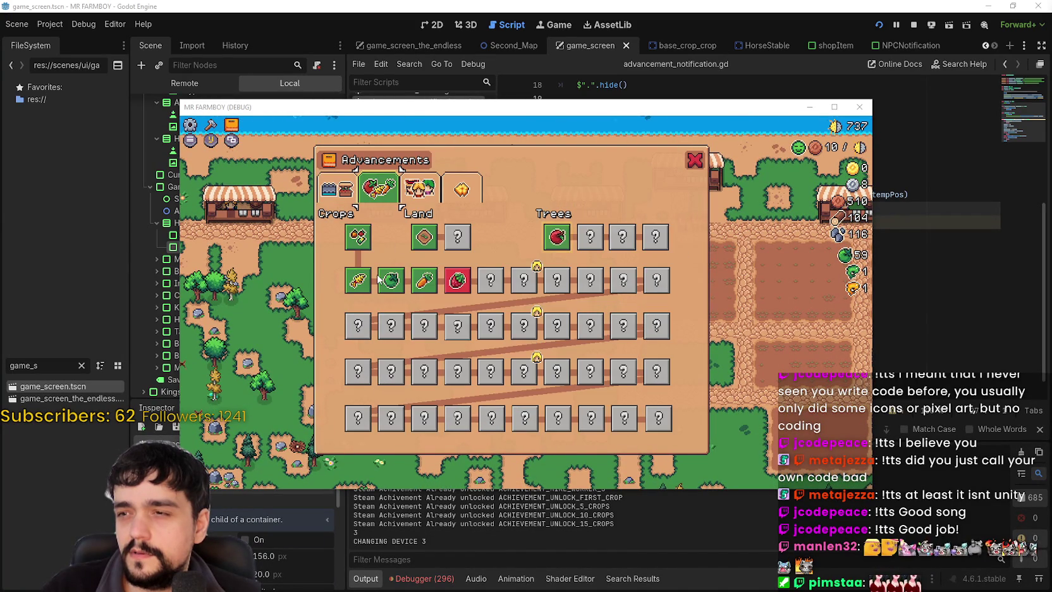
key("Left")
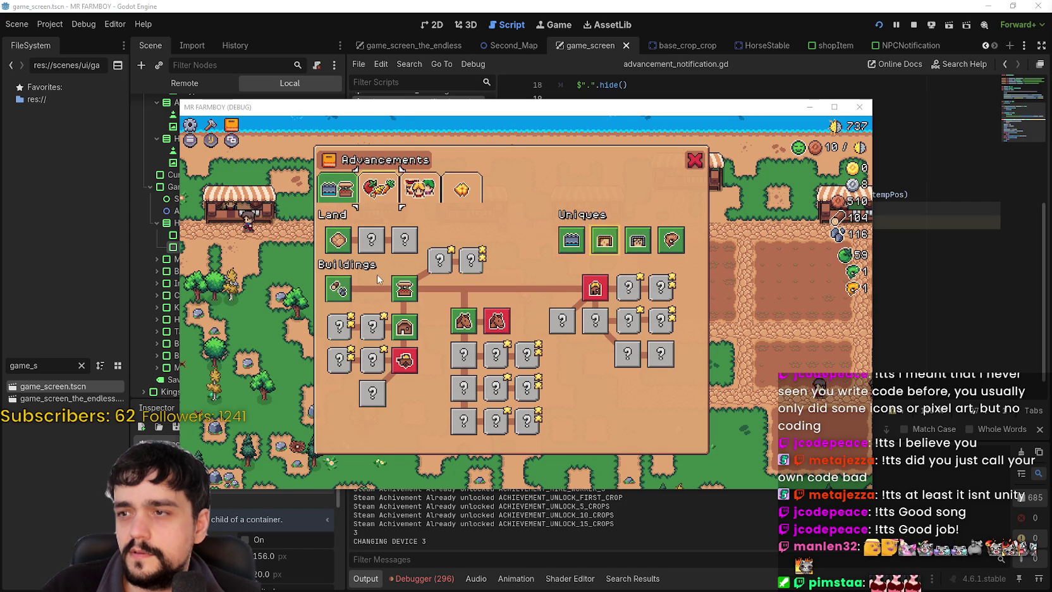
key("Right")
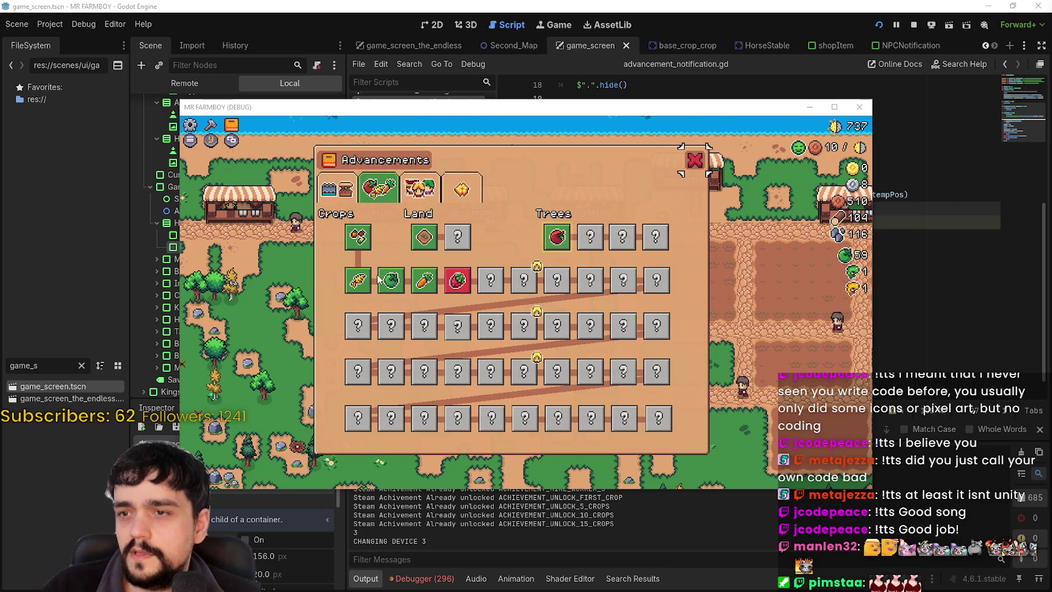
key("Escape")
Step: Walk the farmer right, up and left to a market stall, briefly pausing and resuming
key("d")
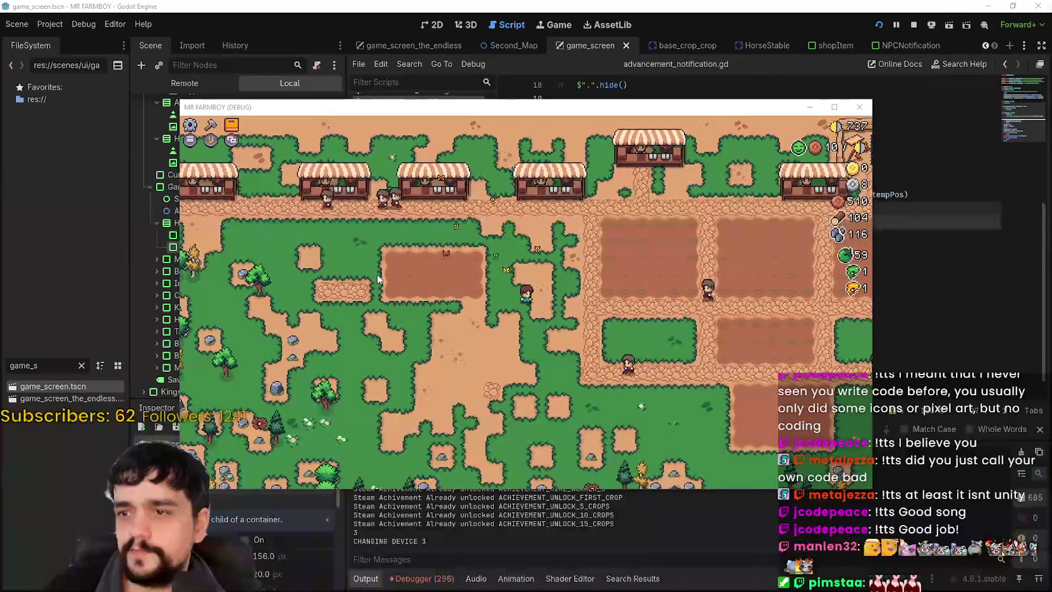
key("w")
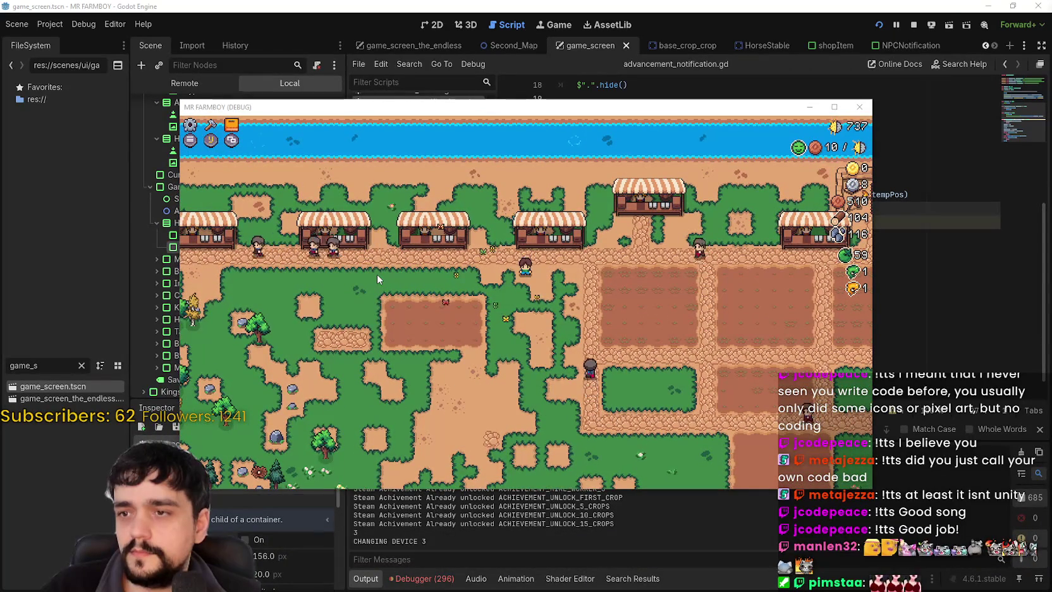
key("a")
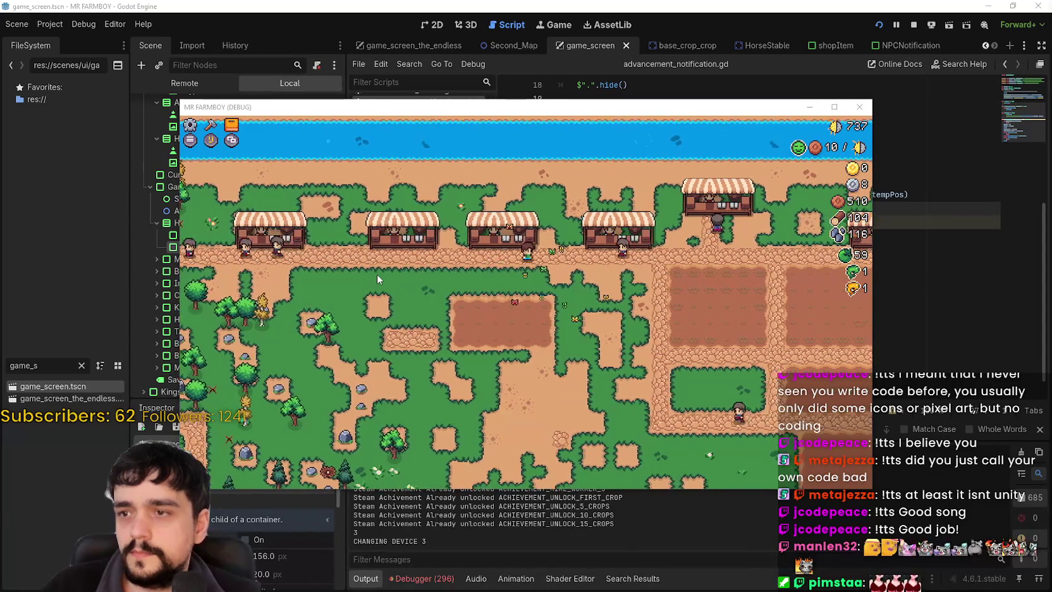
key("Escape")
key("Escape")
key("d")
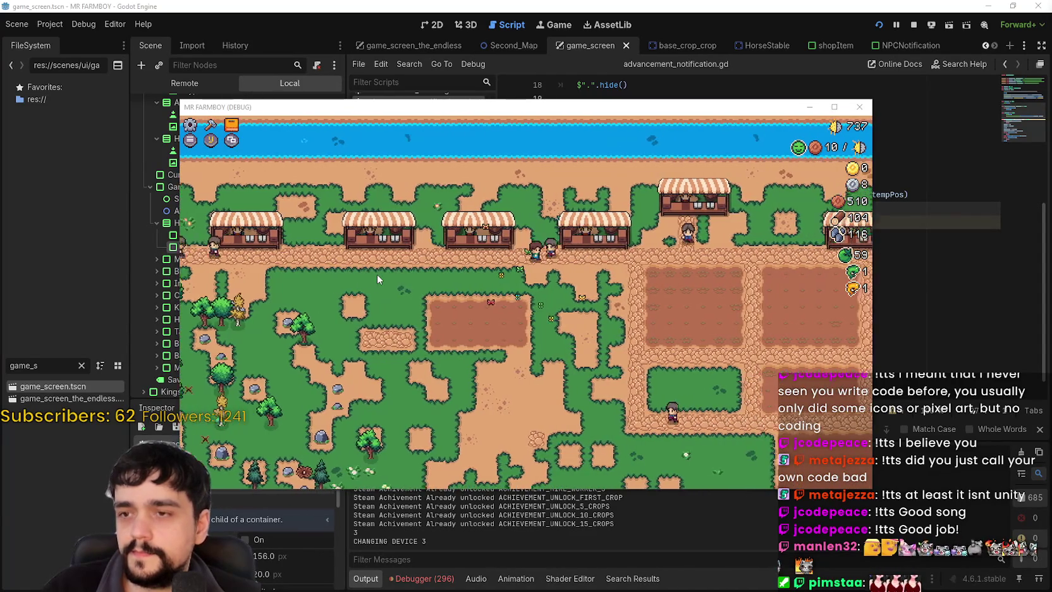
key("d")
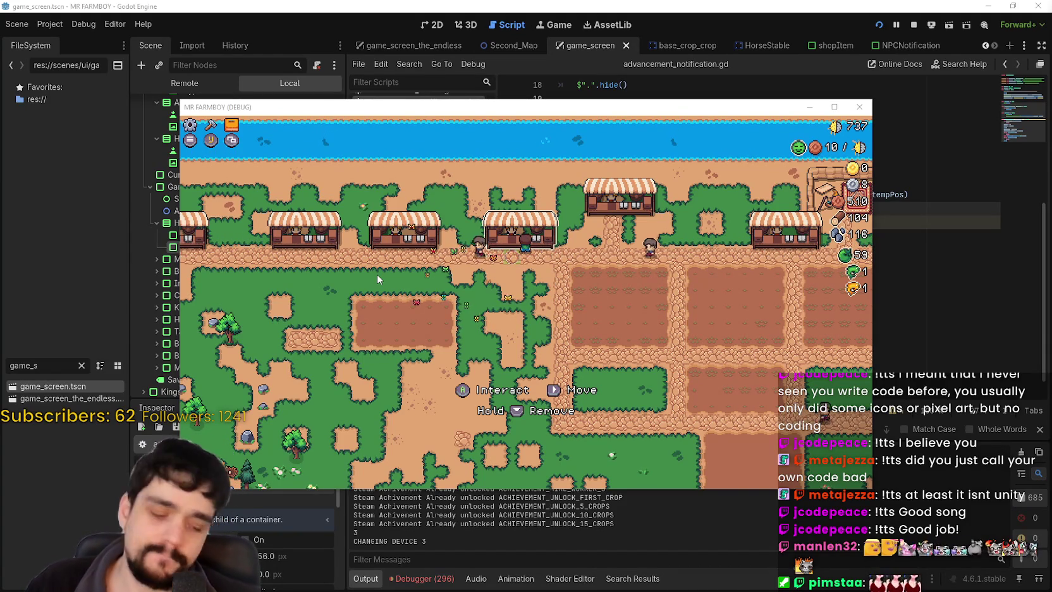
Step: Walk the farmer to a stall, open its market, then close it and step away
key("s")
key("d")
key("e")
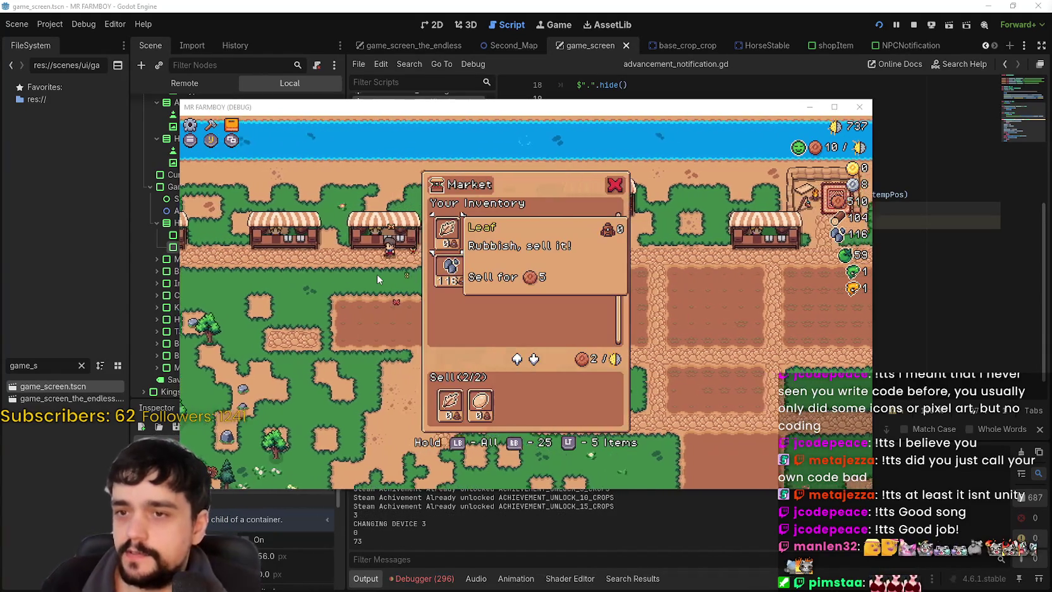
key("Escape")
key("a")
key("e")
key("Escape")
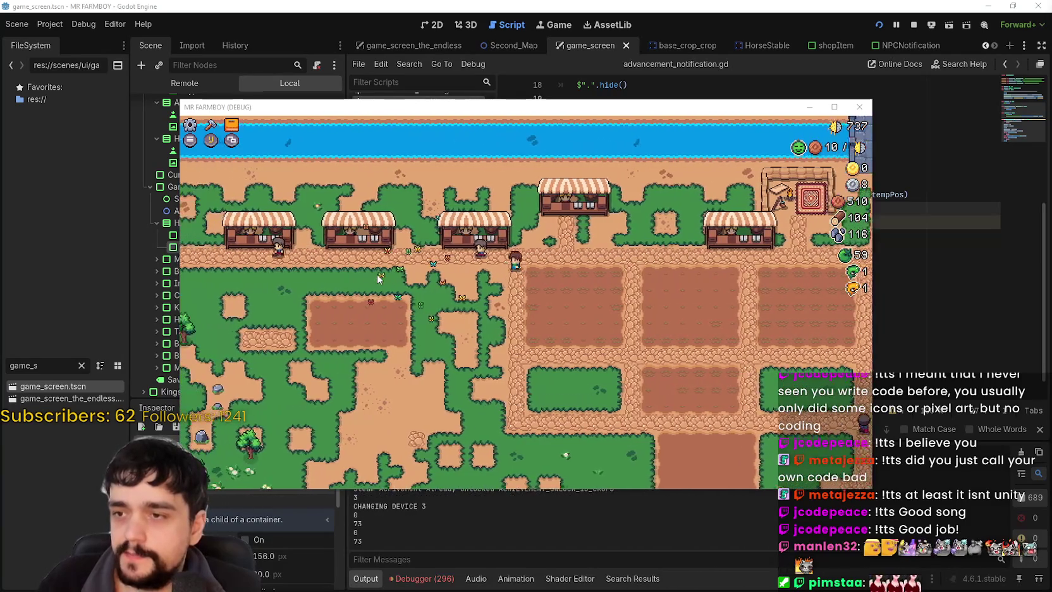
Step: Walk the farmer left and down, then back to the right
key("a")
key("a")
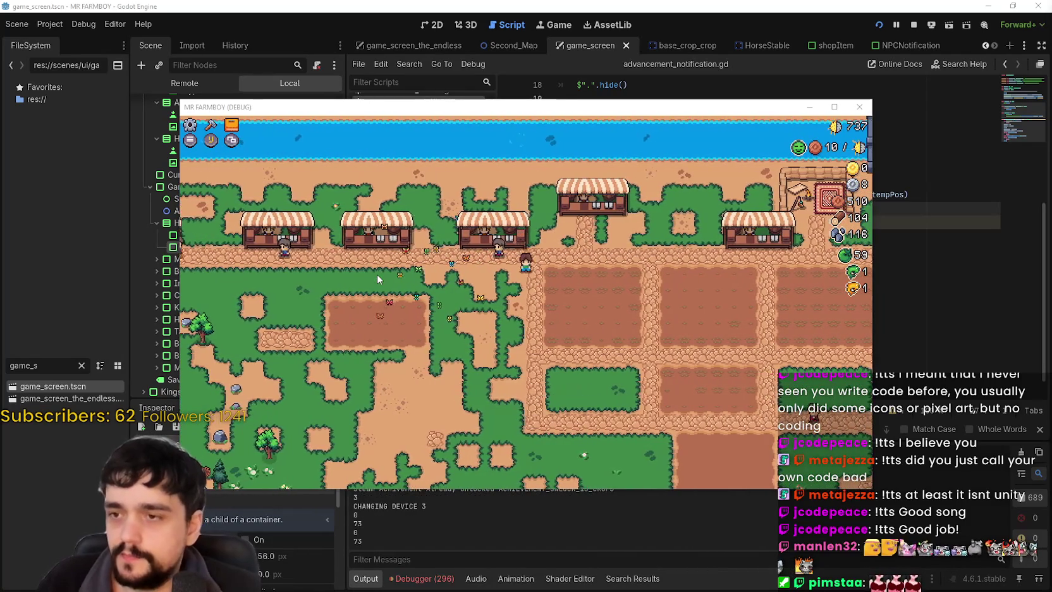
key("a")
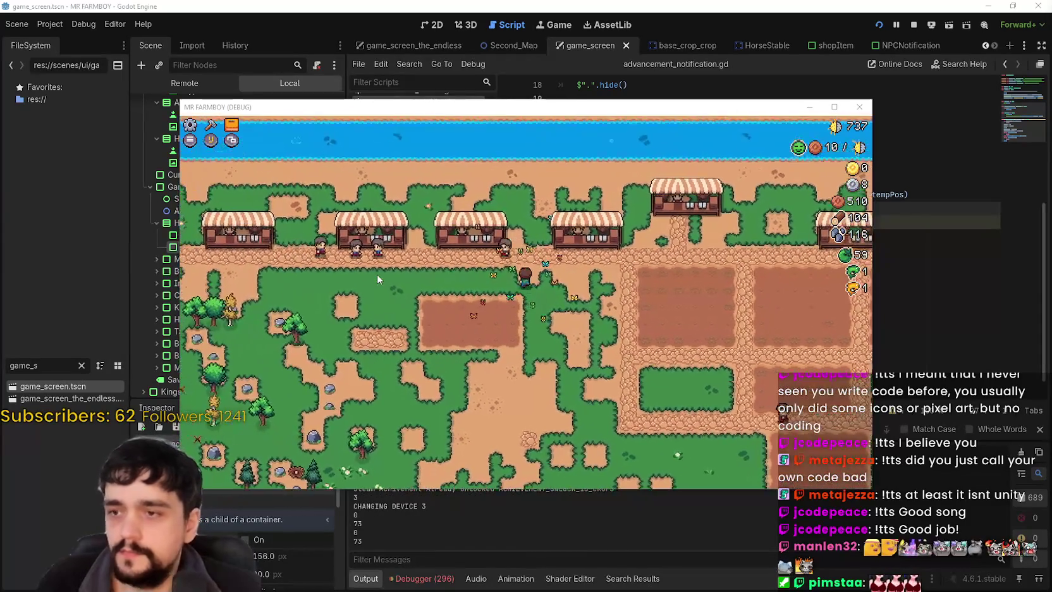
key("a")
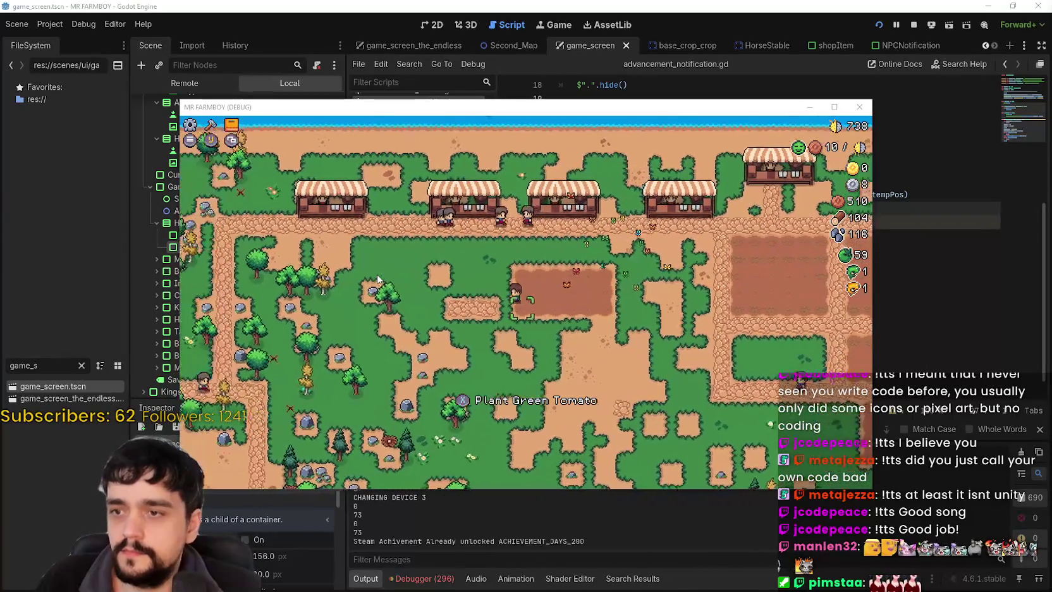
key("d")
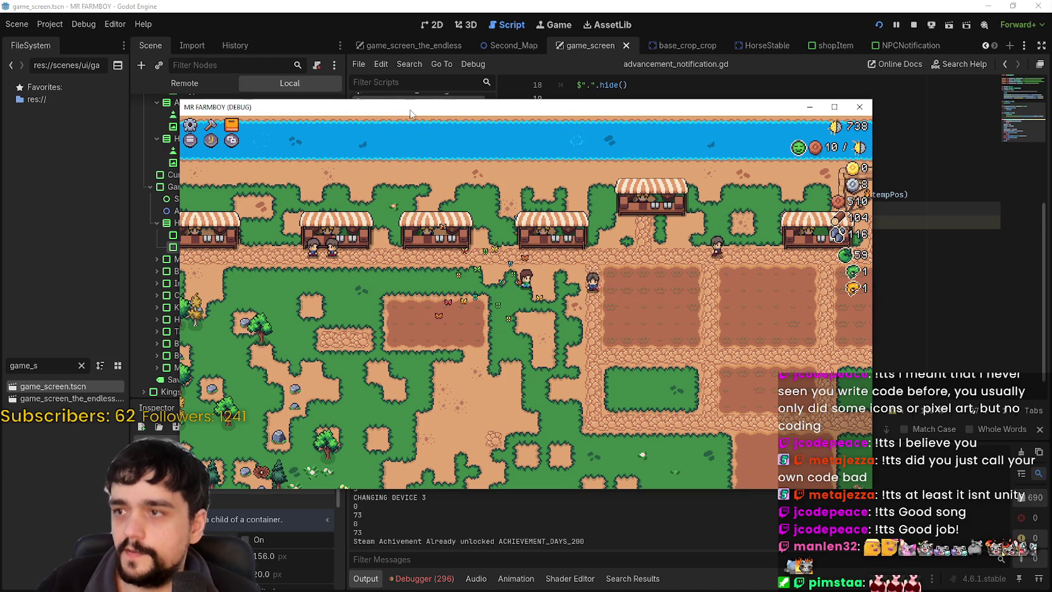
Step: Open the Advancements panel with G and close it again
key("d")
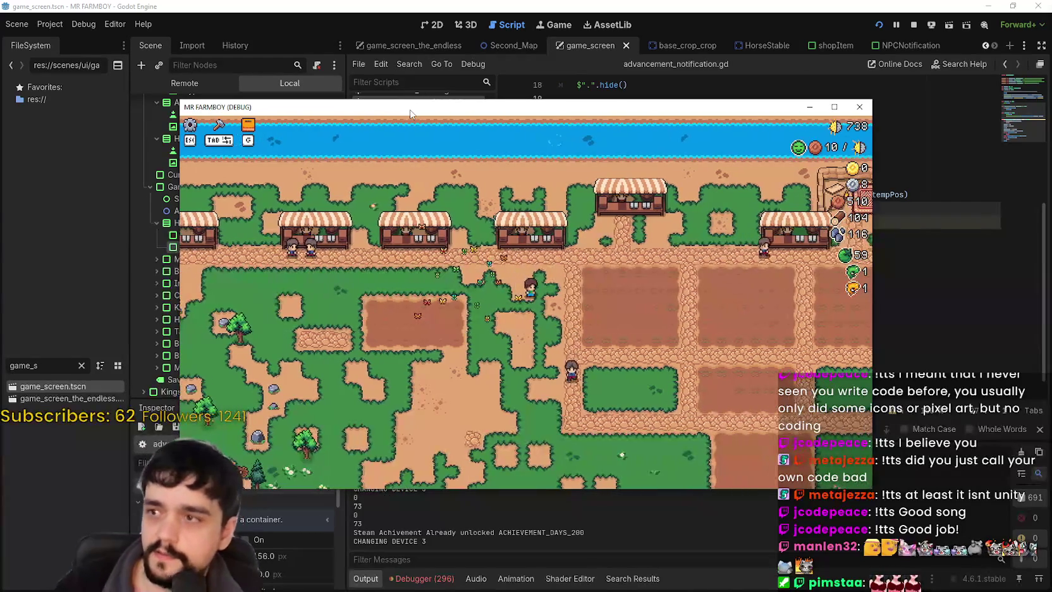
key("g")
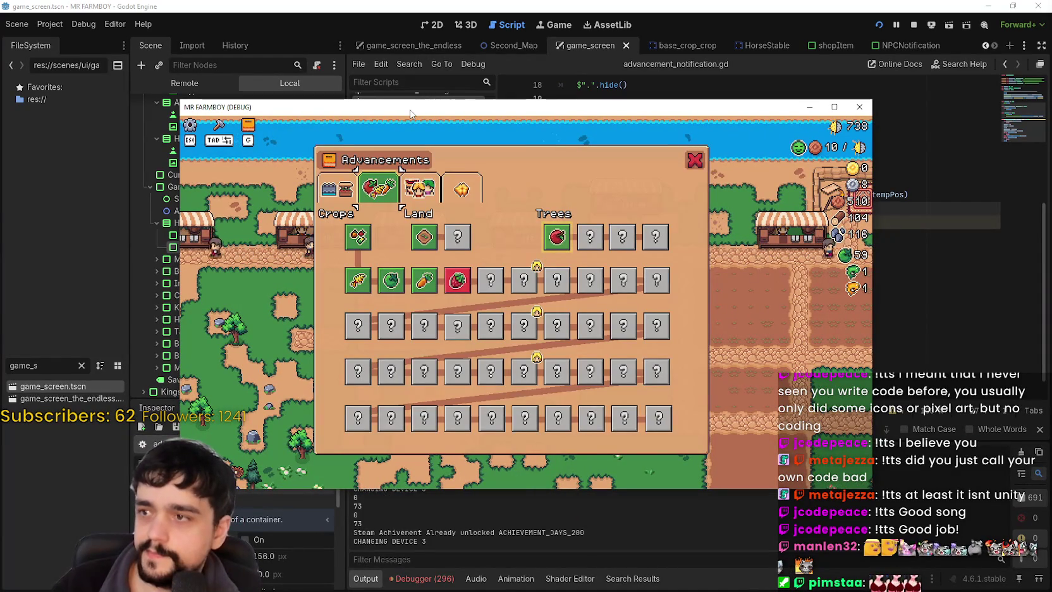
key("g")
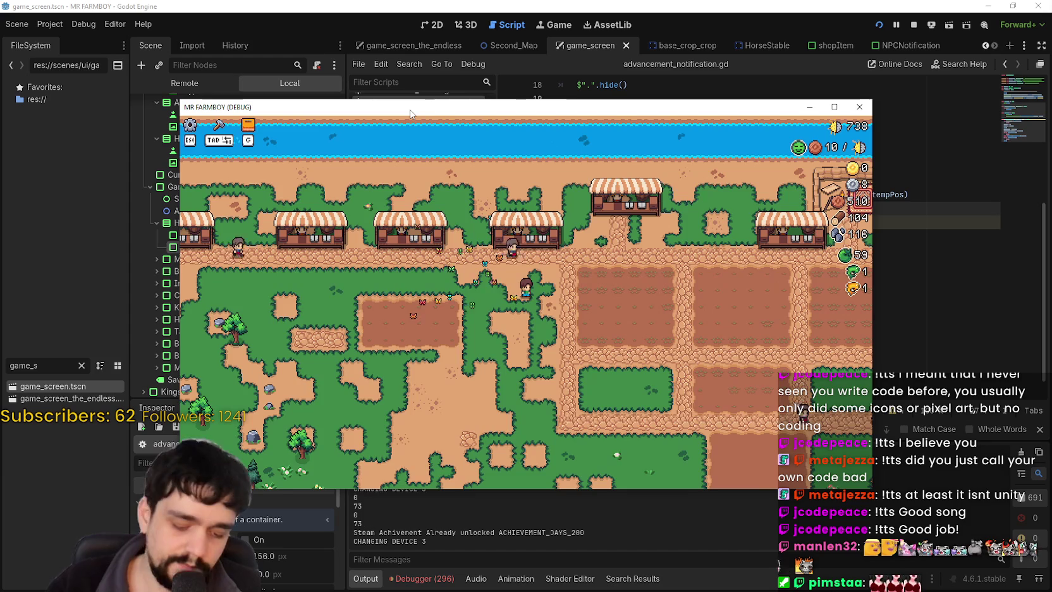
Step: Walk down the path, past the fields toward the bridge, then down beside the fields
key("d")
key("s")
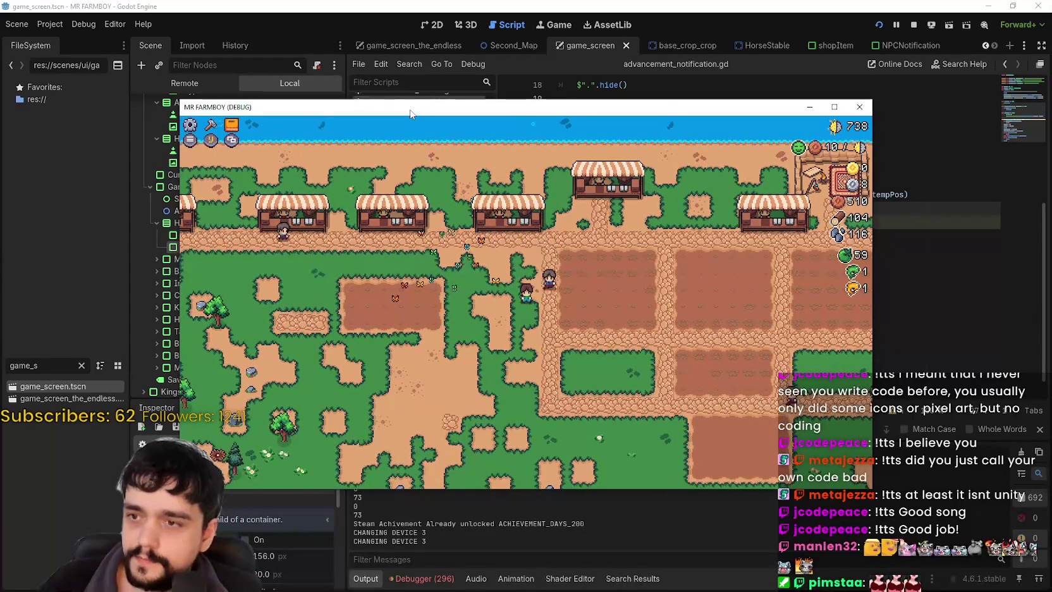
key("s")
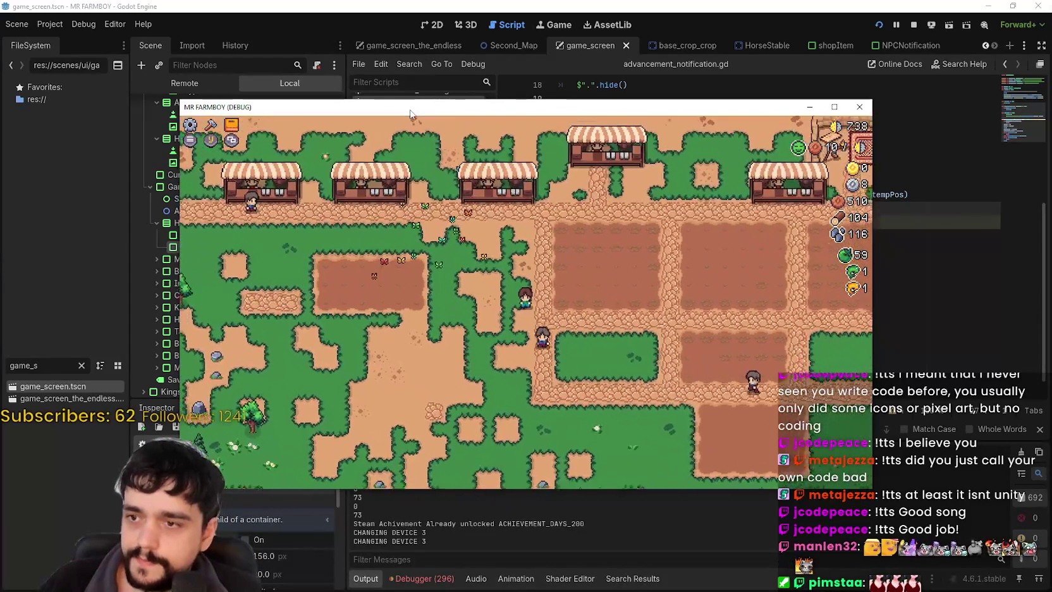
key("w")
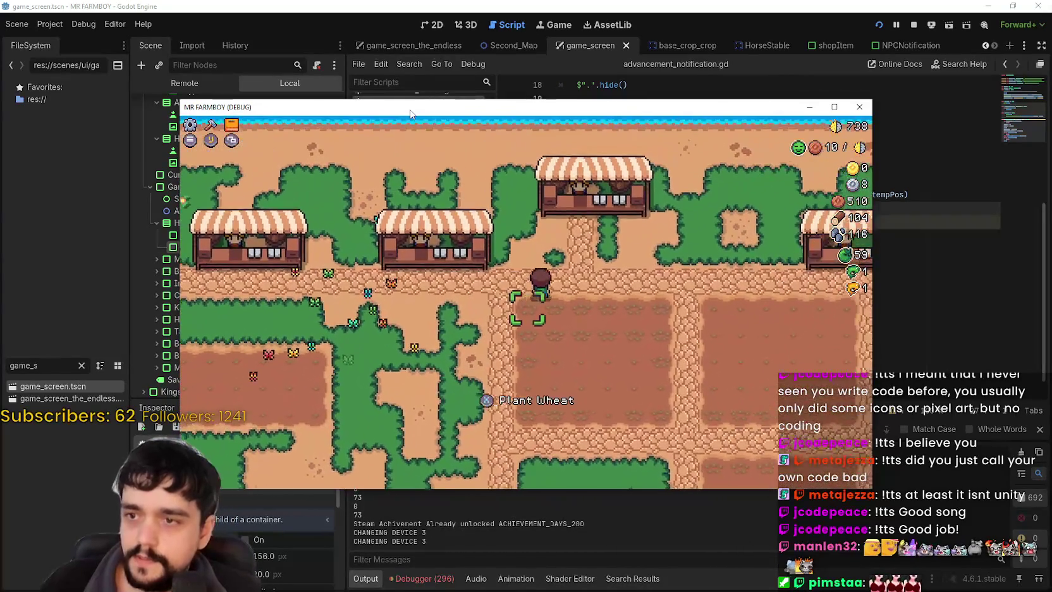
key("d")
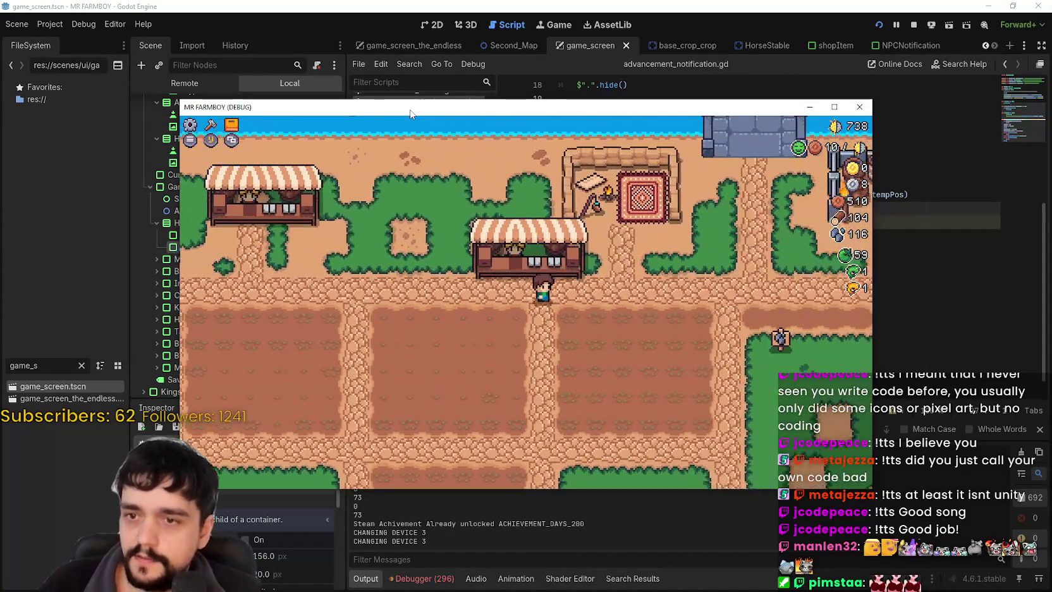
key("w")
key("d")
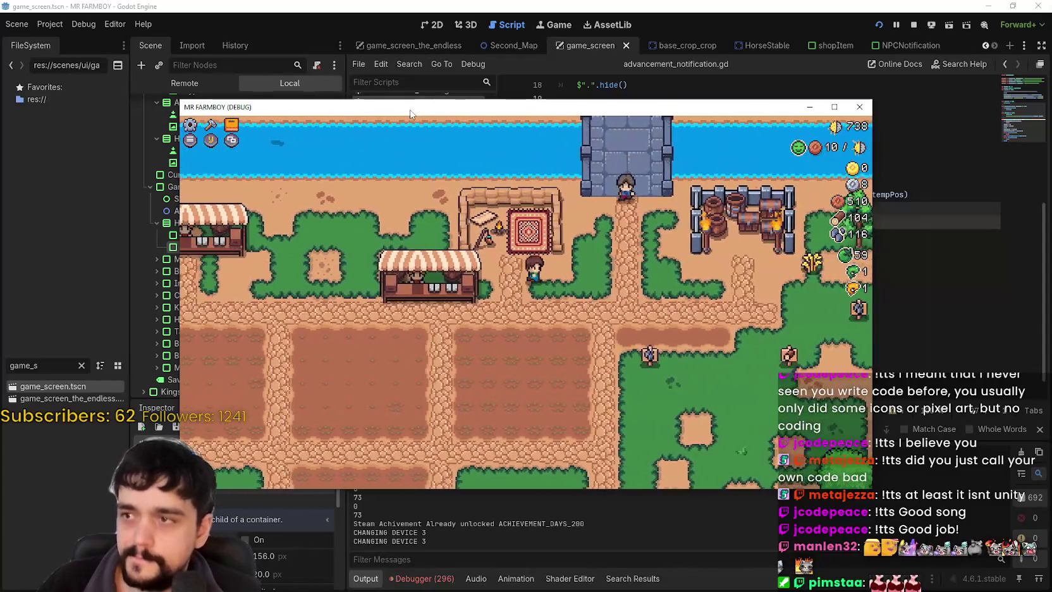
key("s")
key("d")
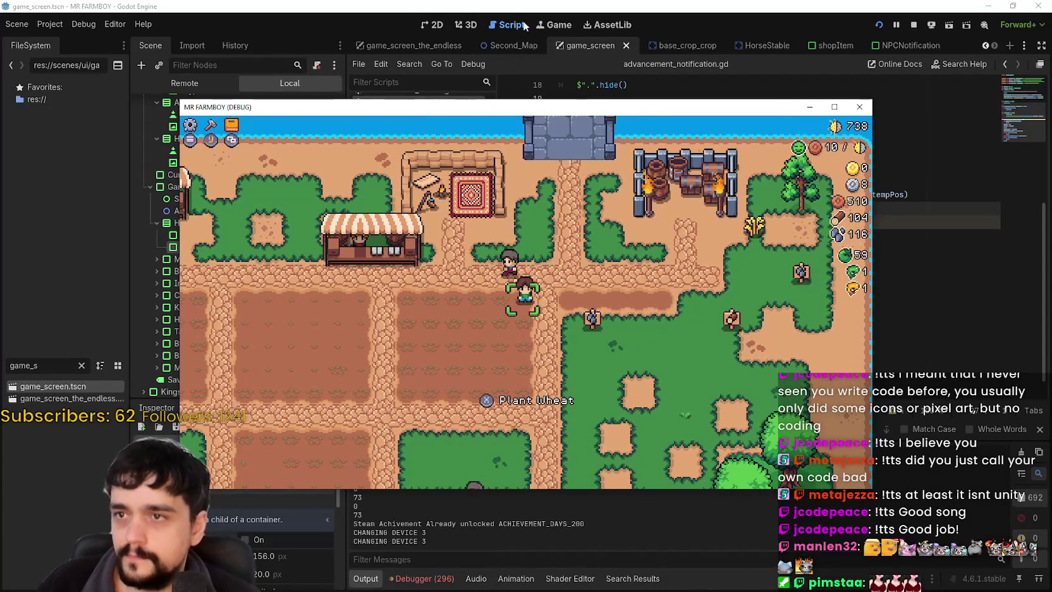
key("F8")
Step: Try 2.0× and 4.0× game view zoom, then reset it to 1.0×
left_click(398, 65)
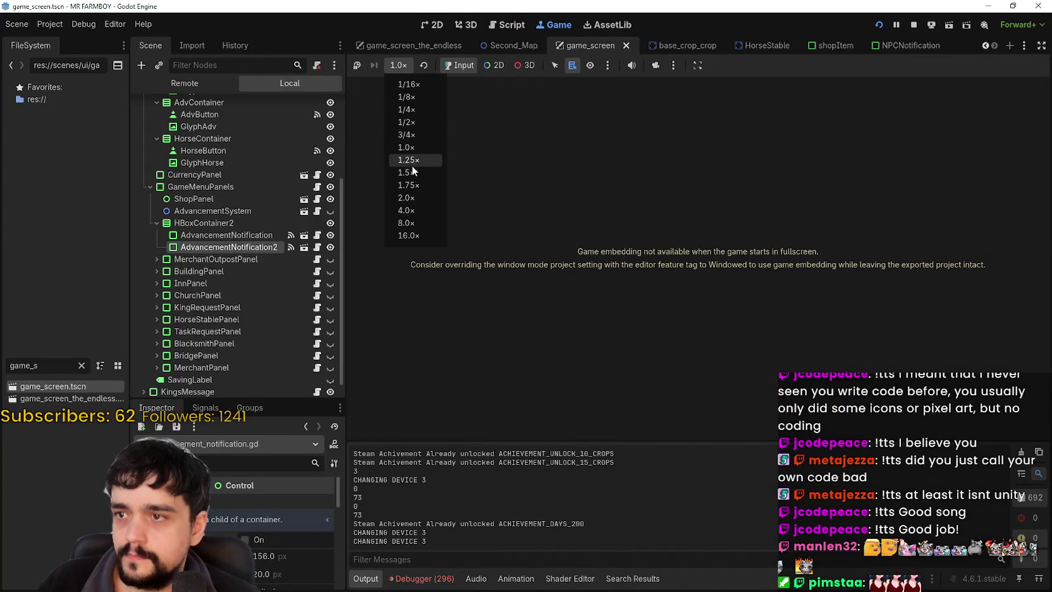
left_click(414, 197)
left_click(398, 65)
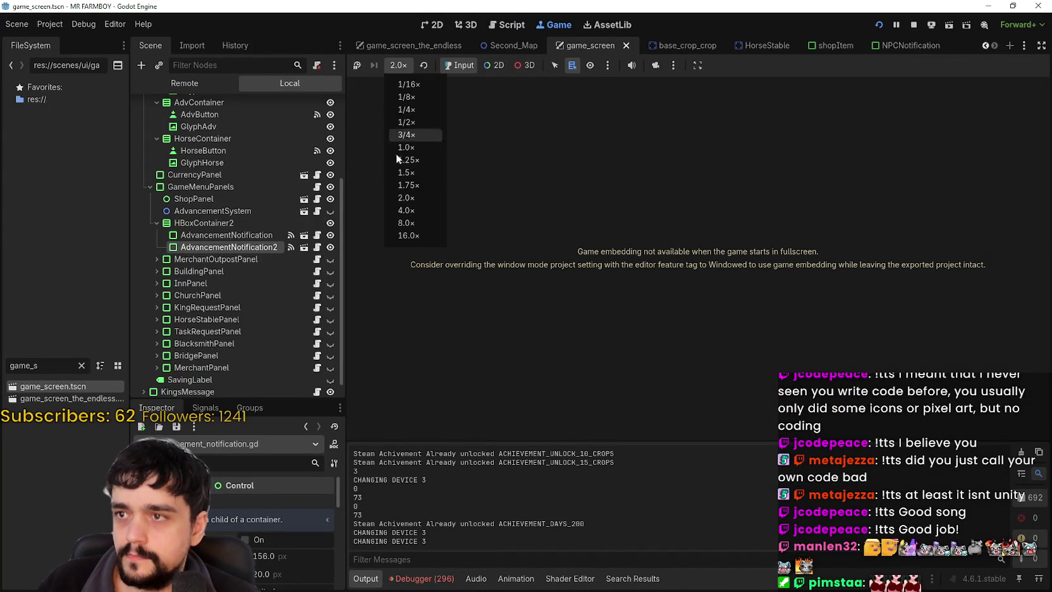
left_click(406, 210)
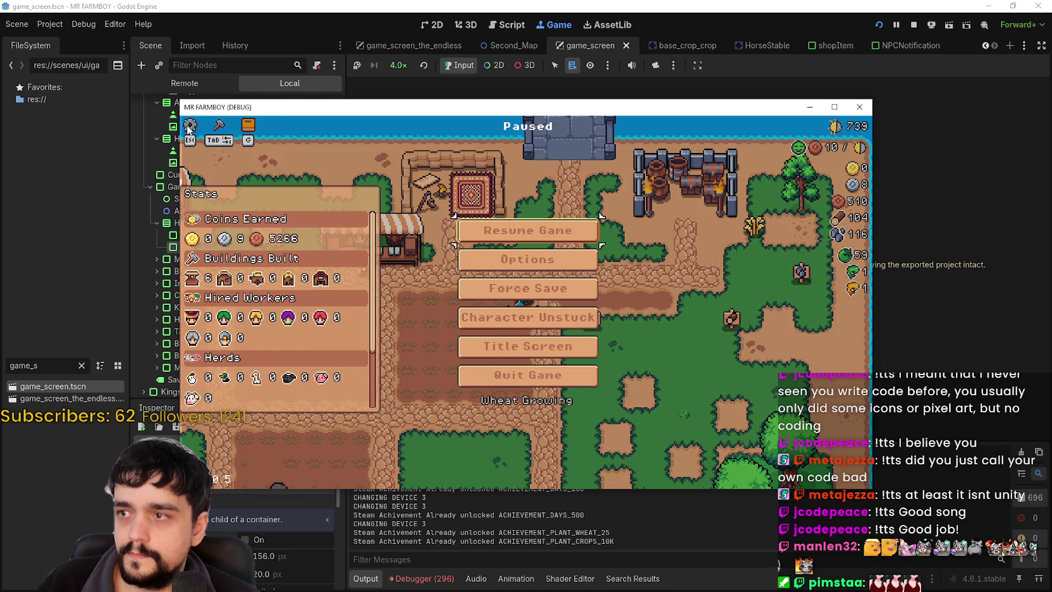
key("Escape")
left_click(388, 63)
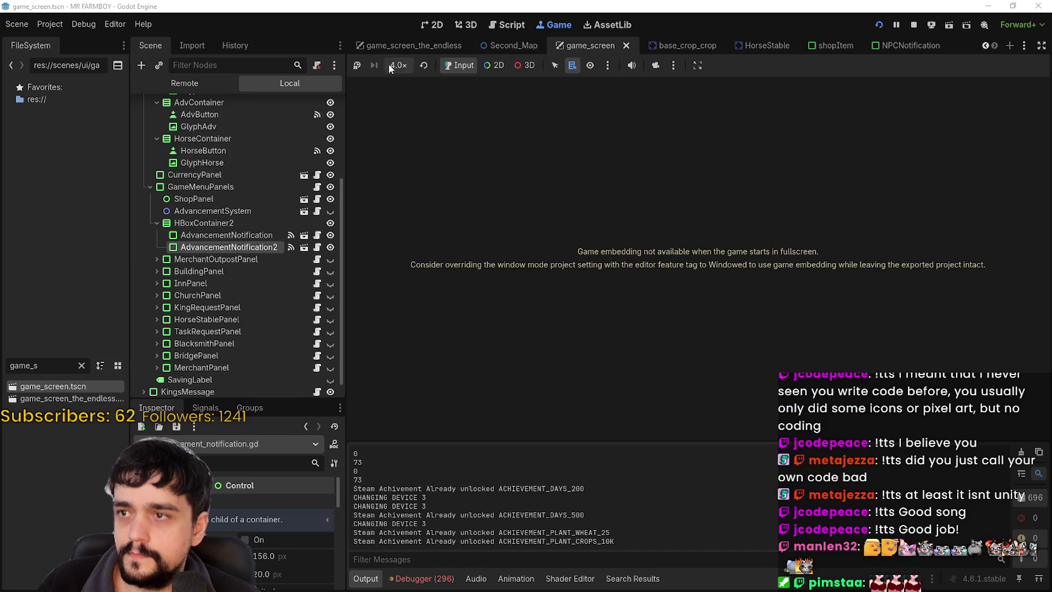
left_click(398, 65)
left_click(411, 147)
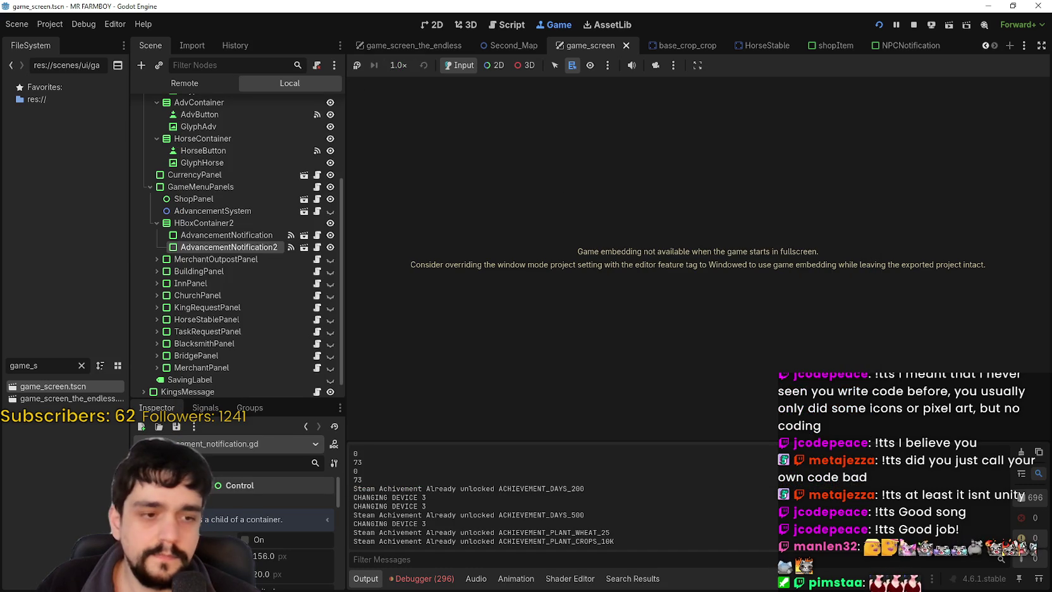
Step: Resume the game, walk the farmer through the fields up to the market, and pause
key("alt+Tab")
key("Escape")
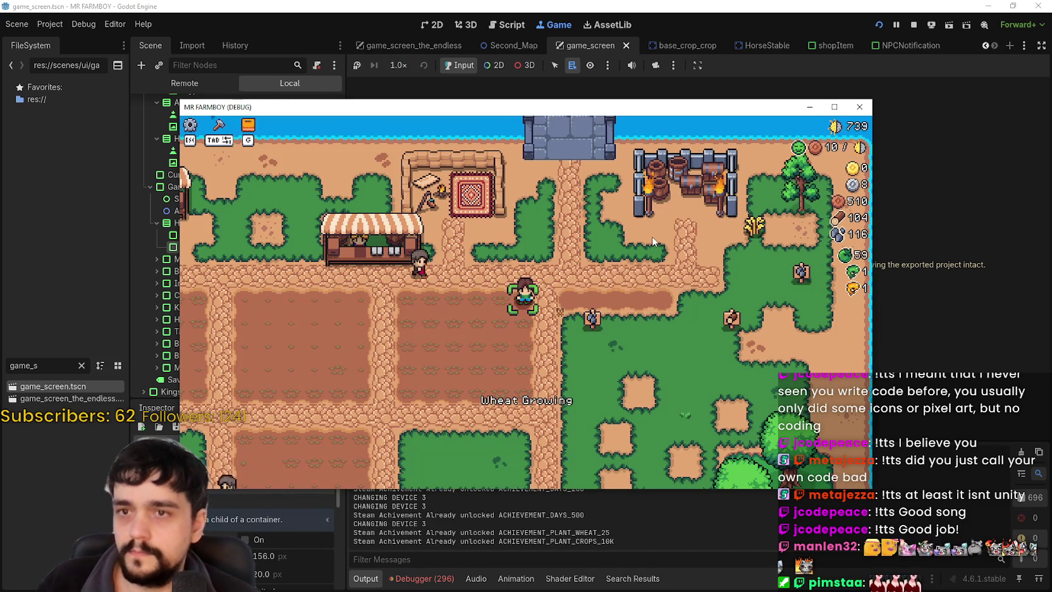
key("Left")
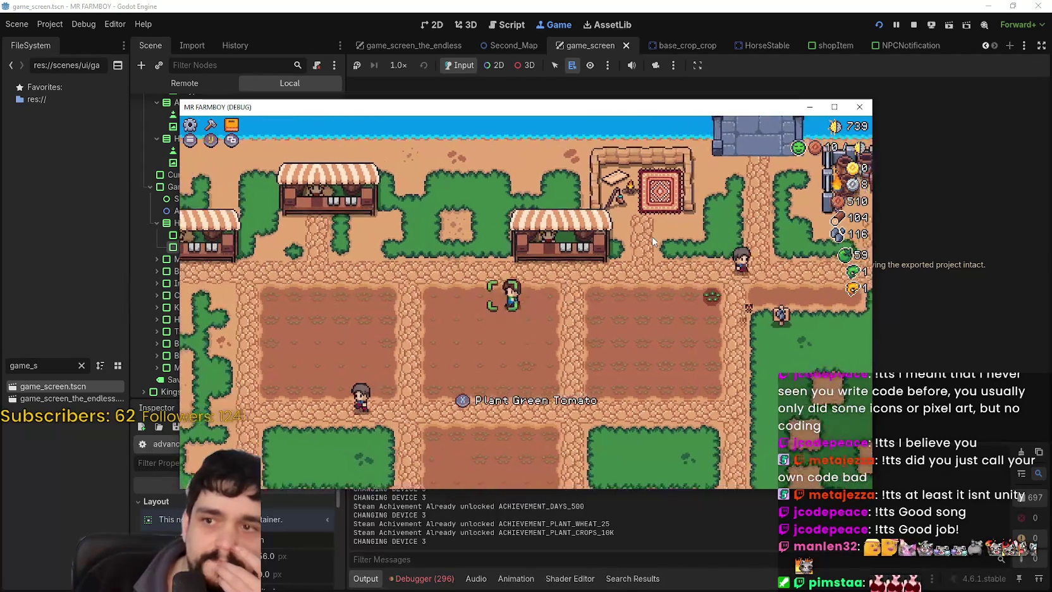
key("Down")
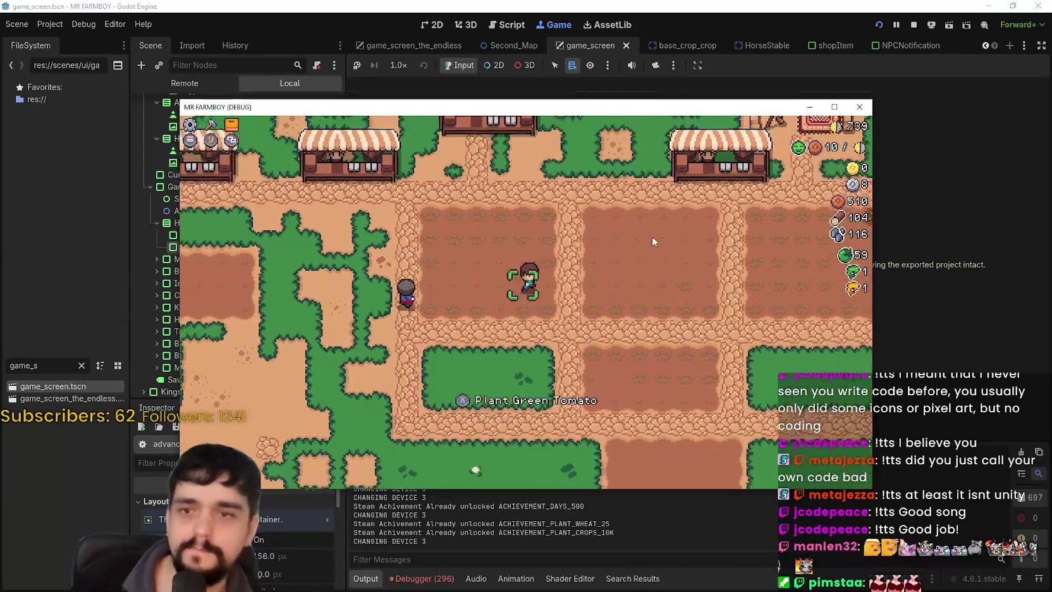
key("Up")
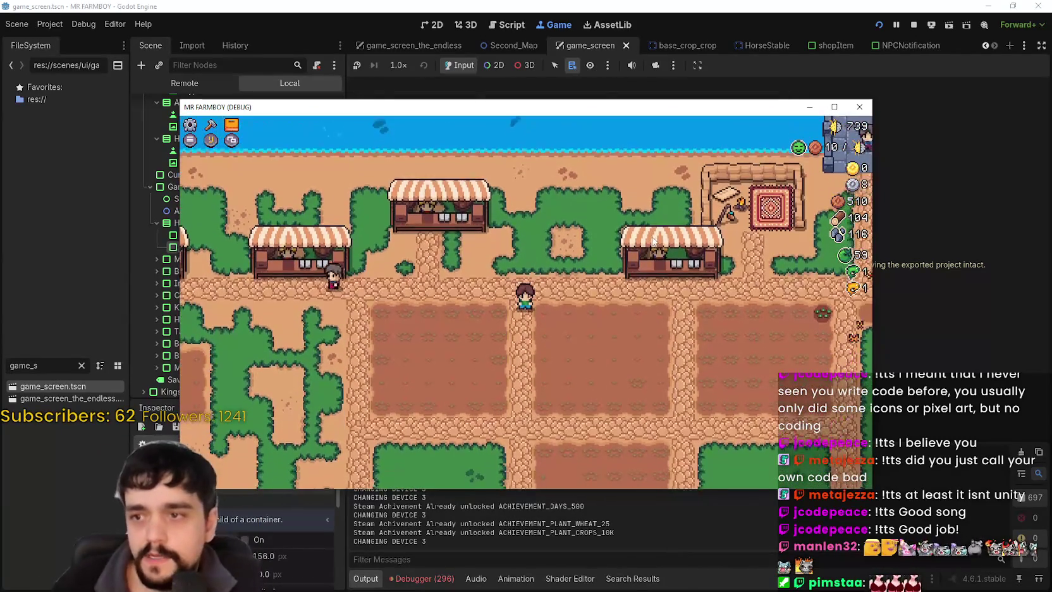
key("Up")
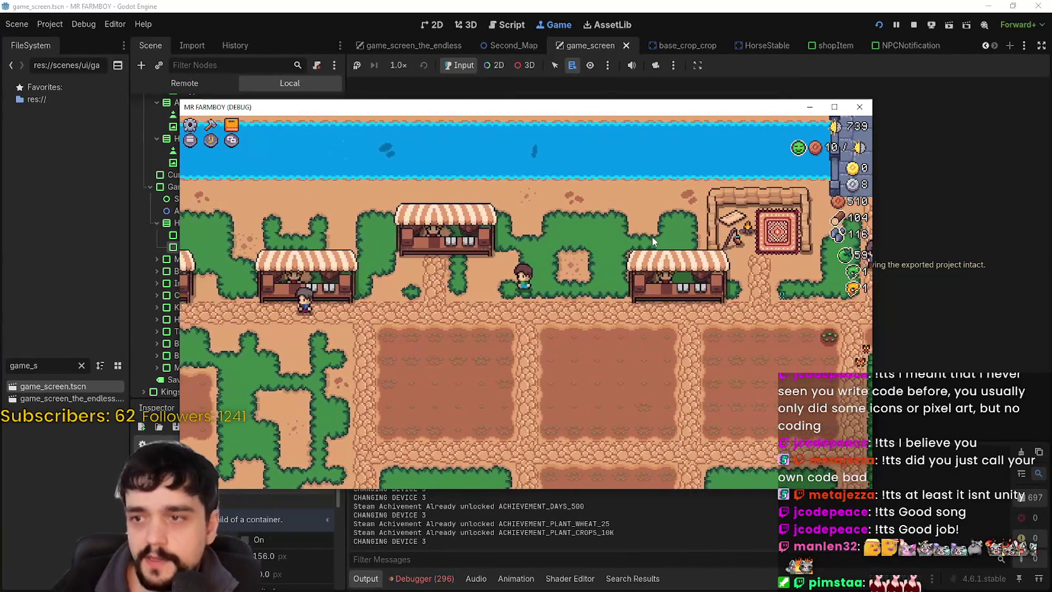
key("Right")
key("Escape")
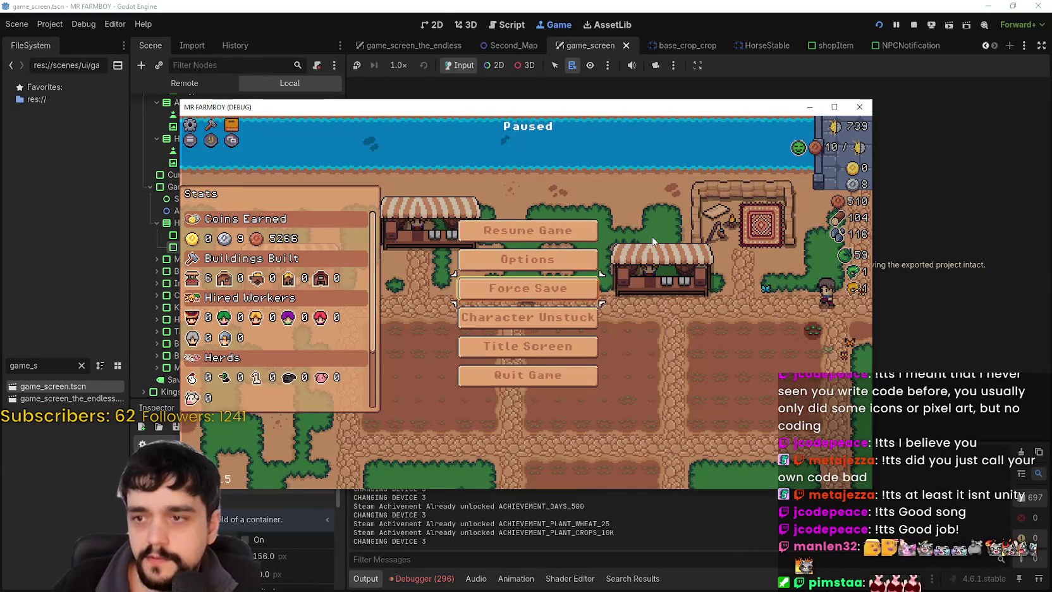
Step: Return to the title screen from the pause menu and load the Save 4 slot
key("Down")
key("Down")
key("Return")
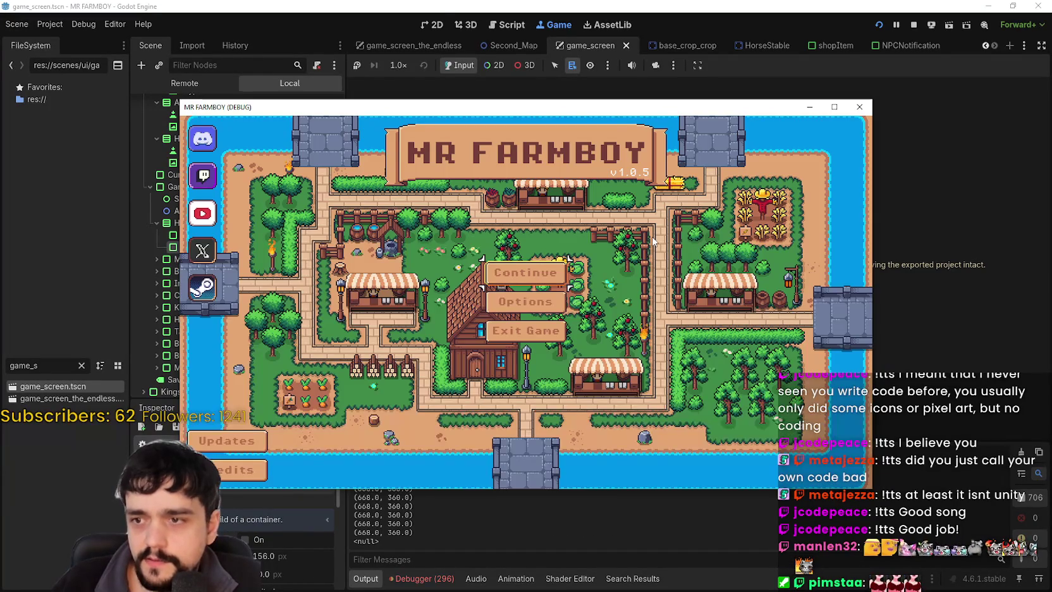
key("Return")
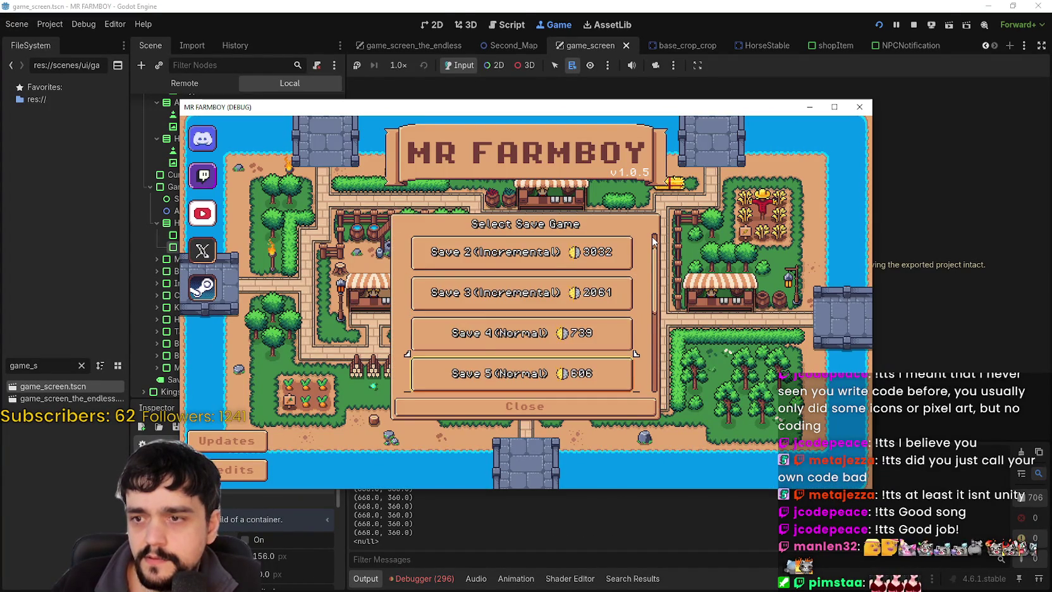
key("Up")
key("Up")
key("Up")
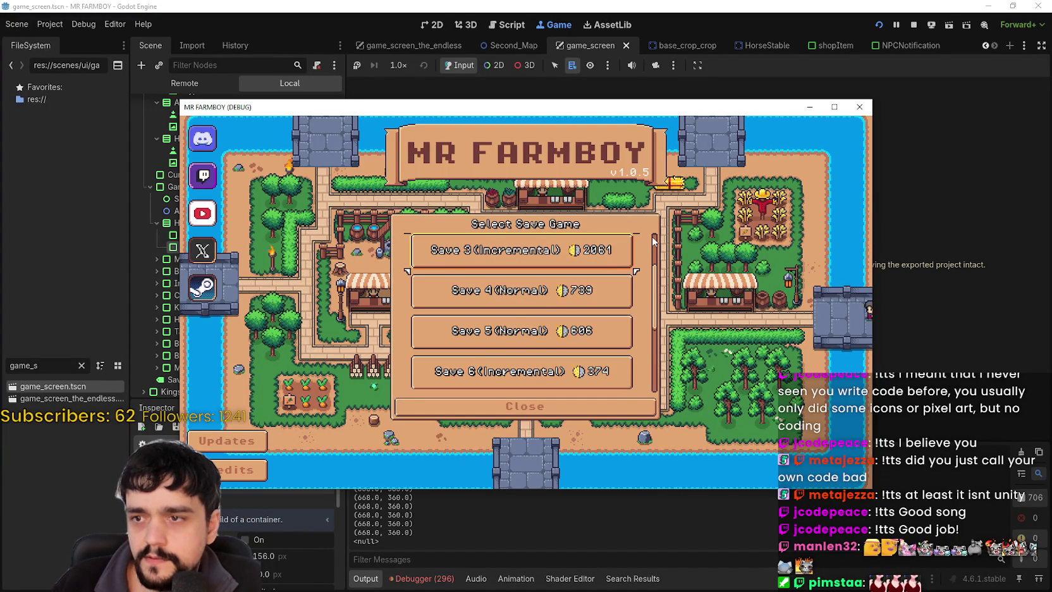
key("Return")
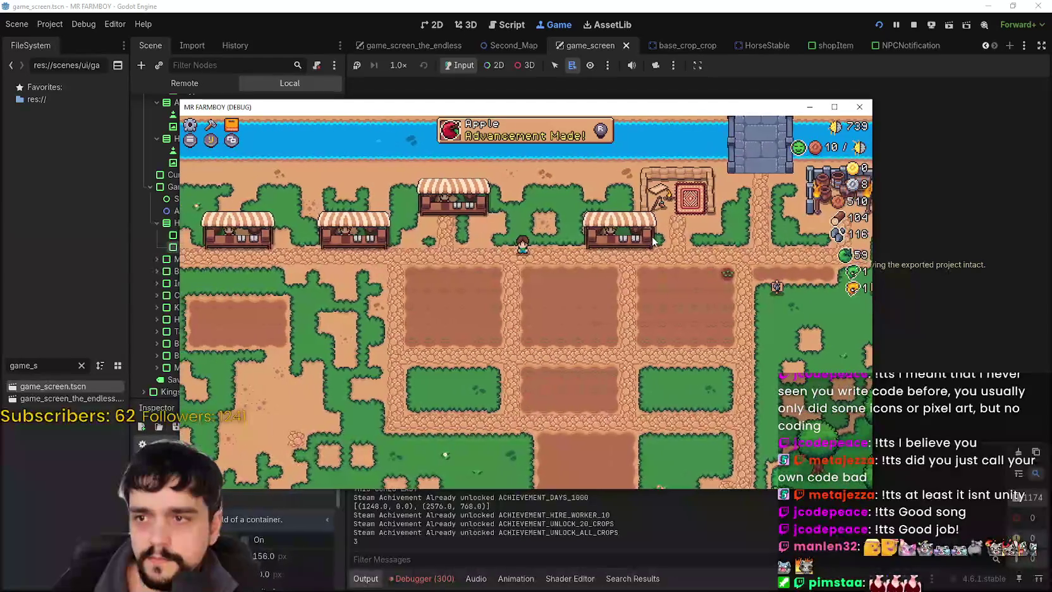
Step: Open Advancements with R, flip between Crops and Trees and Land and Buildings, then close it
key("r")
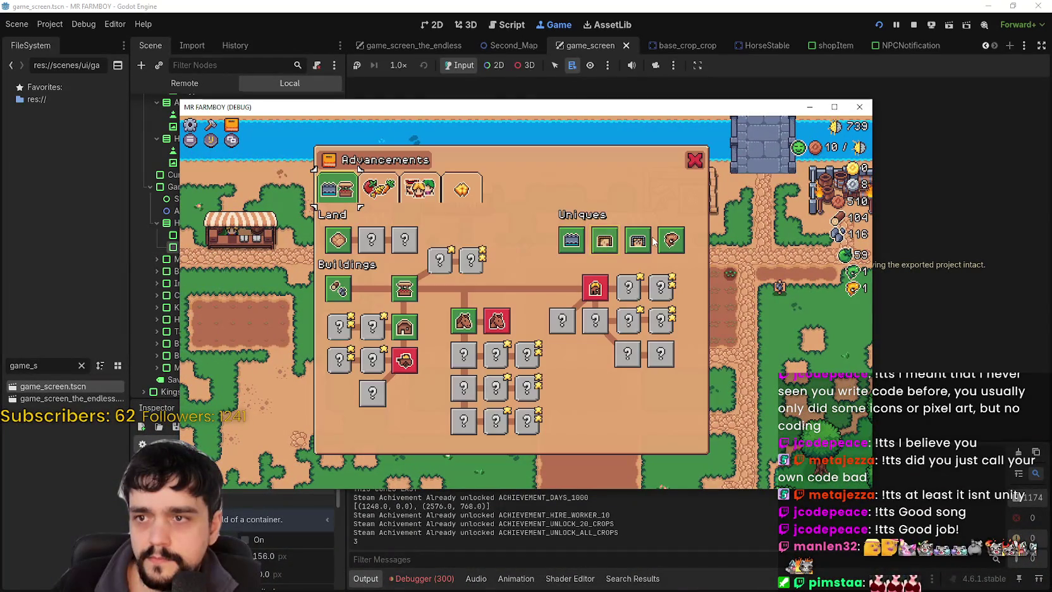
key("e")
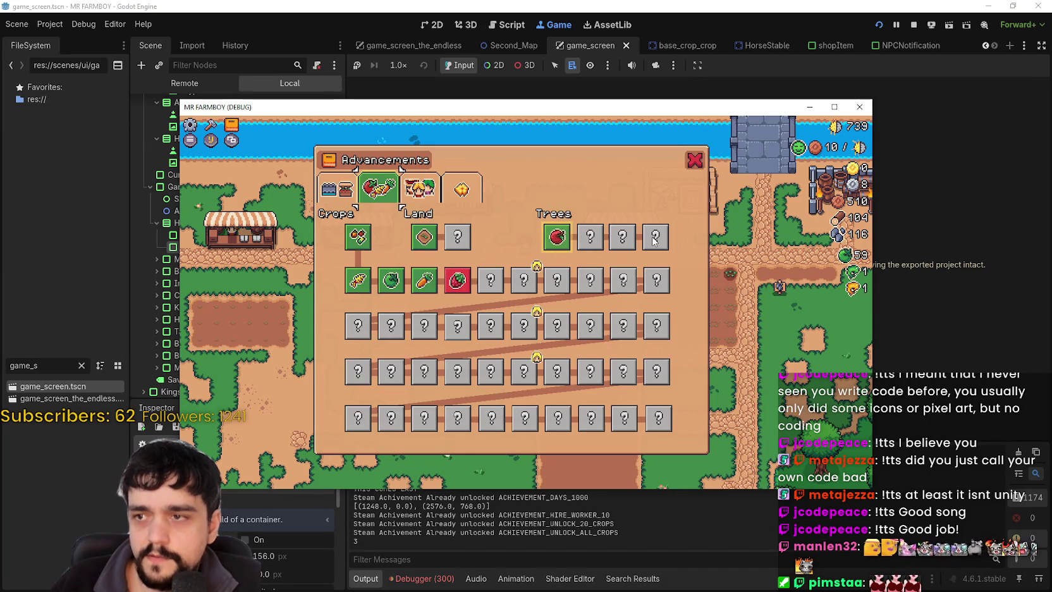
key("q")
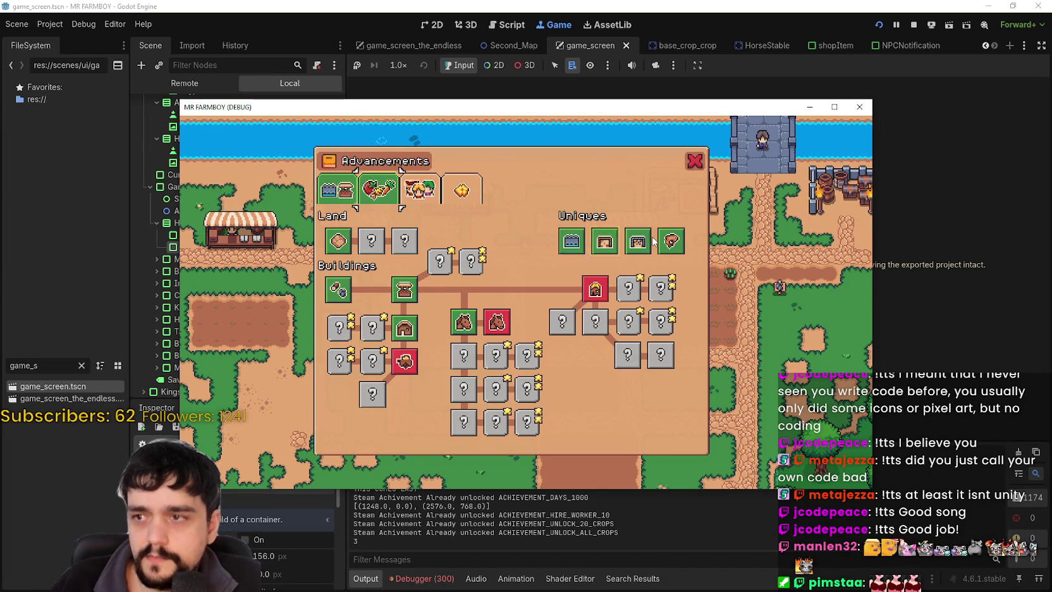
key("e")
key("Down")
key("Down")
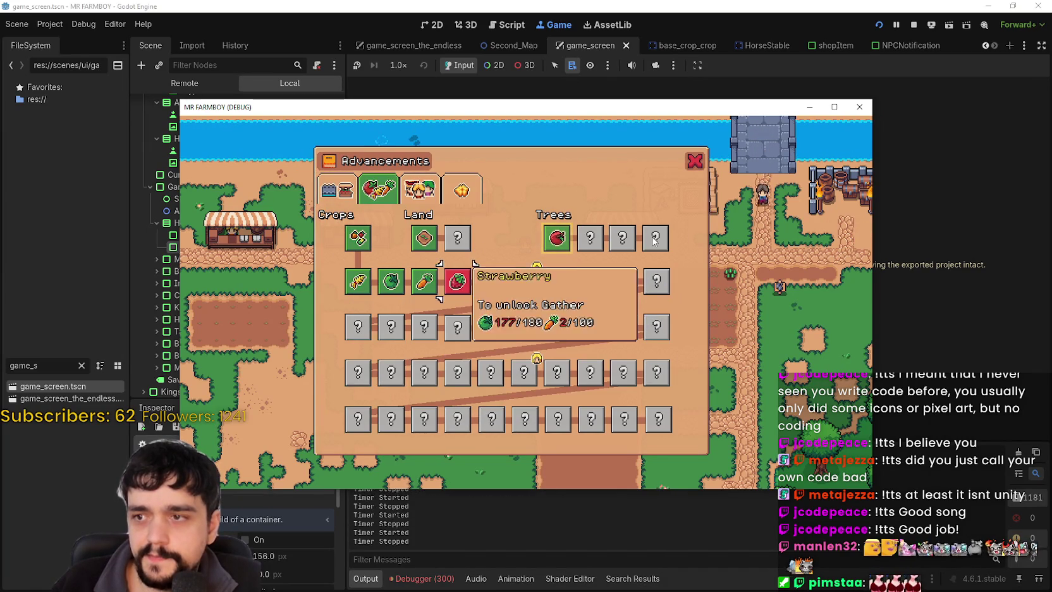
key("Up")
key("Left")
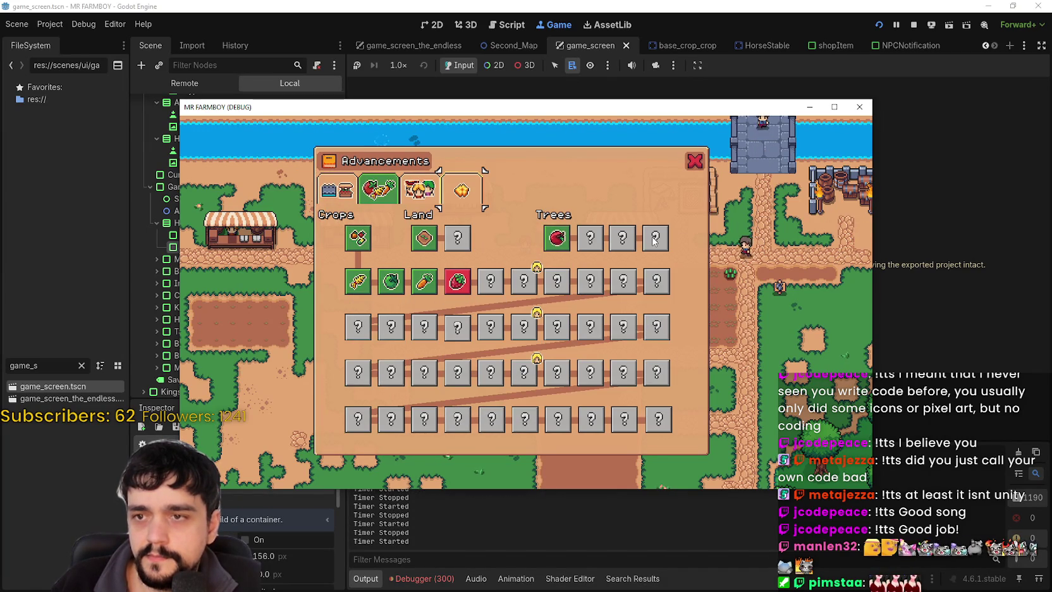
key("Up")
key("Right")
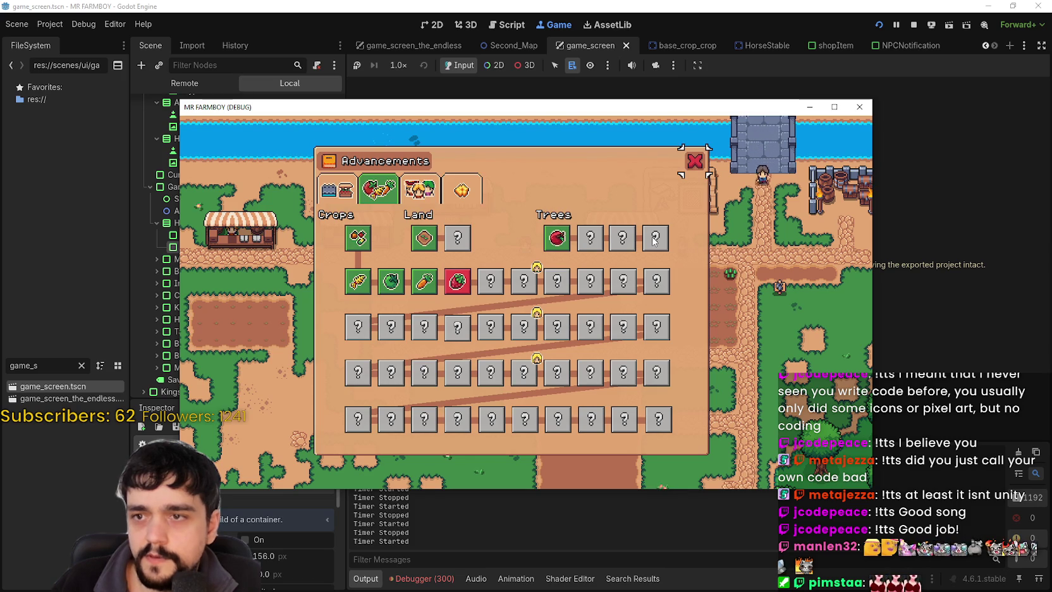
key("Left")
key("Left")
key("Left")
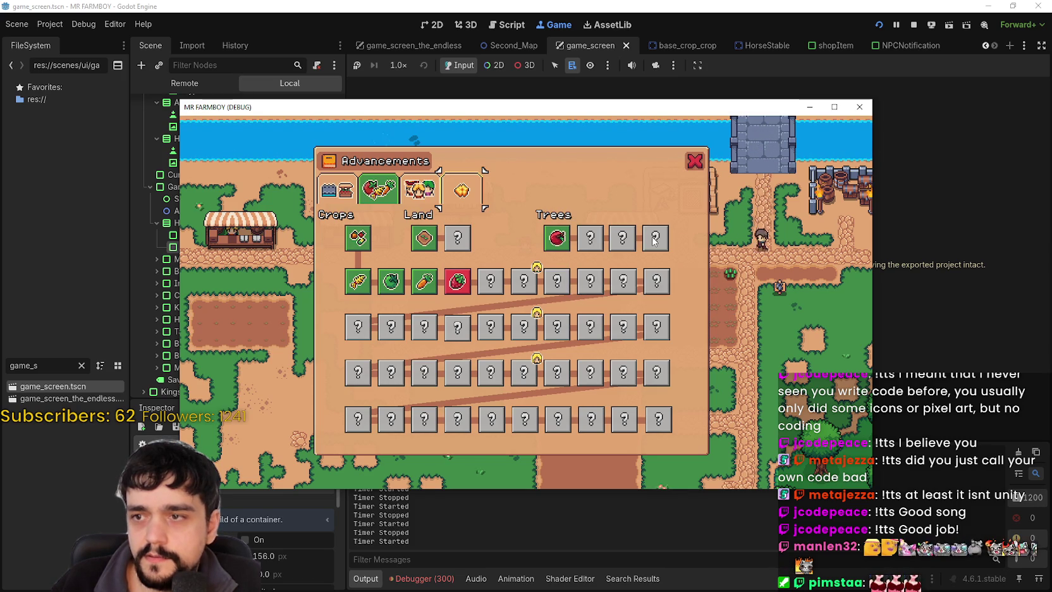
key("Up")
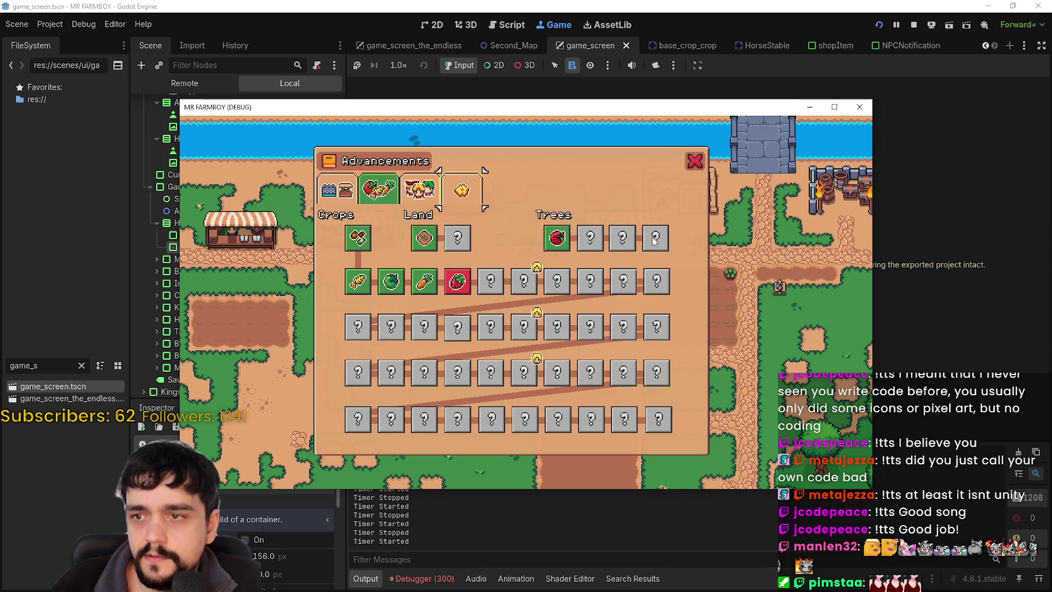
key("Return")
Step: Walk the farmer along the path past the stalls, then bring the editor to the front
key("Right")
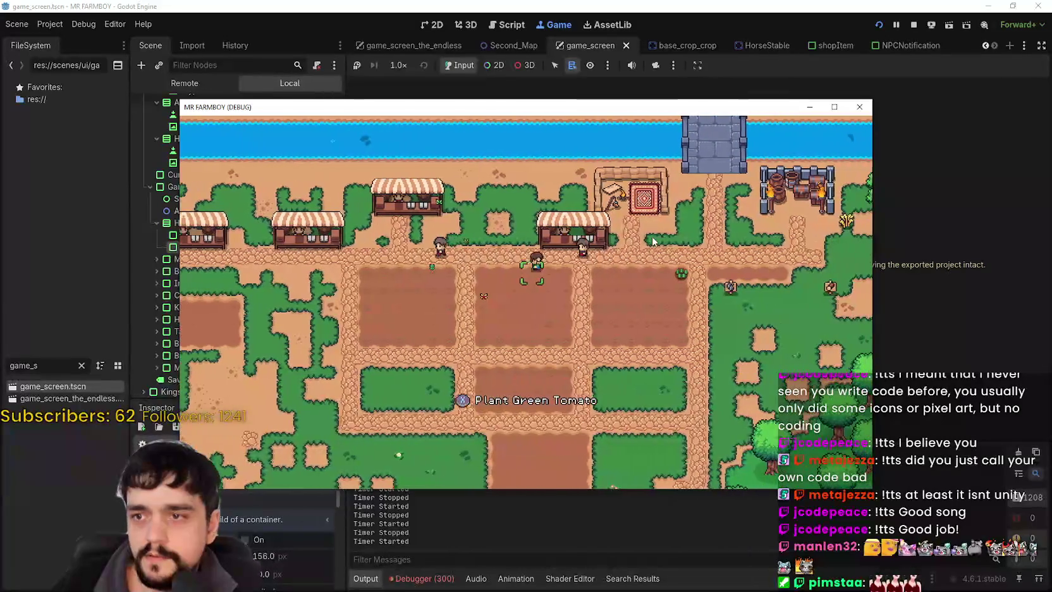
key("Up")
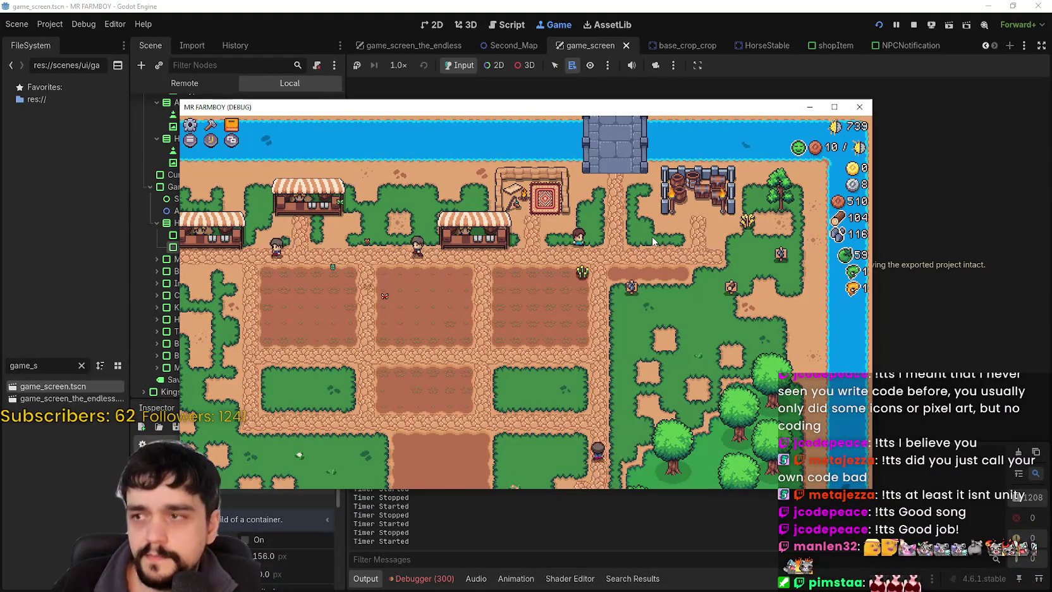
key("Left")
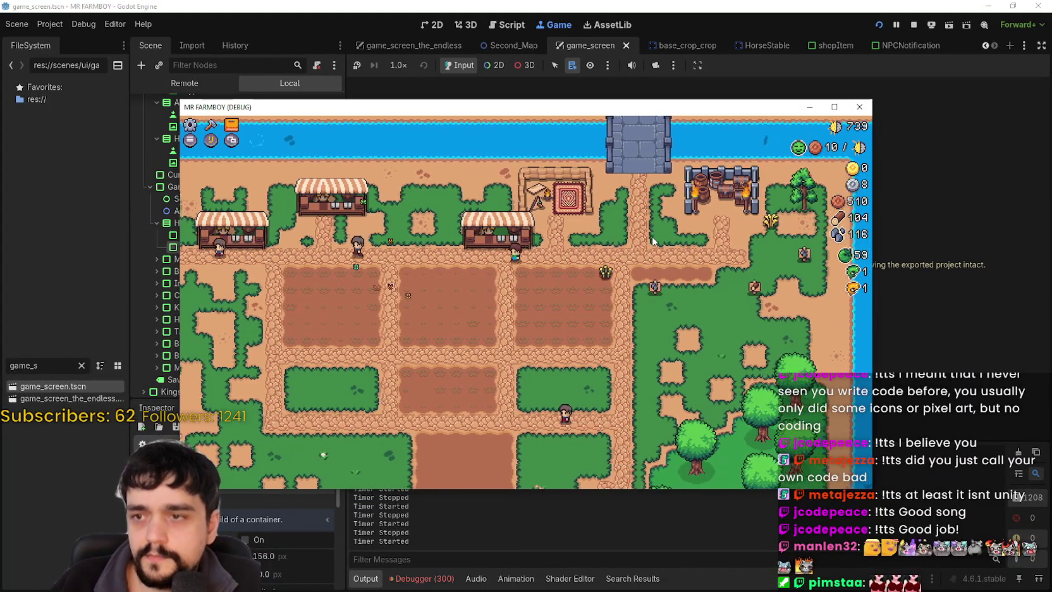
key("Left")
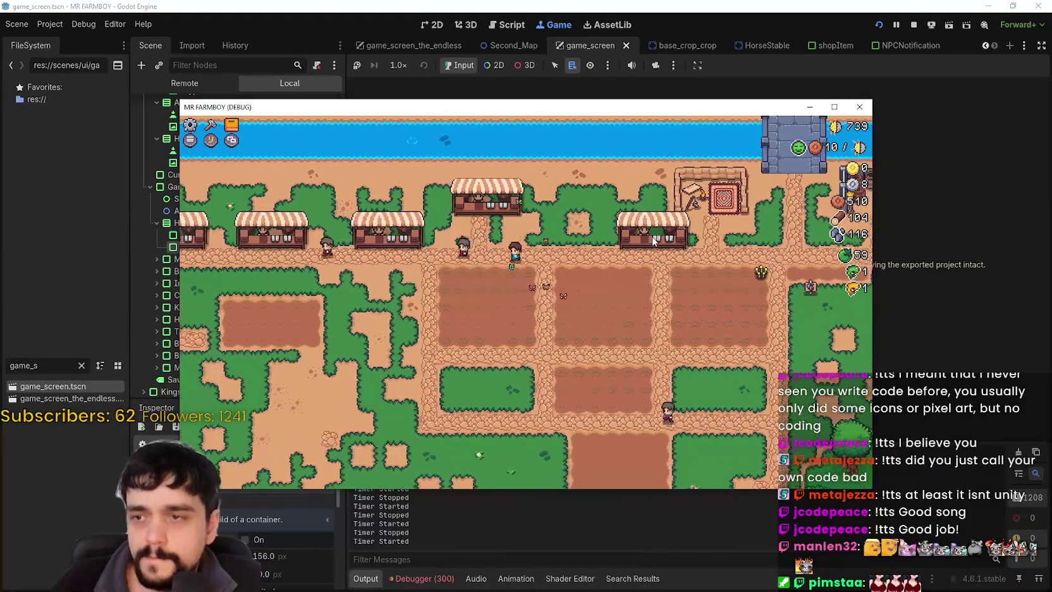
key("Right")
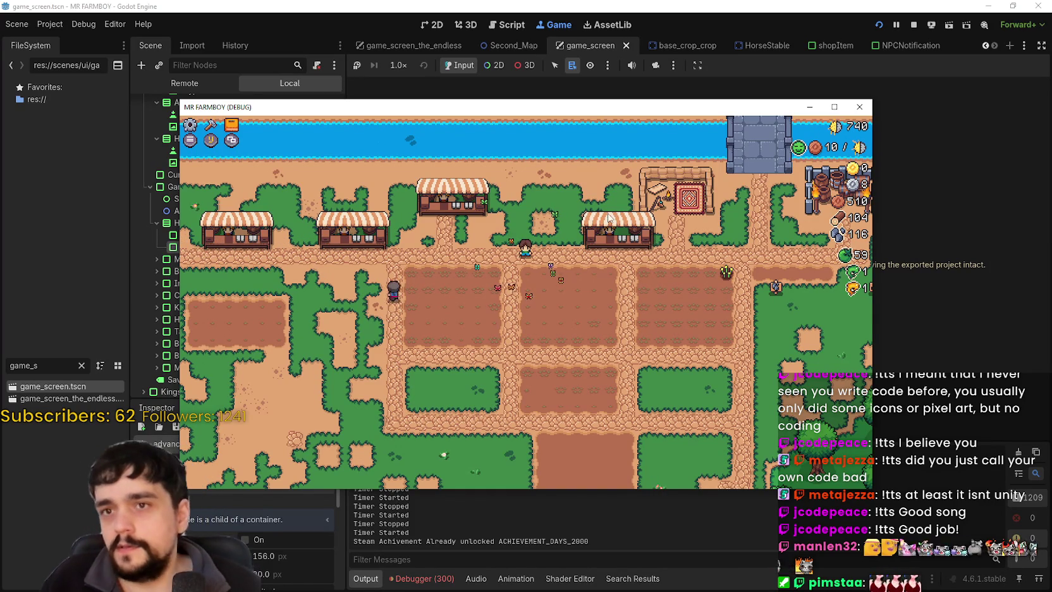
left_click(747, 4)
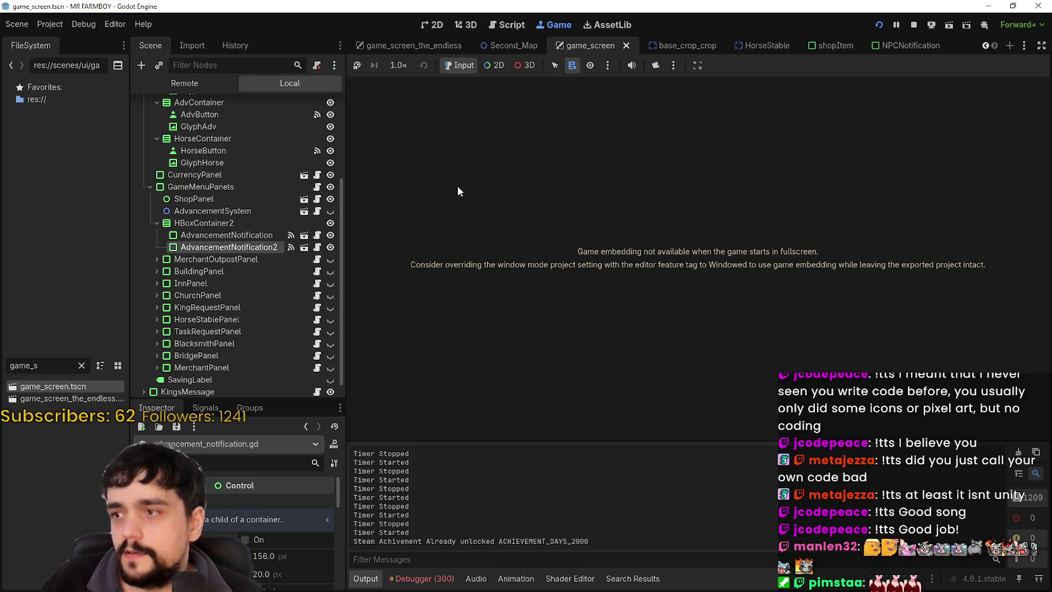
Step: Stop the game and flip between the AdvancementNotification and AdvancementNotification2 scripts, reviewing showNotification
left_click(915, 24)
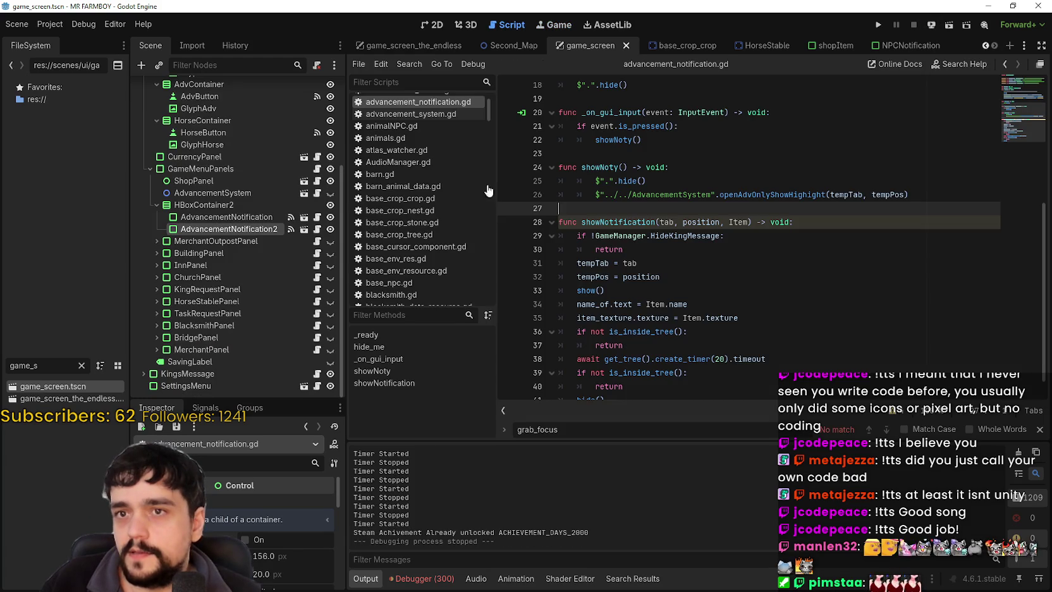
left_click(229, 216)
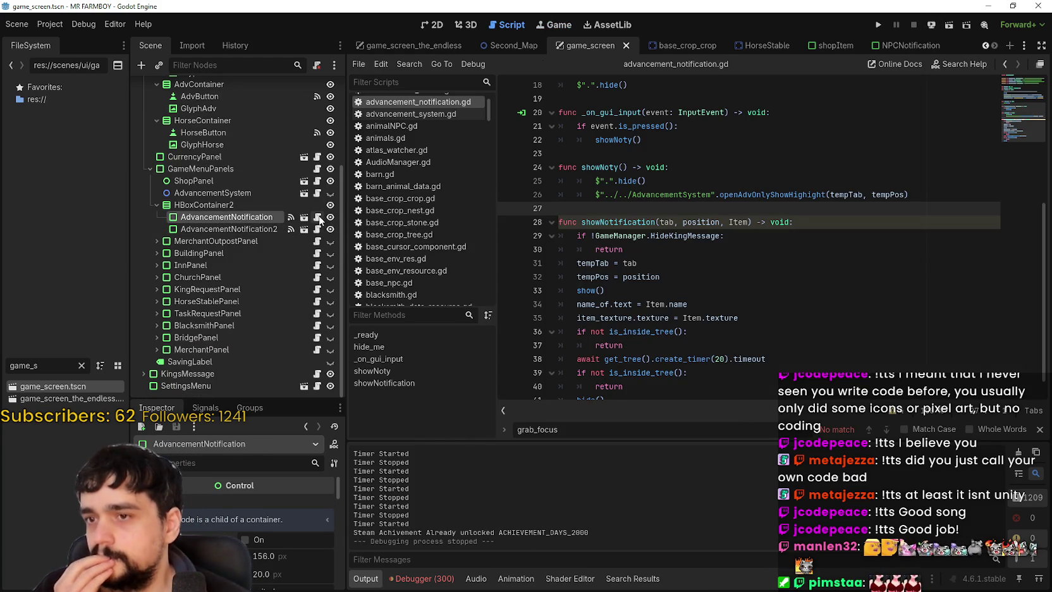
left_click(318, 219)
left_click(317, 229)
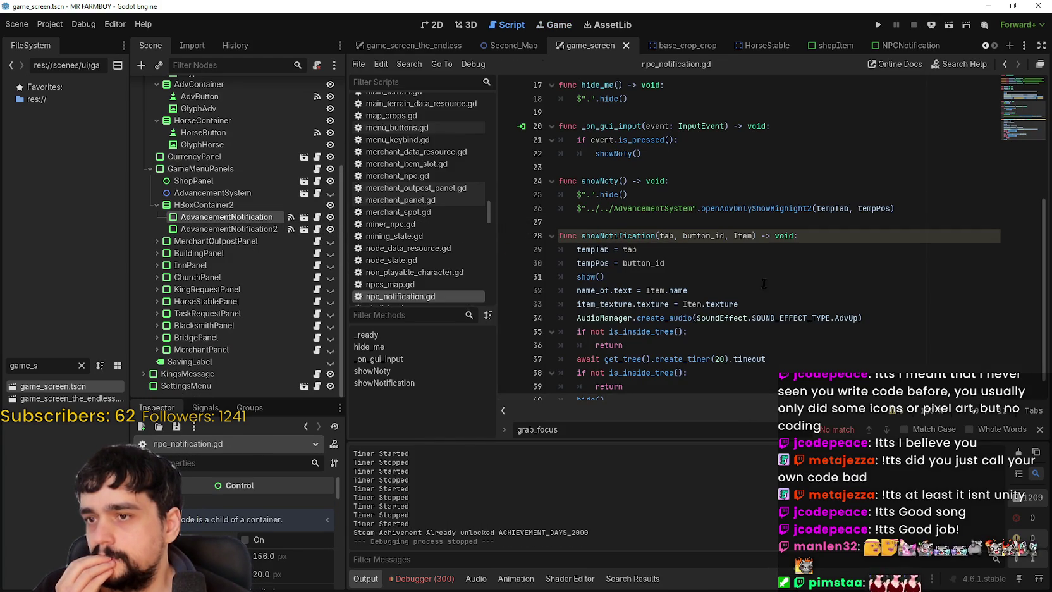
left_click(316, 218)
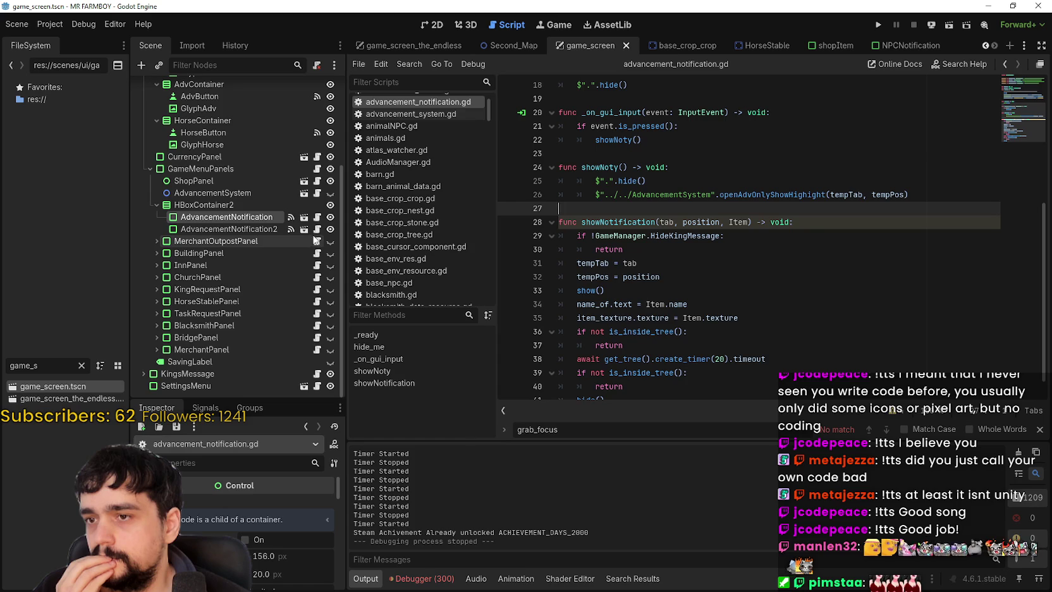
left_click(317, 229)
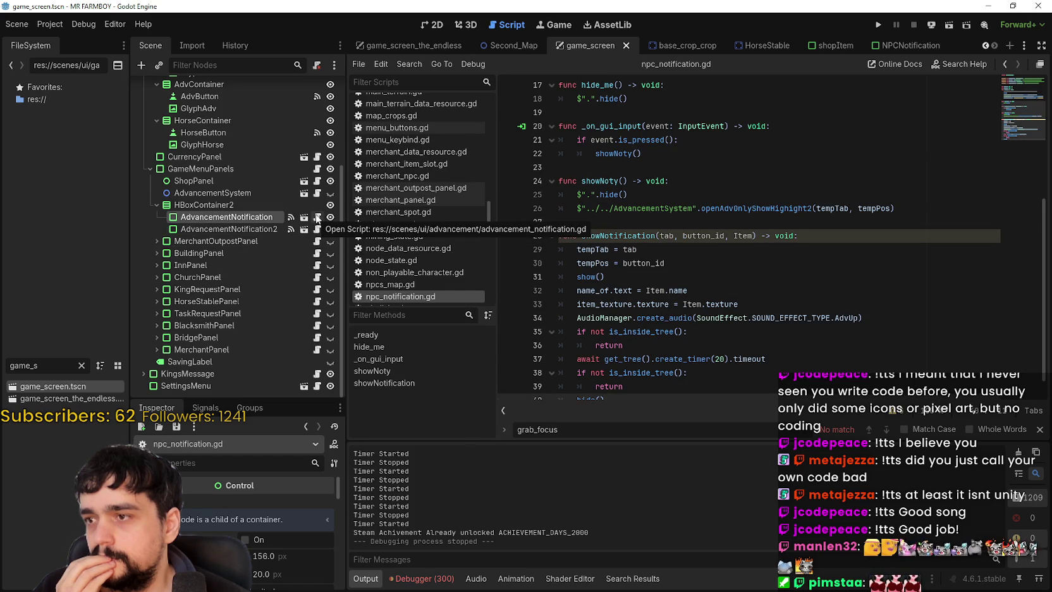
left_click(317, 217)
left_click(727, 250)
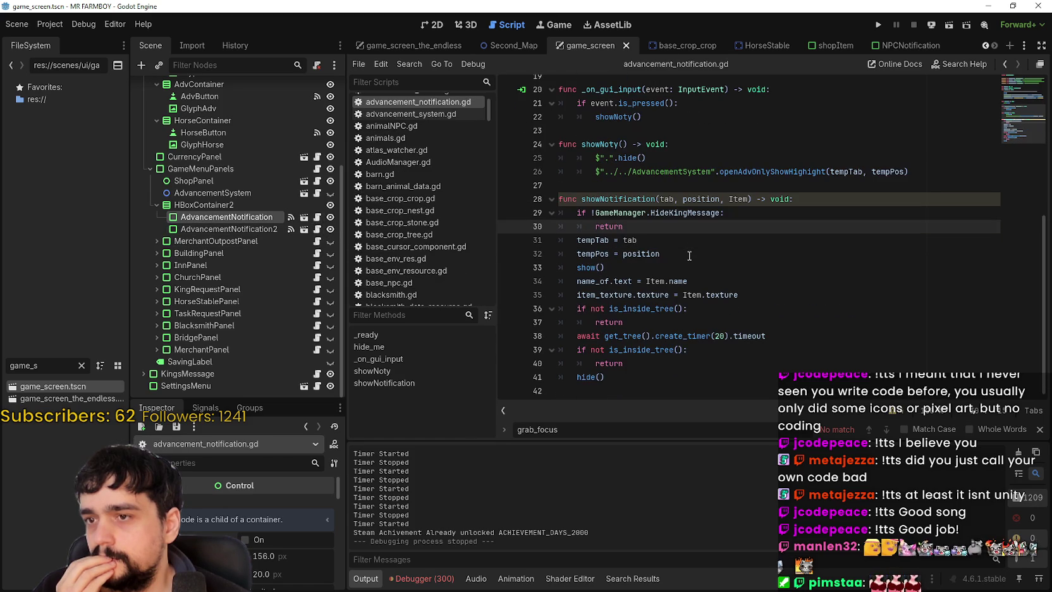
scroll(727, 253, "down", 1)
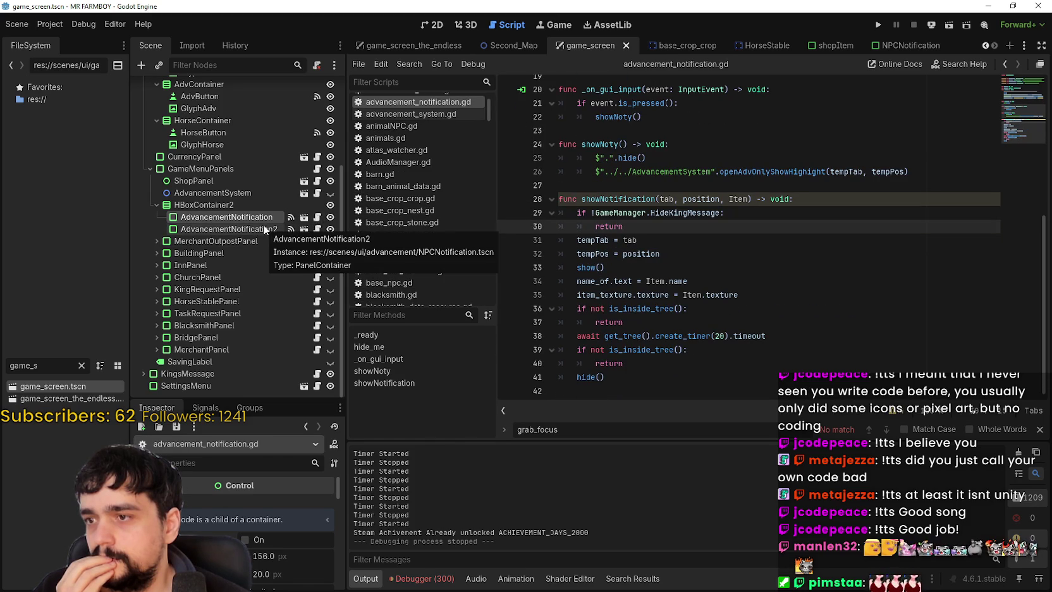
Step: In npc_notification.gd, highlight the showNoty call to see where it is used
left_click(316, 229)
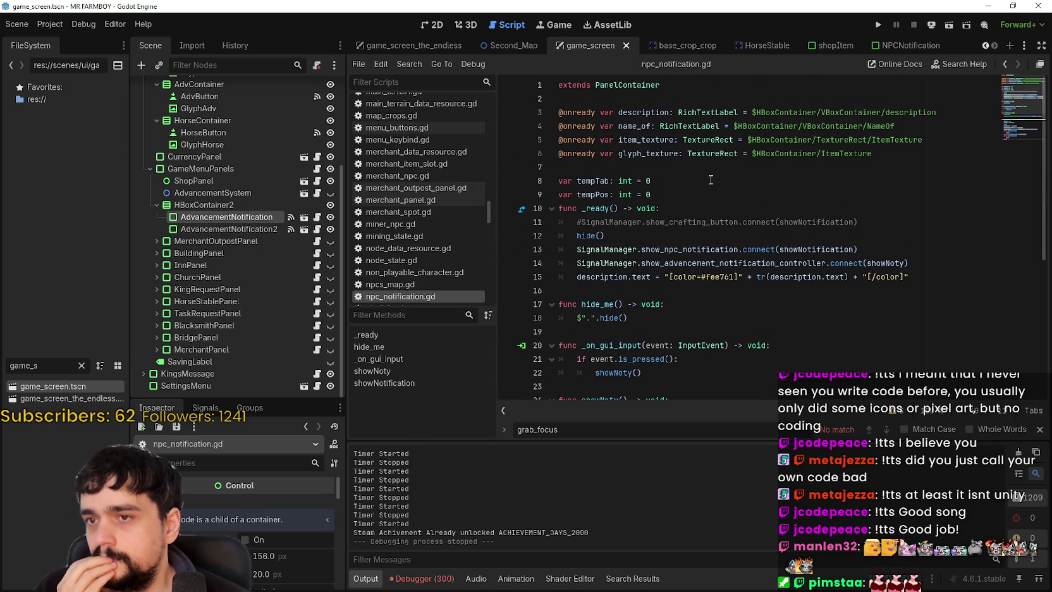
scroll(721, 202, "down", 4)
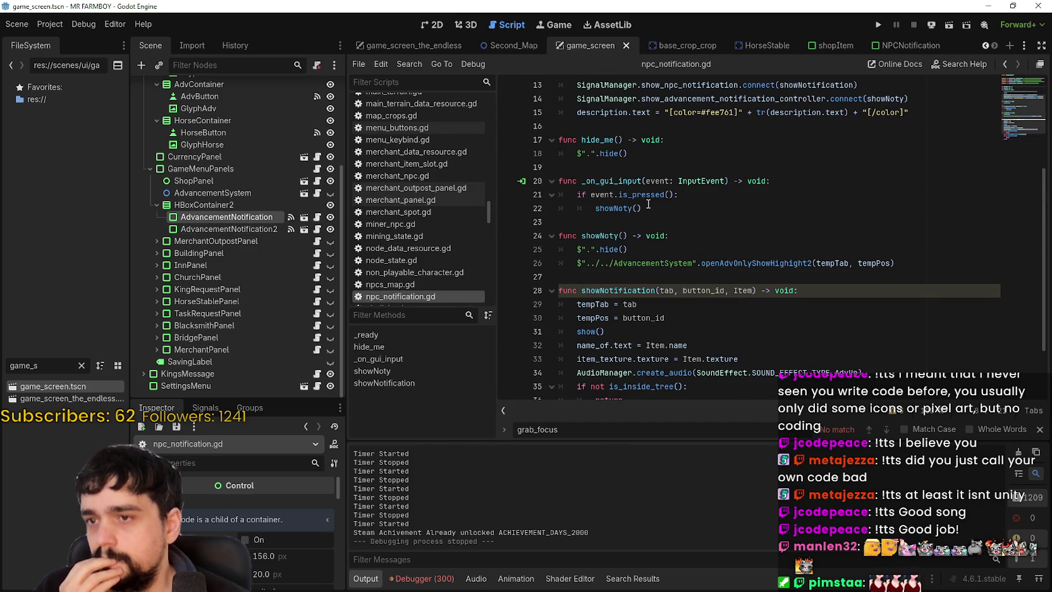
double_click(628, 209)
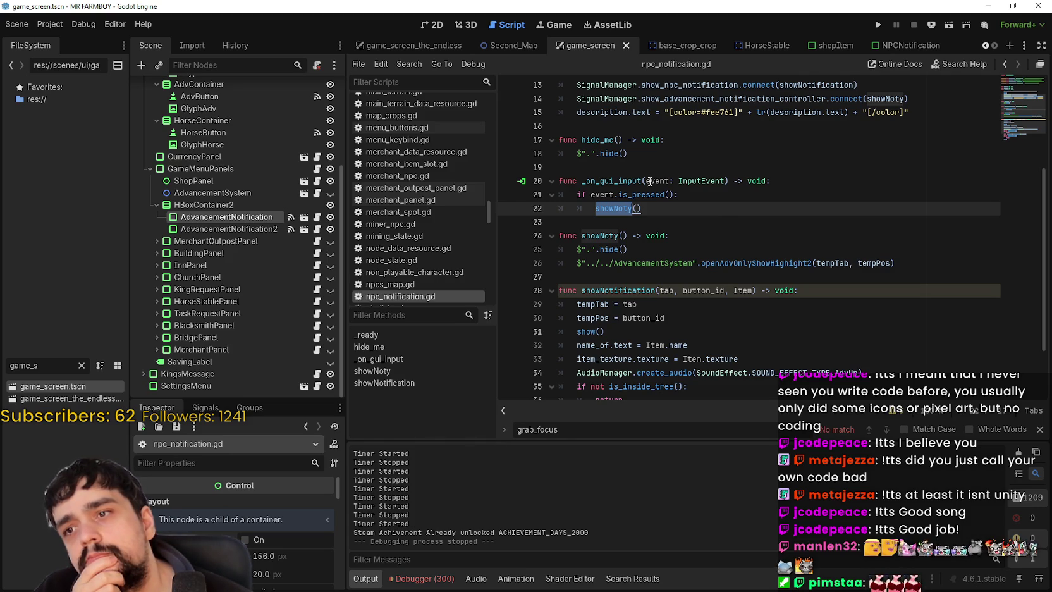
scroll(789, 245, "down", 2)
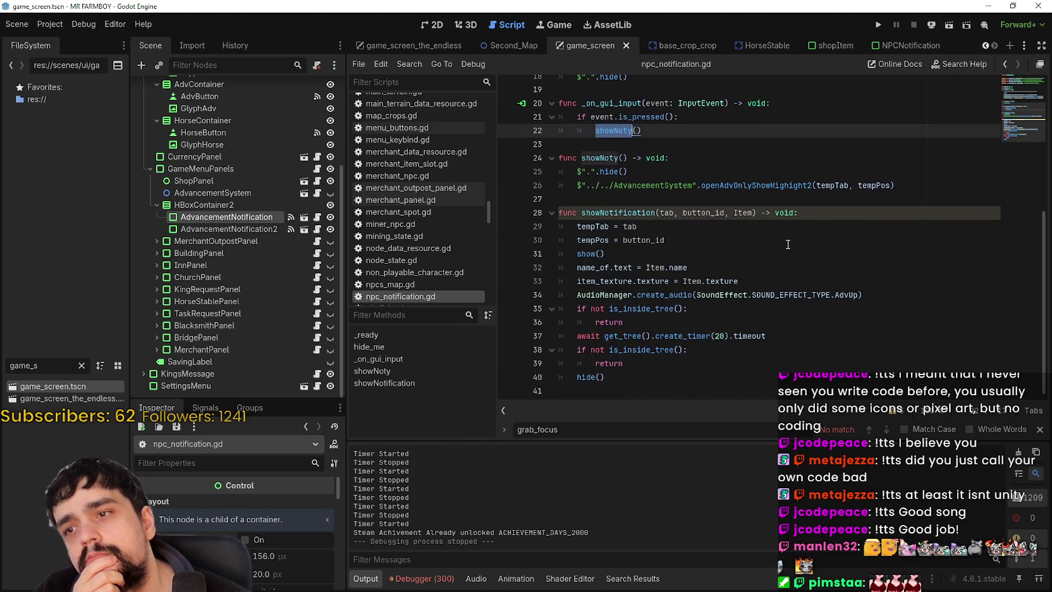
left_click(735, 204)
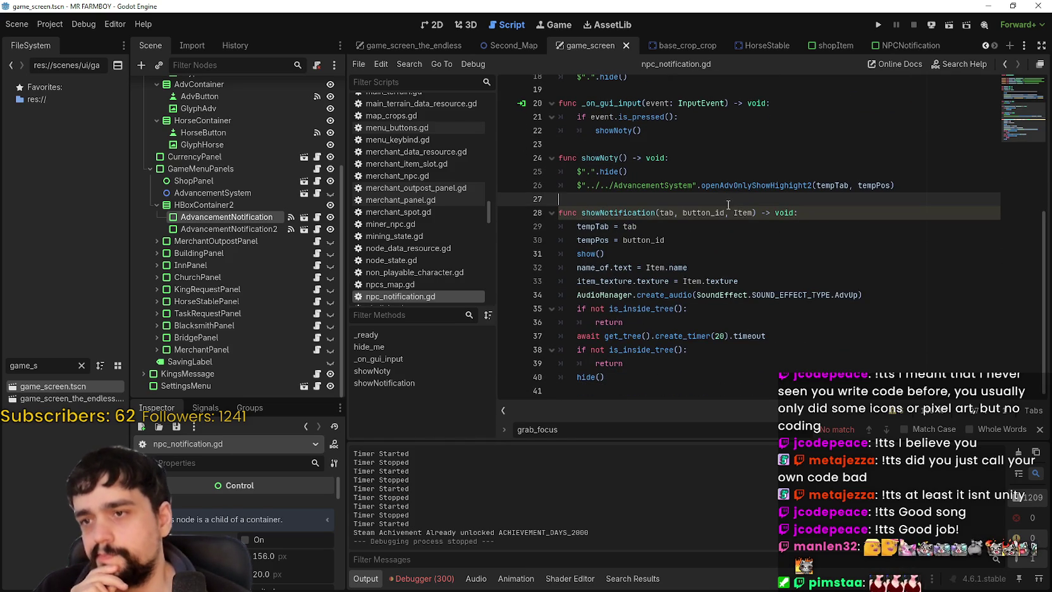
scroll(727, 206, "up", 6)
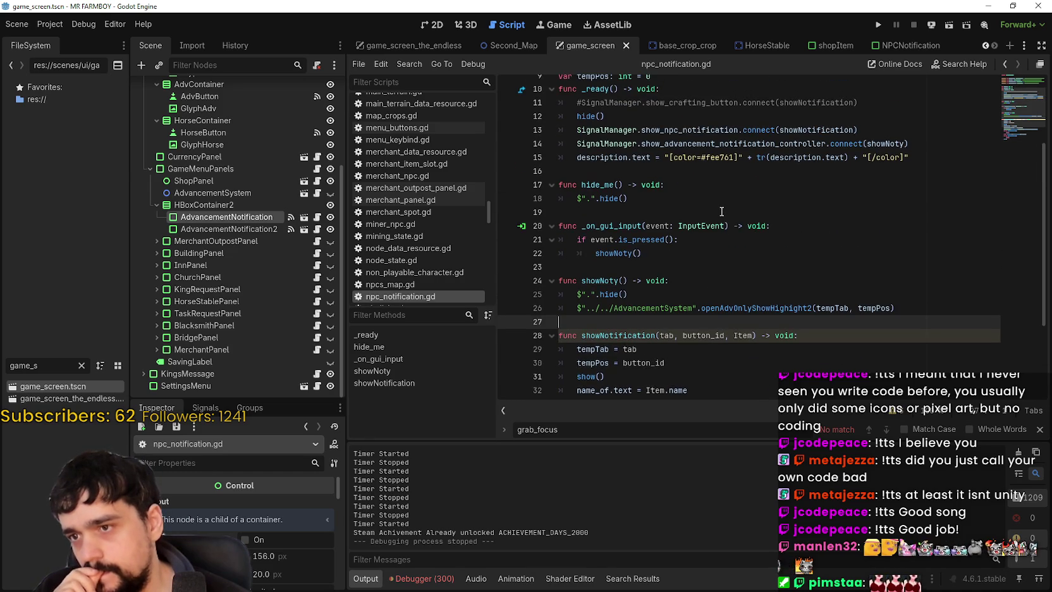
scroll(721, 211, "down", 3)
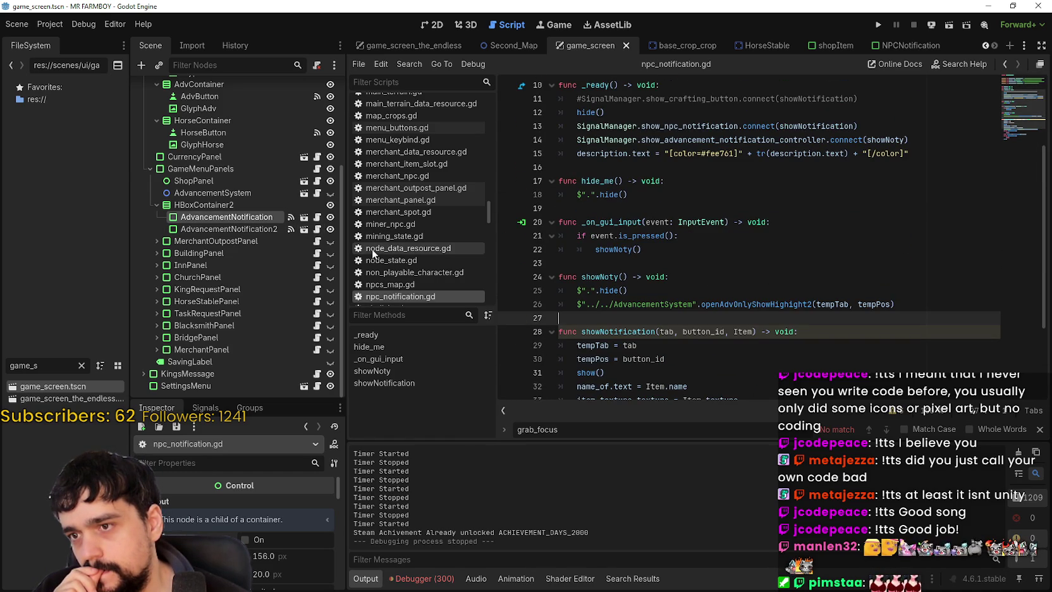
Step: Re-read advancement_notification.gd, then return to npc_notification.gd and close the find bar
left_click(317, 229)
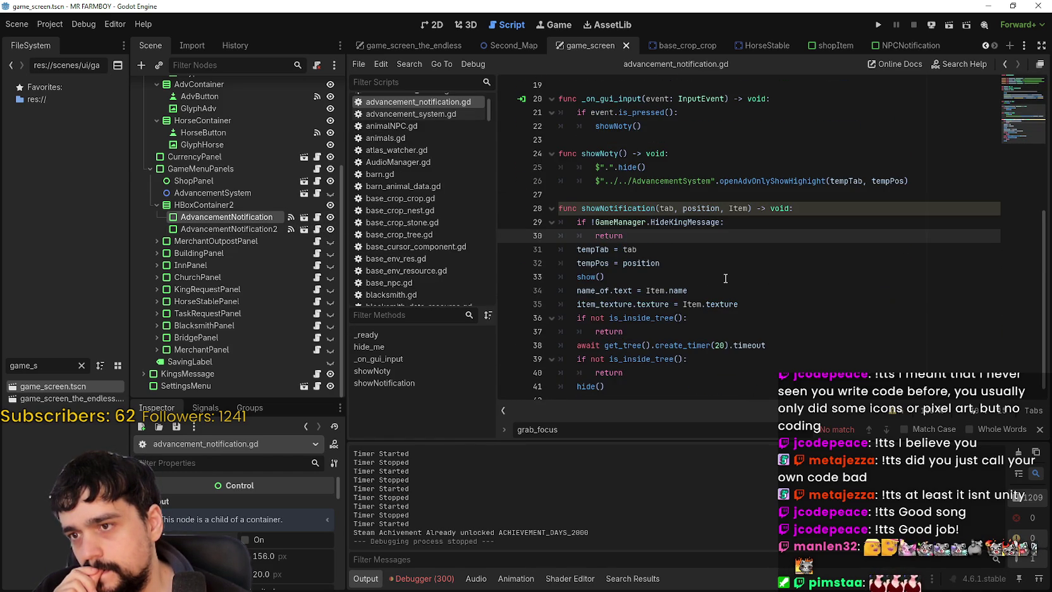
scroll(726, 277, "up", 4)
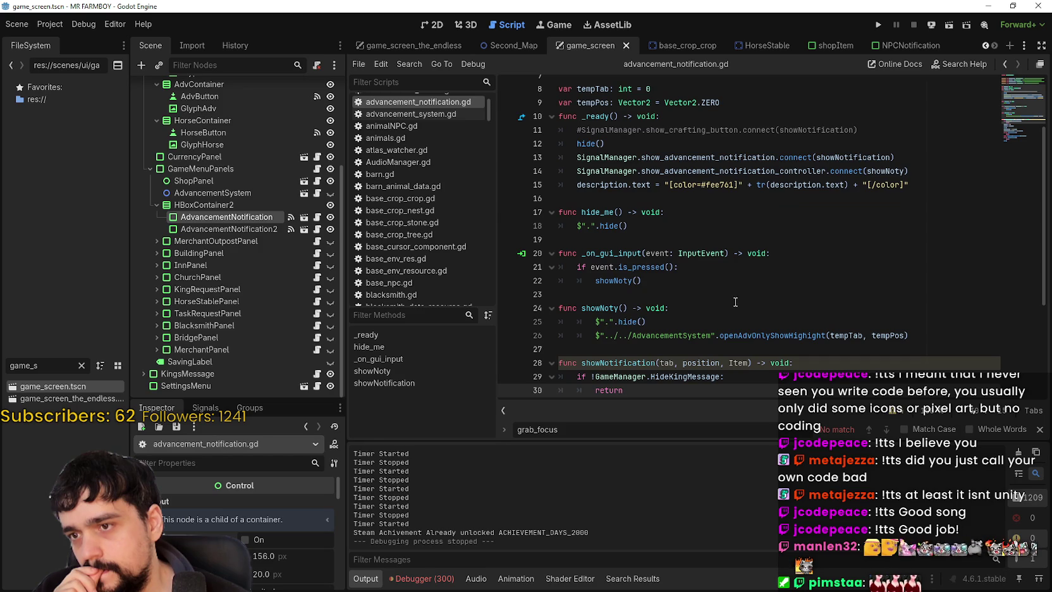
scroll(732, 291, "up", 2)
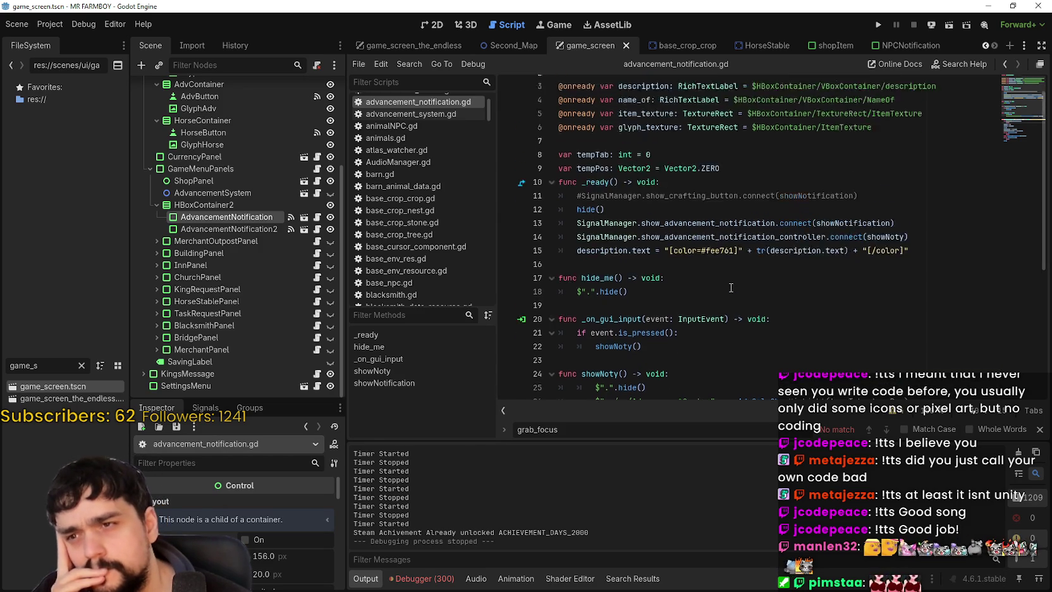
scroll(730, 286, "down", 5)
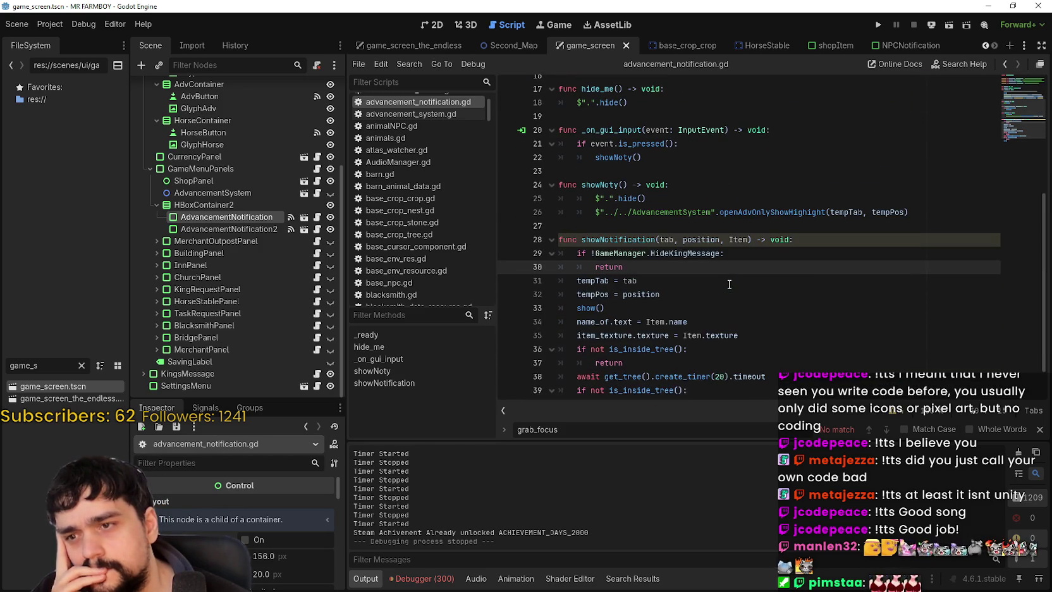
scroll(729, 285, "down", 1)
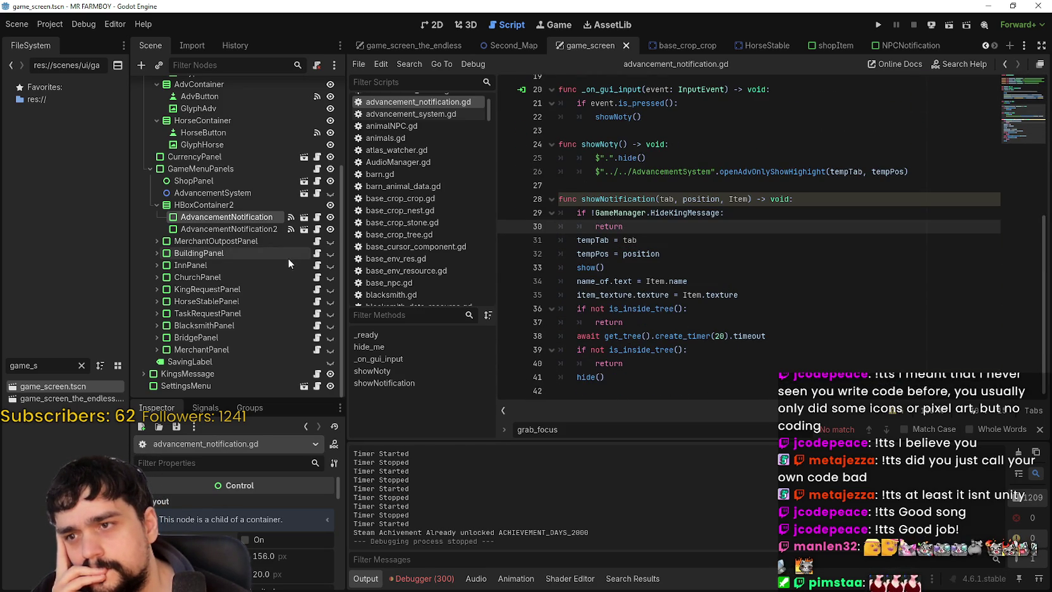
left_click(318, 230)
scroll(678, 271, "down", 2)
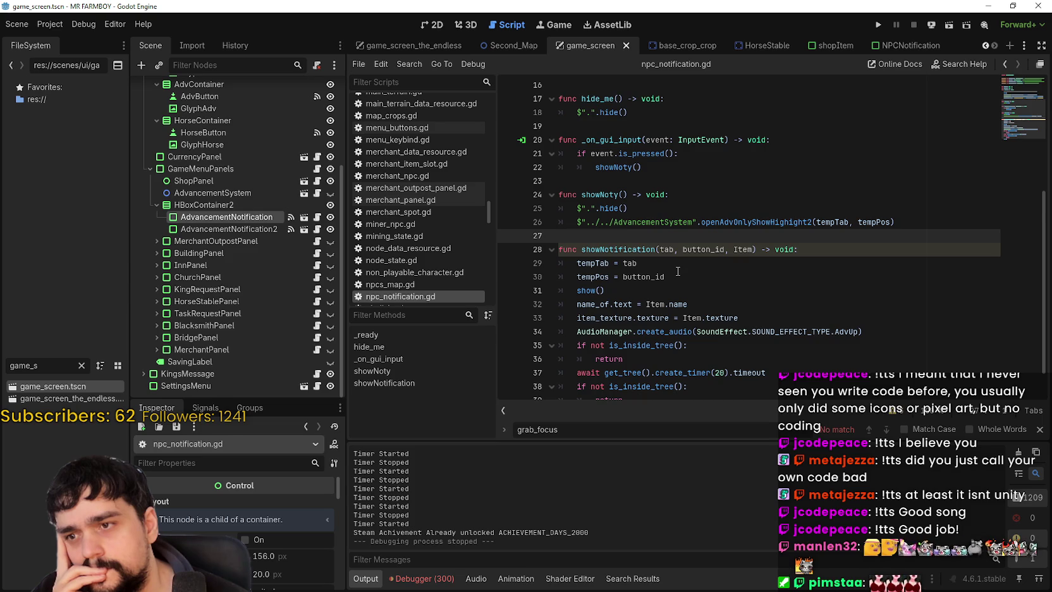
left_click(1040, 430)
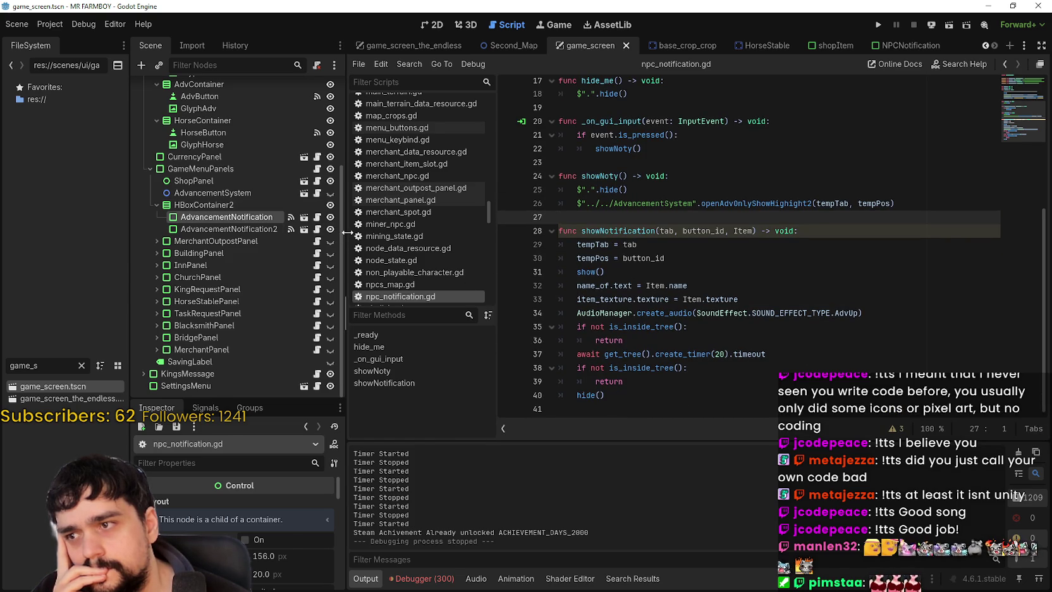
Step: Widen the Scene dock and select the AdvancementNotification node
left_click_drag(343, 233, 437, 244)
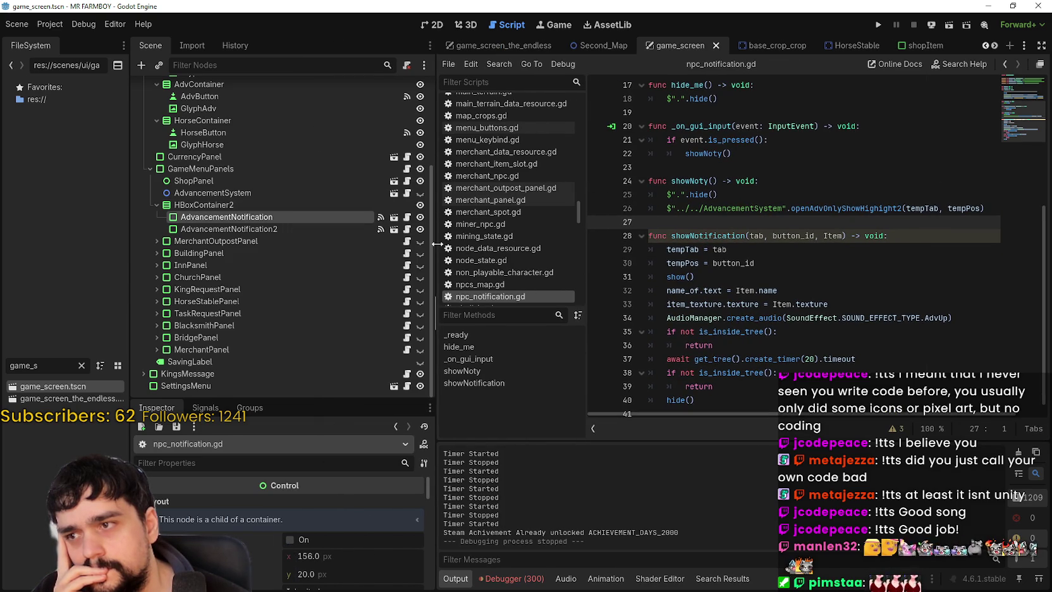
left_click(300, 205)
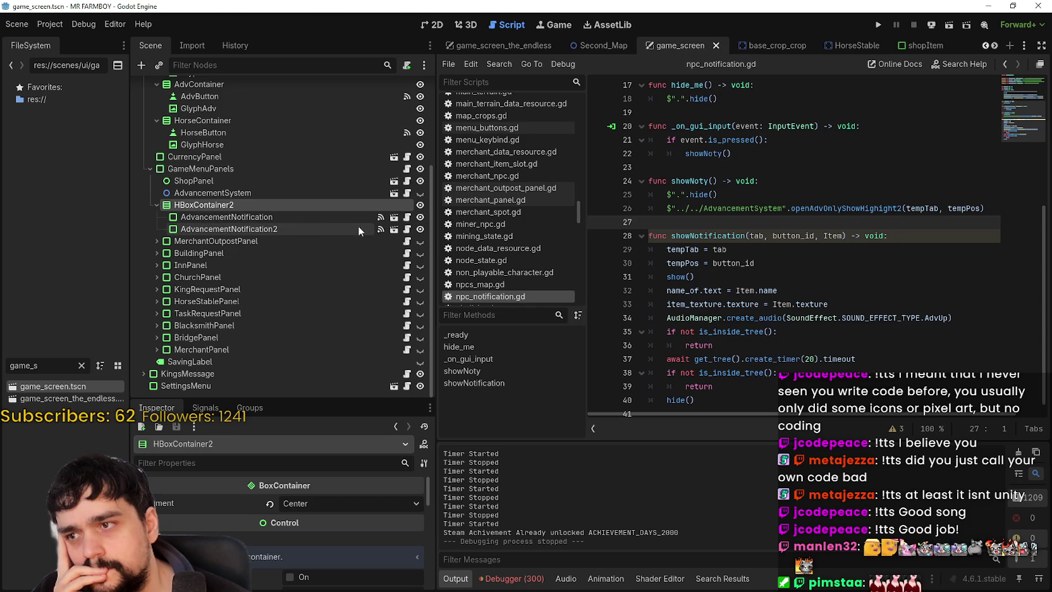
left_click(316, 219)
Step: Enlarge the Signals list and jump to the connected _on_gui_input handler
left_click(206, 408)
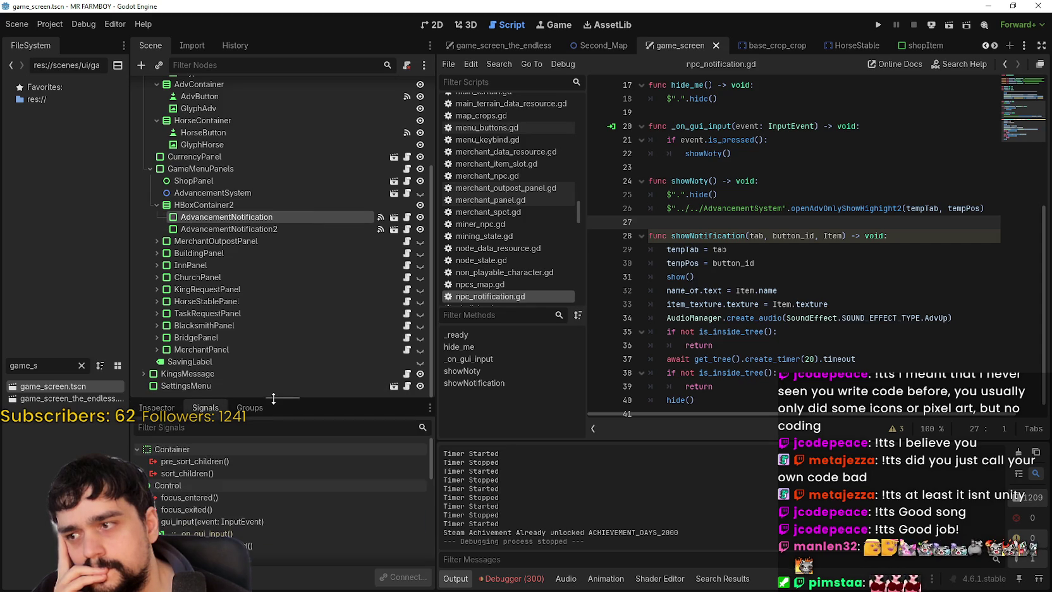
left_click_drag(270, 399, 269, 287)
double_click(261, 393)
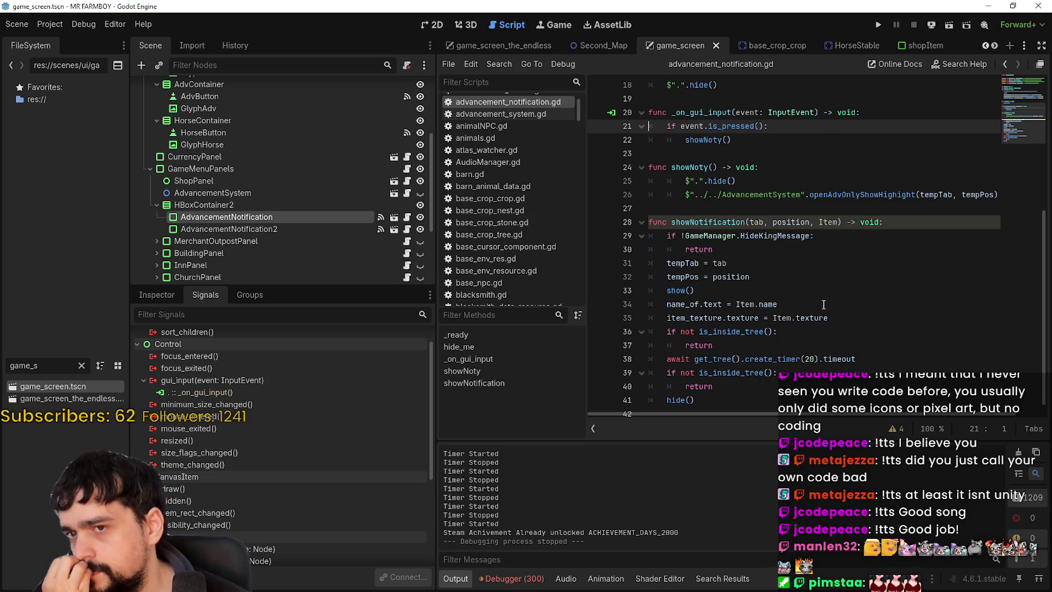
scroll(823, 305, "down", 1)
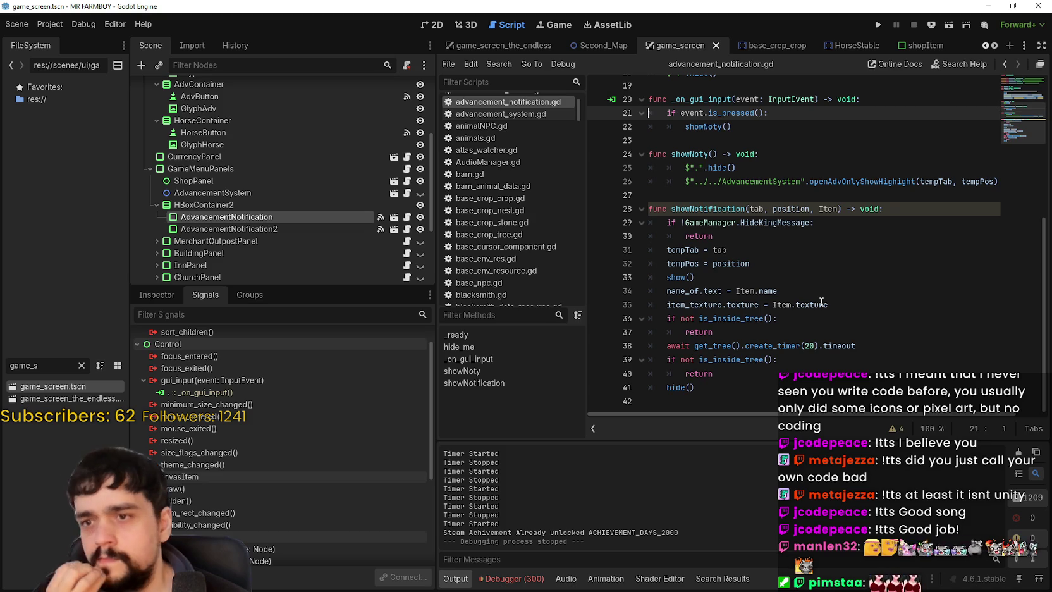
scroll(821, 301, "up", 3)
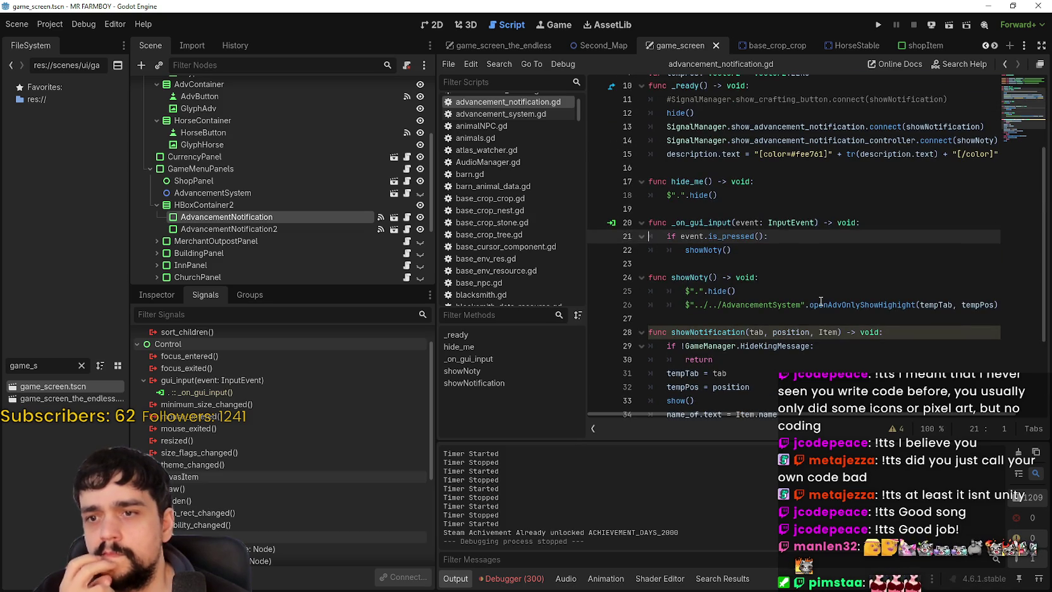
scroll(821, 302, "up", 1)
scroll(819, 301, "down", 1)
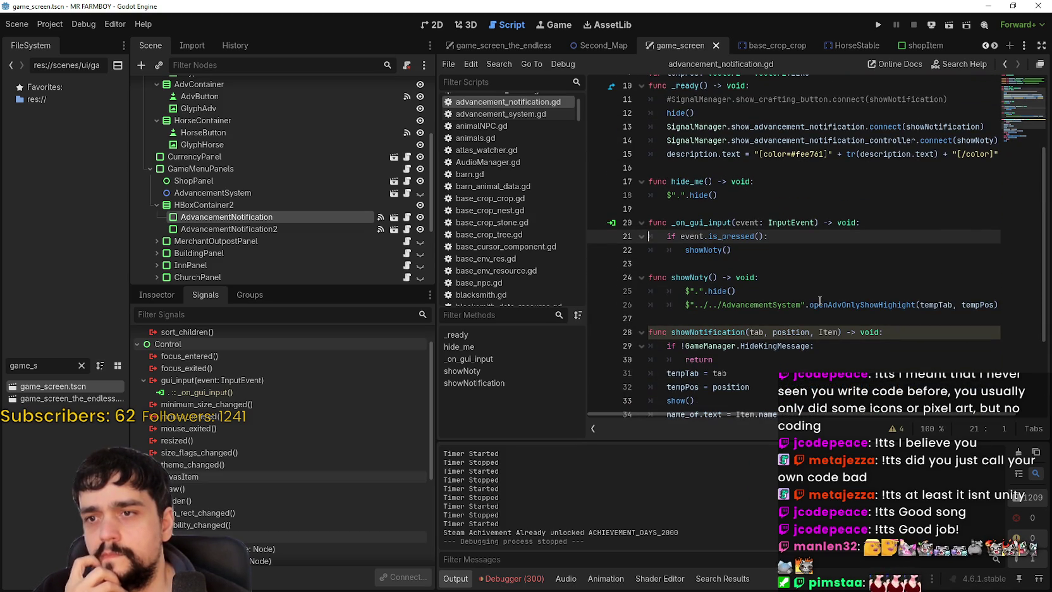
Step: Add breakpoints on the line 22 showNoty() call in both notification scripts
left_click(809, 250)
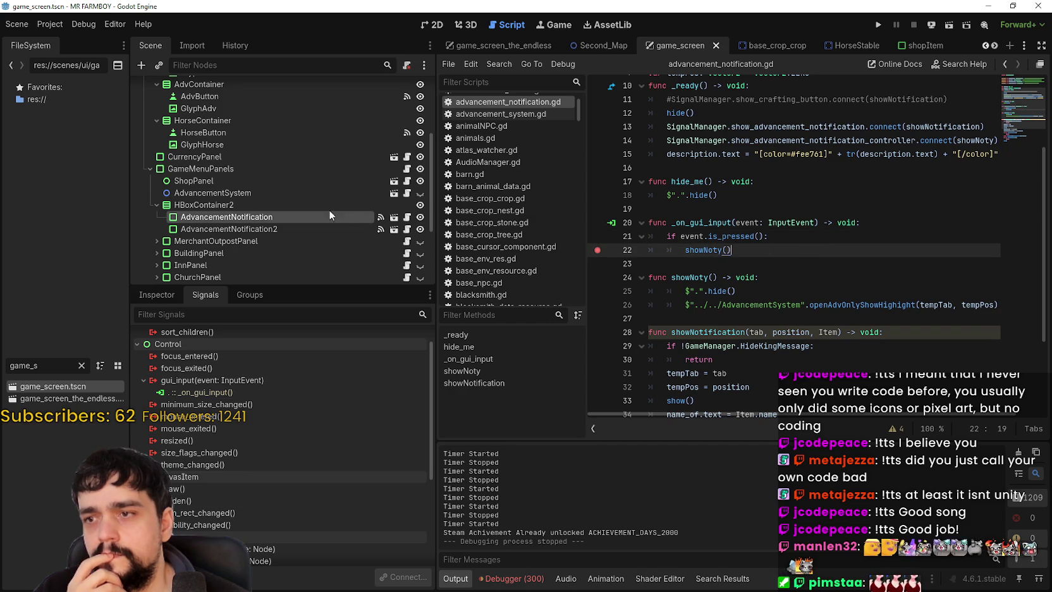
left_click(407, 228)
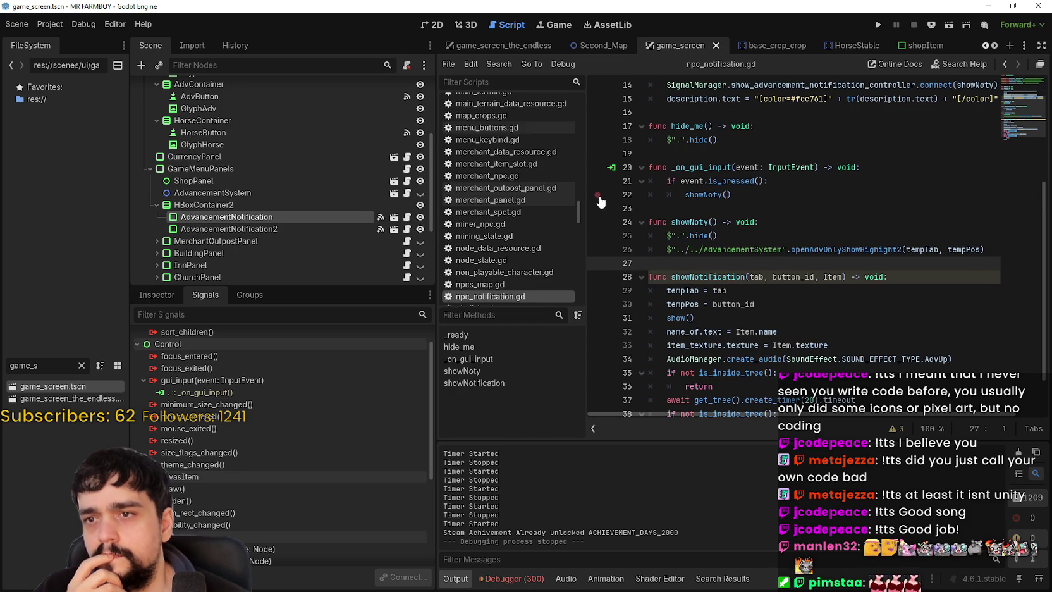
left_click(599, 196)
left_click(749, 197)
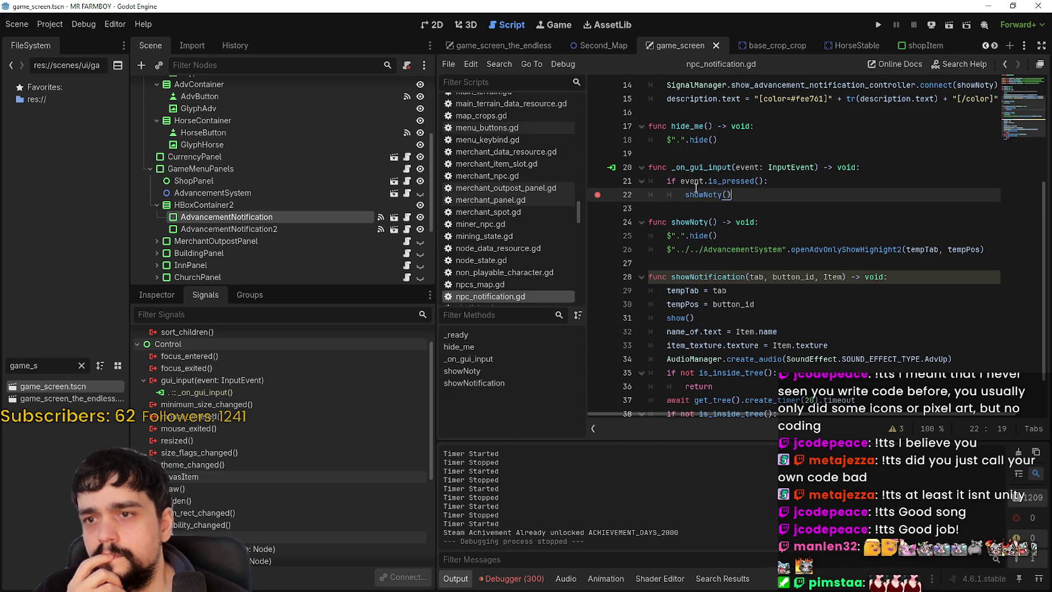
left_click(812, 210)
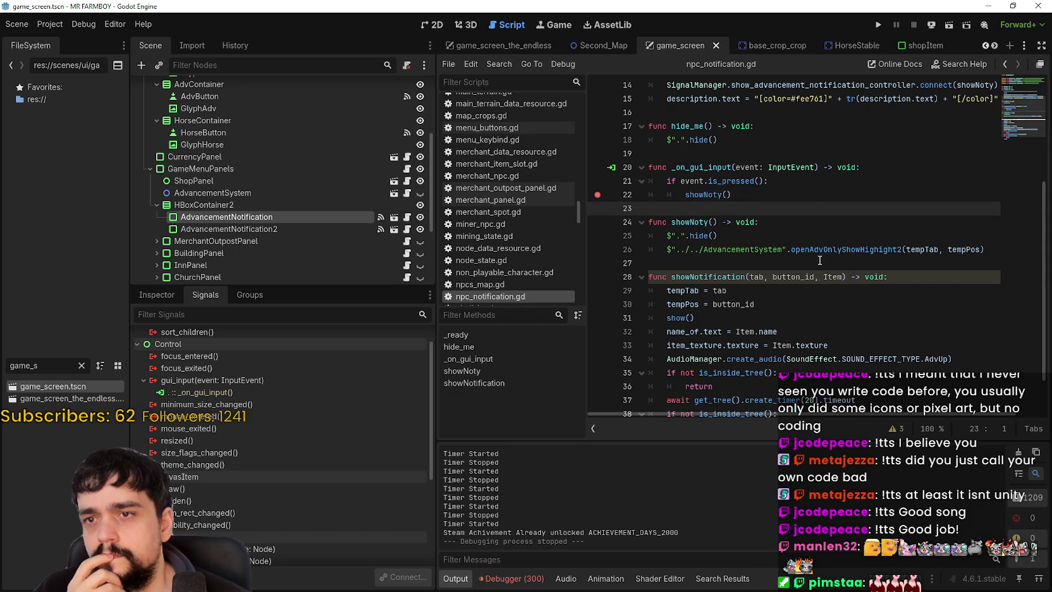
scroll(820, 260, "up", 3)
scroll(822, 262, "up", 2)
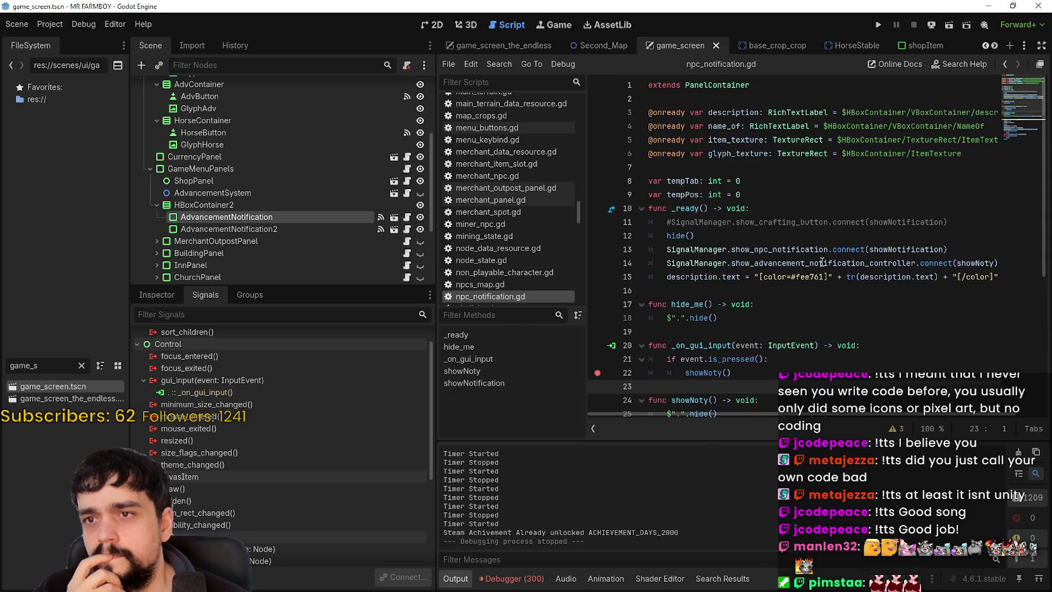
scroll(822, 262, "down", 5)
Step: Save the scene, run the project with F5, and load a save via Continue
key("ctrl+s")
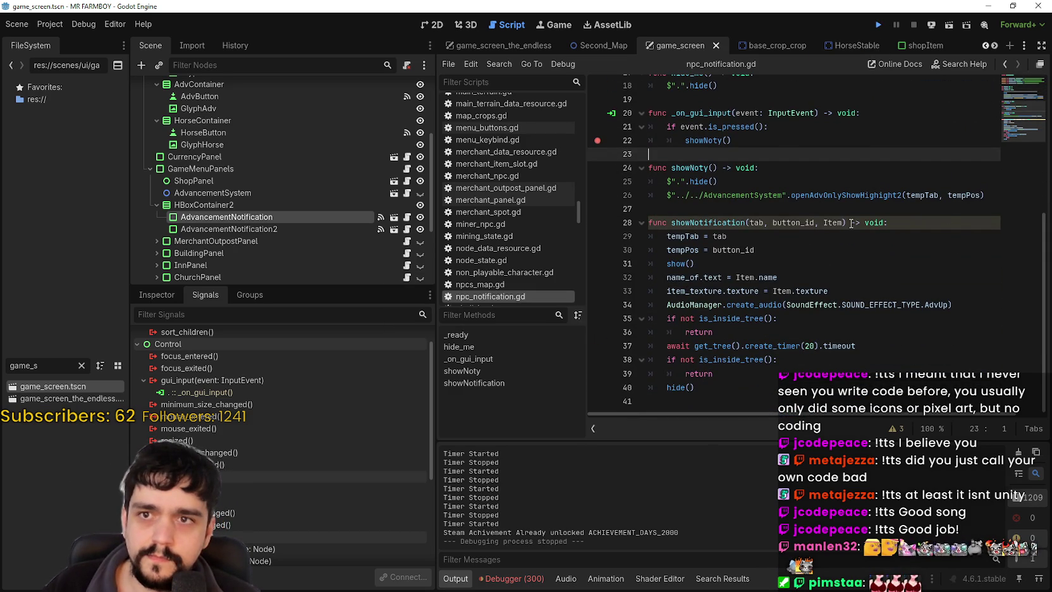
key("F5")
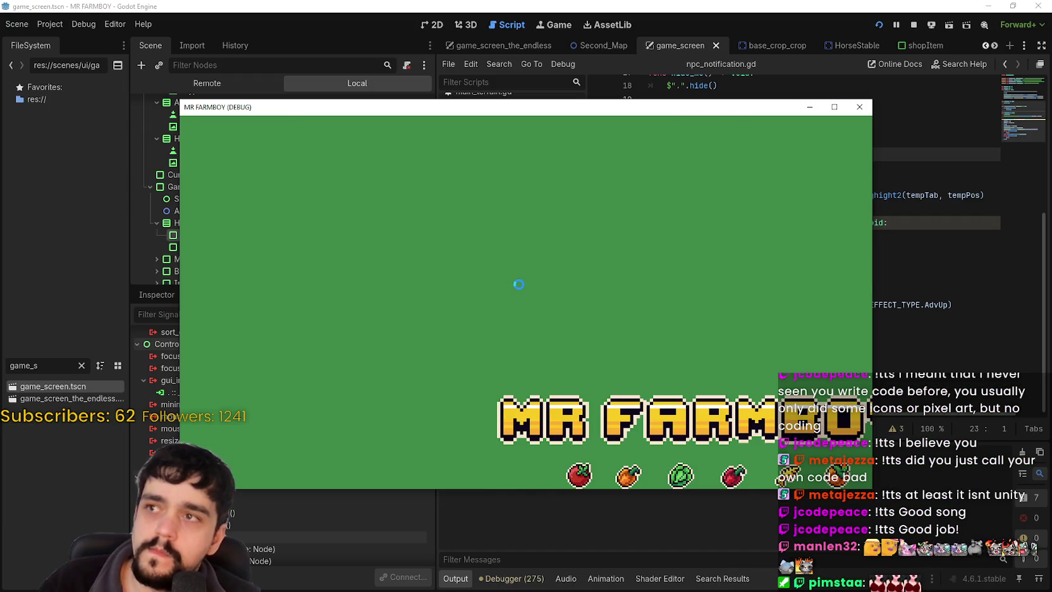
left_click(555, 282)
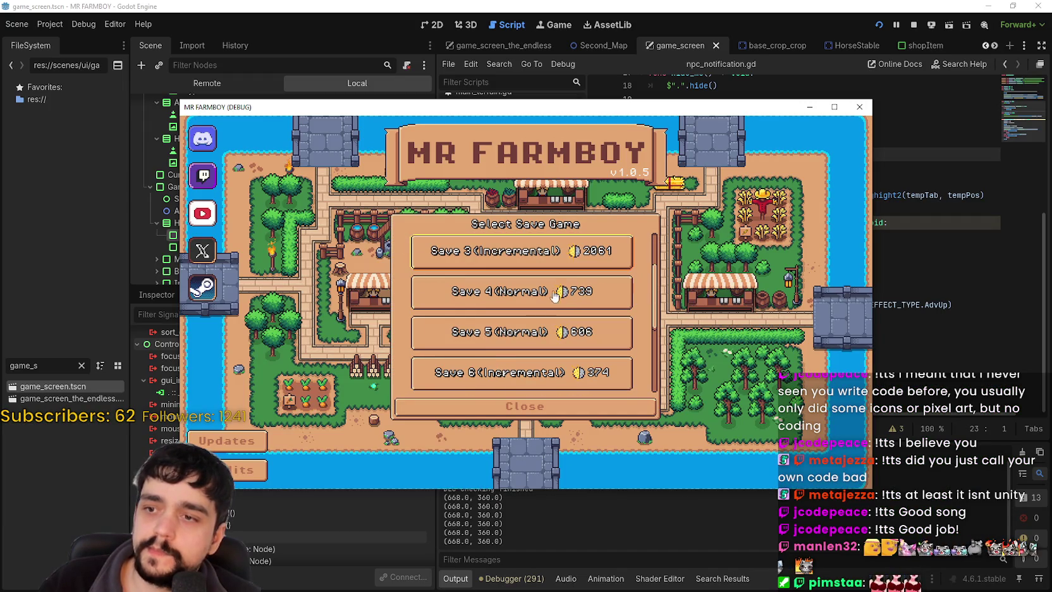
left_click(545, 308)
left_click(566, 300)
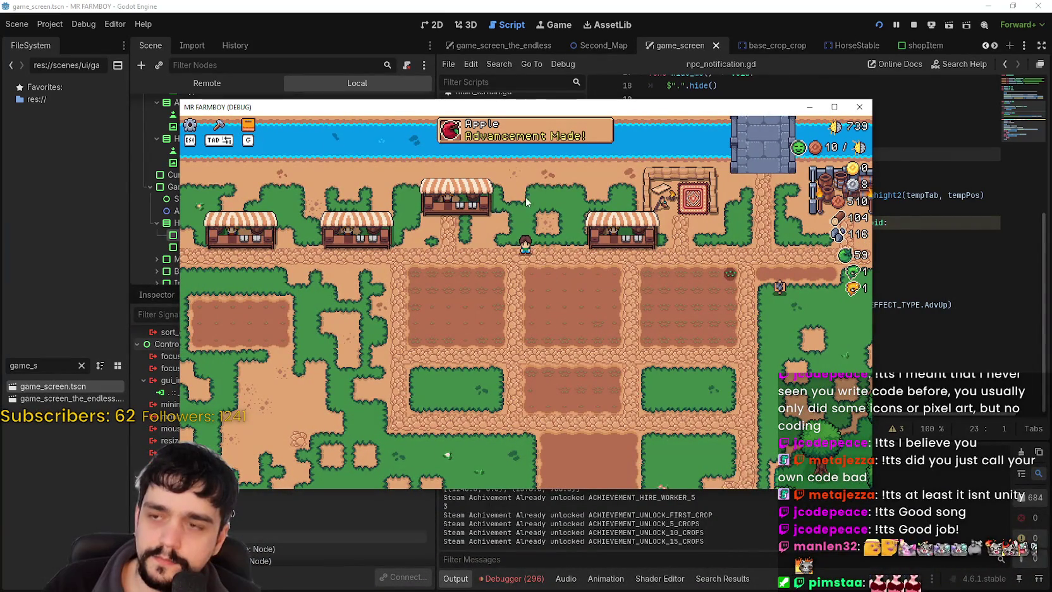
Step: Pause the game, view the keybinds under Options > Input, then resume
key("Escape")
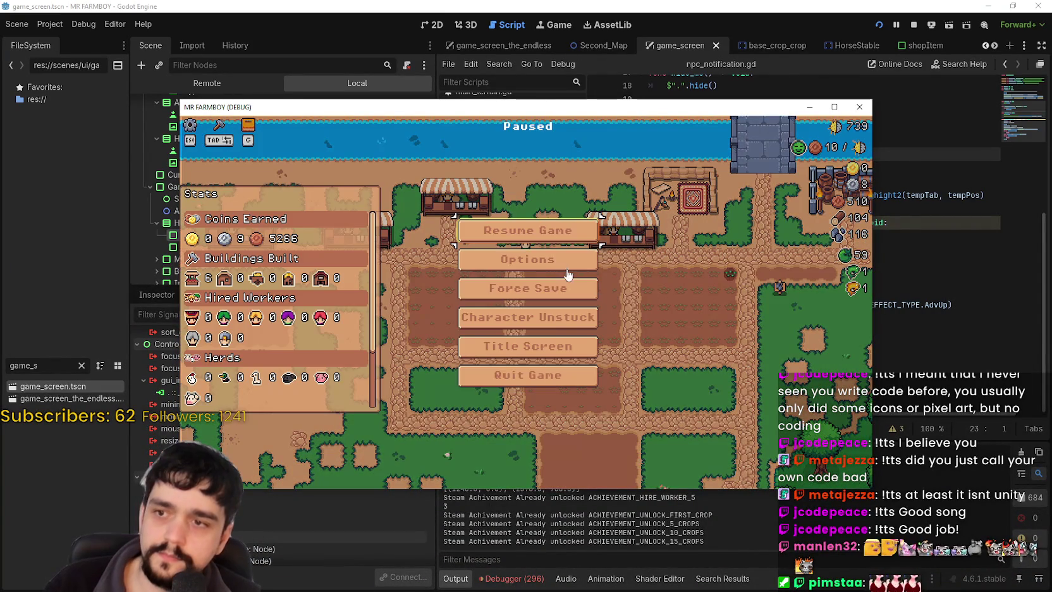
left_click(551, 260)
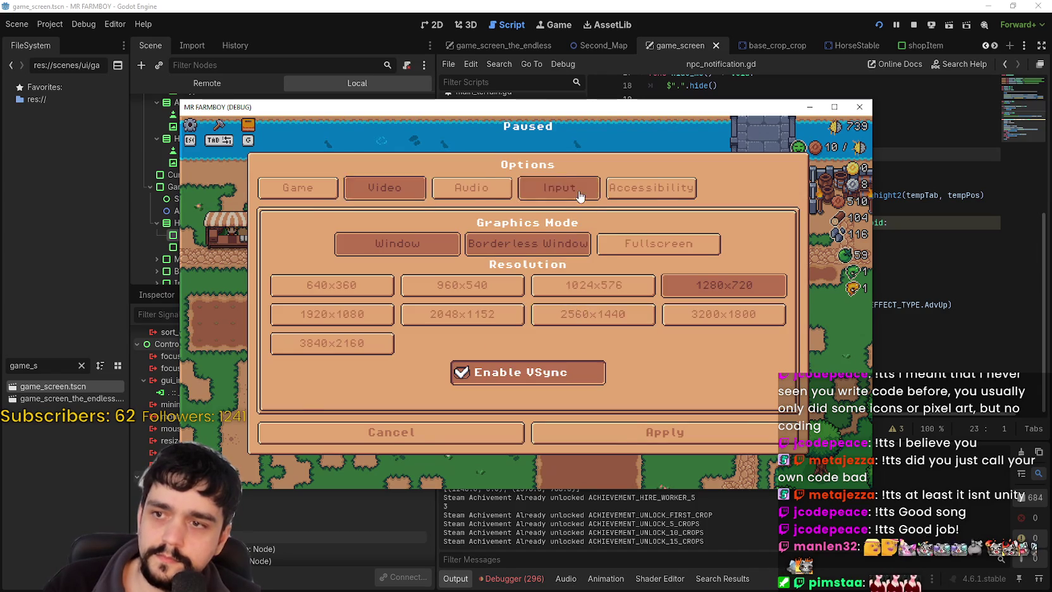
left_click(557, 185)
left_click(554, 253)
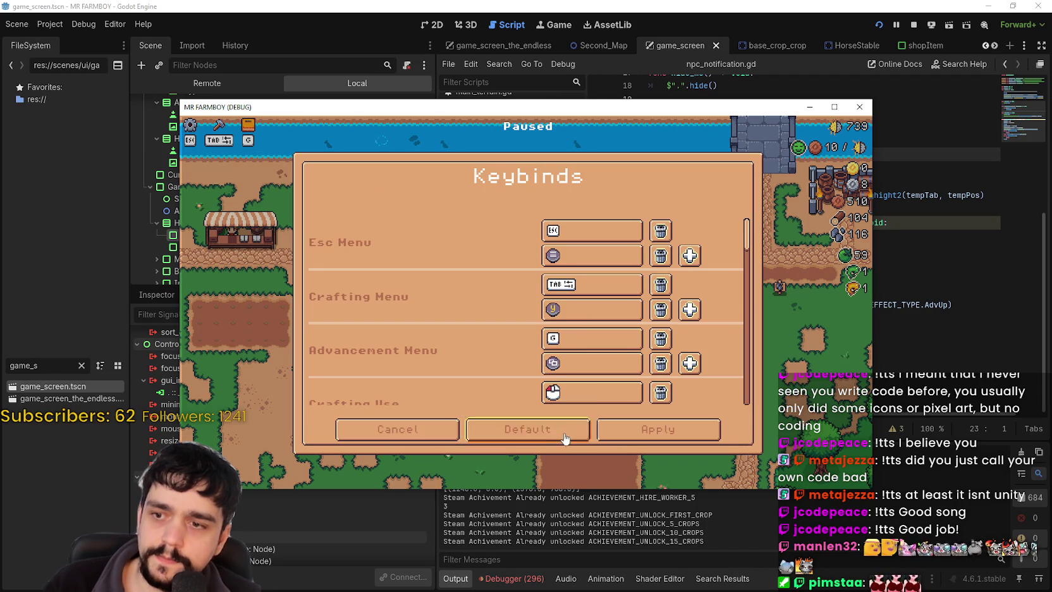
left_click(663, 430)
left_click(635, 432)
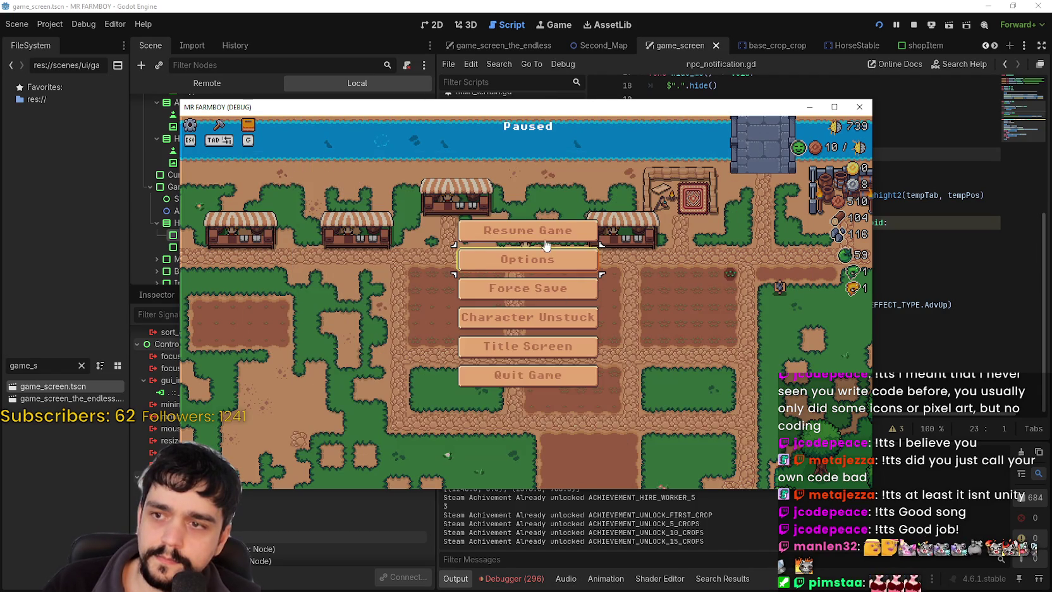
left_click(487, 230)
Step: Open Advancements with H, view the crops tree, close it, and return to the title screen
key("h")
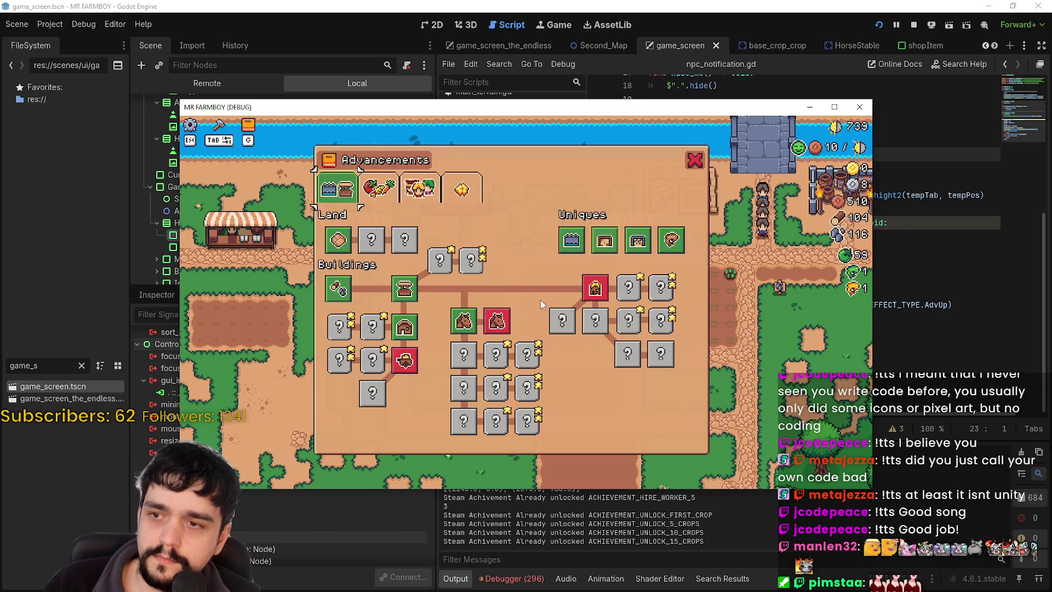
mouse_move(605, 244)
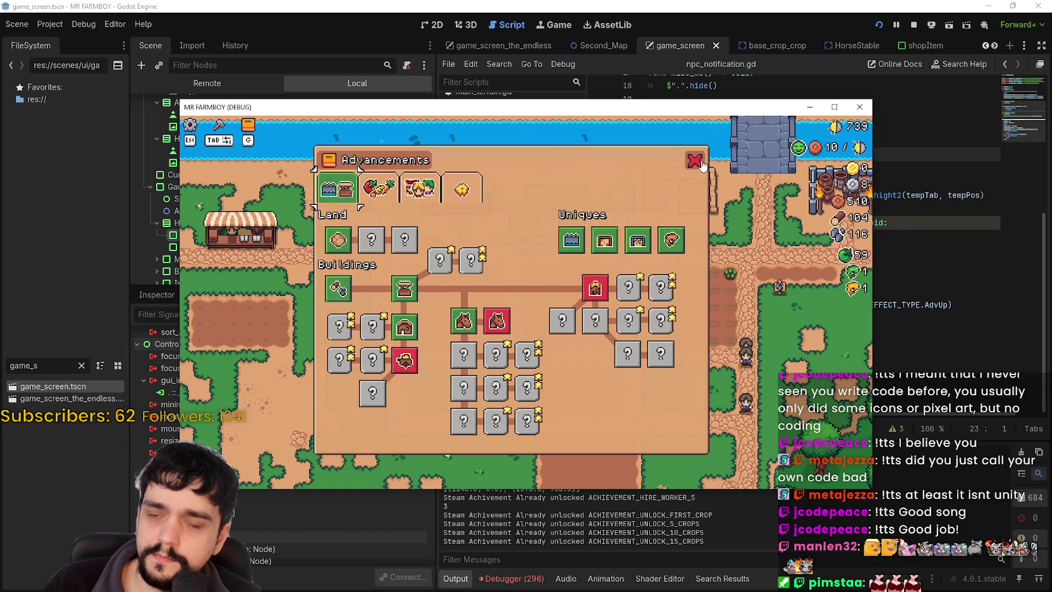
left_click(389, 191)
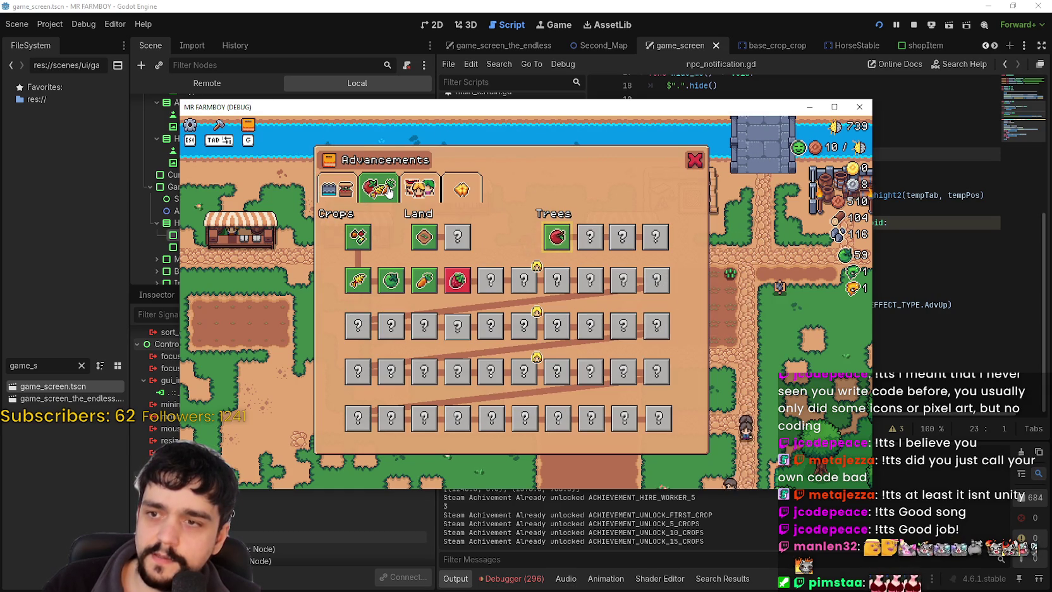
key("Escape")
key("Escape")
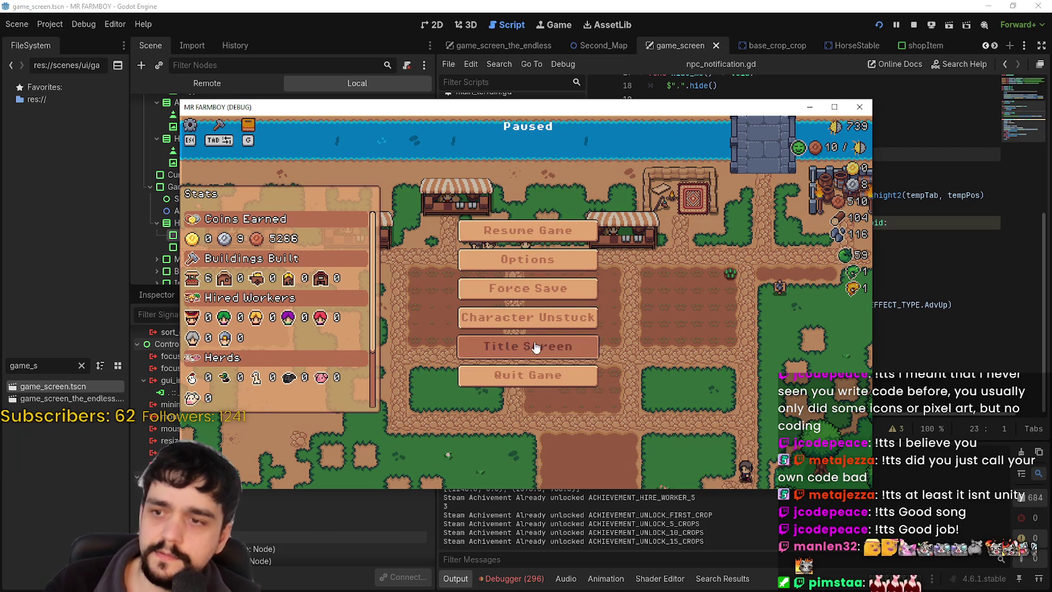
left_click(534, 345)
key("F8")
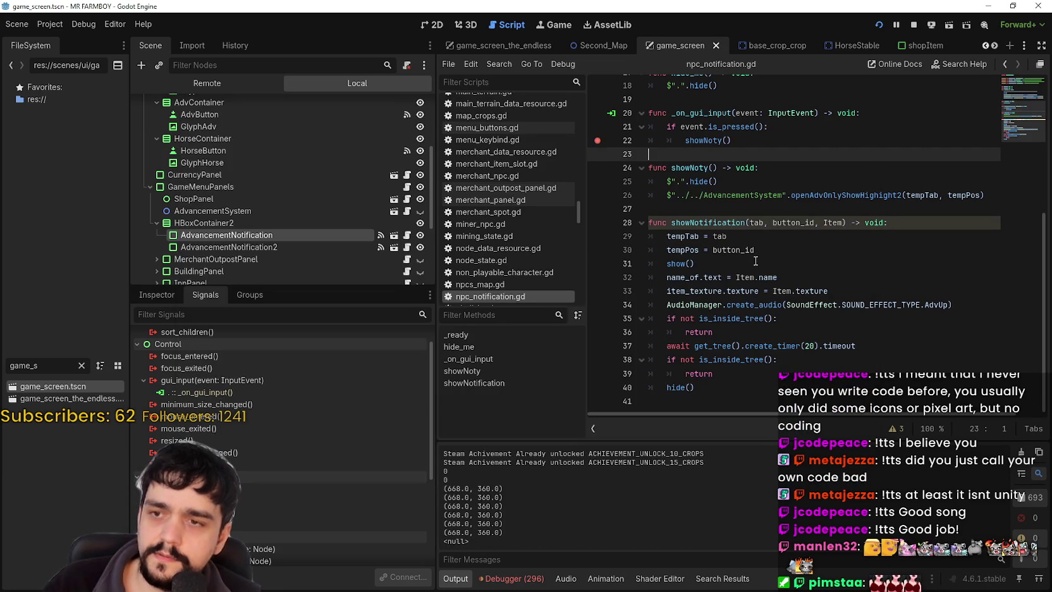
Step: Select the _on_gui_input lines in npc_notification.gd and open the Project menu
left_click_drag(751, 141, 602, 111)
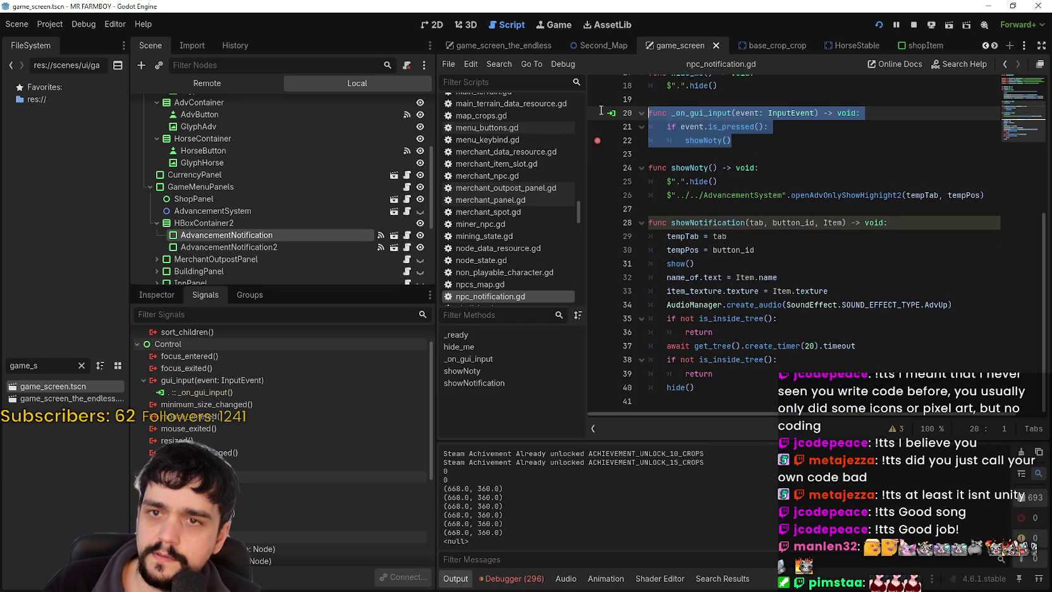
left_click(51, 24)
scroll(759, 189, "up", 1)
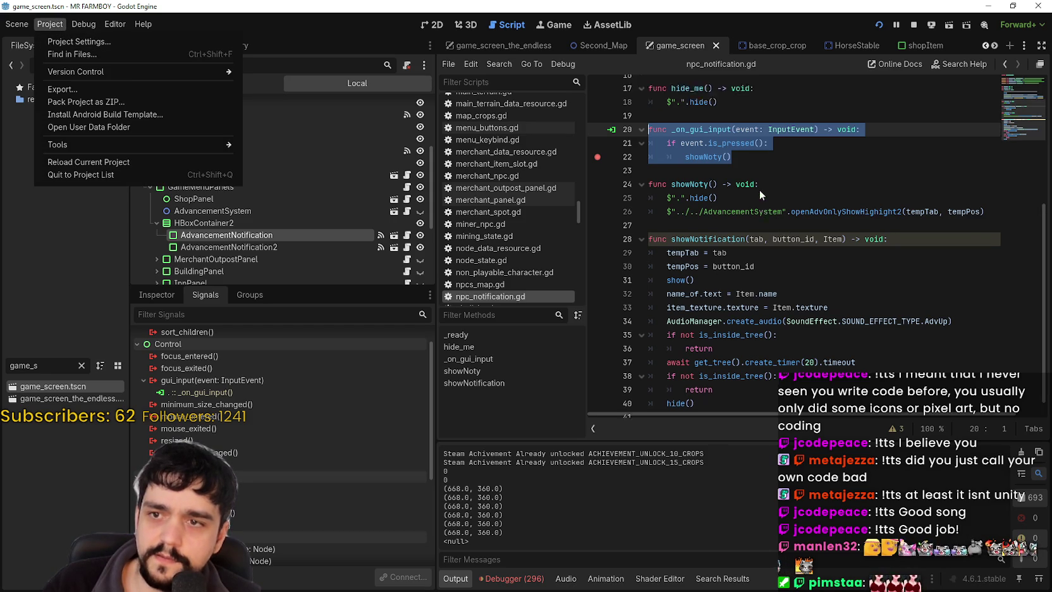
scroll(759, 189, "up", 5)
mouse_move(225, 75)
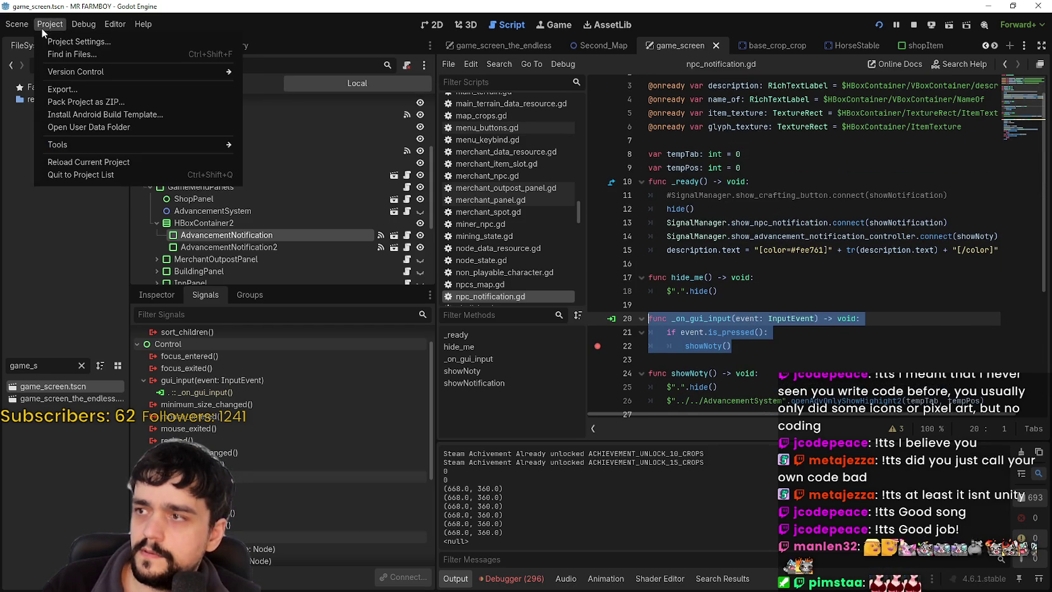
Step: Inspect the showNoty action's N binding on the Input Map, leave it unchanged, and close Project Settings
left_click(55, 36)
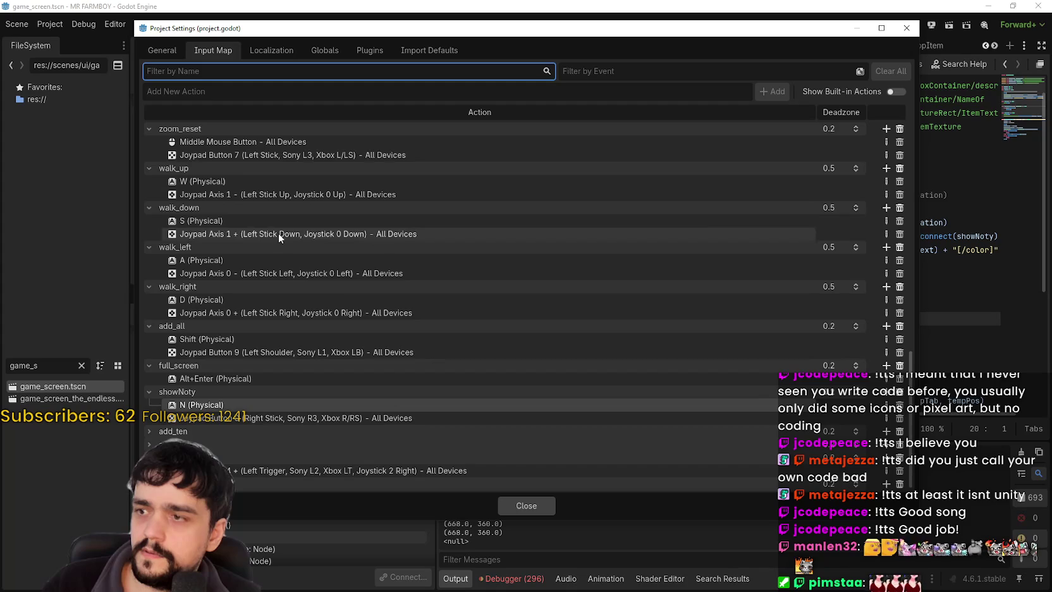
scroll(323, 371, "down", 1)
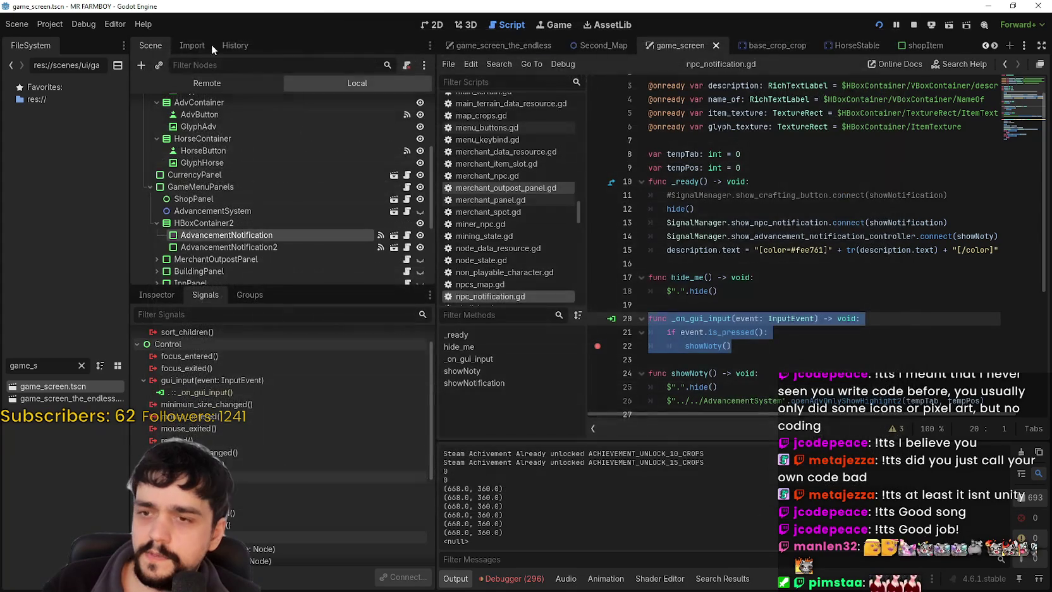
left_click(50, 24)
left_click(76, 40)
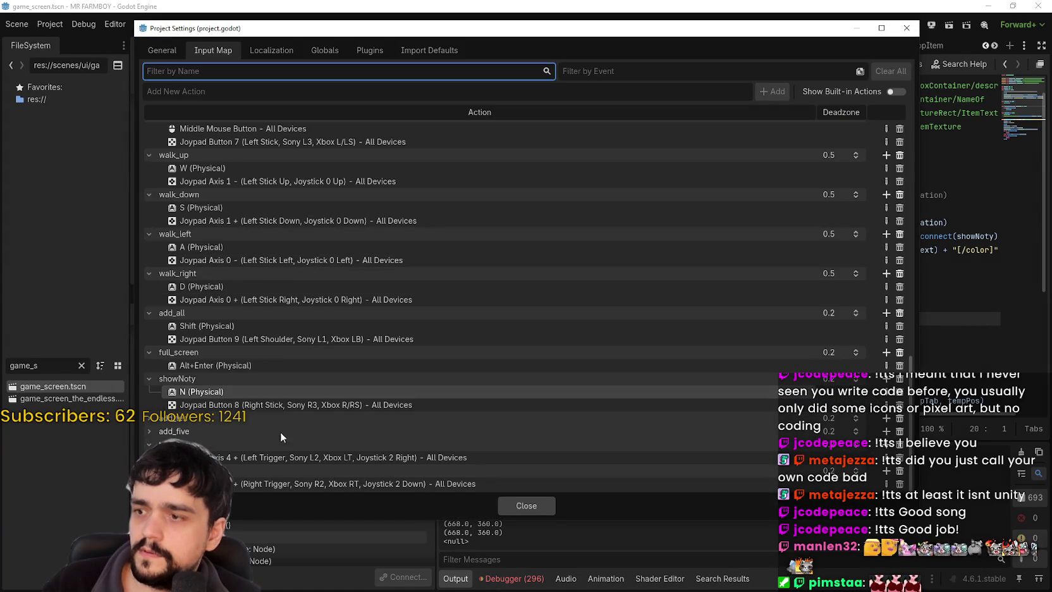
double_click(182, 378)
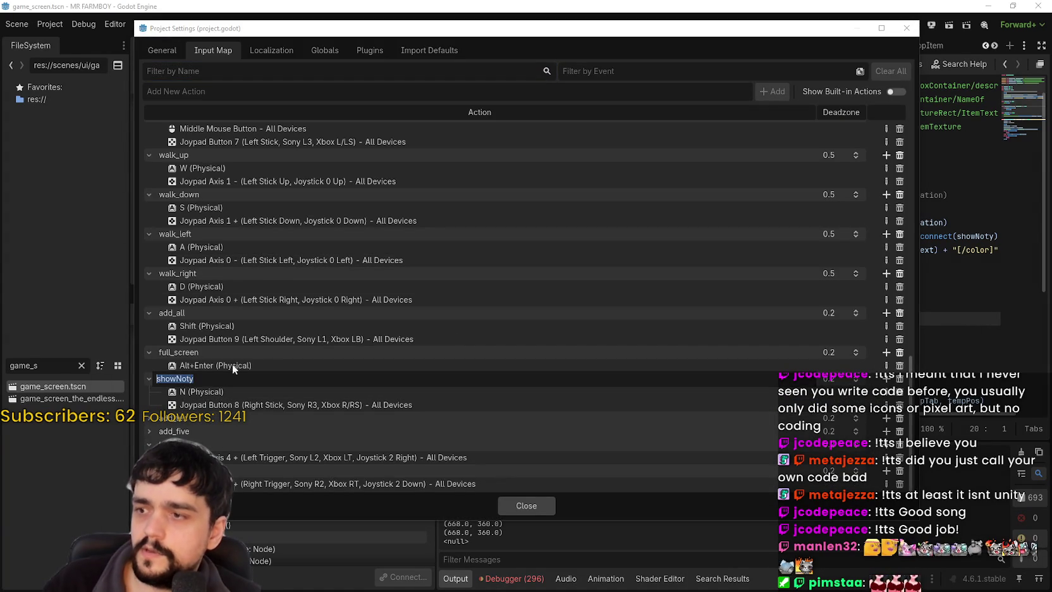
key("Return")
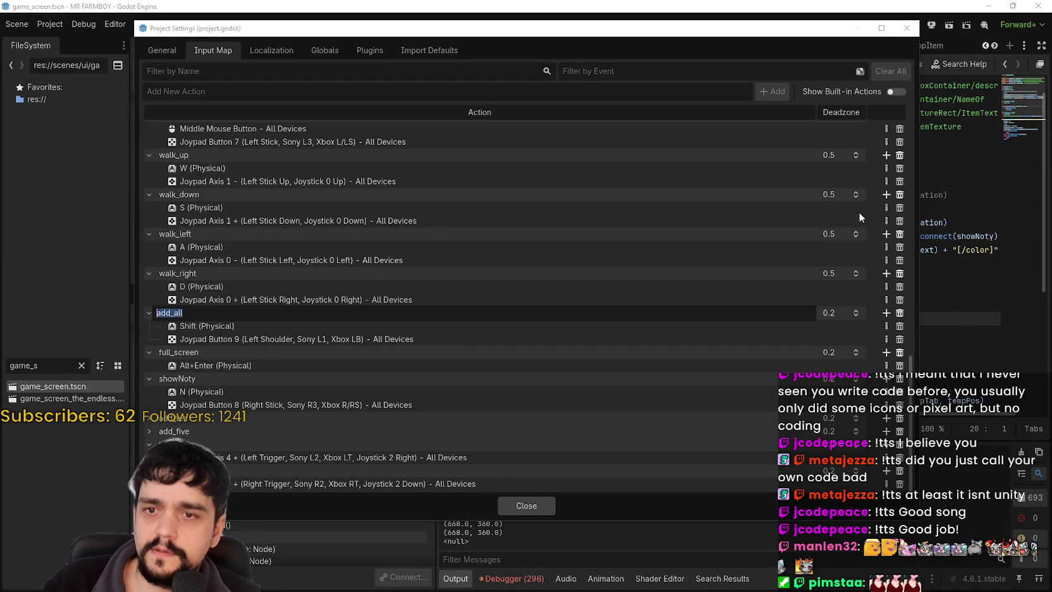
left_click(906, 27)
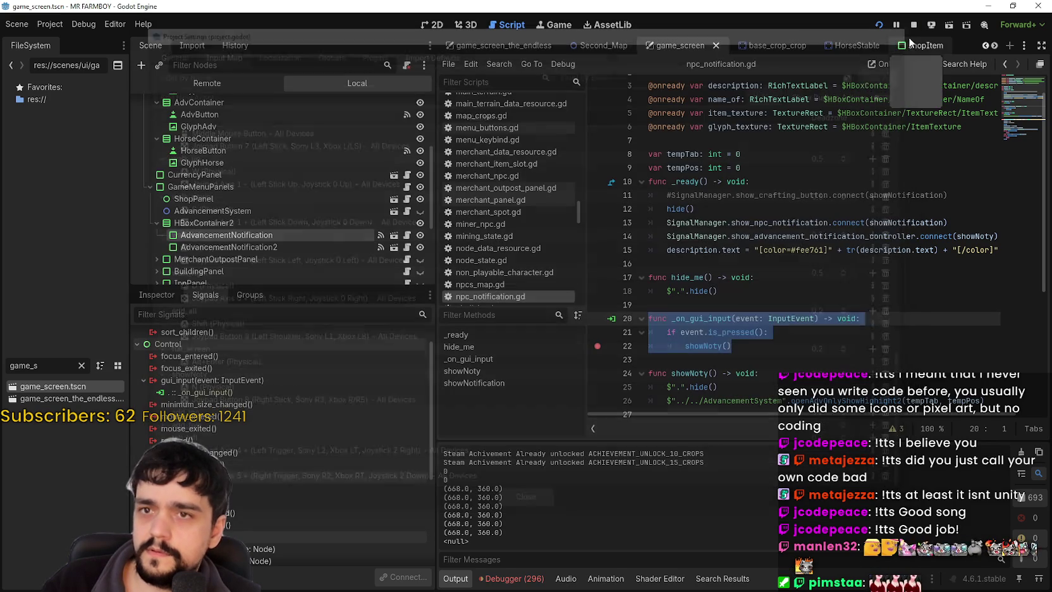
left_click(797, 253)
Step: Search all scripts for showNoty and open its match in advancement_notification.gd
key("ctrl+shift+f")
left_click(548, 348)
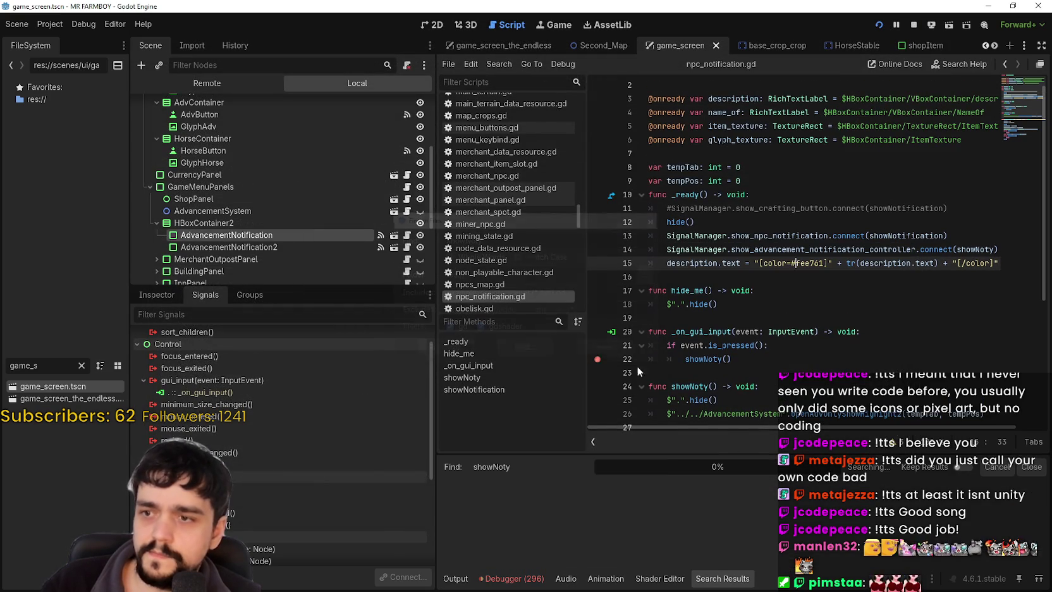
scroll(624, 537, "down", 3)
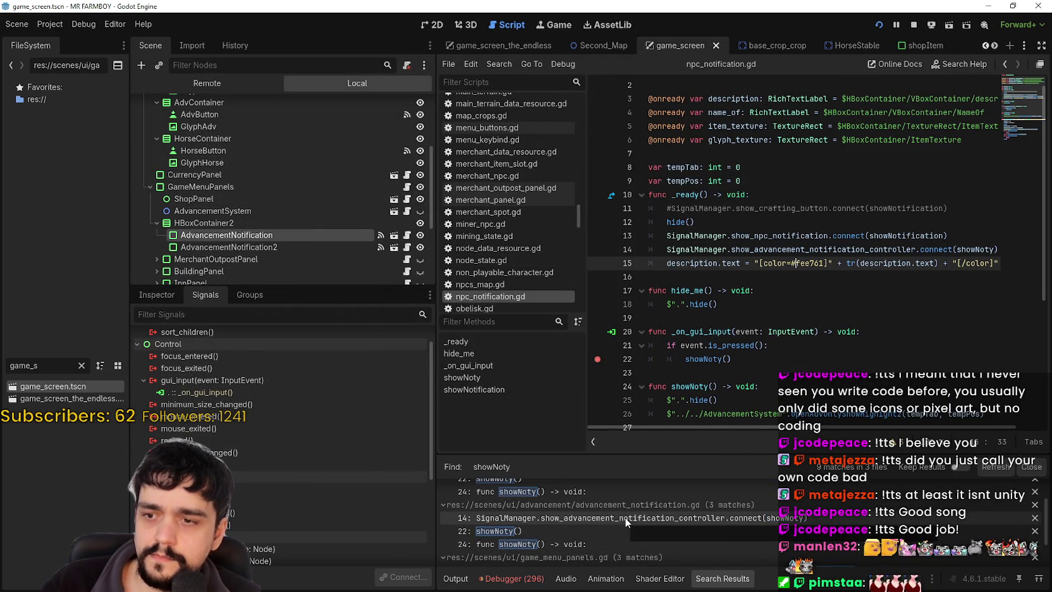
left_click(602, 520)
left_click(600, 531)
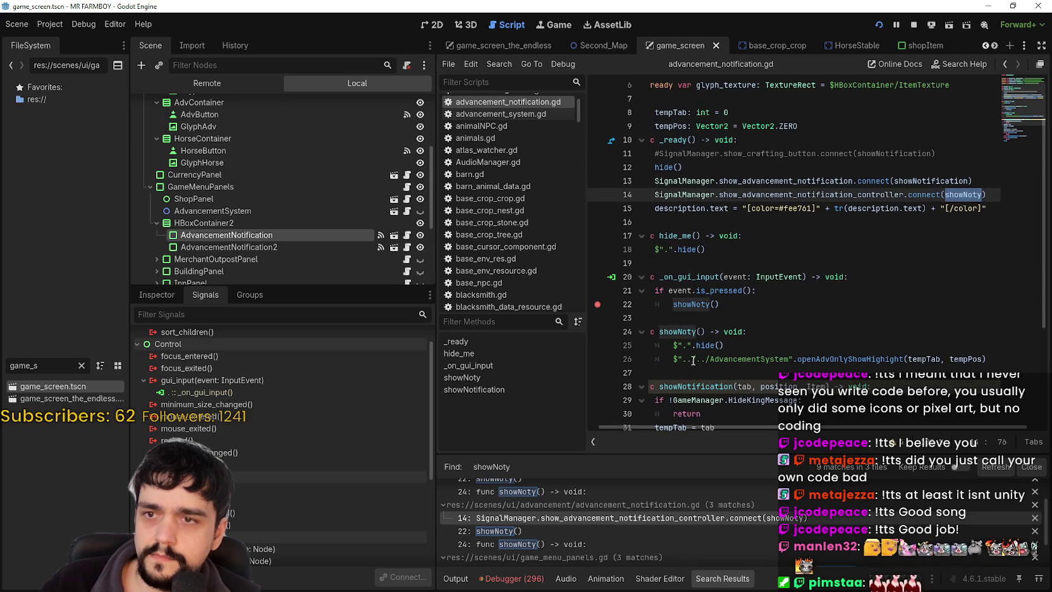
Step: Select the controller signal name on line 14 and show_advancement_notification on line 13
double_click(807, 194)
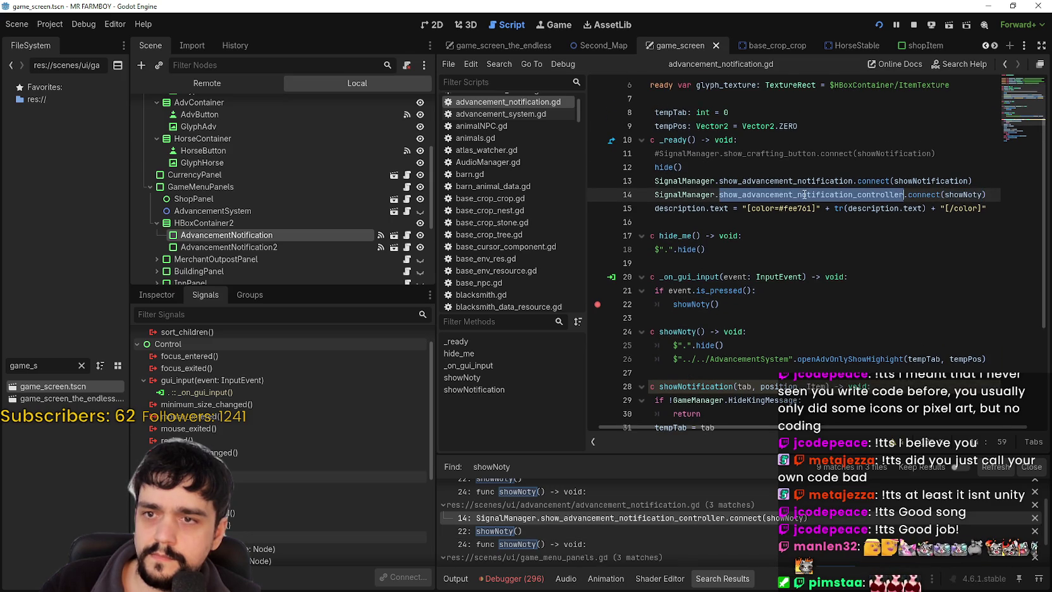
double_click(803, 180)
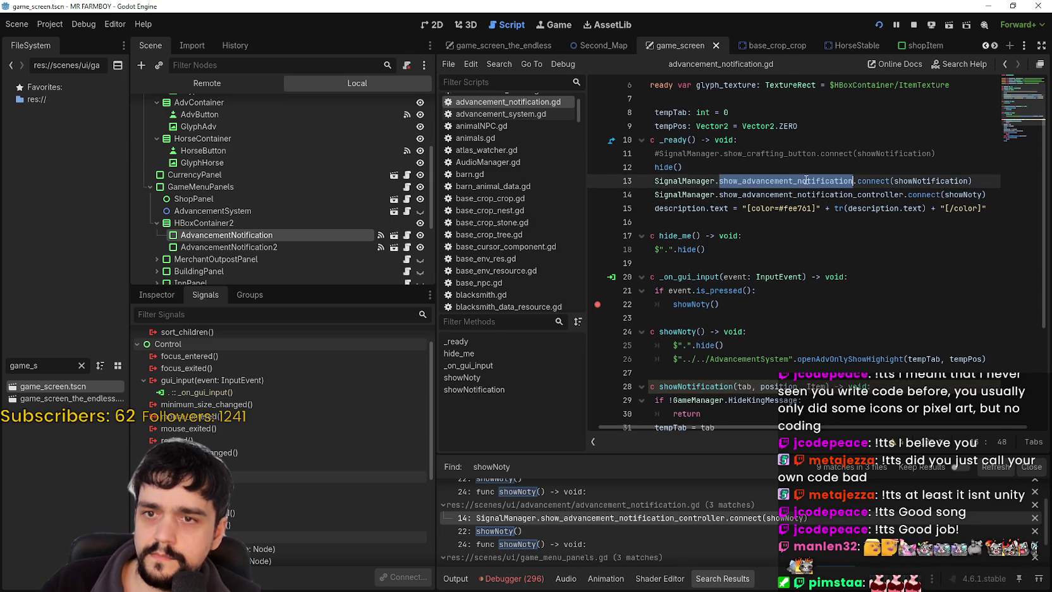
left_click(789, 195)
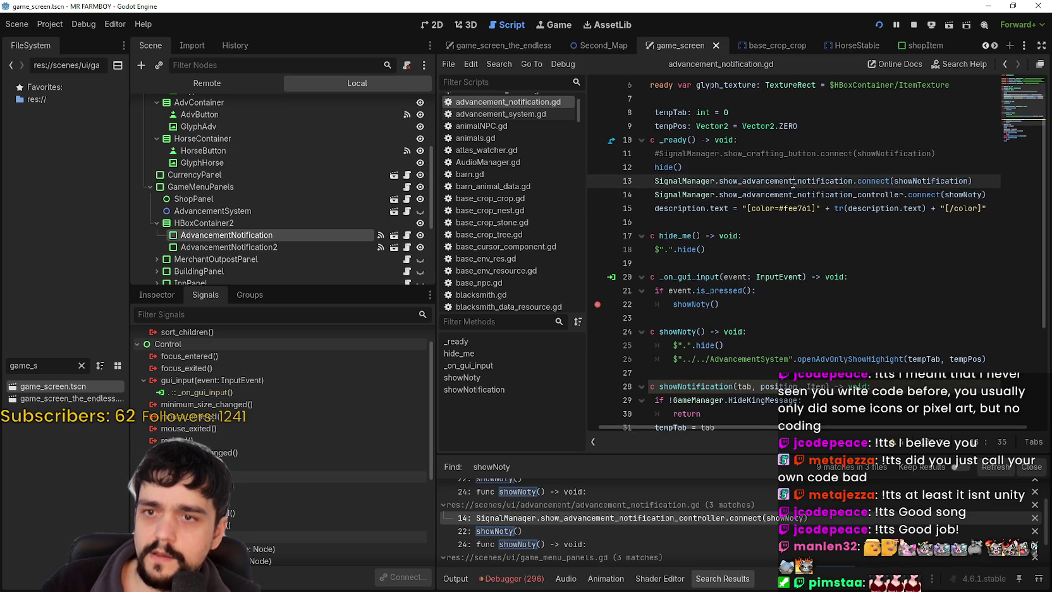
double_click(792, 181)
scroll(607, 525, "down", 3)
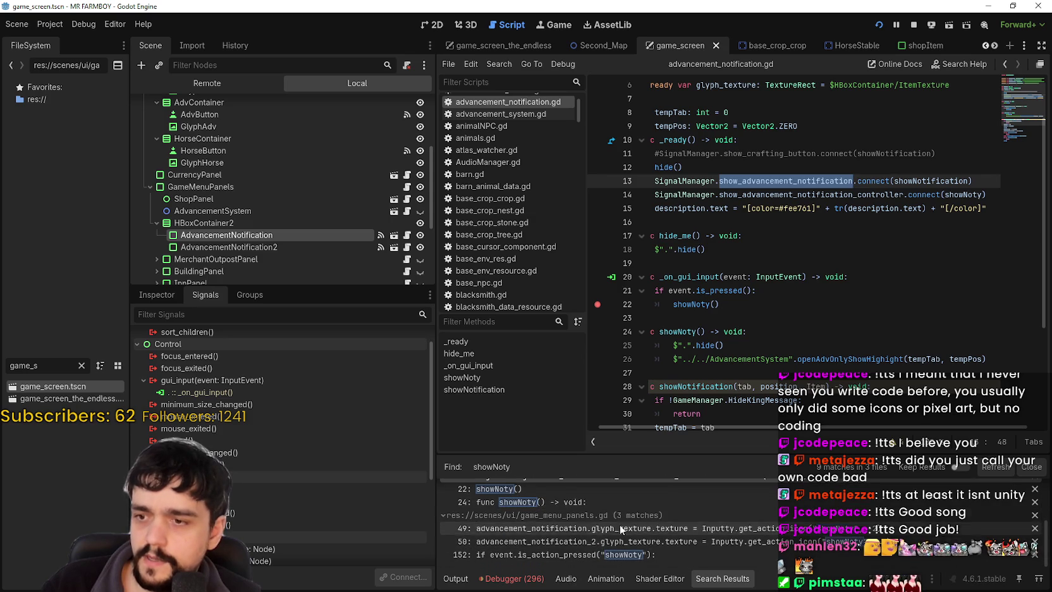
Step: Open the showNoty check in game_menu_panels.gd and select the show_advancement_notification_controller signal
left_click(609, 555)
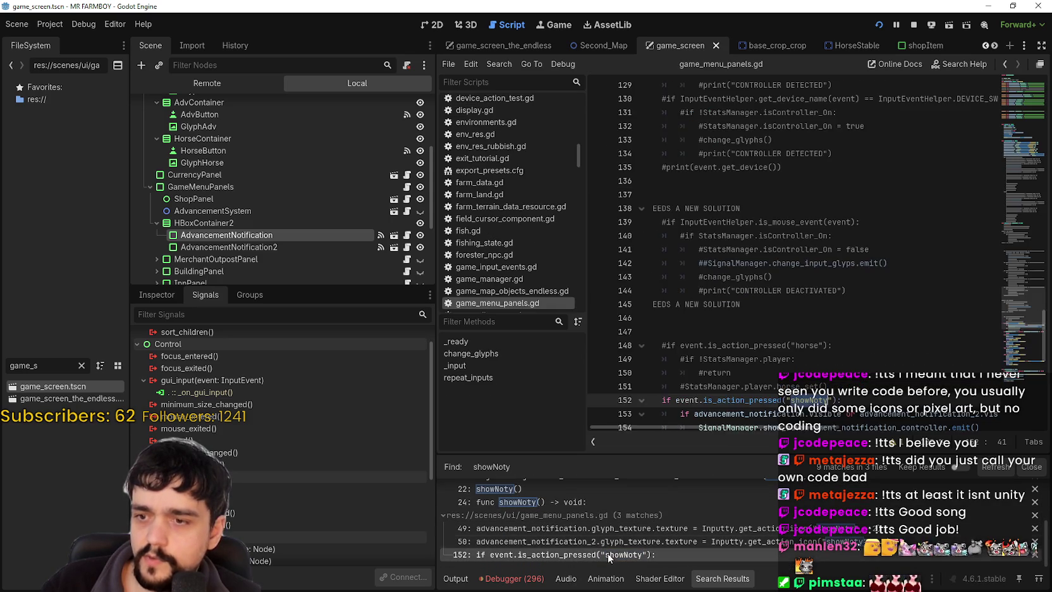
left_click(797, 307)
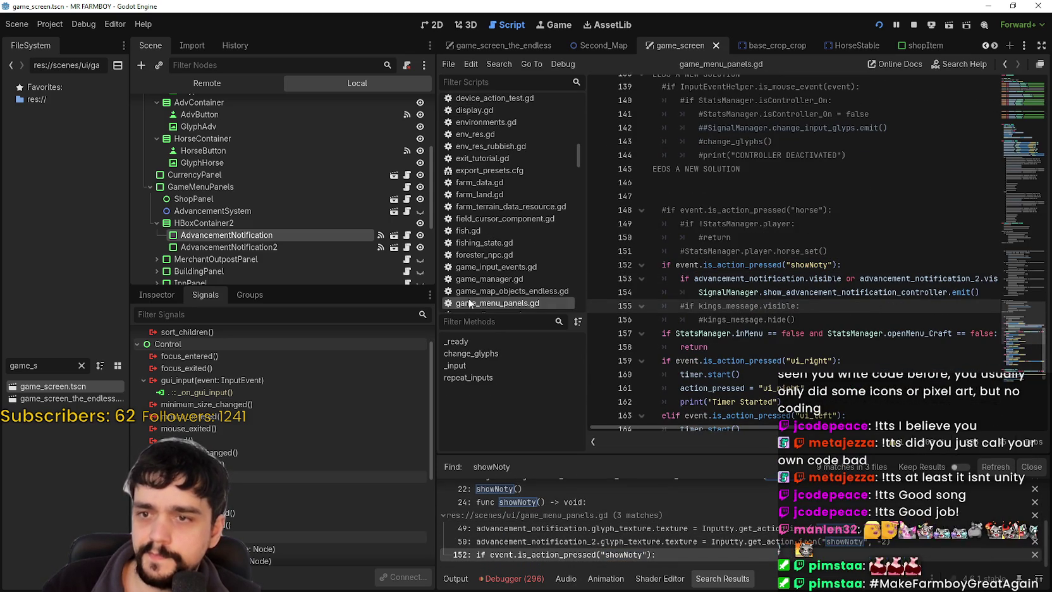
left_click_drag(434, 309, 223, 295)
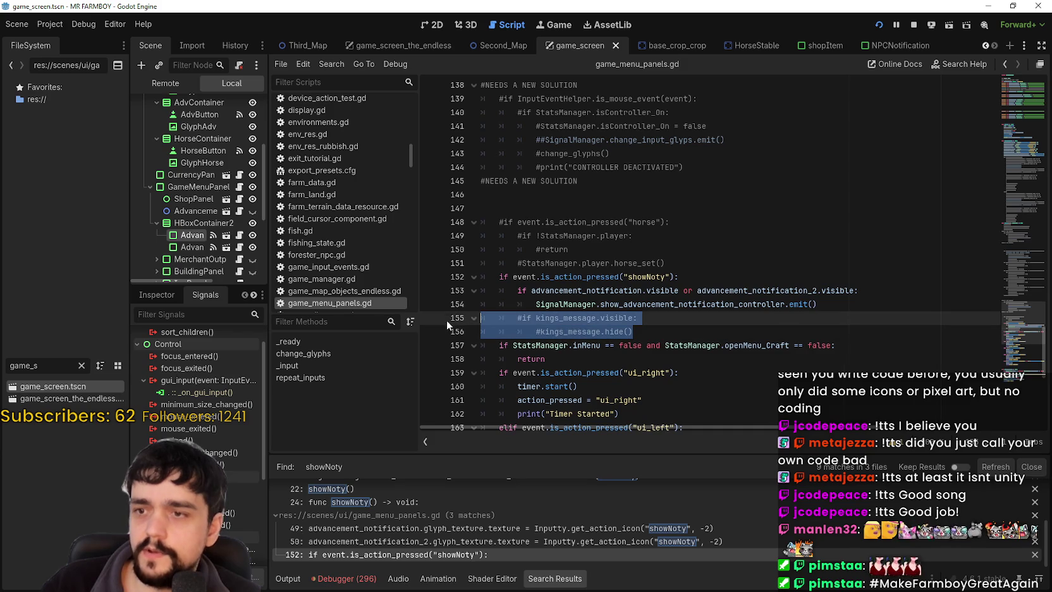
left_click_drag(446, 320, 633, 331)
scroll(679, 274, "down", 1)
left_click(676, 291)
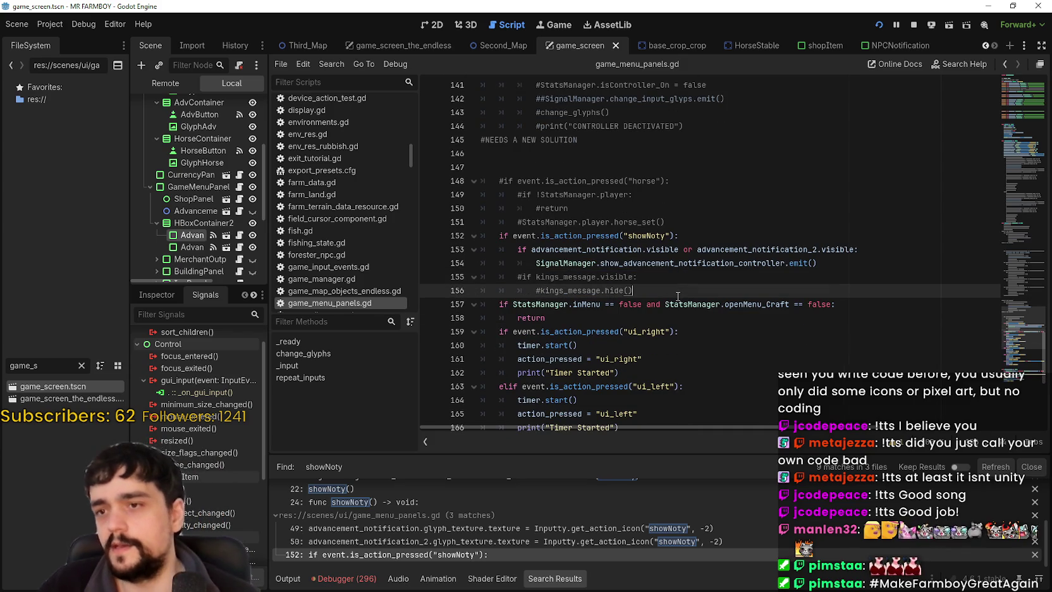
double_click(742, 263)
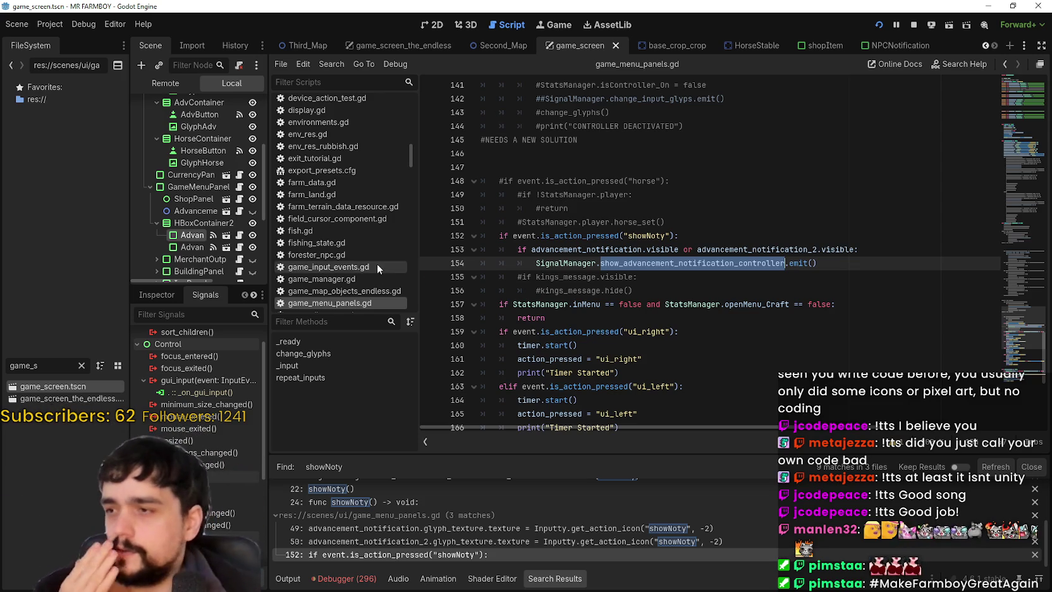
Step: Widen the scene tree panel and open the AdvancementNotification node's script
mouse_move(268, 247)
left_mouse_down()
mouse_move(372, 248)
mouse_move(361, 248)
left_mouse_up()
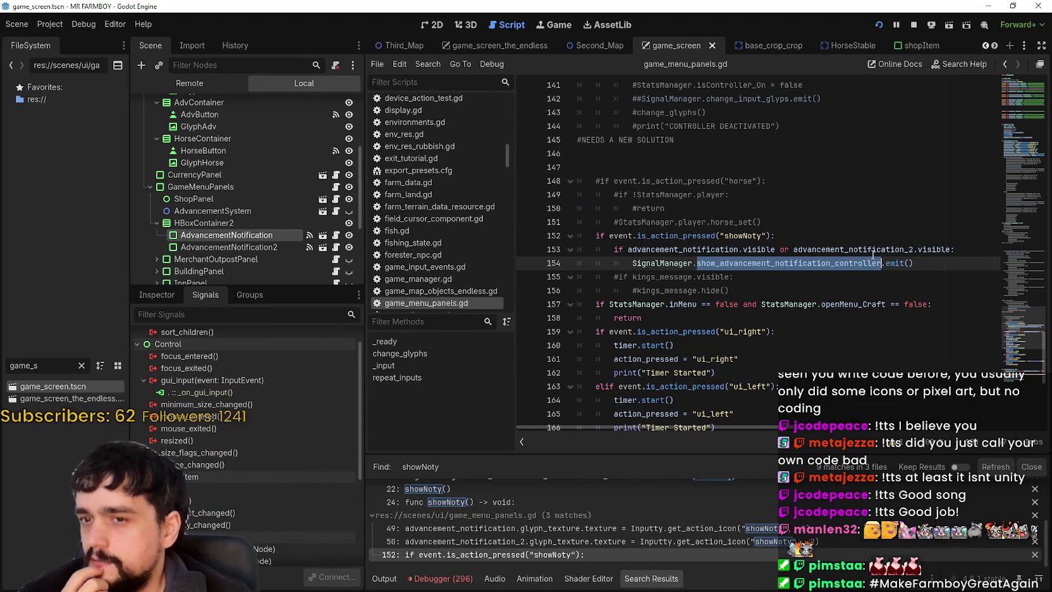
left_click_drag(733, 290, 579, 276)
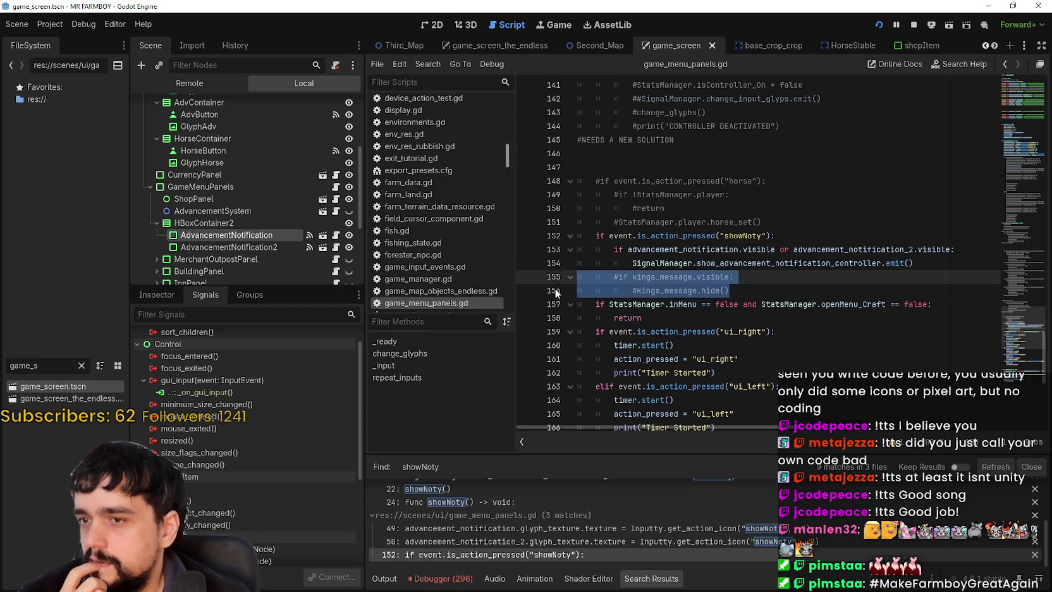
scroll(777, 295, "down", 2)
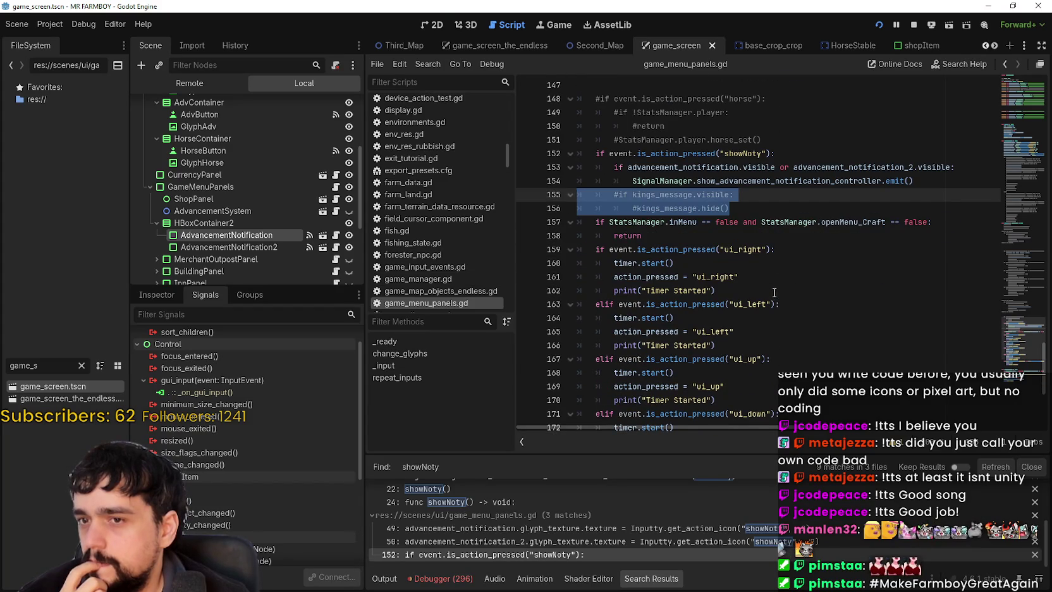
scroll(774, 292, "up", 7)
scroll(739, 272, "down", 7)
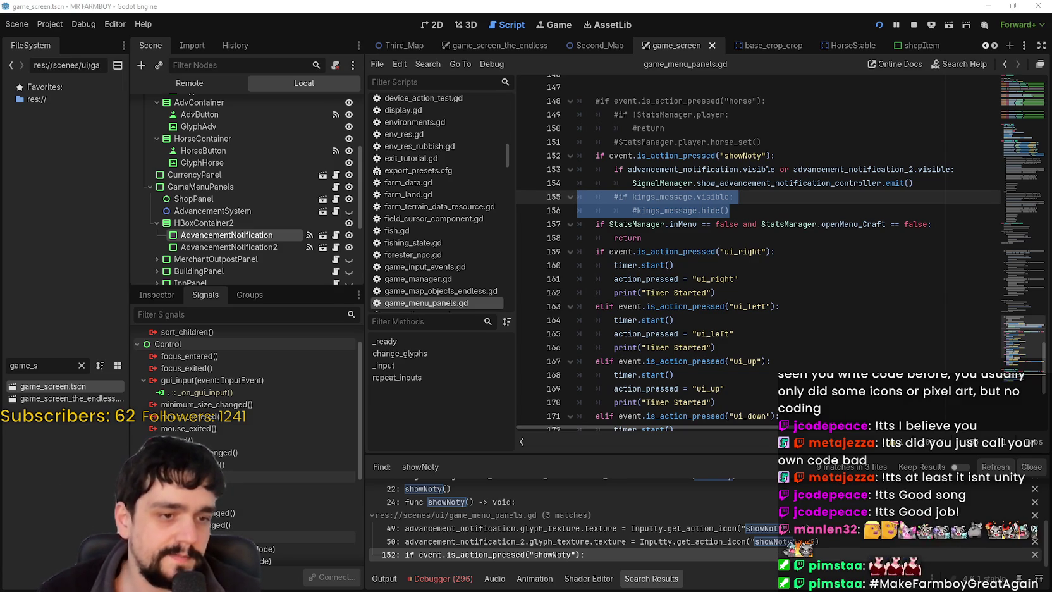
left_click(776, 196)
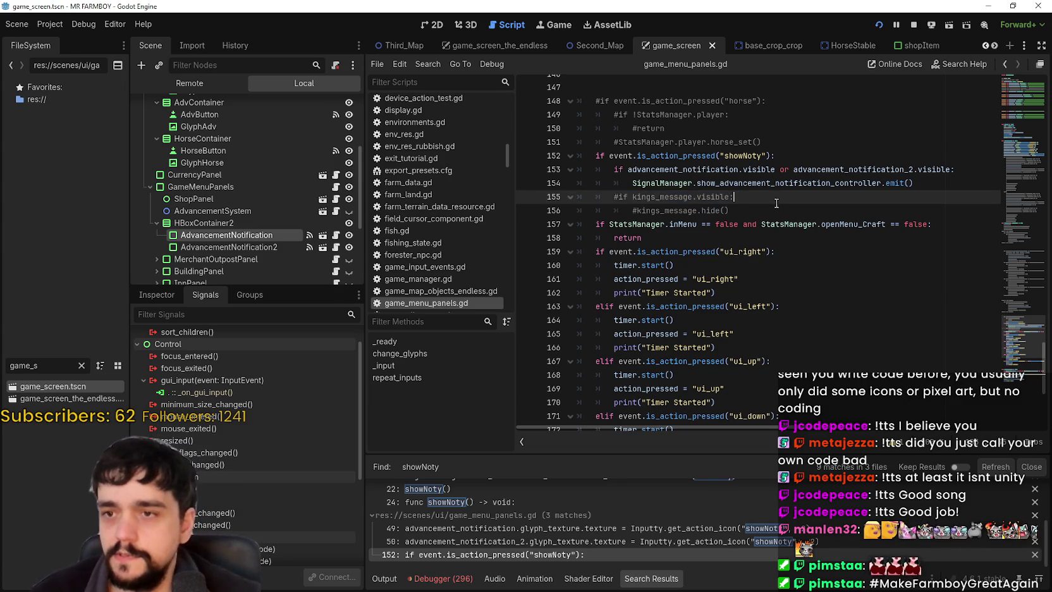
scroll(820, 220, "up", 1)
left_click_drag(922, 224, 632, 225)
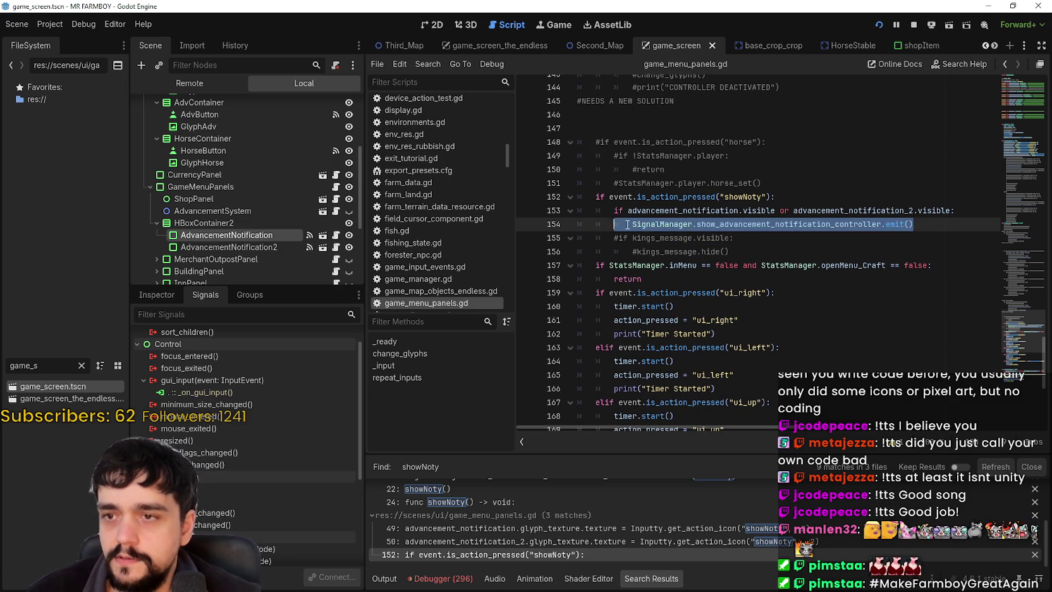
left_click(337, 236)
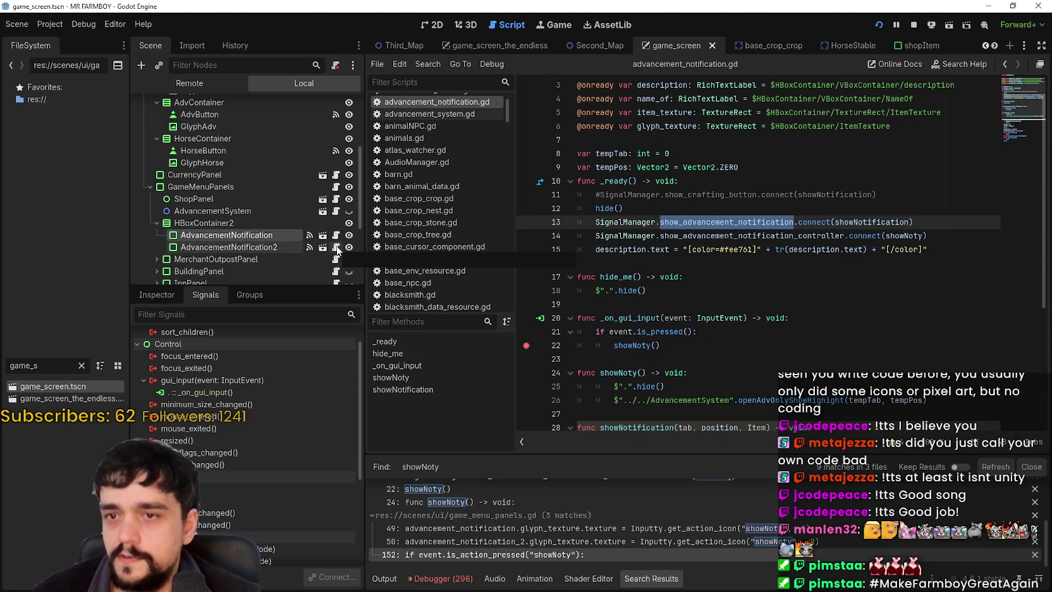
double_click(721, 236)
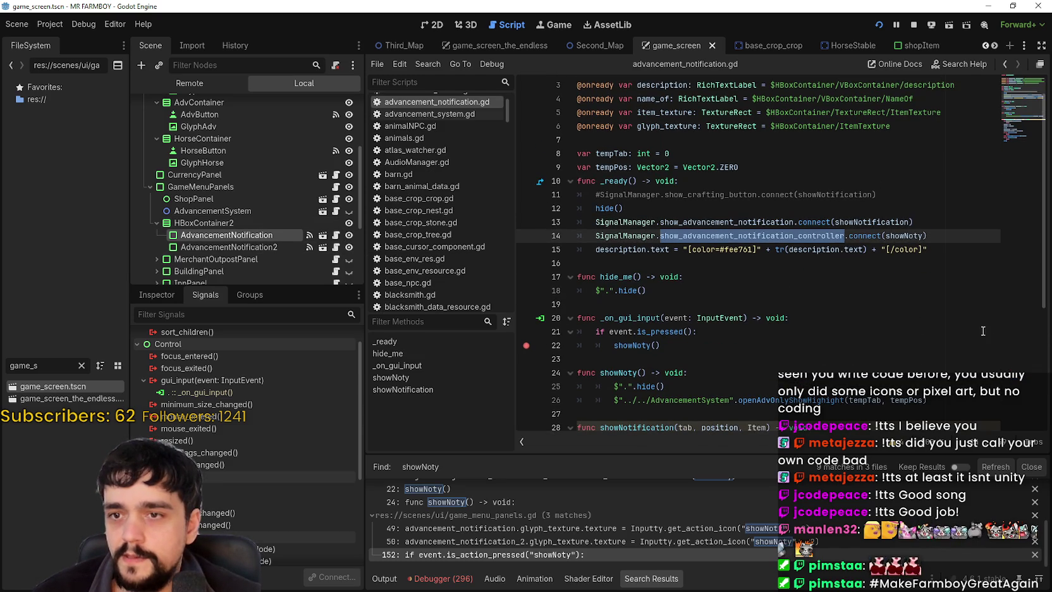
left_click_drag(934, 235, 591, 236)
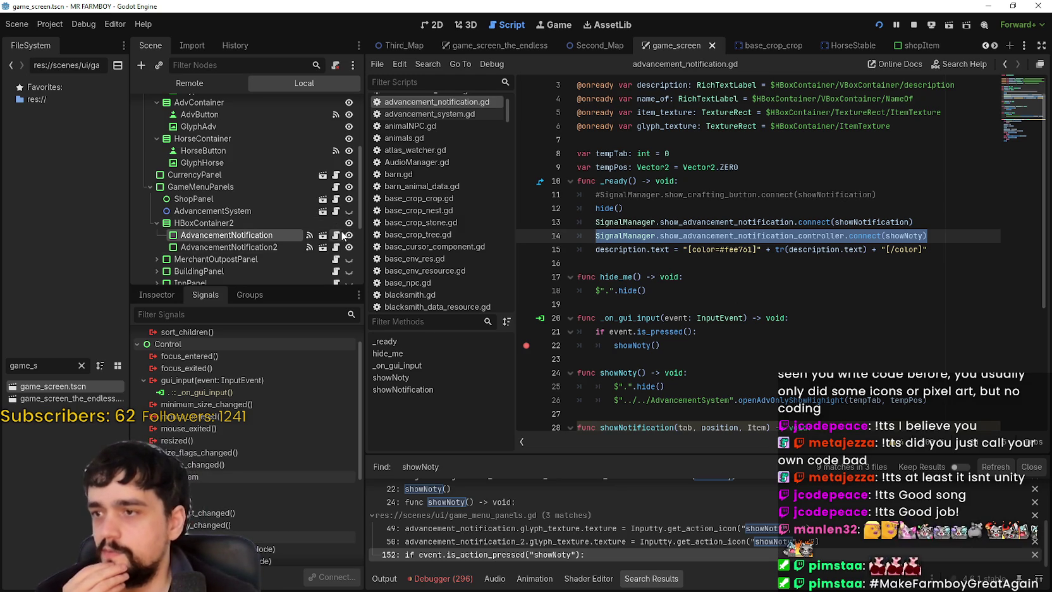
left_click(336, 247)
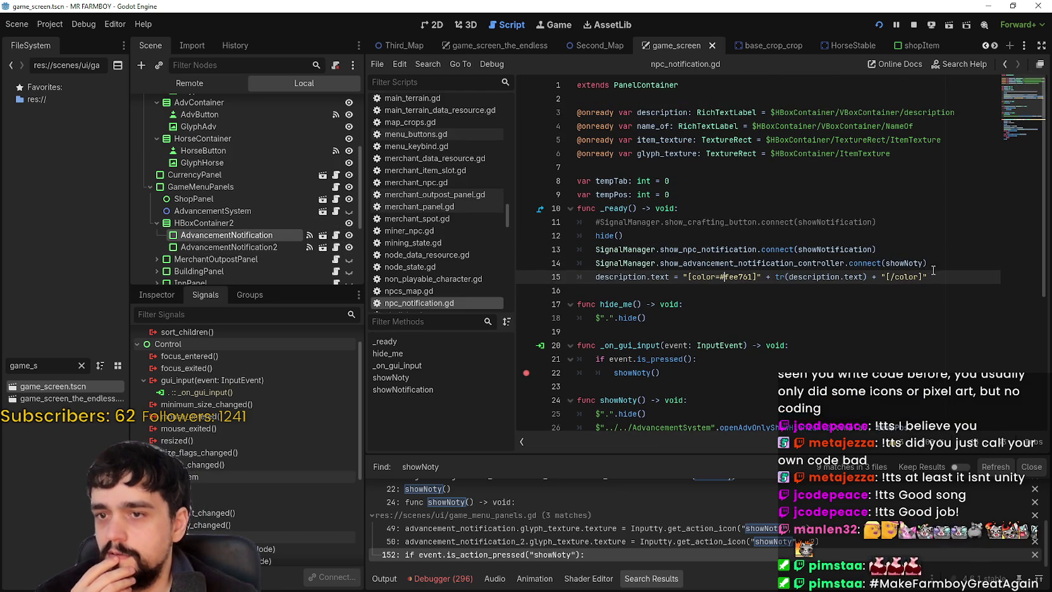
left_click_drag(928, 263, 595, 263)
scroll(678, 286, "down", 2)
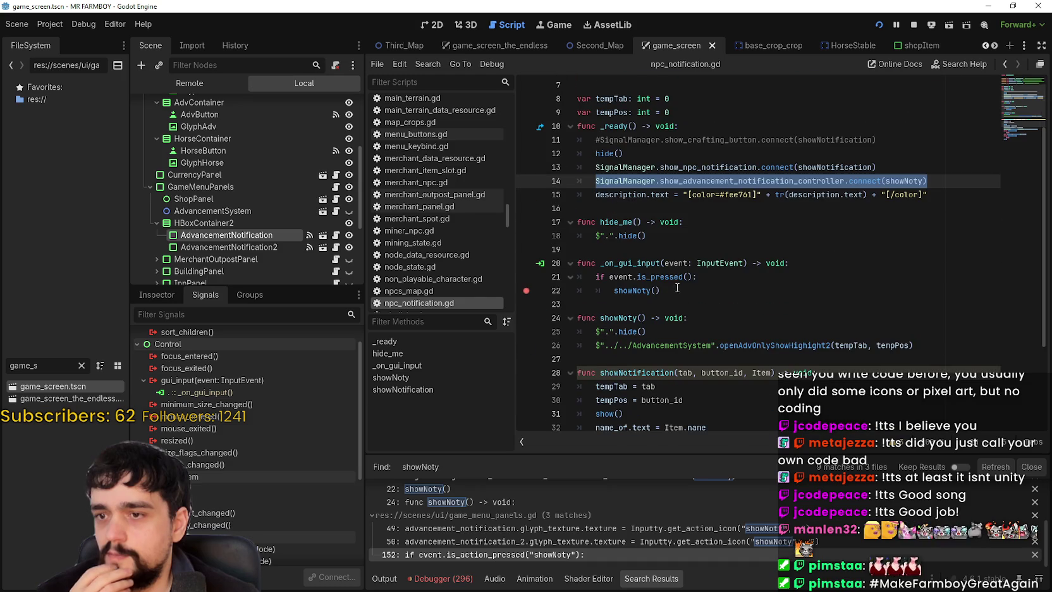
scroll(685, 285, "down", 1)
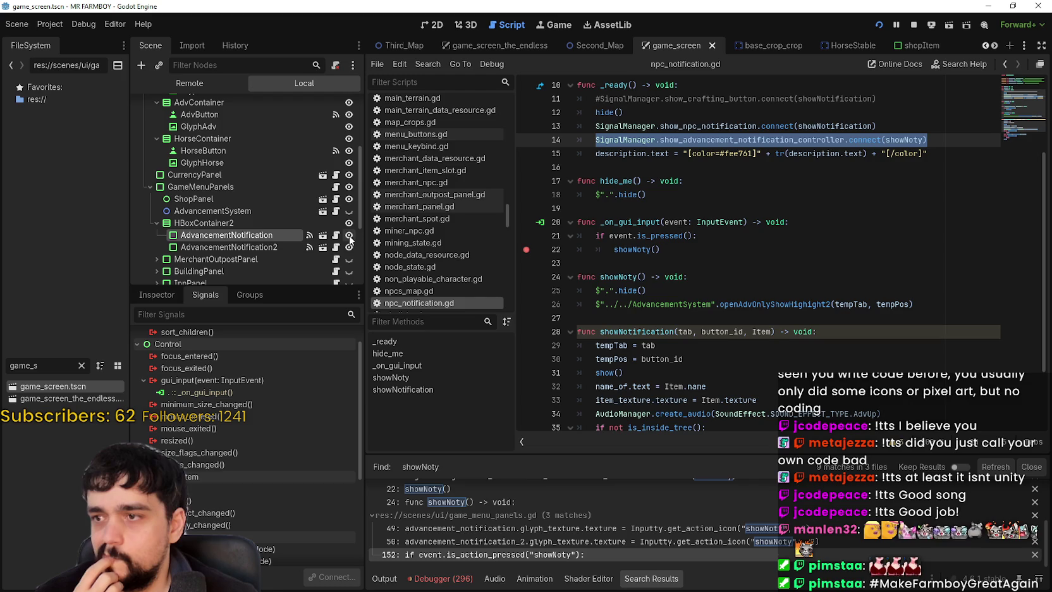
left_click(336, 235)
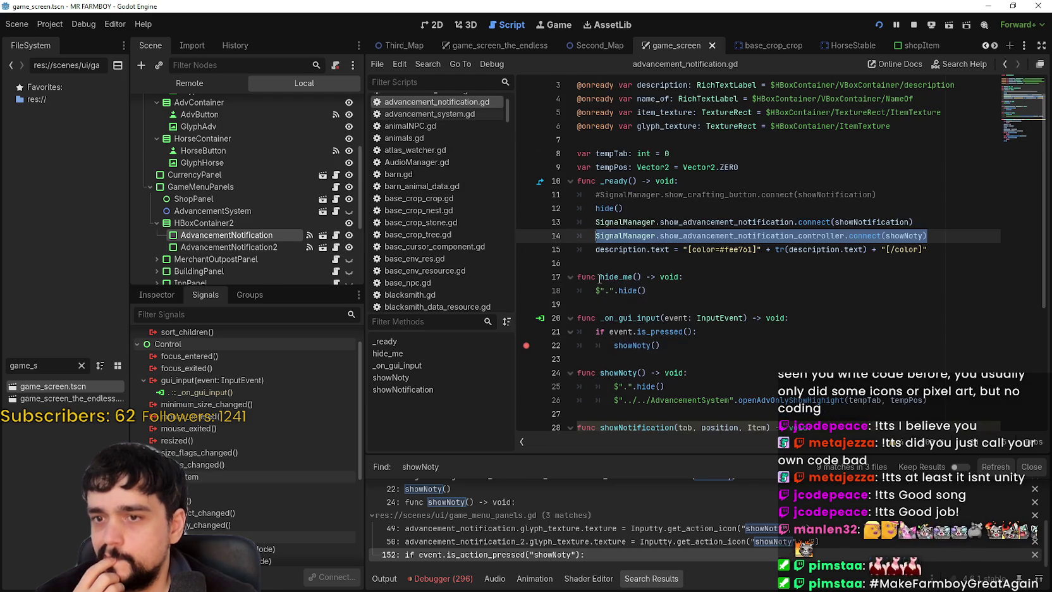
scroll(728, 304, "down", 2)
left_click(752, 328)
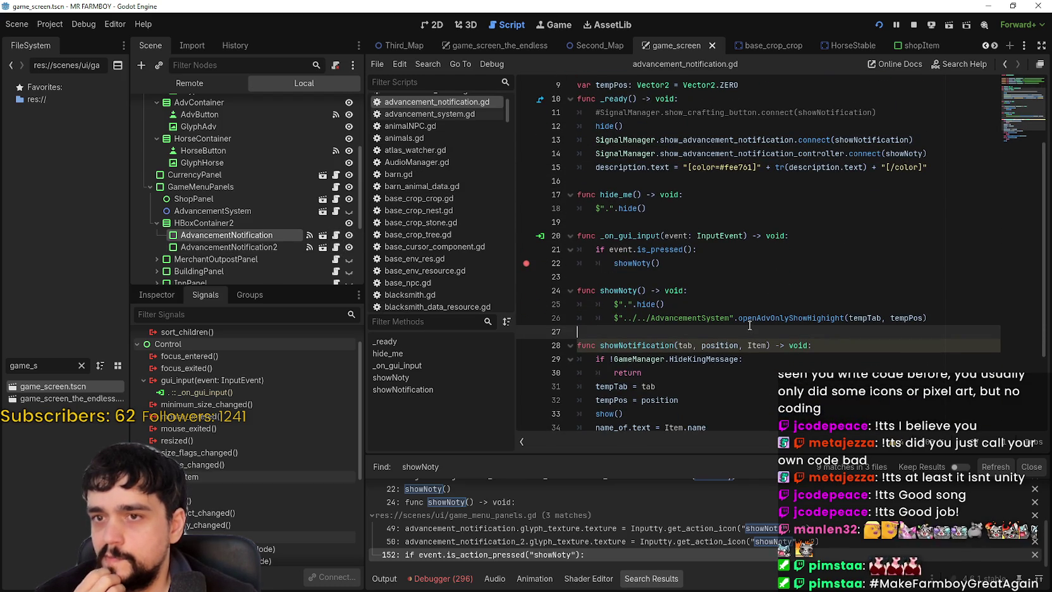
double_click(899, 142)
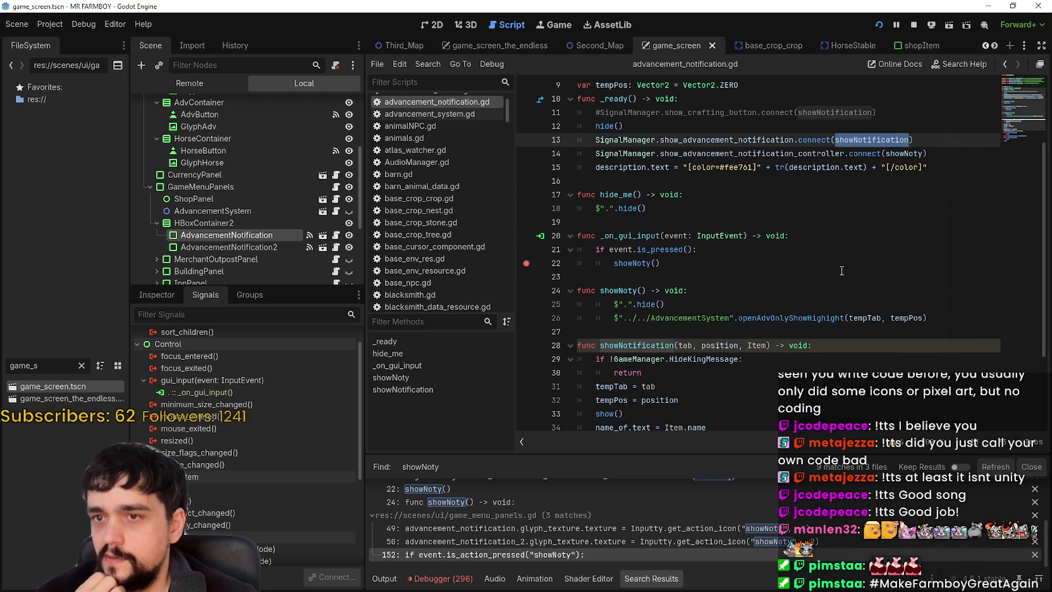
double_click(904, 154)
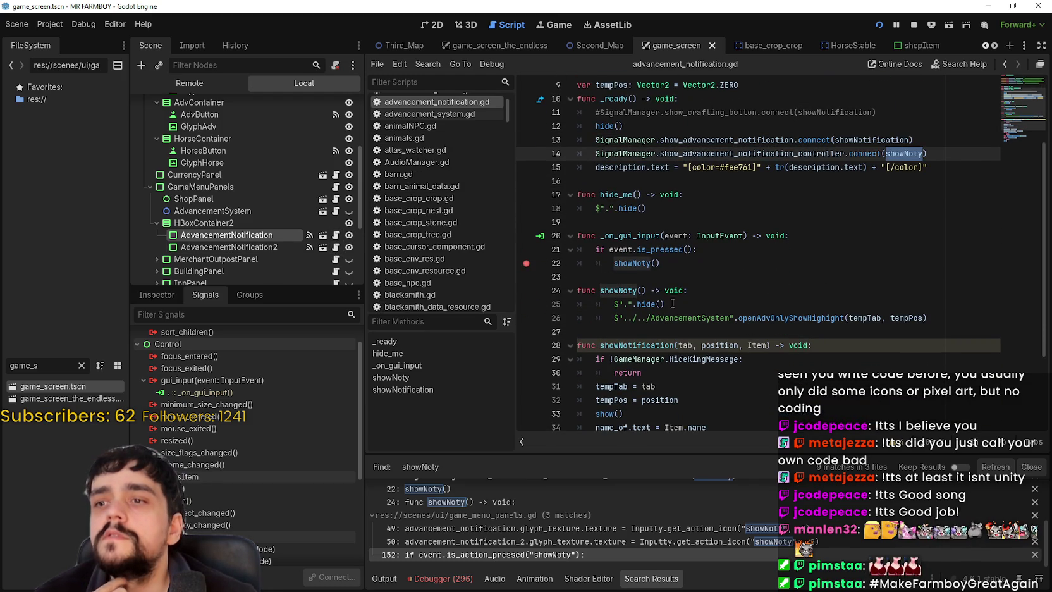
left_click(626, 329)
key("shift+Up")
key("shift+Up")
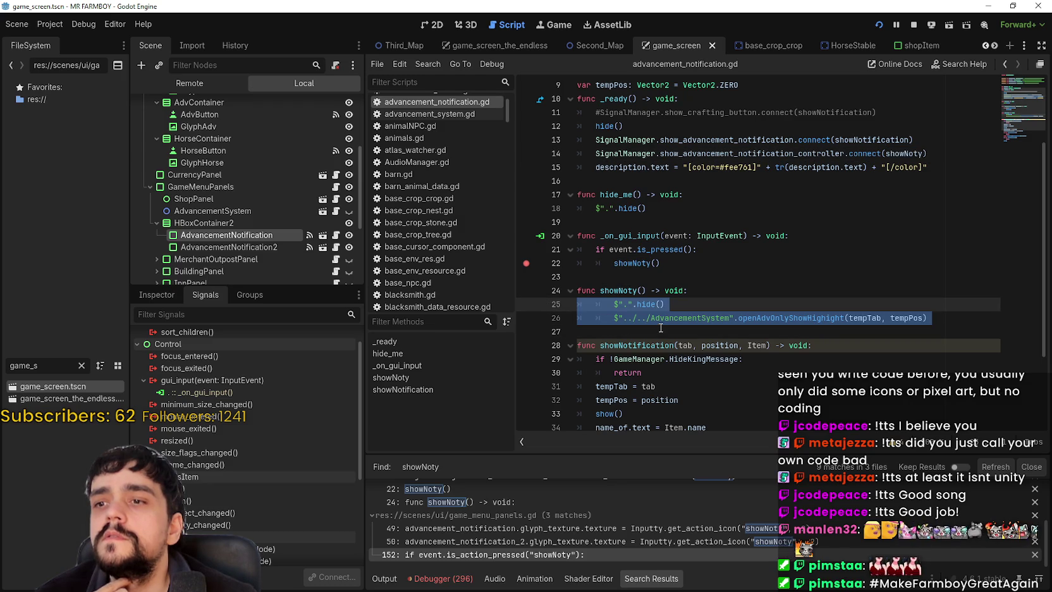
left_click(655, 330)
key("shift+Up")
key("shift+Up")
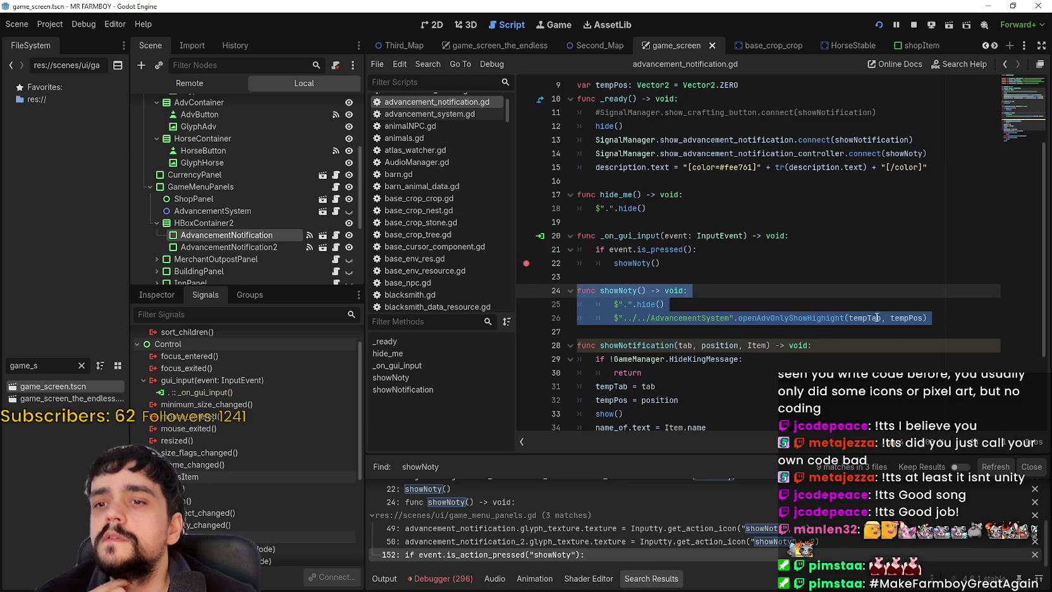
double_click(871, 317)
double_click(911, 316)
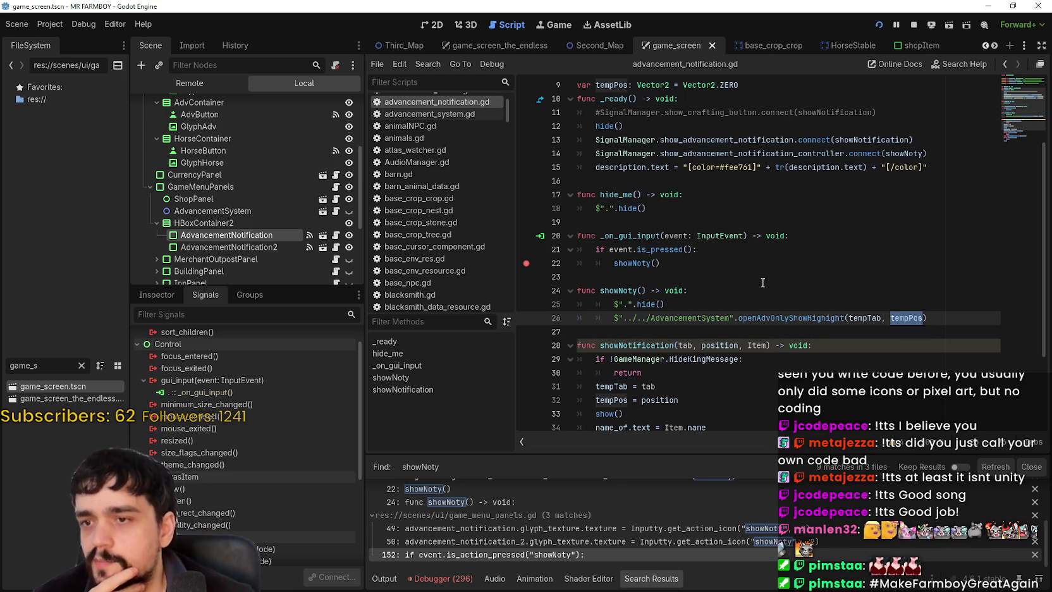
scroll(763, 282, "down", 2)
double_click(625, 263)
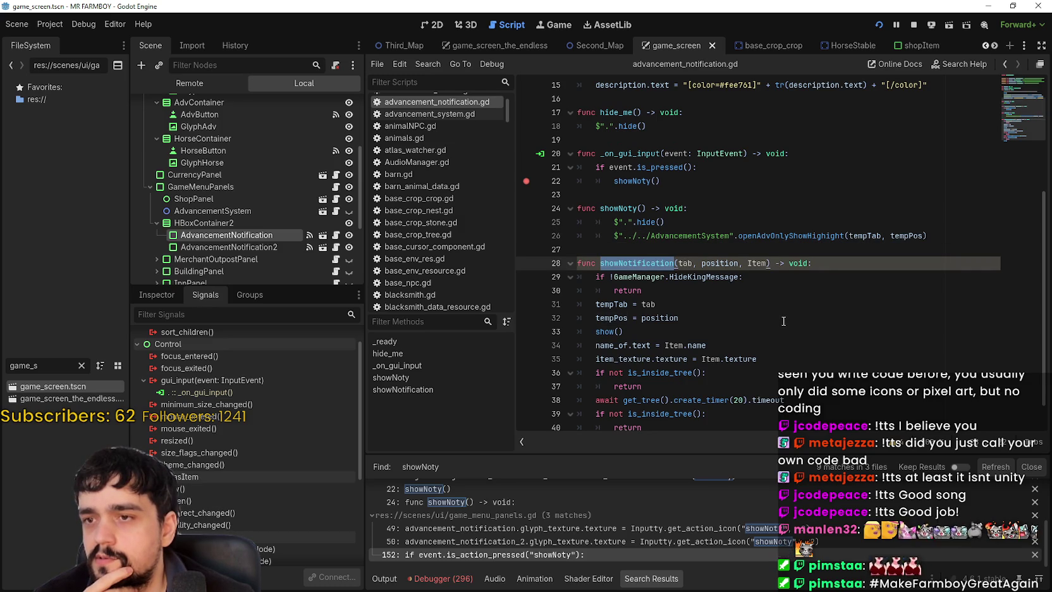
scroll(783, 320, "up", 2)
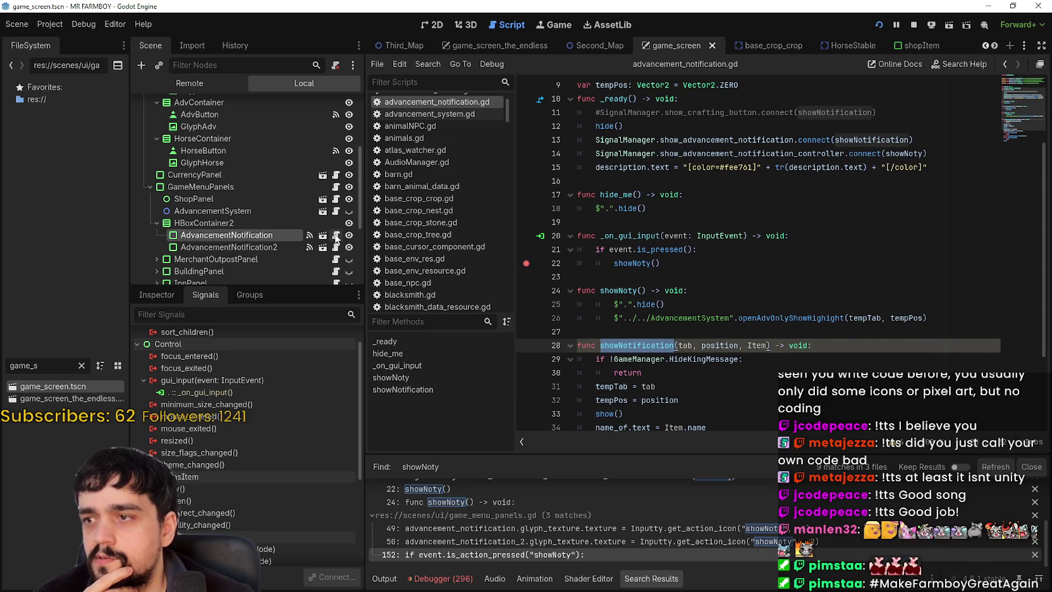
scroll(868, 234, "down", 2)
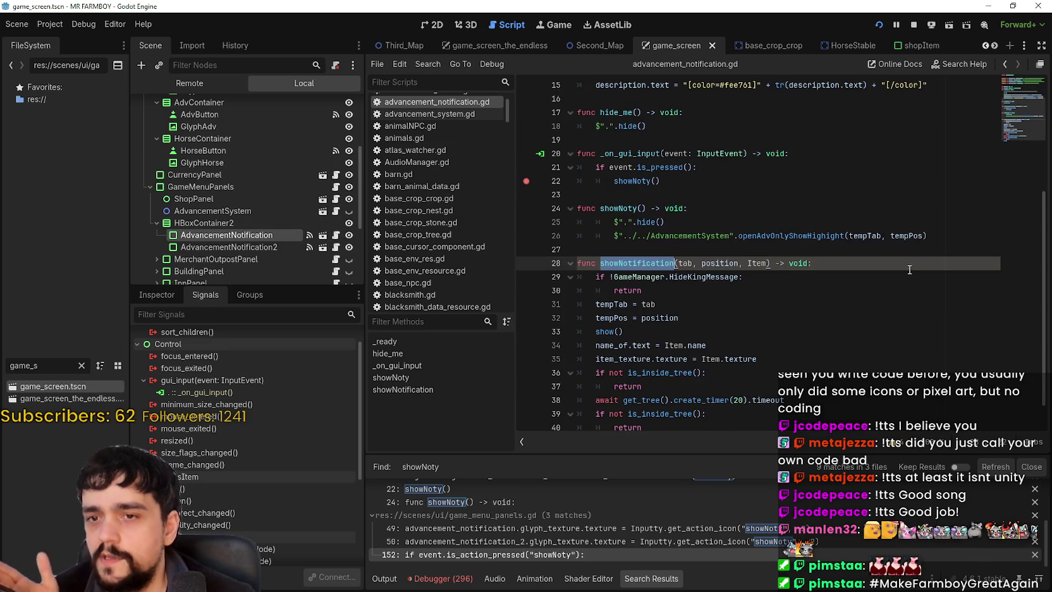
double_click(868, 235)
double_click(921, 237)
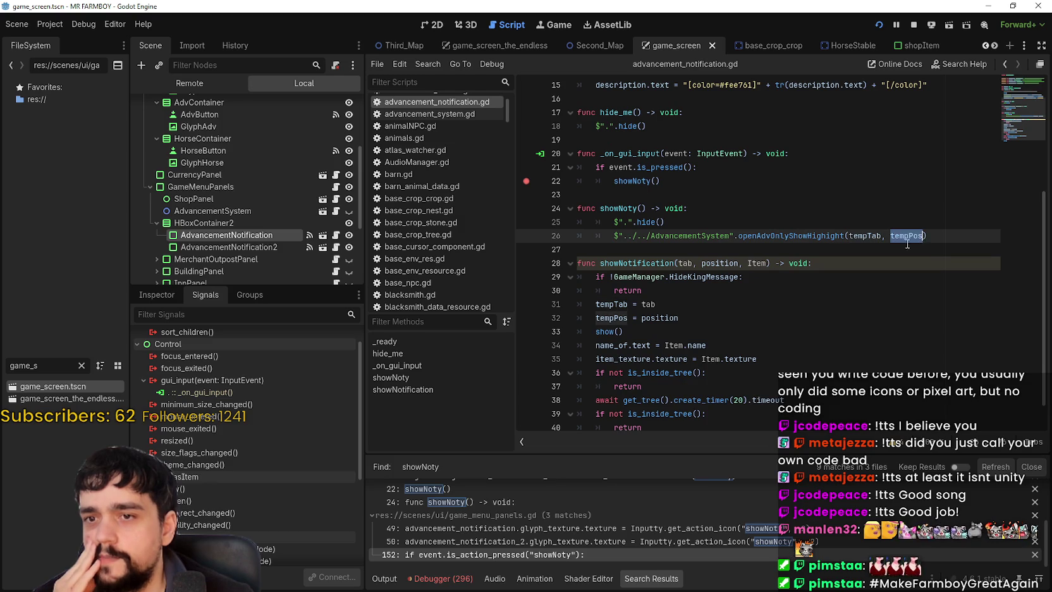
double_click(664, 264)
scroll(797, 288, "up", 4)
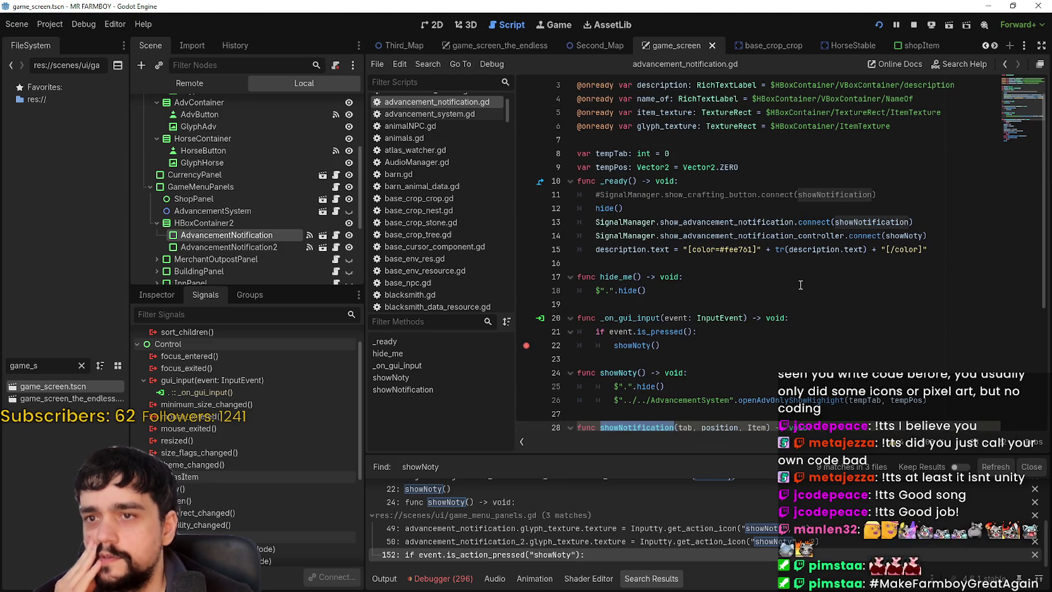
left_click(834, 264)
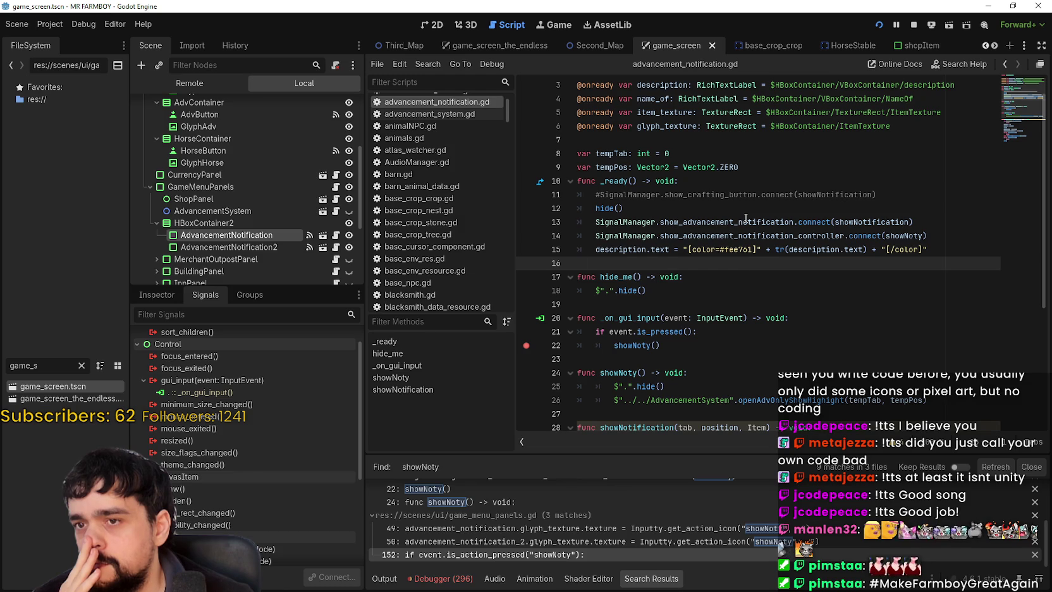
double_click(892, 222)
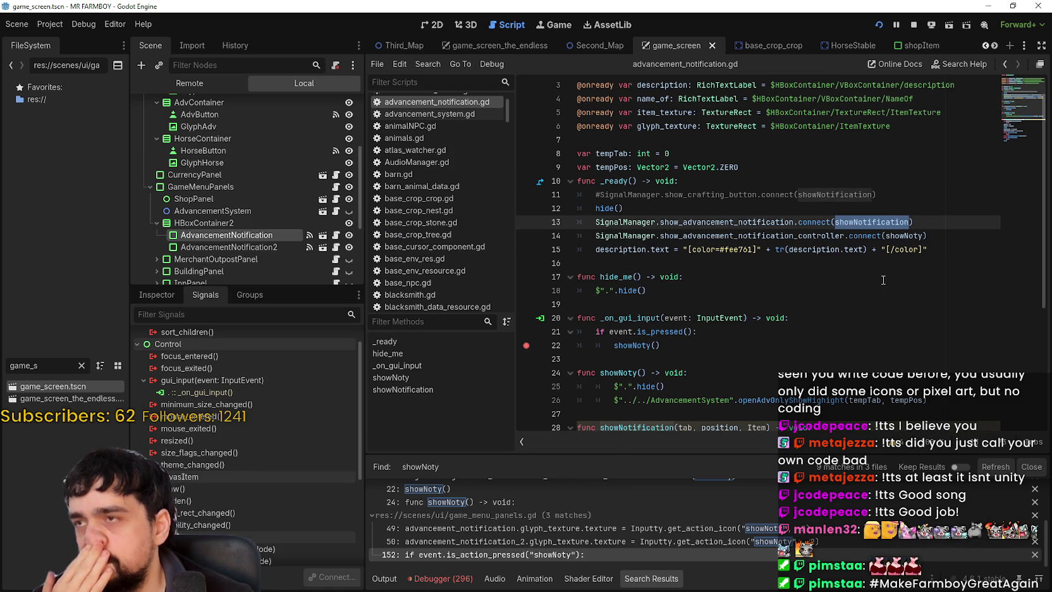
scroll(884, 279, "down", 3)
Step: Review the showNoty connection on line 14 and the showNotification function on line 28
scroll(882, 279, "down", 2)
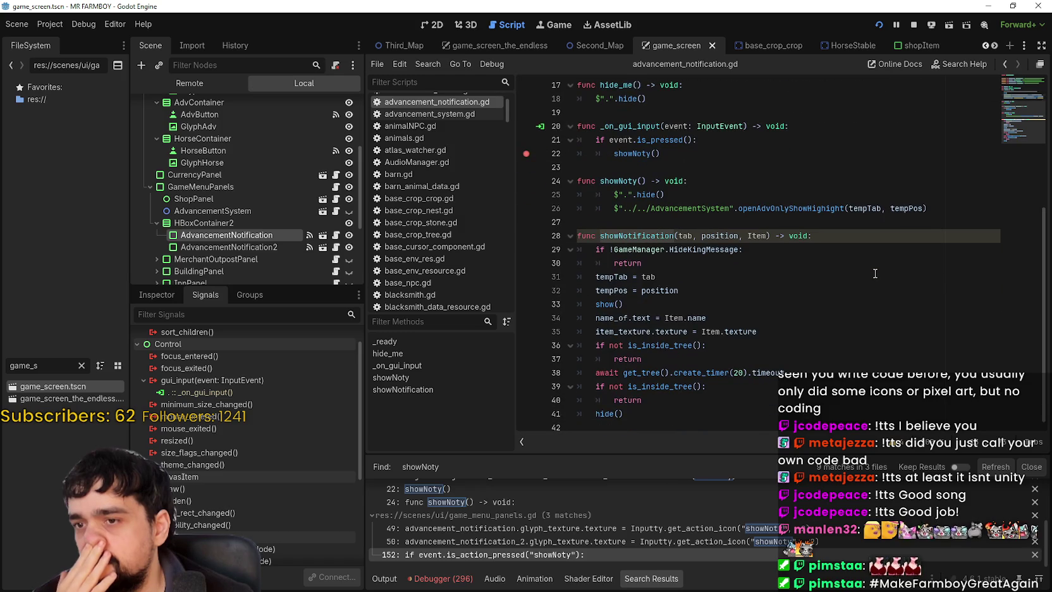
key("shift+F3")
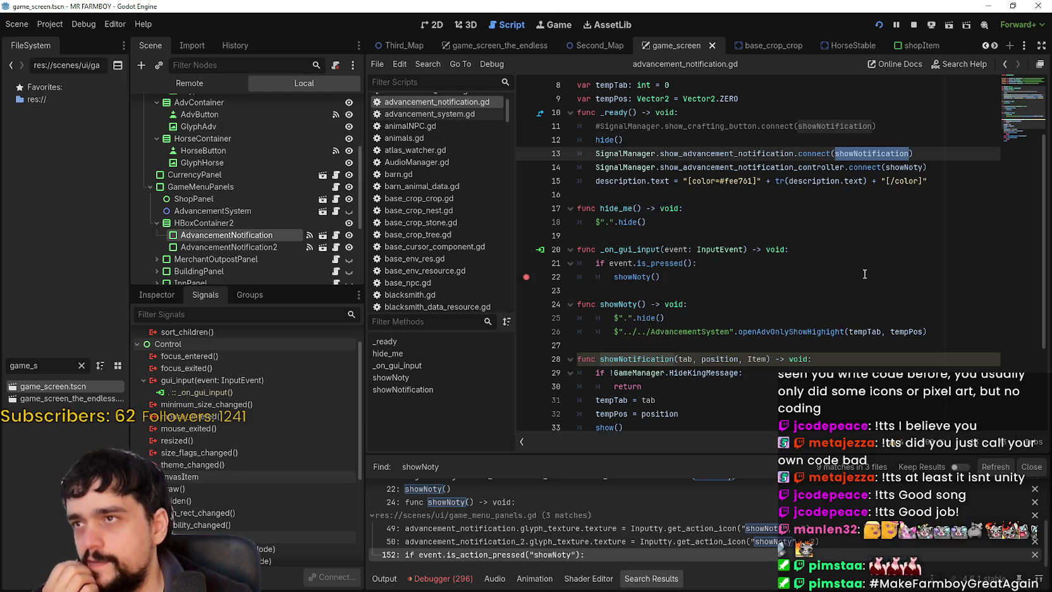
double_click(913, 168)
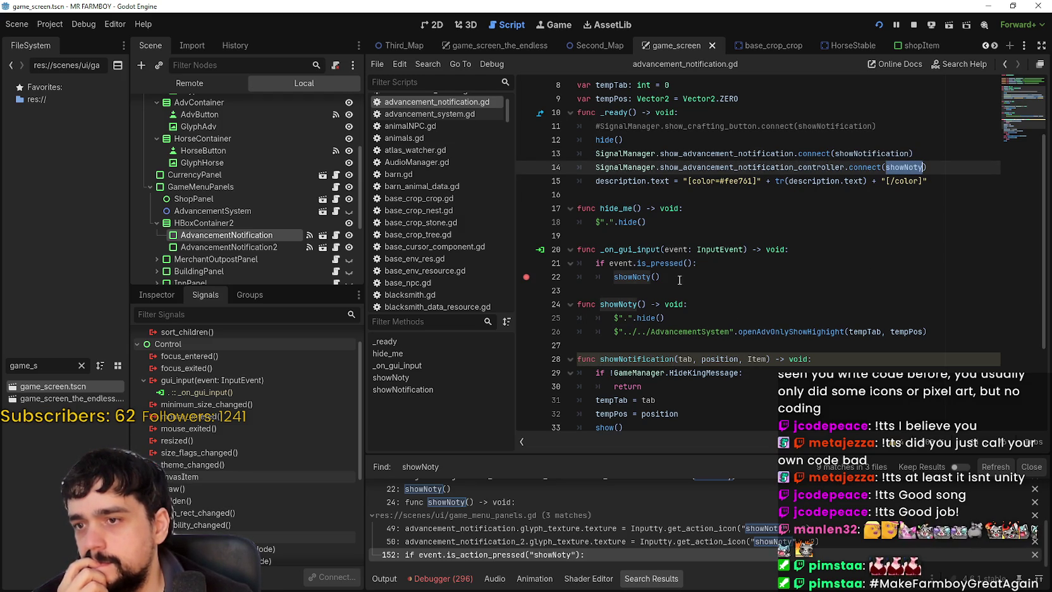
mouse_move(915, 164)
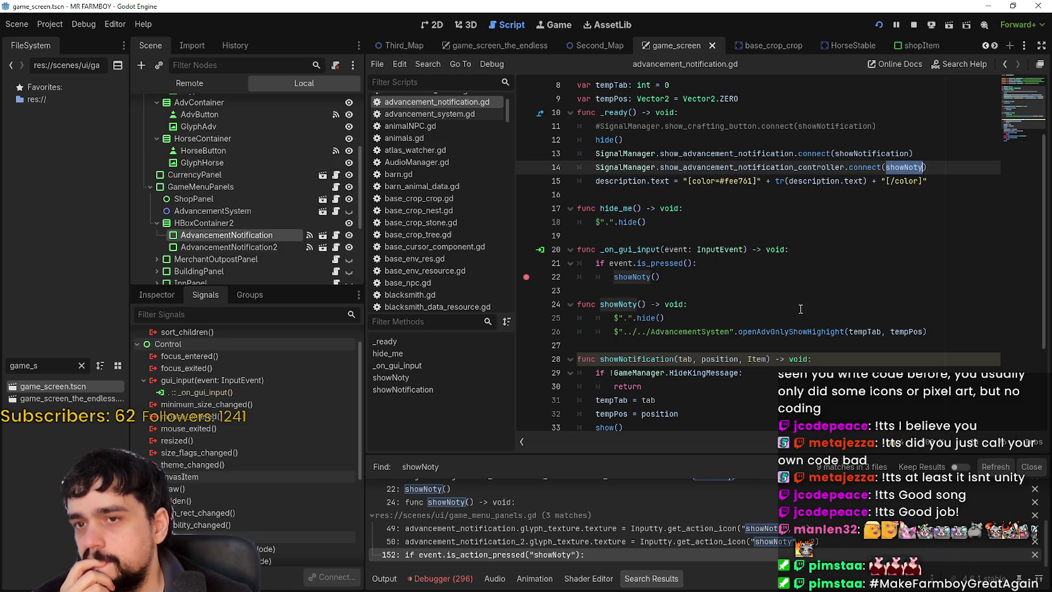
left_click(814, 342)
double_click(638, 360)
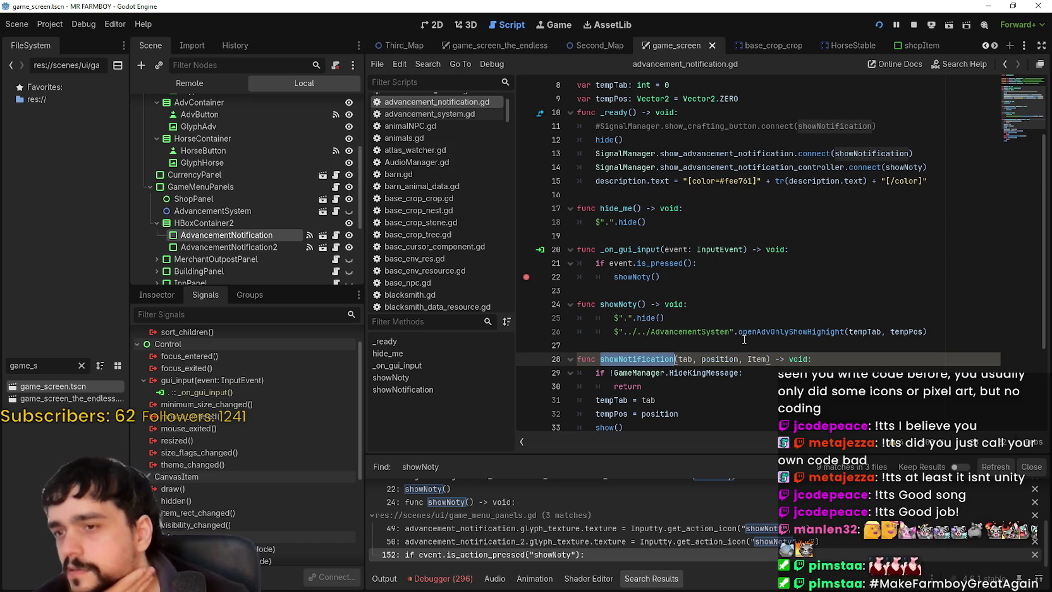
Step: Inspect the openAdvOnlyShowHighight call and tempPos on line 26, then the showNotification declaration
scroll(744, 339, "down", 1)
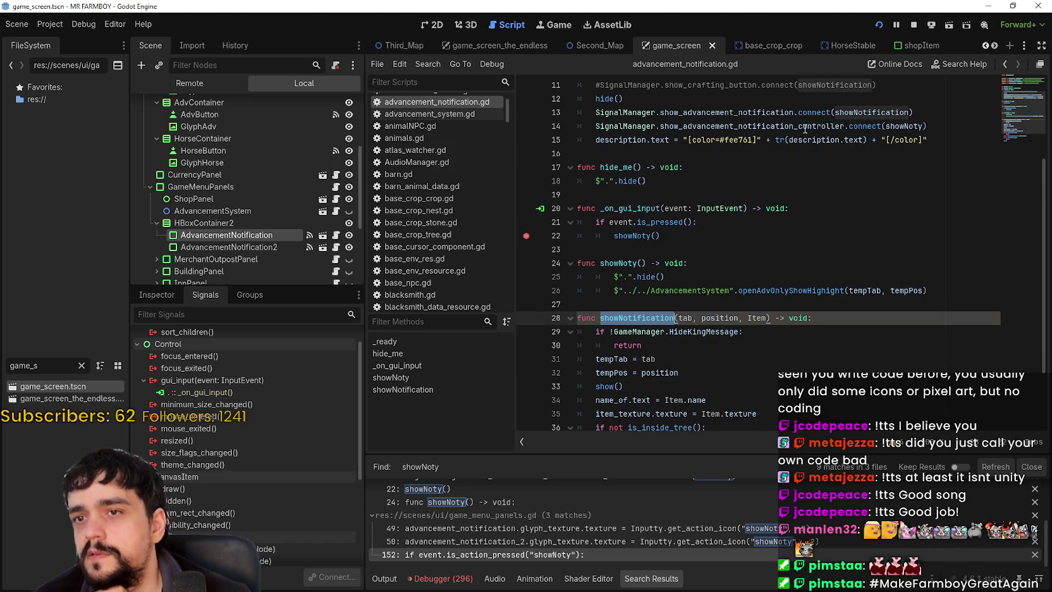
scroll(658, 366, "down", 1)
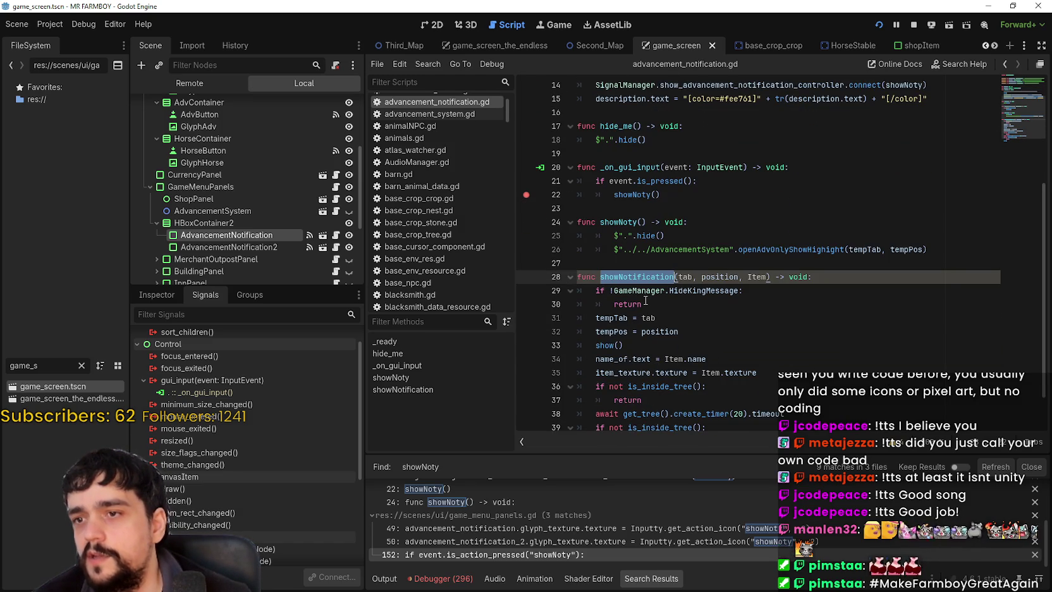
double_click(794, 247)
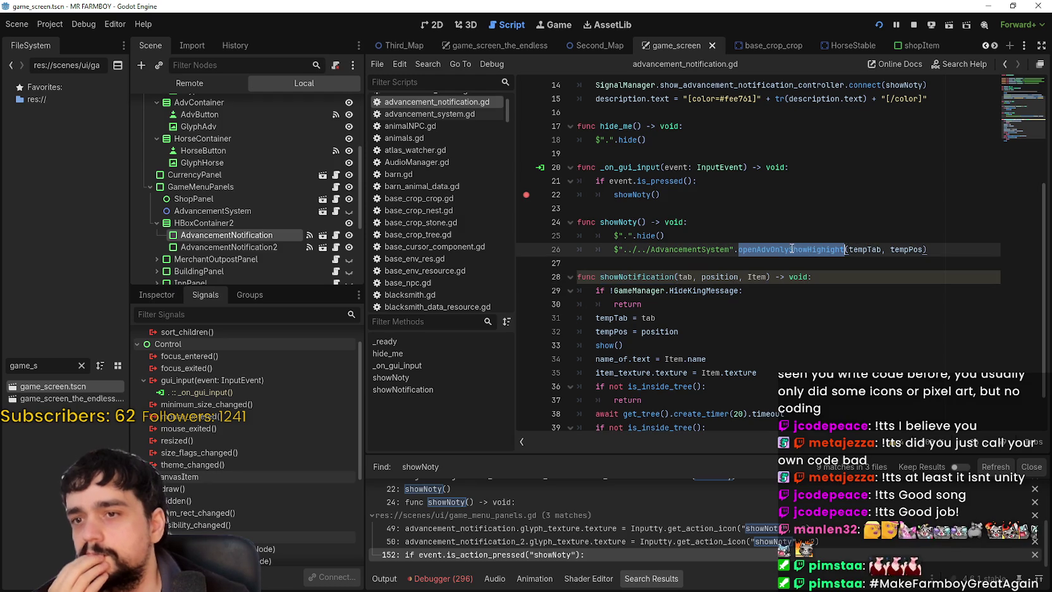
double_click(900, 248)
left_click(689, 267)
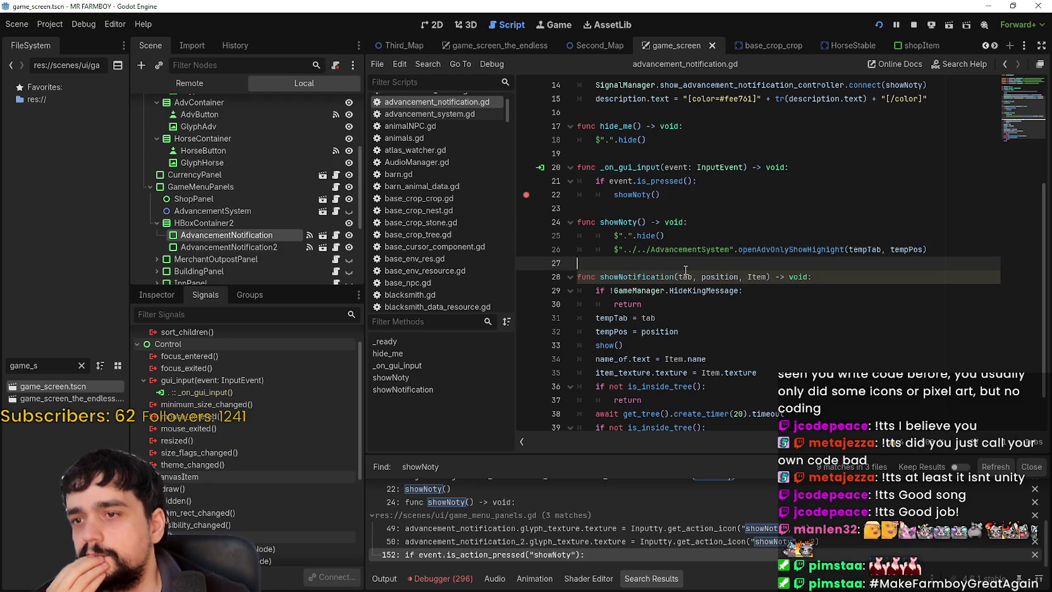
scroll(685, 310, "up", 1)
left_click_drag(600, 318, 858, 317)
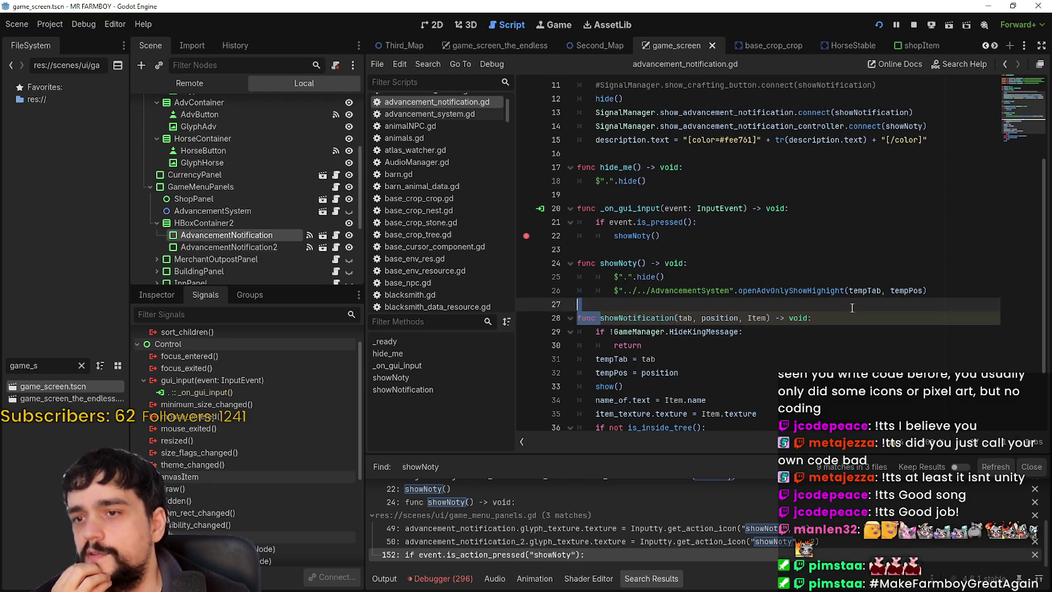
Step: Select the showNotification body from its declaration down to show() on line 33
scroll(691, 299, "down", 3)
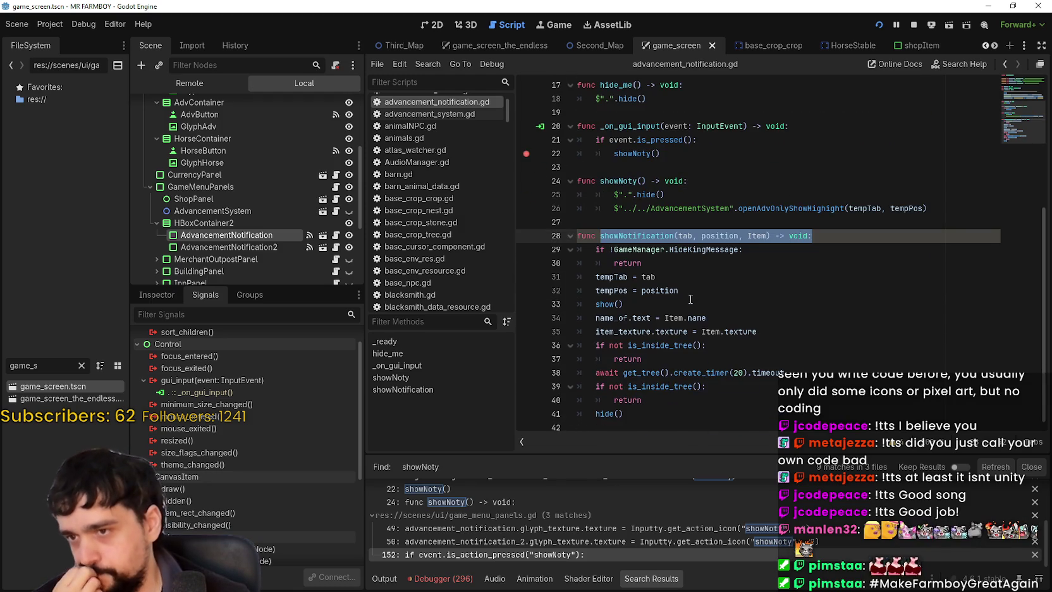
scroll(611, 261, "up", 3)
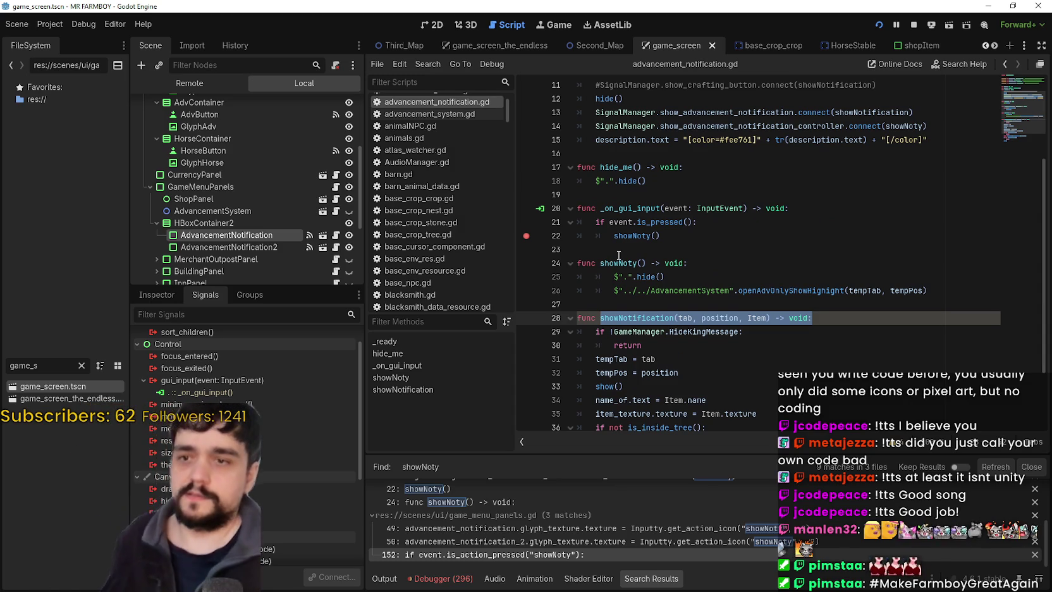
scroll(646, 273, "down", 2)
left_click(649, 304)
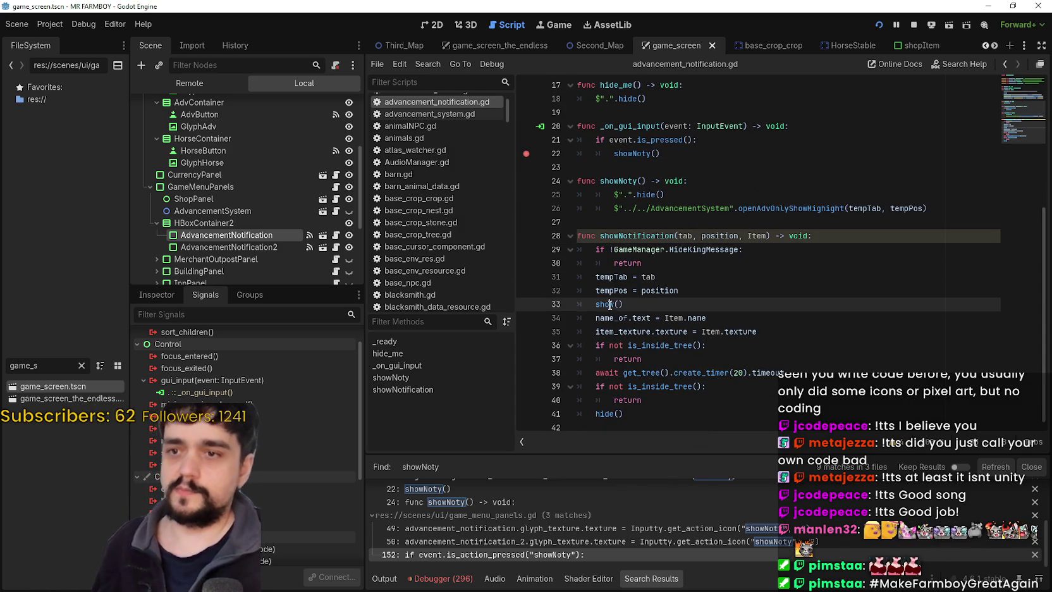
key("shift+Home")
key("shift+Up")
key("shift+Up")
key("shift+Up")
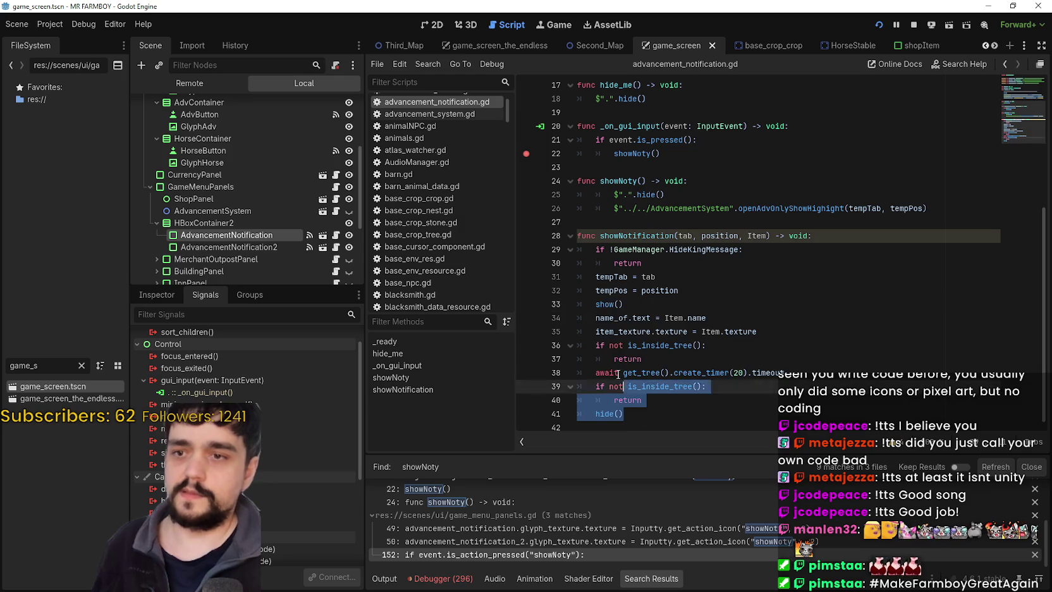
key("shift+Home")
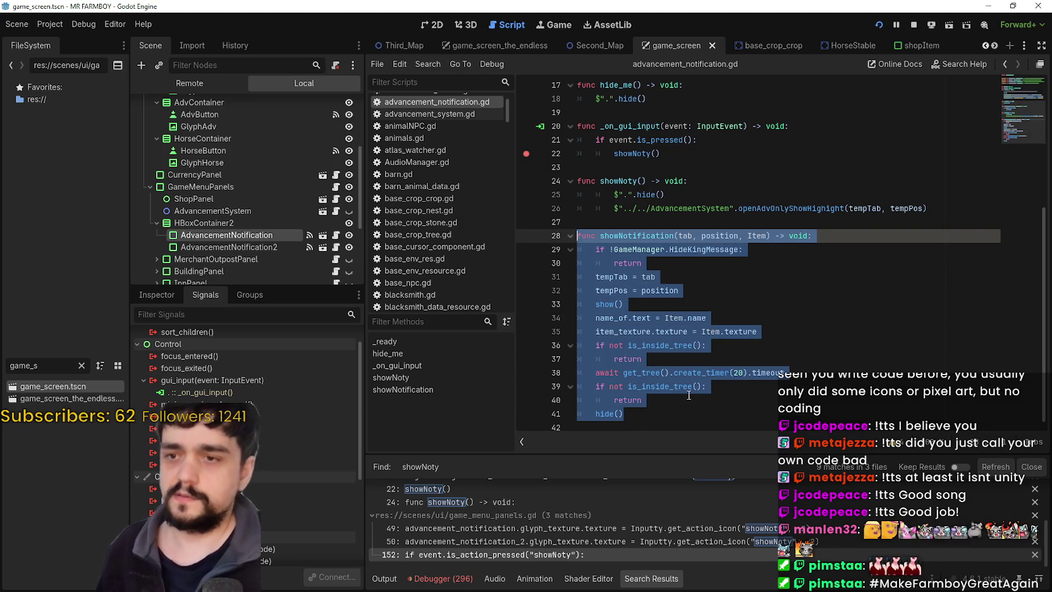
Step: Review the showNoty function on lines 21–26 and its call on line 22
scroll(683, 366, "up", 2)
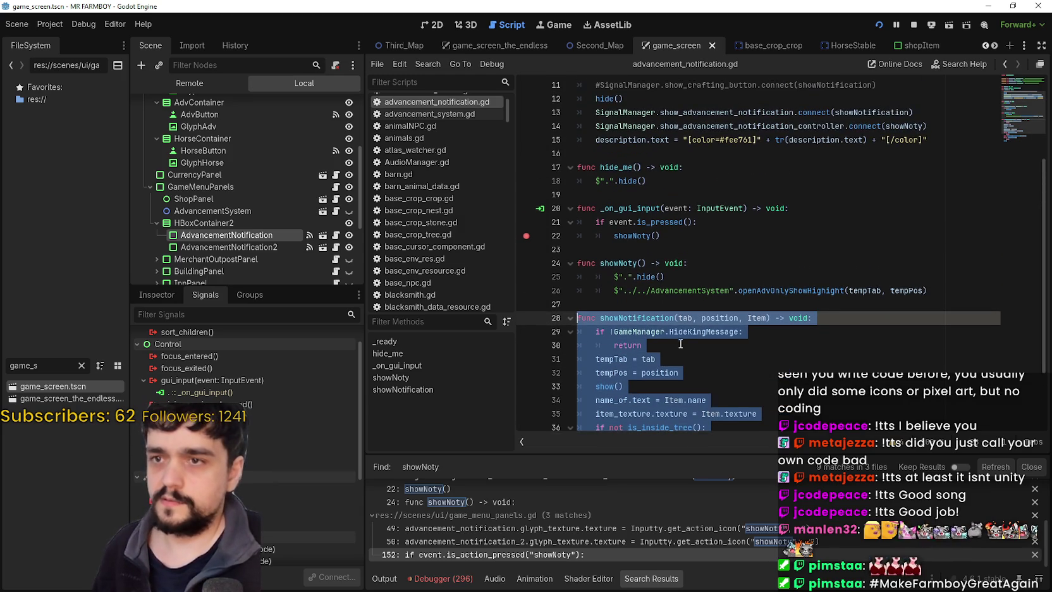
double_click(619, 222)
double_click(791, 290)
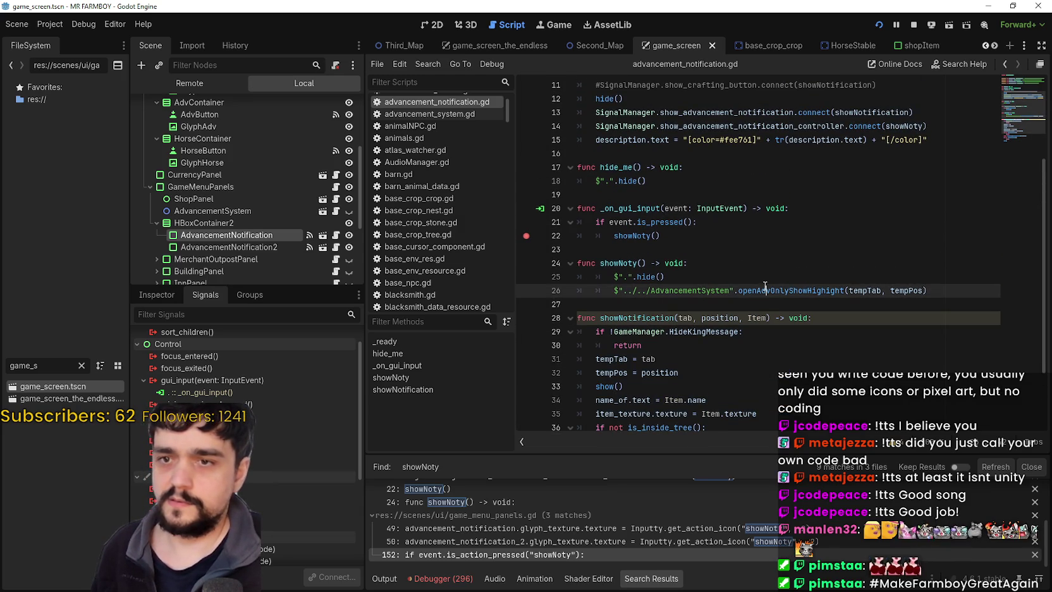
mouse_move(919, 289)
left_mouse_down()
mouse_move(632, 276)
mouse_move(572, 263)
left_mouse_up()
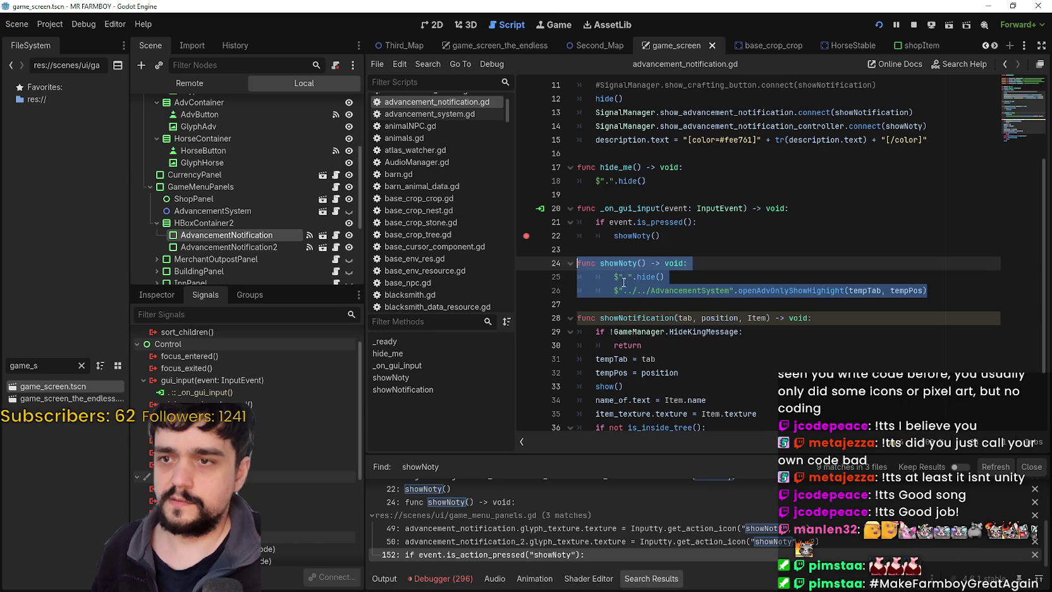
left_click(627, 236)
double_click(627, 235)
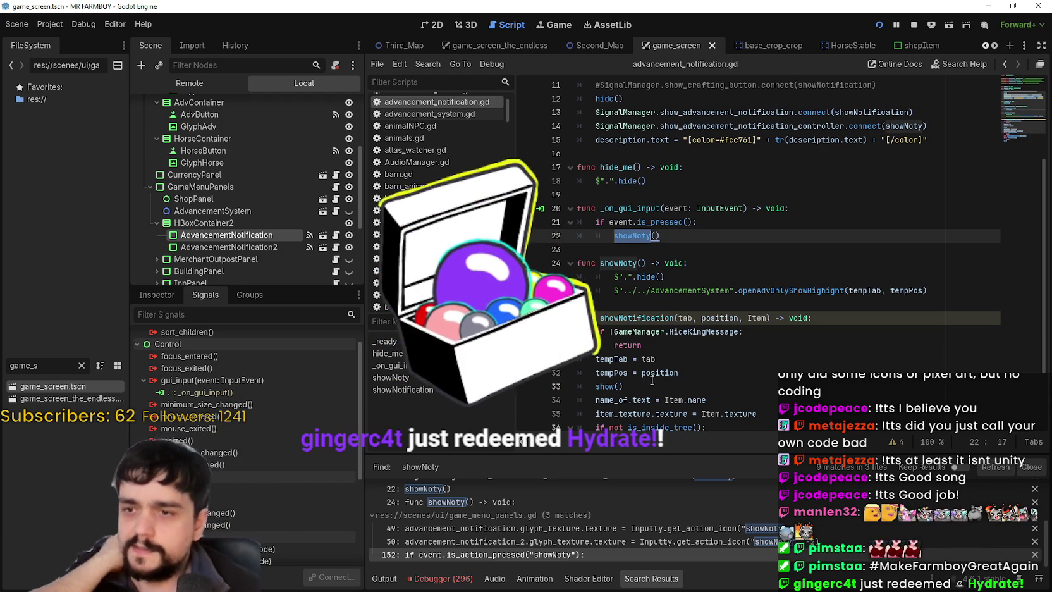
Step: Inspect item_texture on line 35 and the return on line 40
scroll(652, 367, "down", 1)
left_click(652, 331)
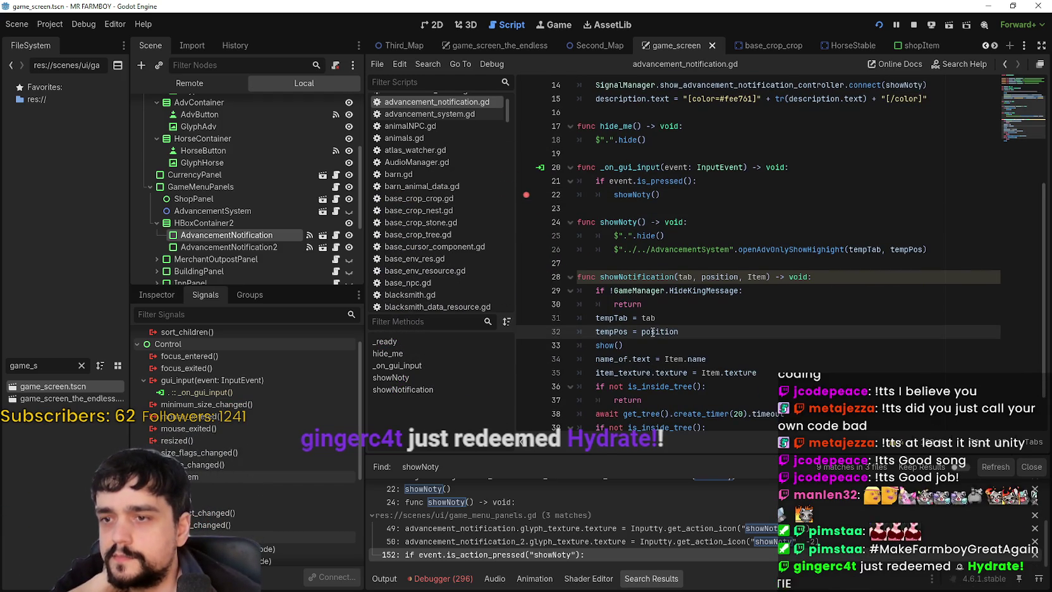
scroll(653, 331, "down", 1)
double_click(611, 318)
double_click(621, 331)
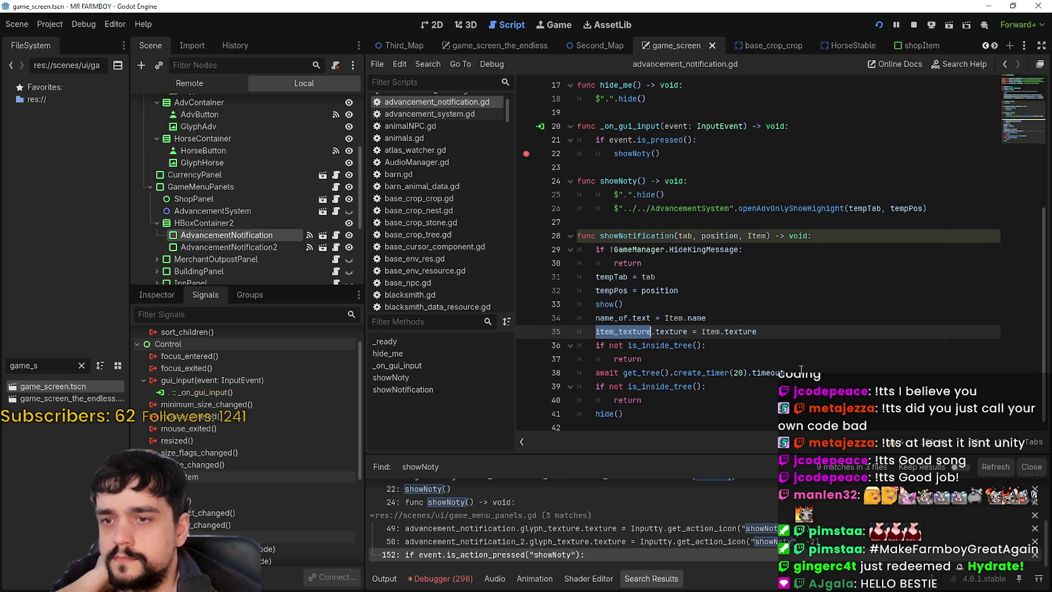
left_click(667, 400)
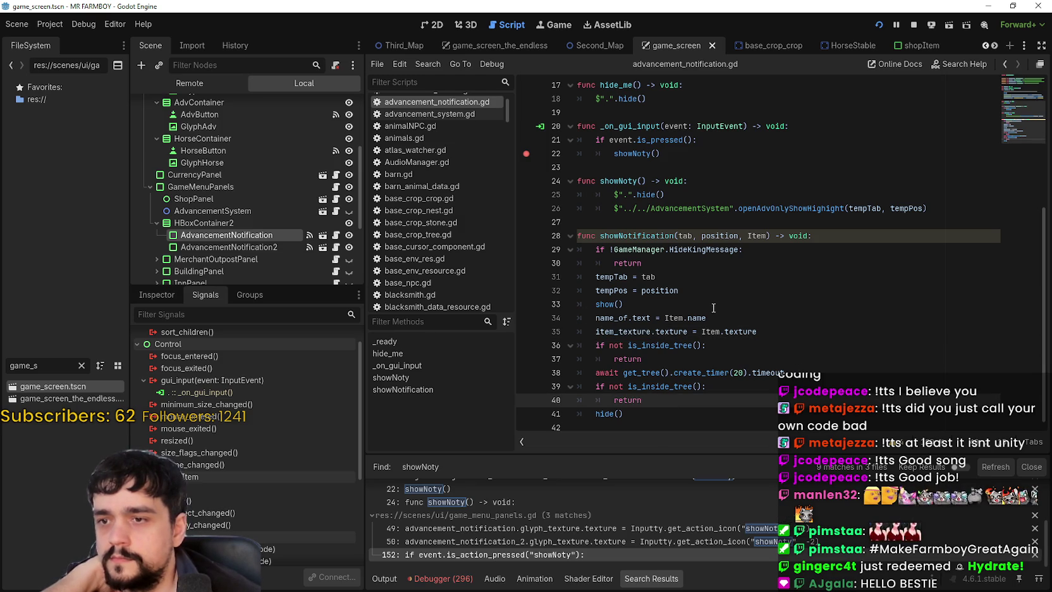
Step: Trace how tempTab and tempPos are assigned from the tab parameter on lines 28–31
double_click(611, 276)
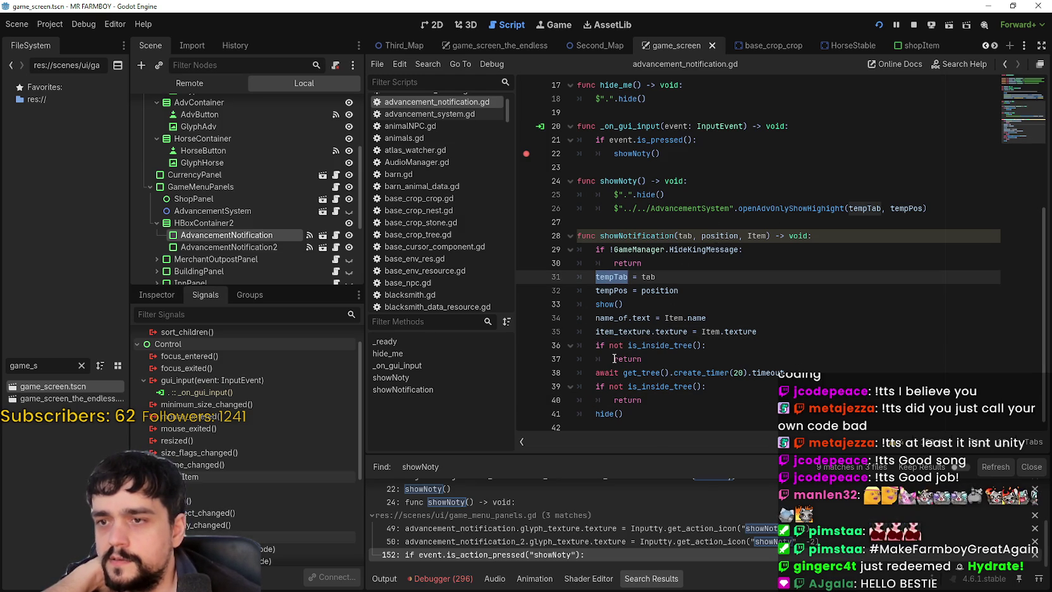
left_click(747, 268)
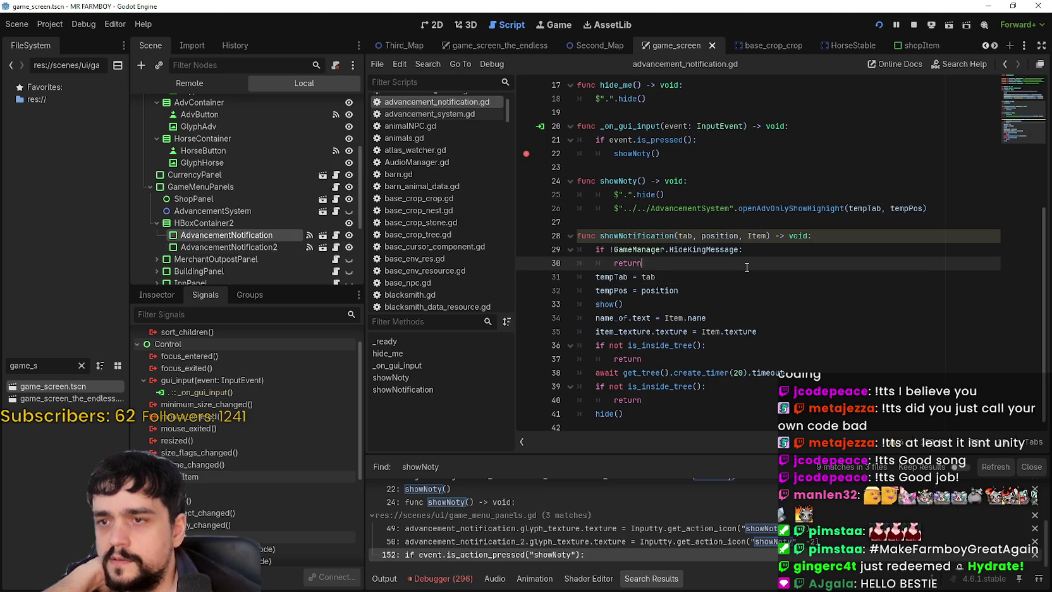
left_click_drag(579, 276, 789, 301)
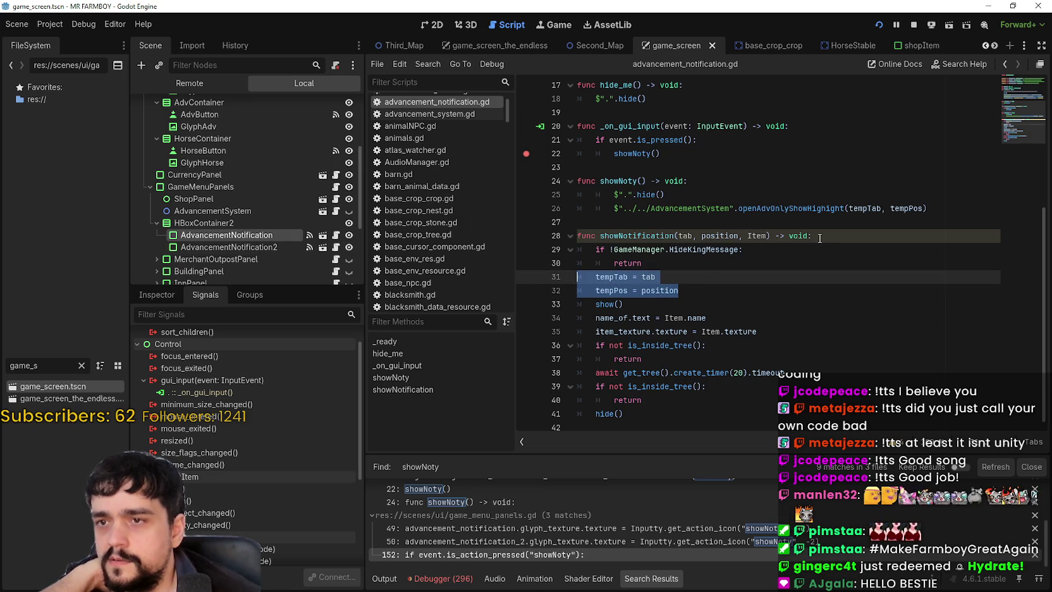
double_click(858, 211)
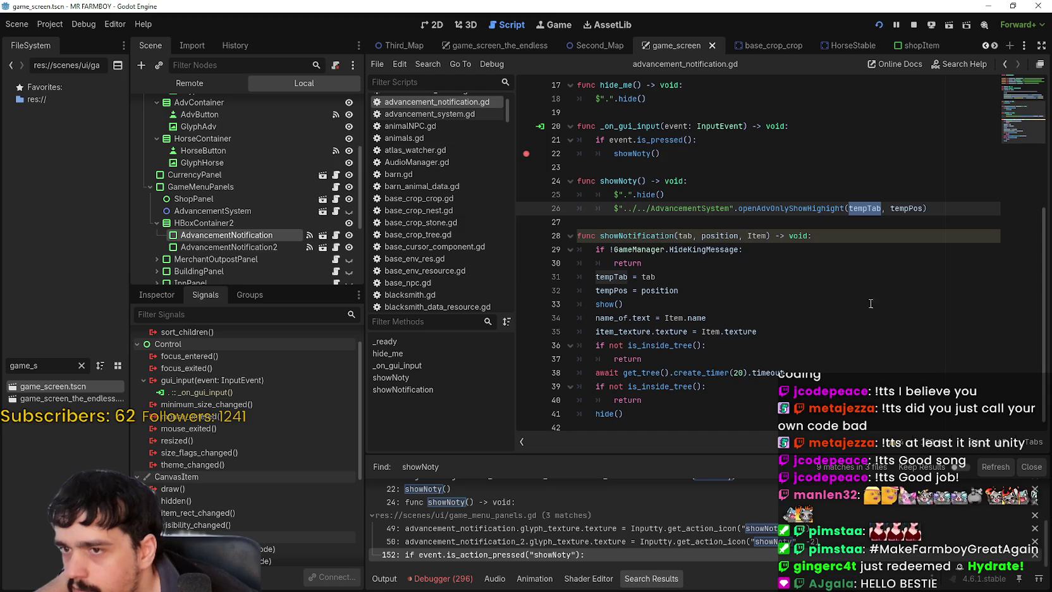
double_click(663, 279)
double_click(688, 234)
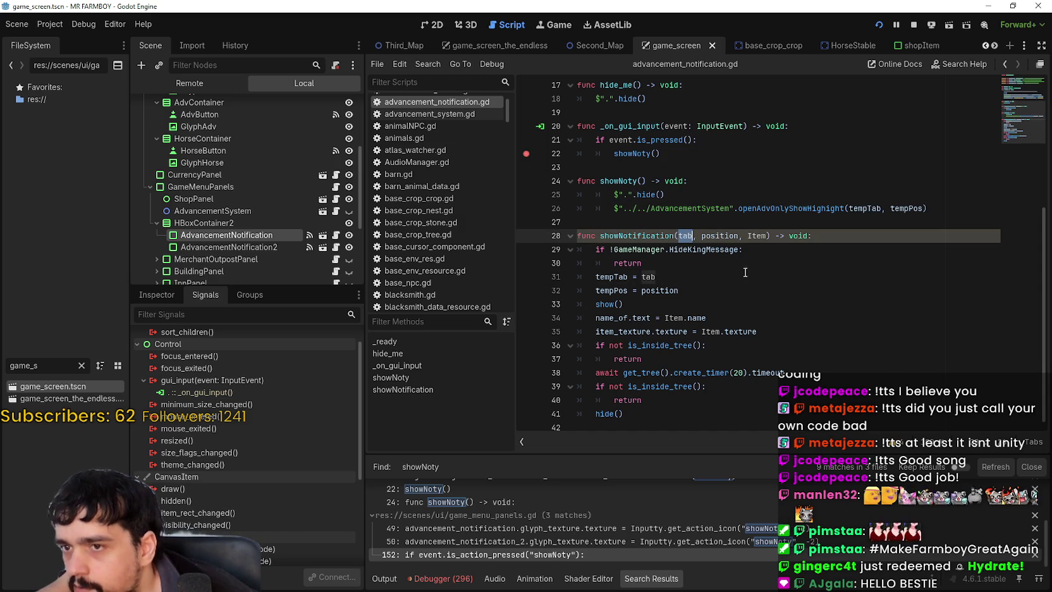
Step: Recheck the show_advancement_notification signal, then add a breakpoint on line 32
scroll(759, 308, "up", 3)
double_click(728, 137)
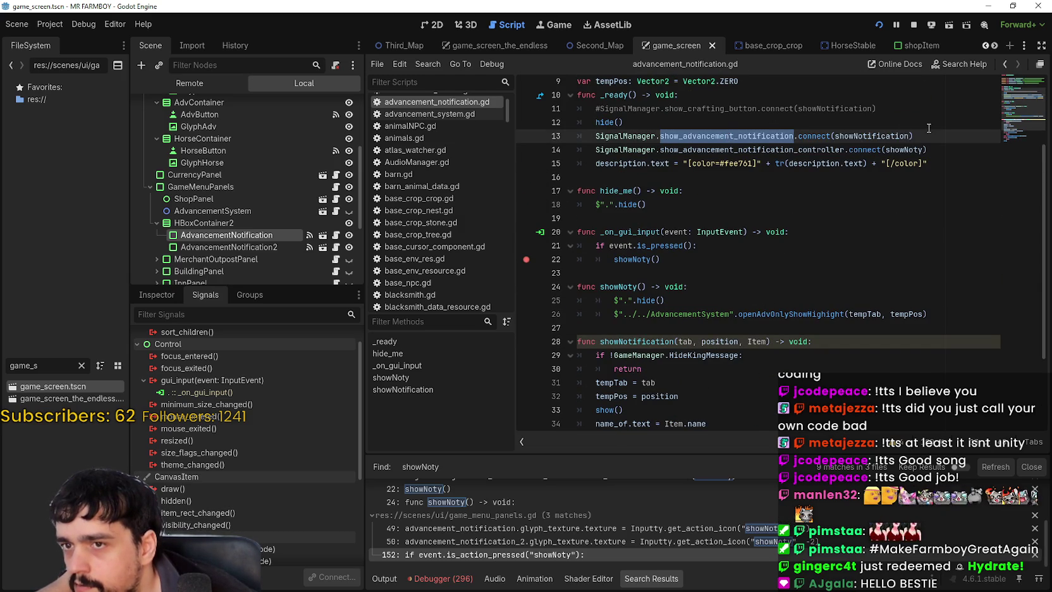
scroll(705, 307, "down", 2)
left_click(700, 307)
left_click(729, 326)
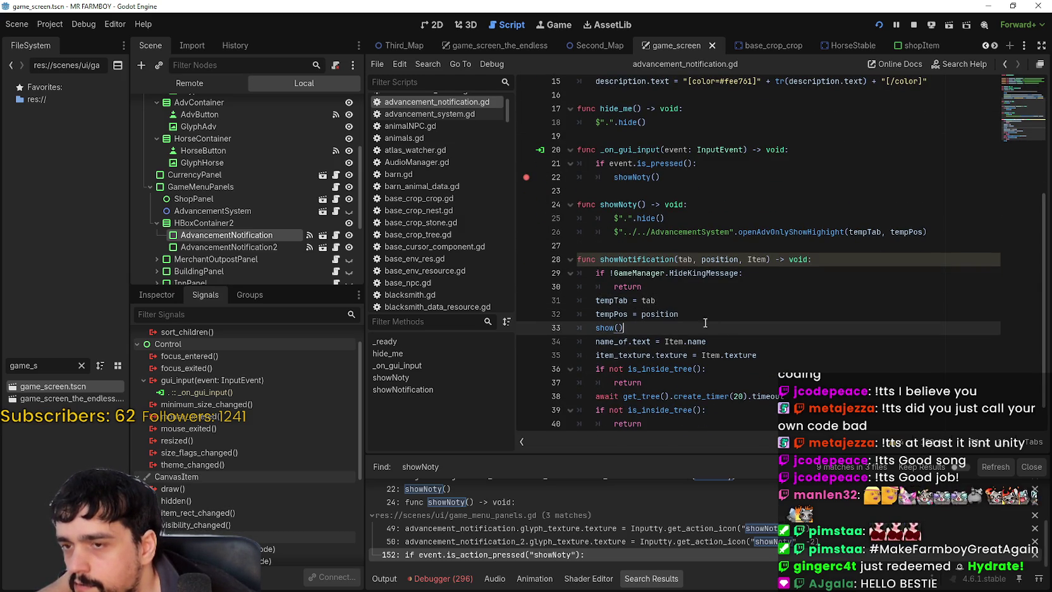
left_click(715, 307)
left_click(681, 313)
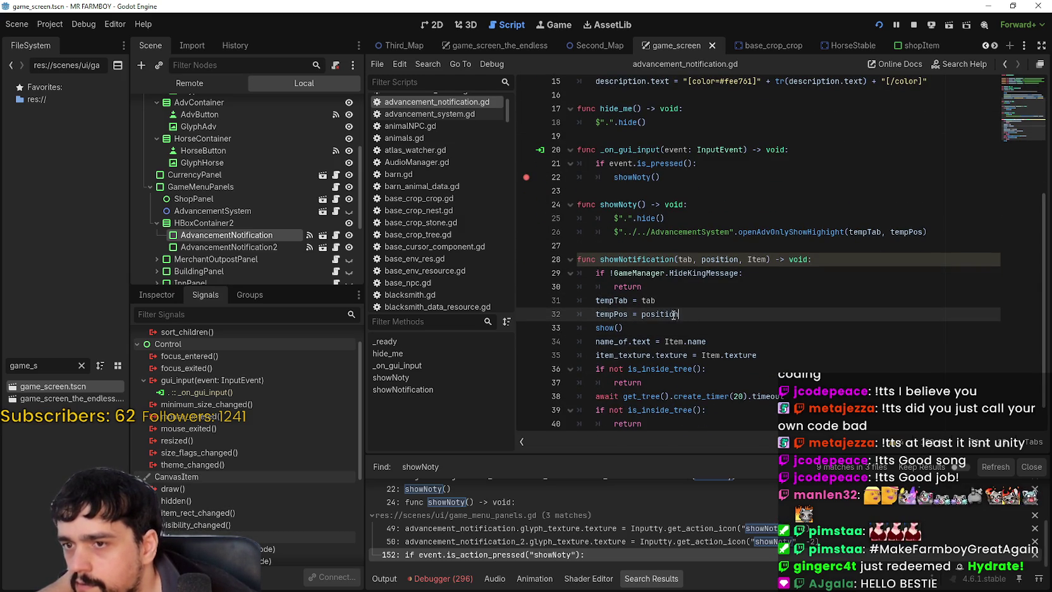
Step: Confirm the line 32 breakpoint, run the game with F5, and load Save 4
left_click(527, 314)
key("F5")
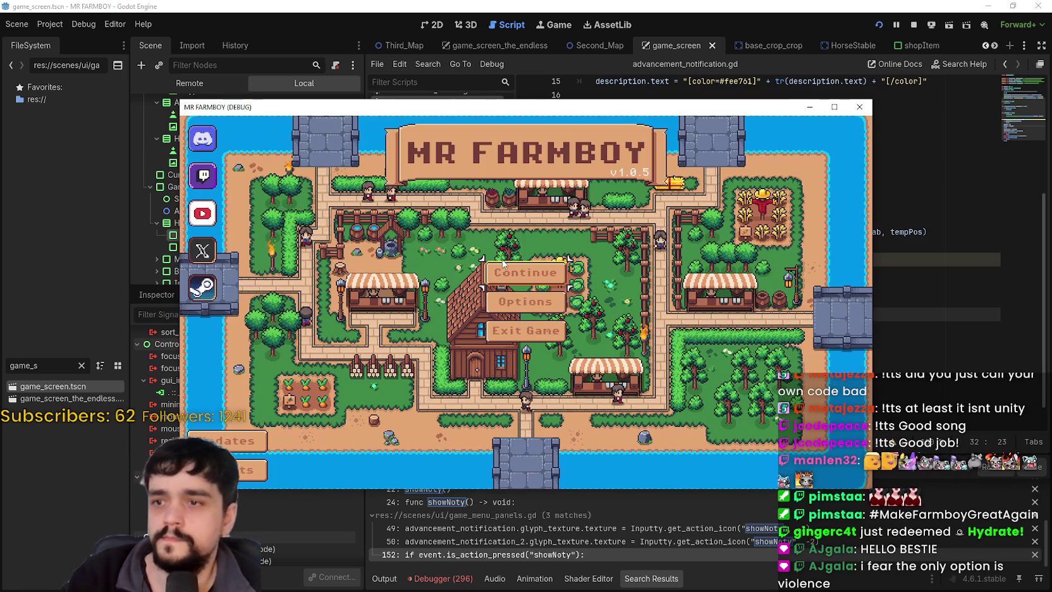
left_click(526, 273)
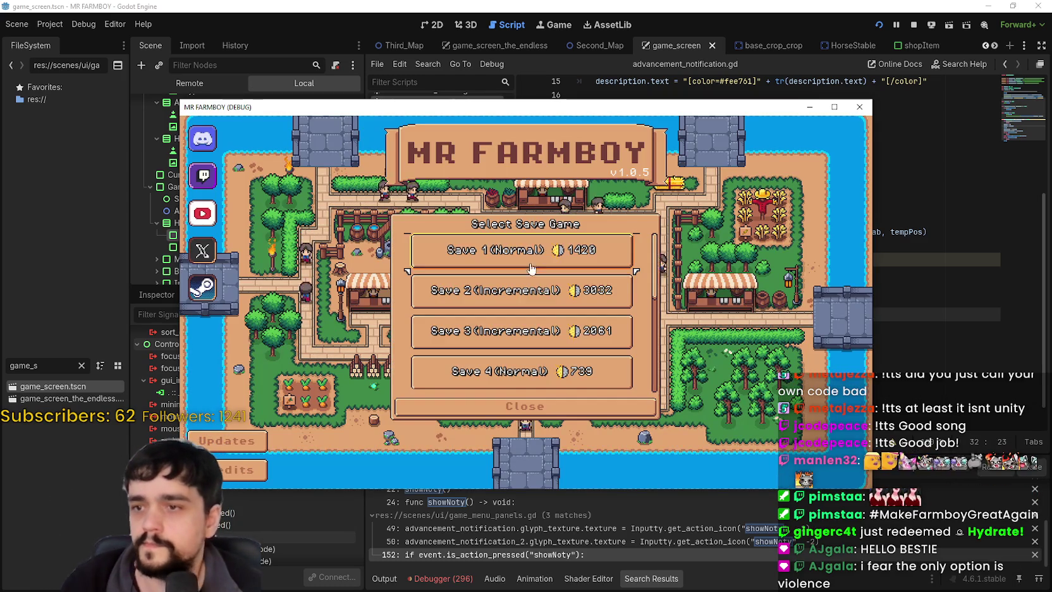
scroll(545, 322, "down", 2)
left_click(545, 322)
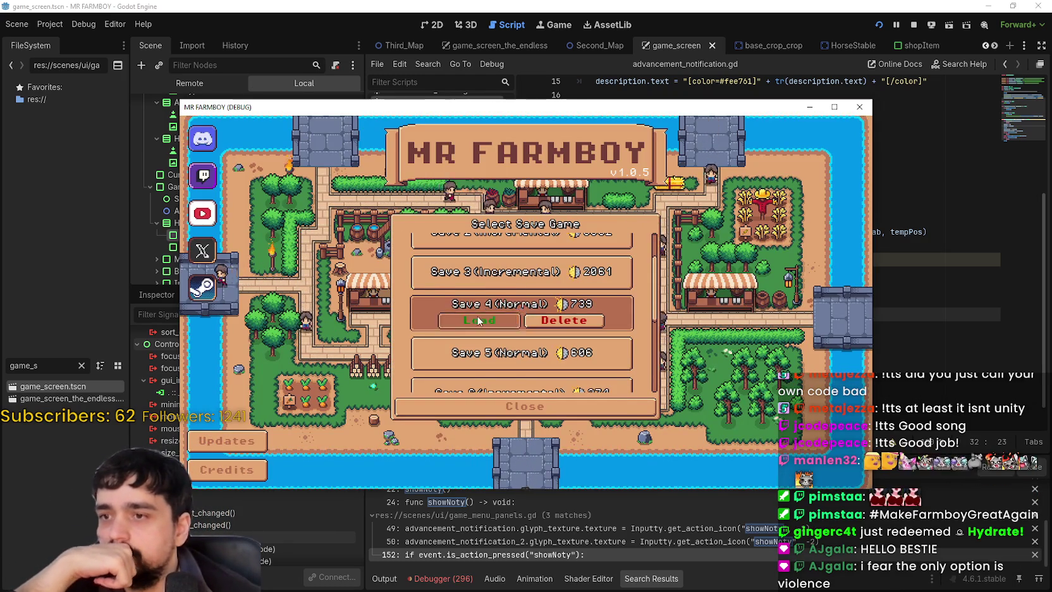
left_click(486, 322)
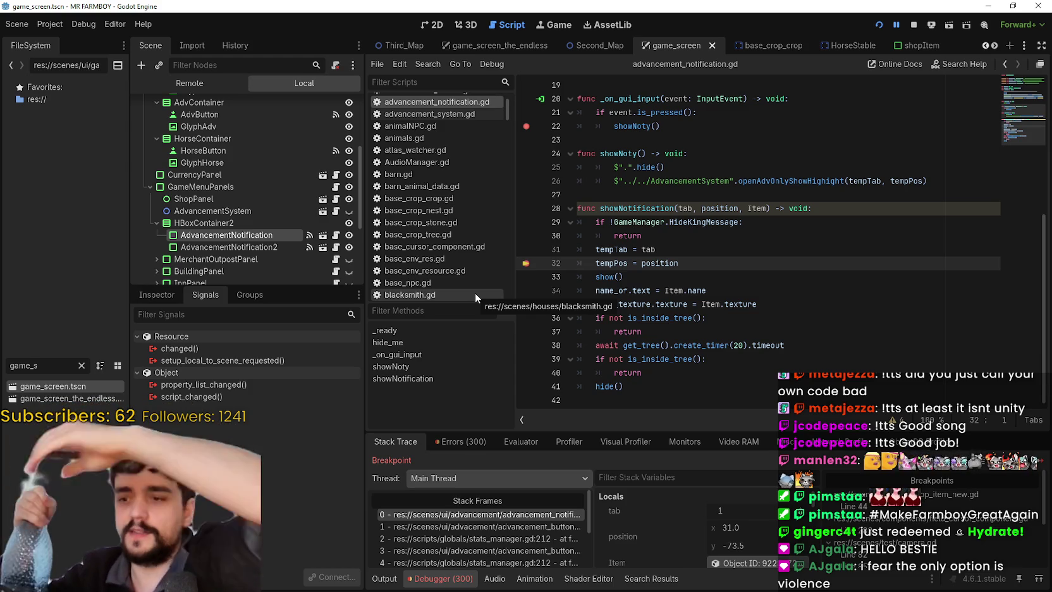
Step: Inspect the advancement_button.gd caller frame and check the debugger's video memory and errors views
left_click(464, 528)
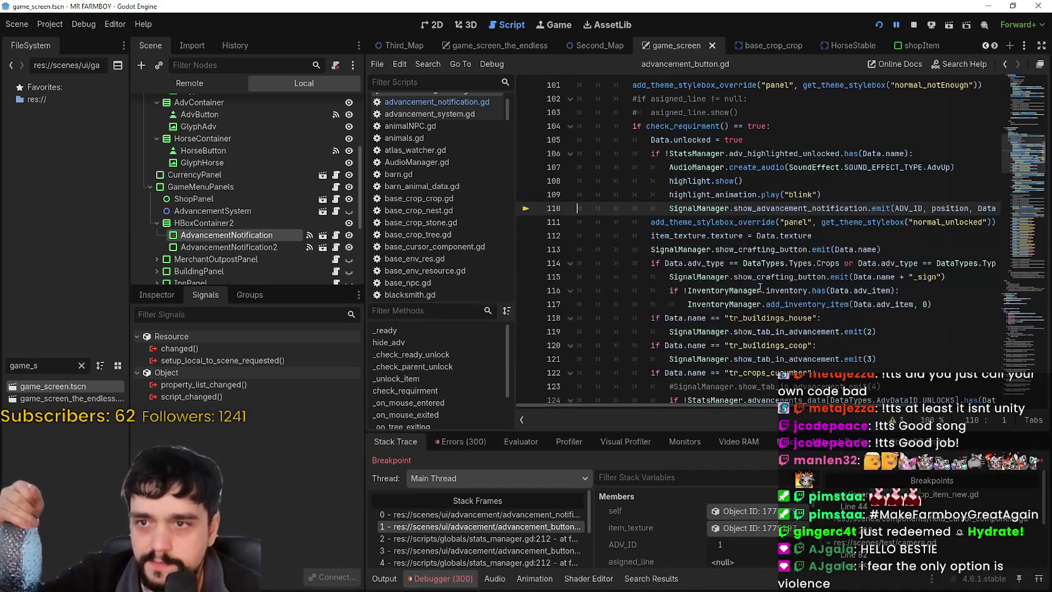
scroll(619, 207, "up", 1)
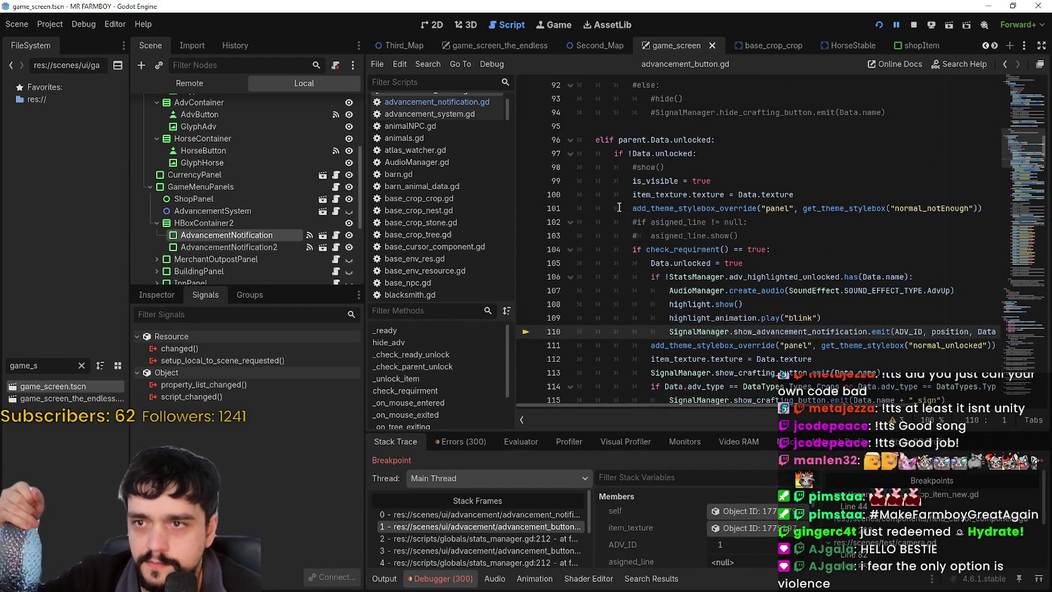
scroll(664, 305, "down", 3)
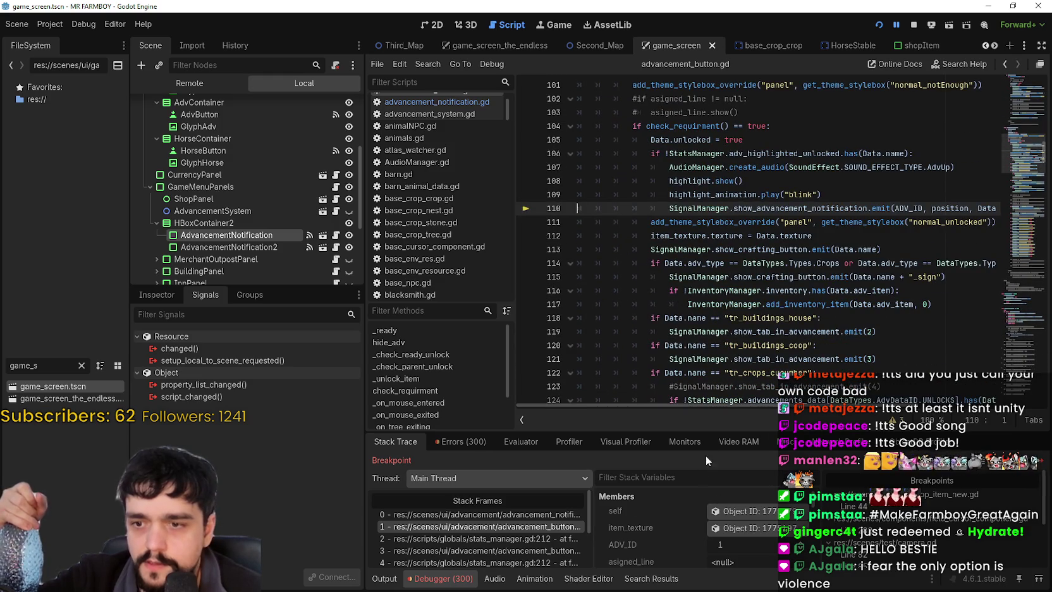
left_click(724, 440)
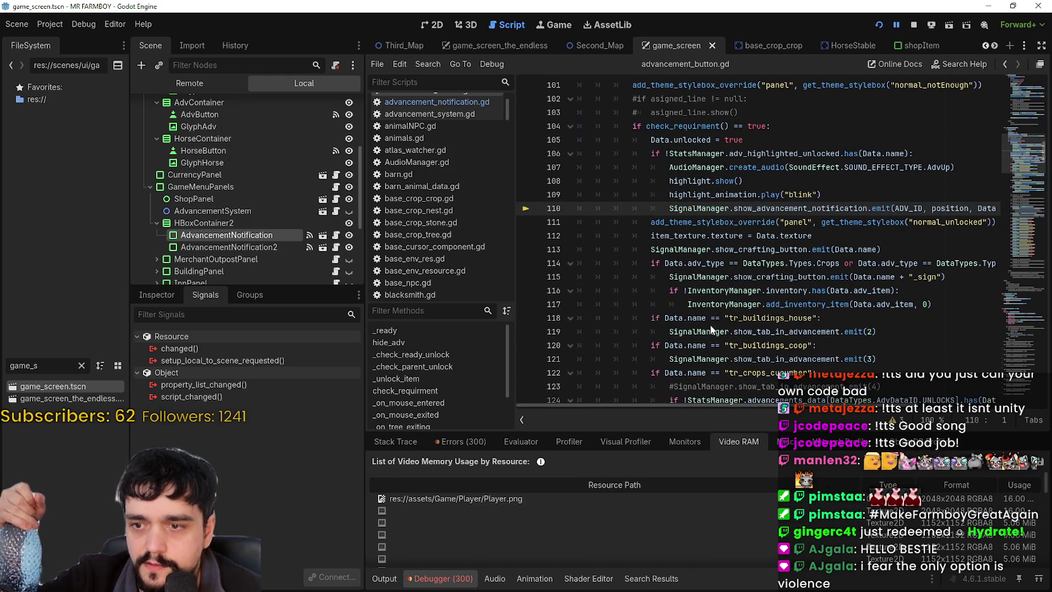
left_click(463, 442)
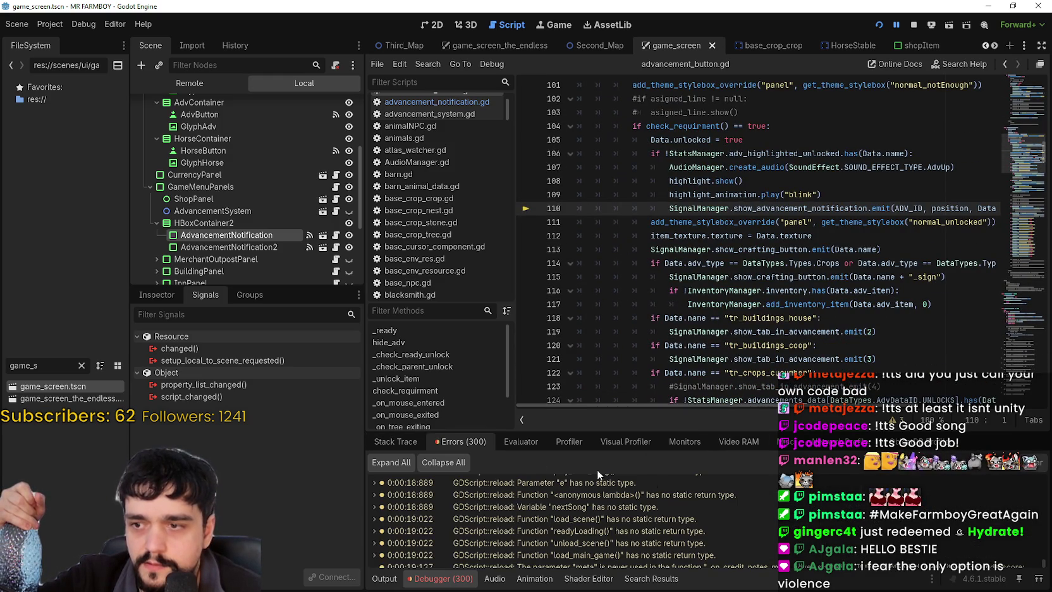
left_click(405, 441)
Step: Inspect the item_texture object's properties in the debugger
left_click(751, 528)
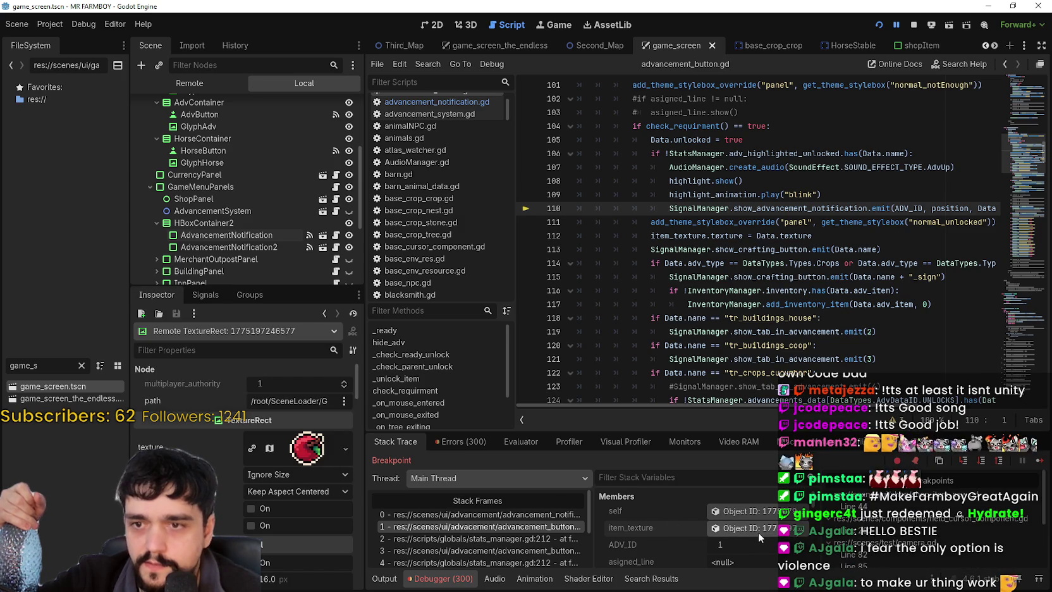
scroll(759, 535, "down", 1)
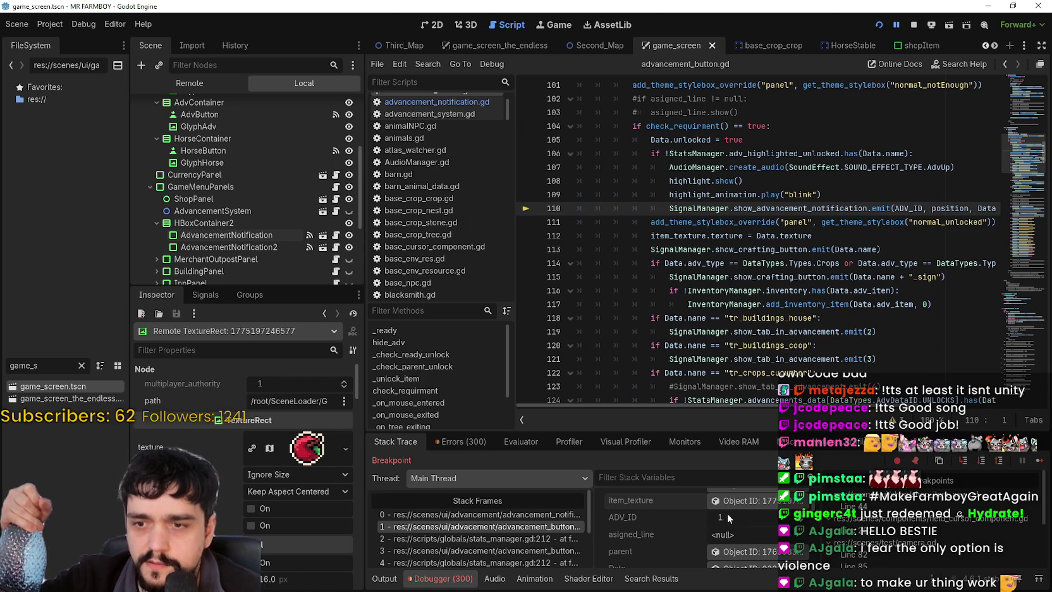
scroll(645, 523, "down", 5)
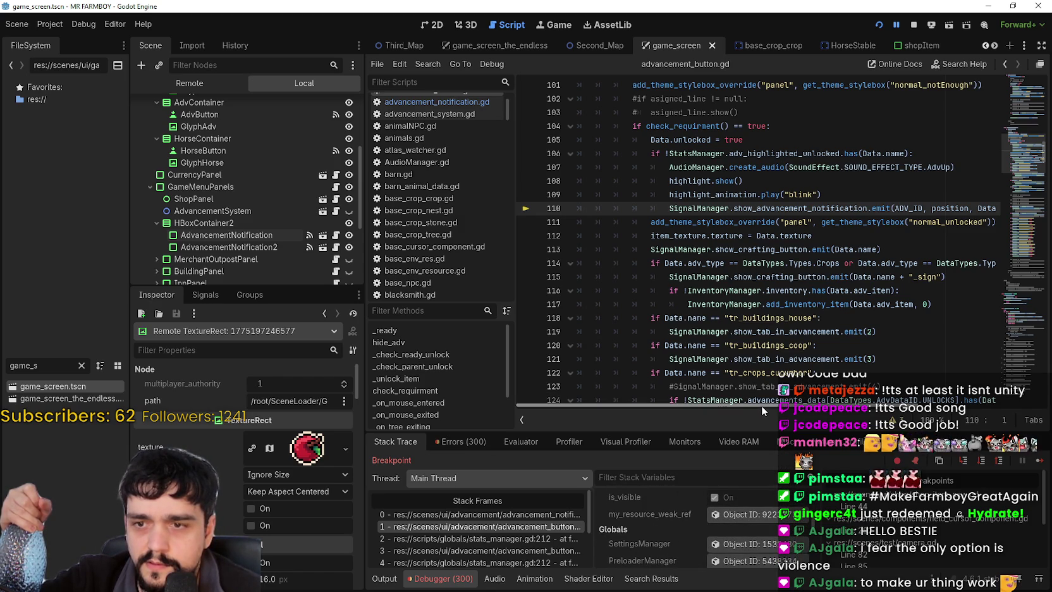
mouse_move(762, 406)
left_mouse_down()
mouse_move(828, 406)
mouse_move(661, 405)
left_mouse_up()
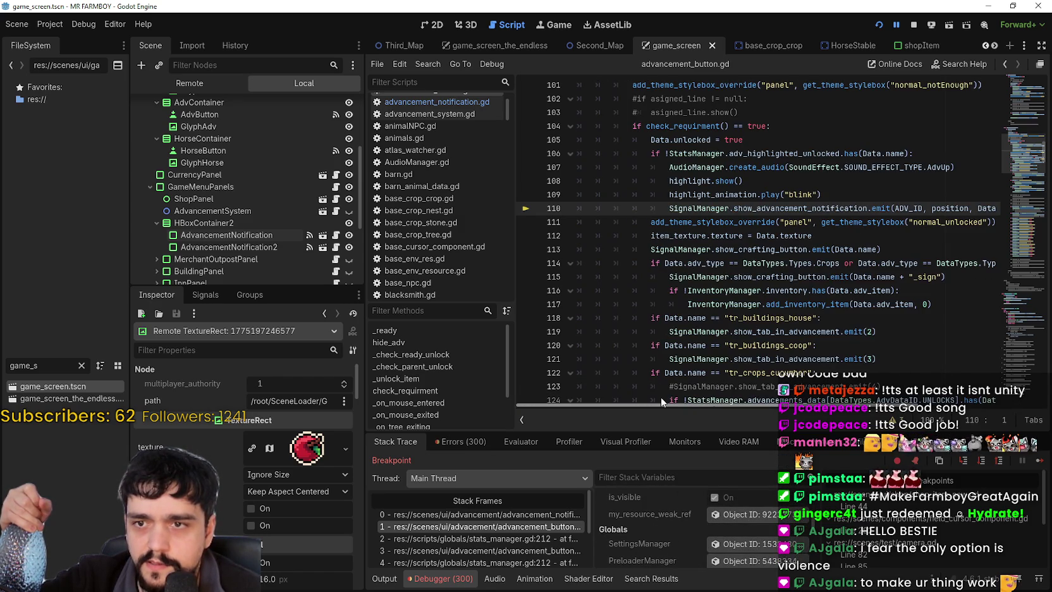
scroll(685, 514, "up", 2)
scroll(674, 528, "down", 5)
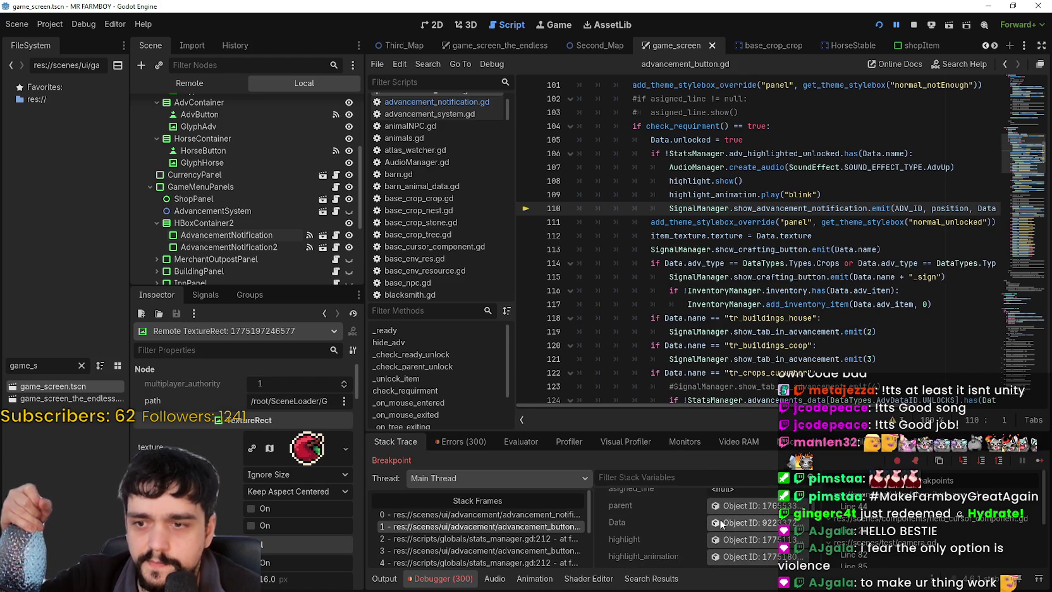
scroll(648, 514, "up", 2)
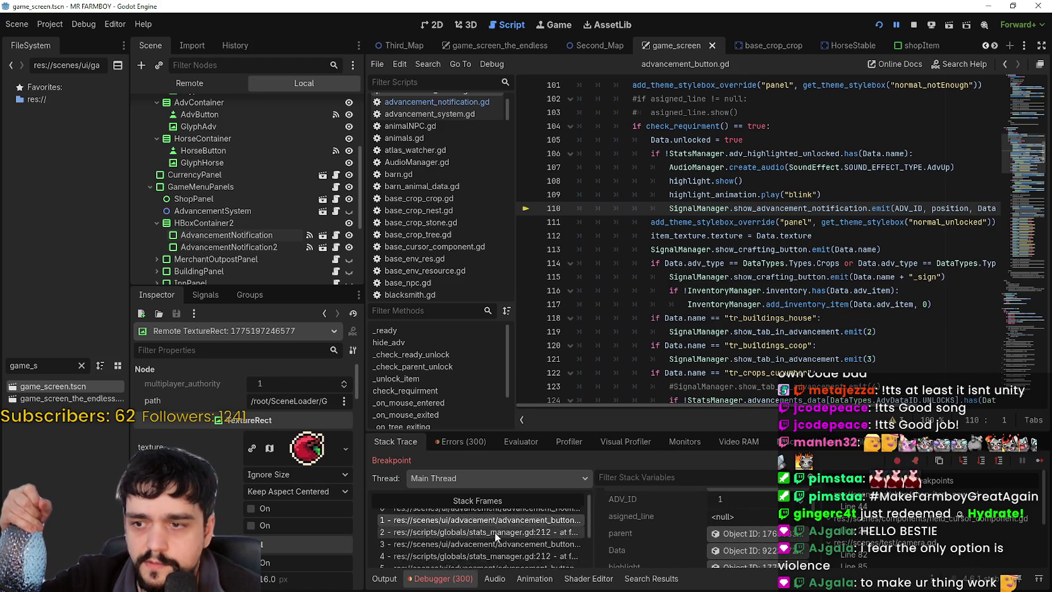
Step: Jump to the top stack frame and select showNotification's tab parameter and lines 31–32
left_click(505, 516)
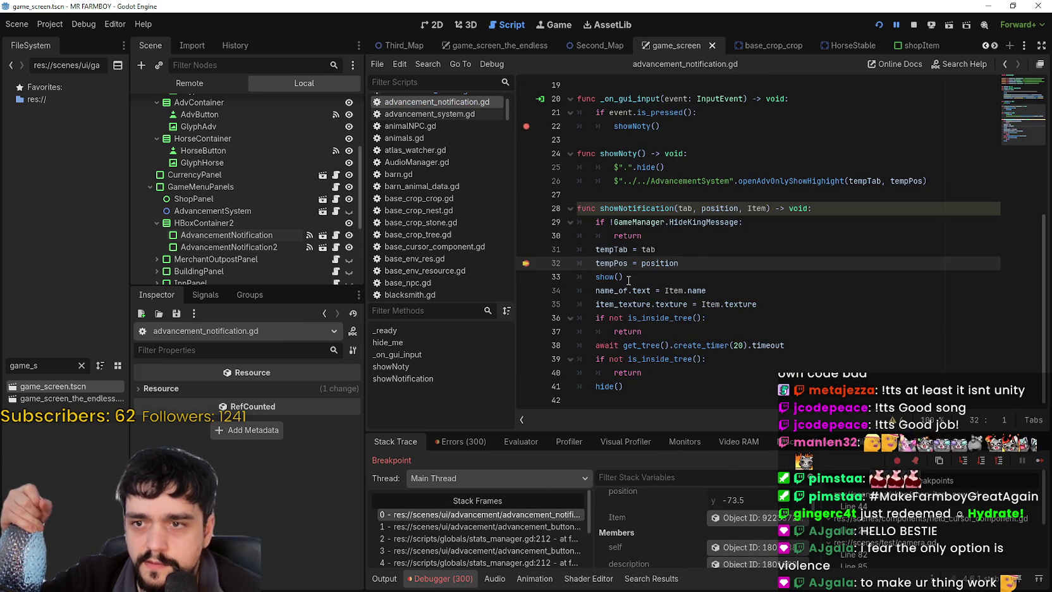
left_click(682, 208)
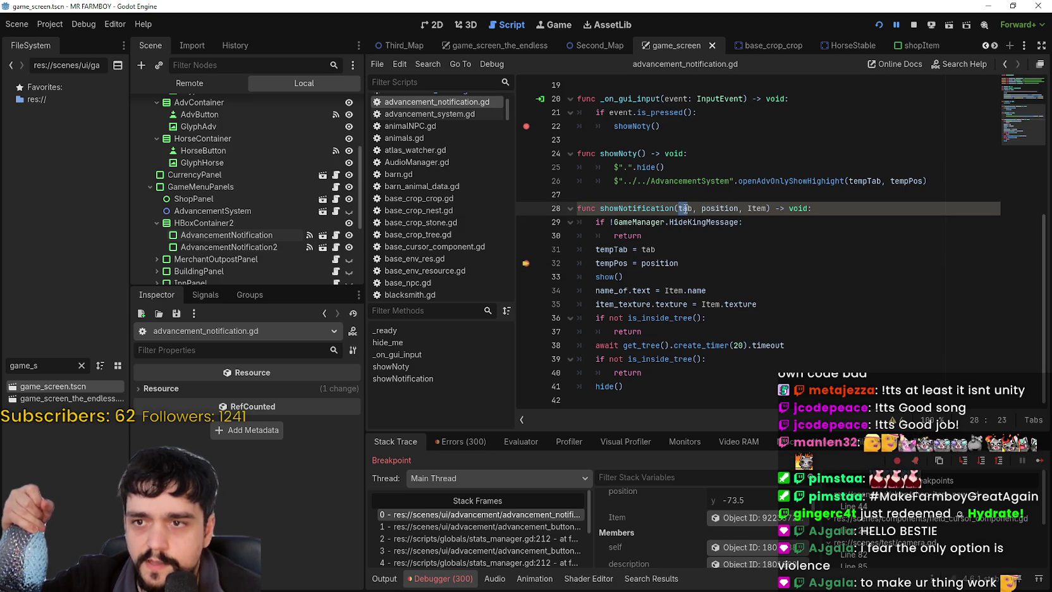
double_click(683, 208)
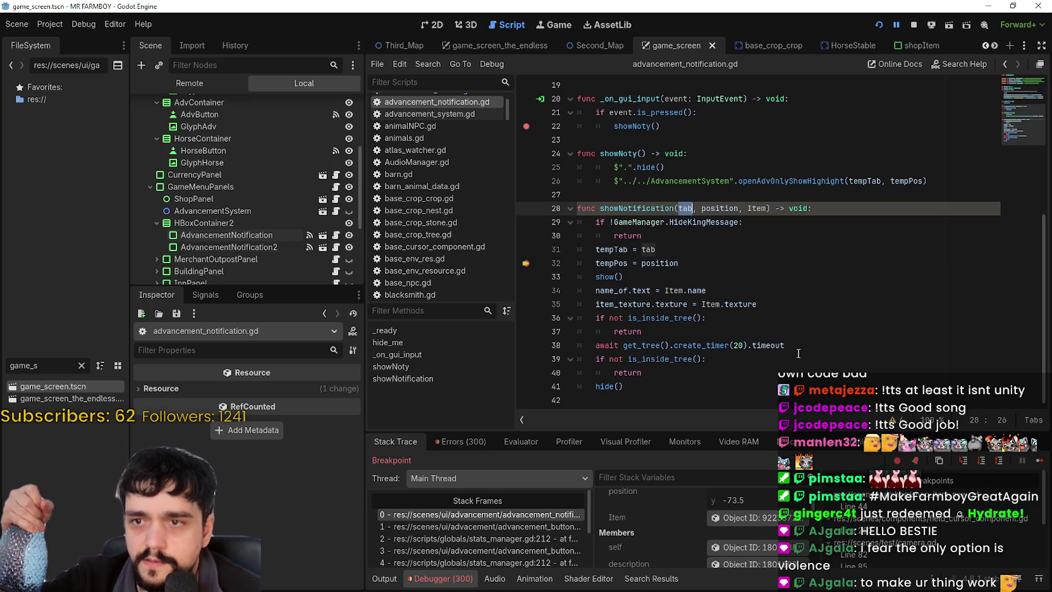
mouse_move(623, 251)
left_mouse_down()
mouse_move(685, 264)
mouse_move(576, 249)
left_mouse_up()
left_click(702, 264)
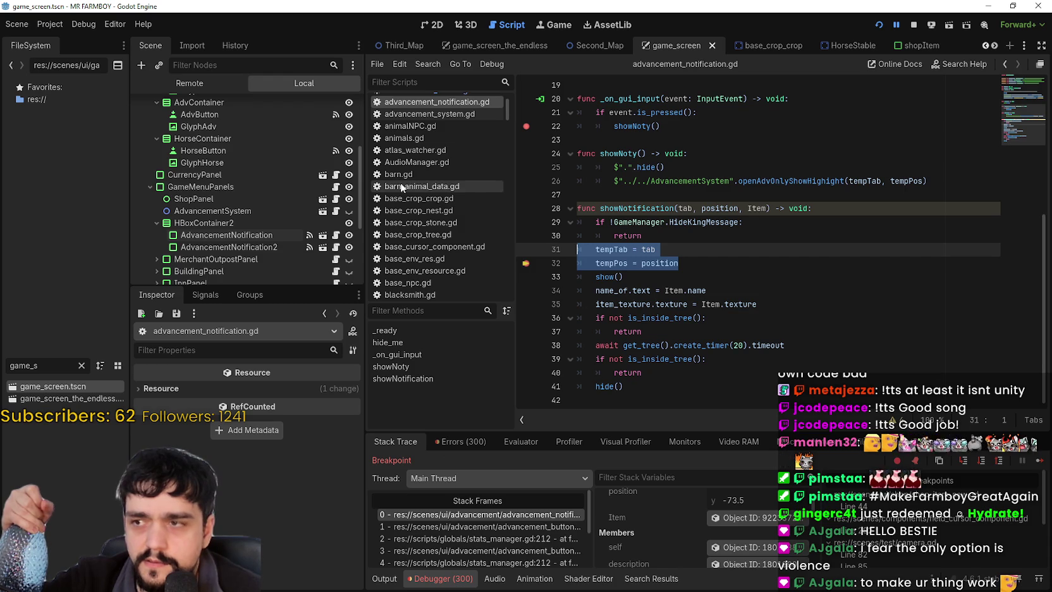
left_click(48, 366)
Step: Filter the FileSystem for 'advanc' and open the AdvancementSystem scene
key("ctrl+a")
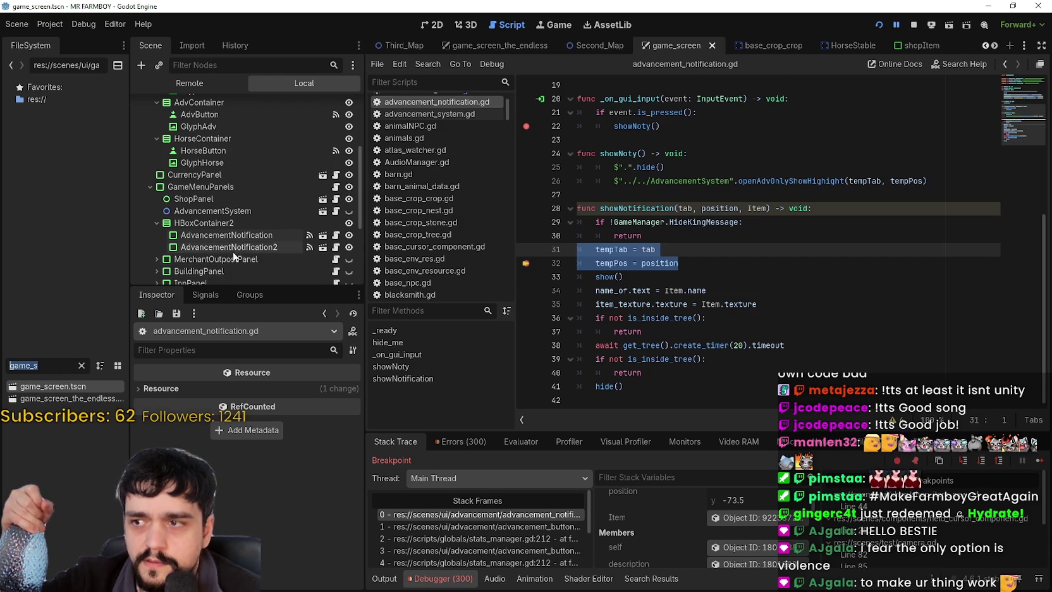
scroll(222, 265, "down", 3)
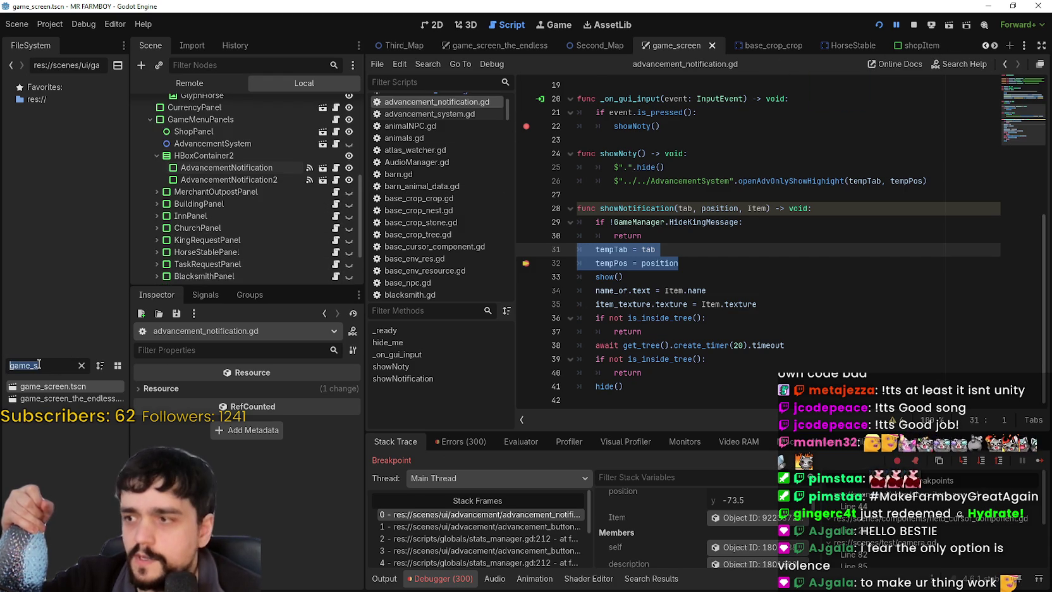
type("adva")
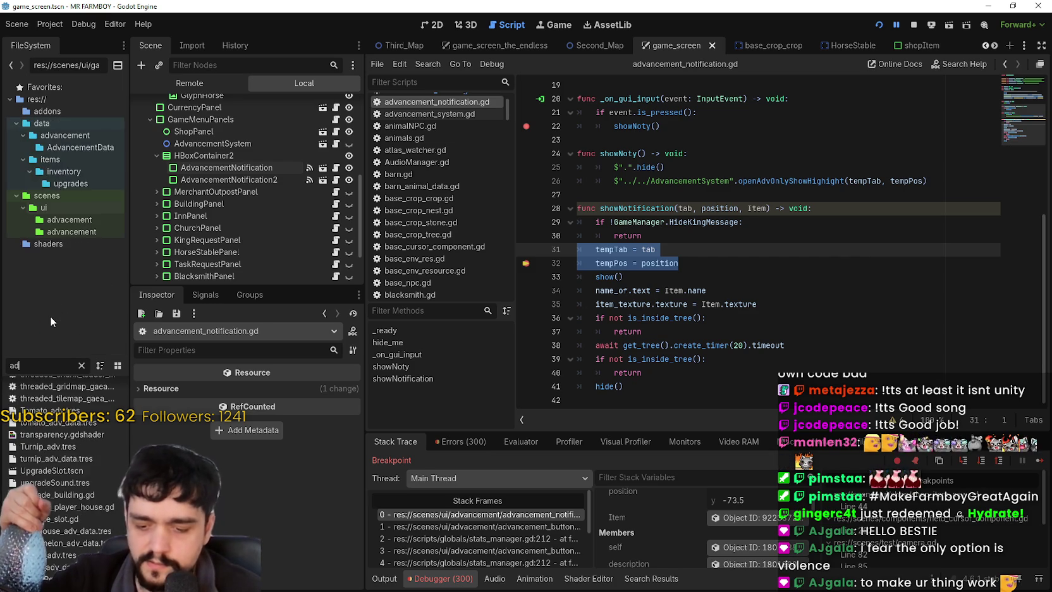
type("nc")
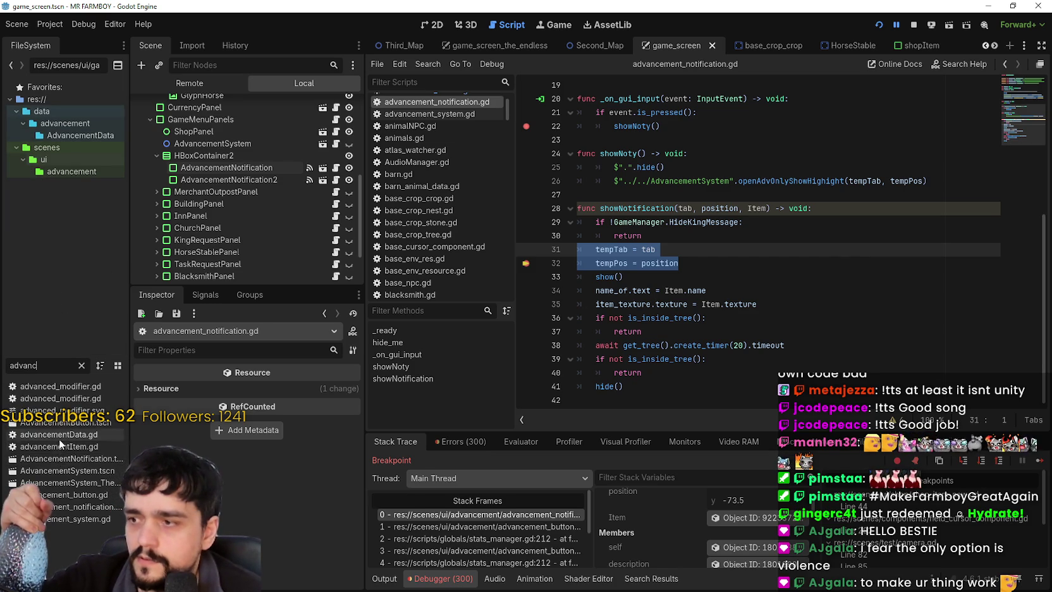
left_click(431, 25)
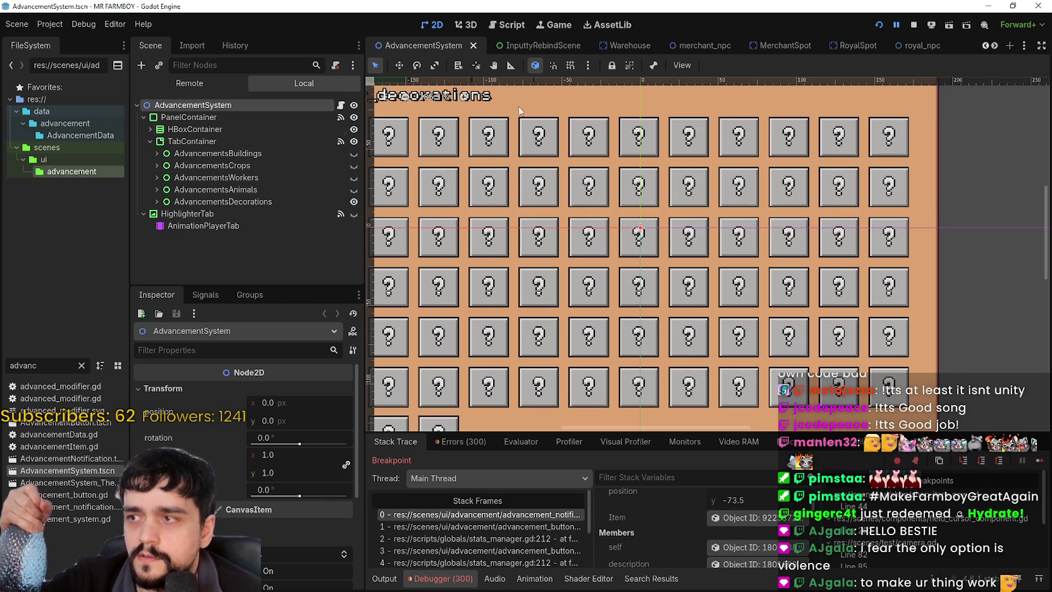
Step: Scroll the scene tabs and switch back to the game_screen scene
left_click(994, 46)
left_click(994, 46)
left_click(994, 47)
left_click(994, 46)
left_click(994, 46)
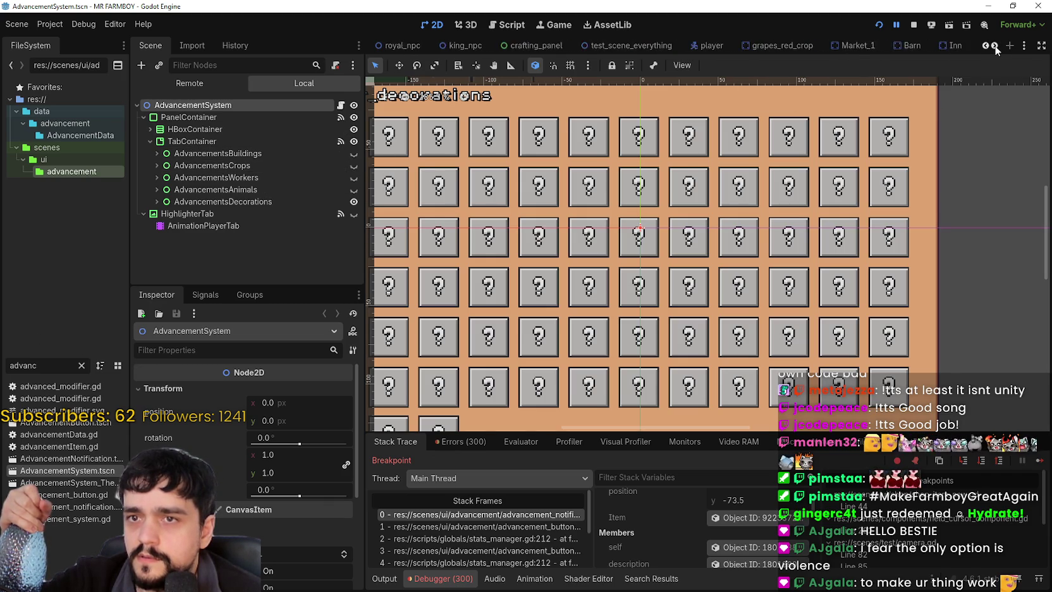
left_click(994, 46)
left_click(994, 46)
left_click(994, 46)
left_click(994, 46)
left_click(994, 46)
left_click(994, 46)
left_click(994, 46)
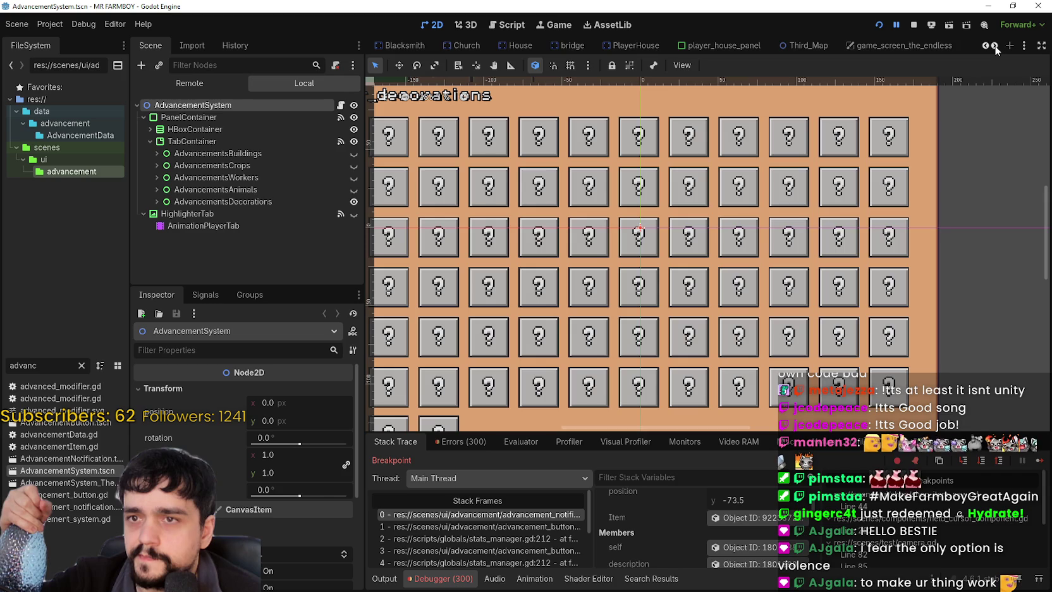
left_click(994, 46)
left_click(994, 46)
left_click(994, 46)
left_click(995, 46)
left_click(994, 46)
left_click(994, 46)
left_click(995, 46)
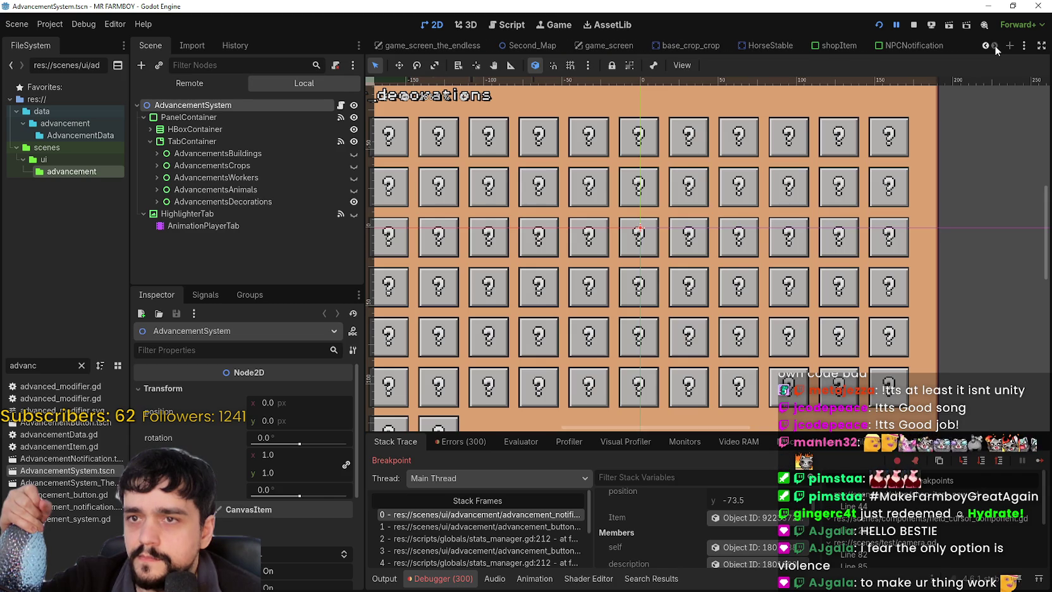
left_click(606, 45)
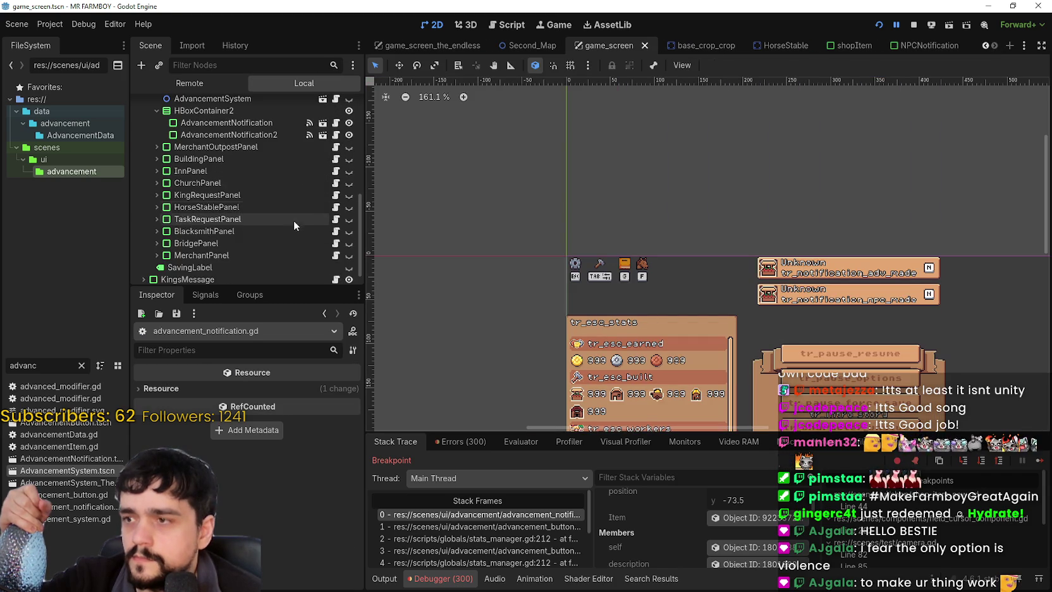
Step: Open AdvancementNotification's script and select the showNoty connection on line 14
left_click(294, 122)
left_click(336, 122)
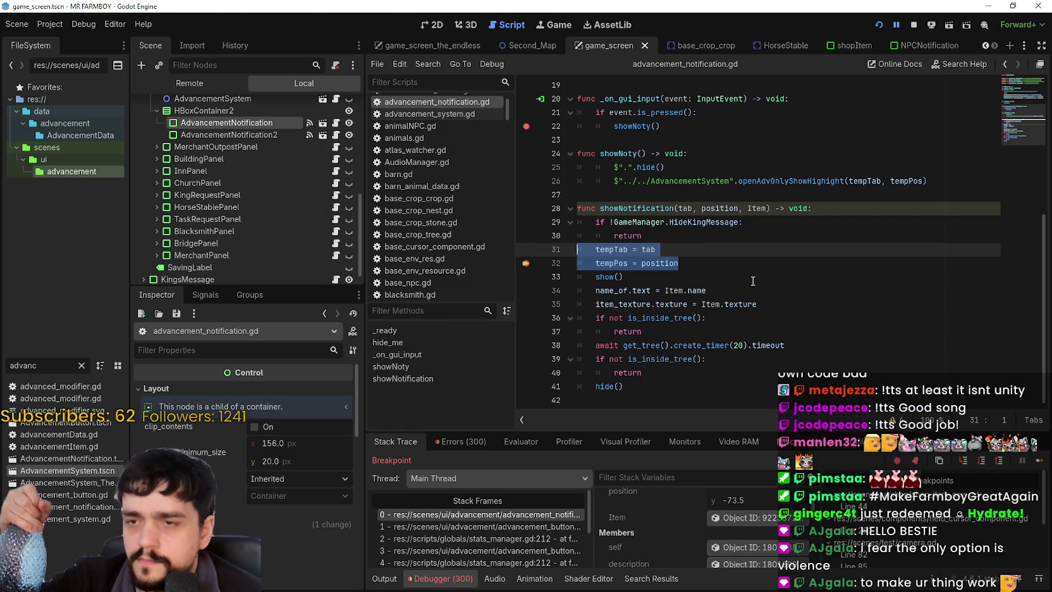
left_click(753, 281)
scroll(695, 309, "up", 4)
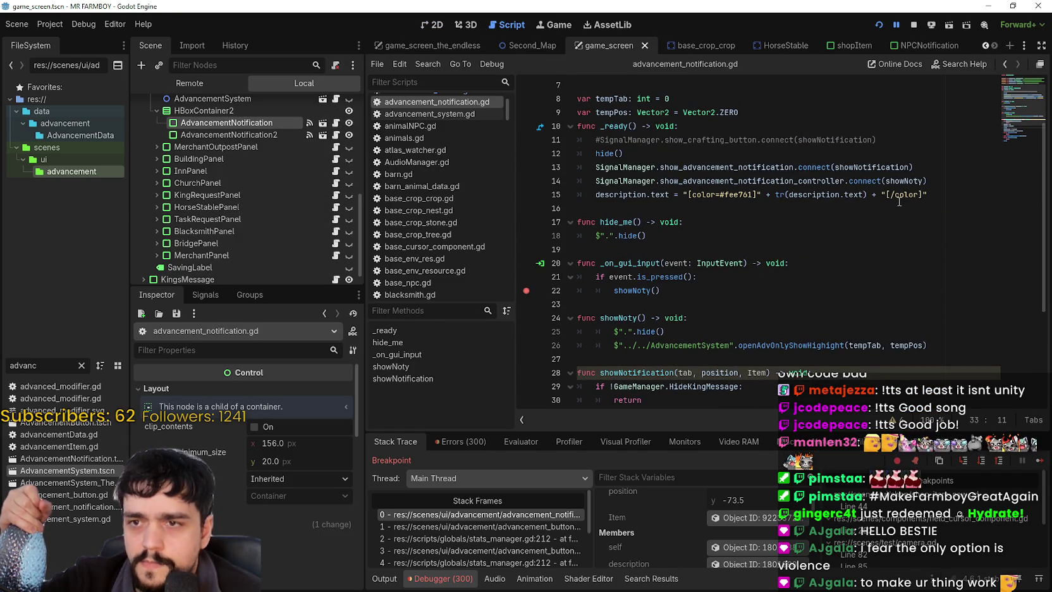
double_click(898, 181)
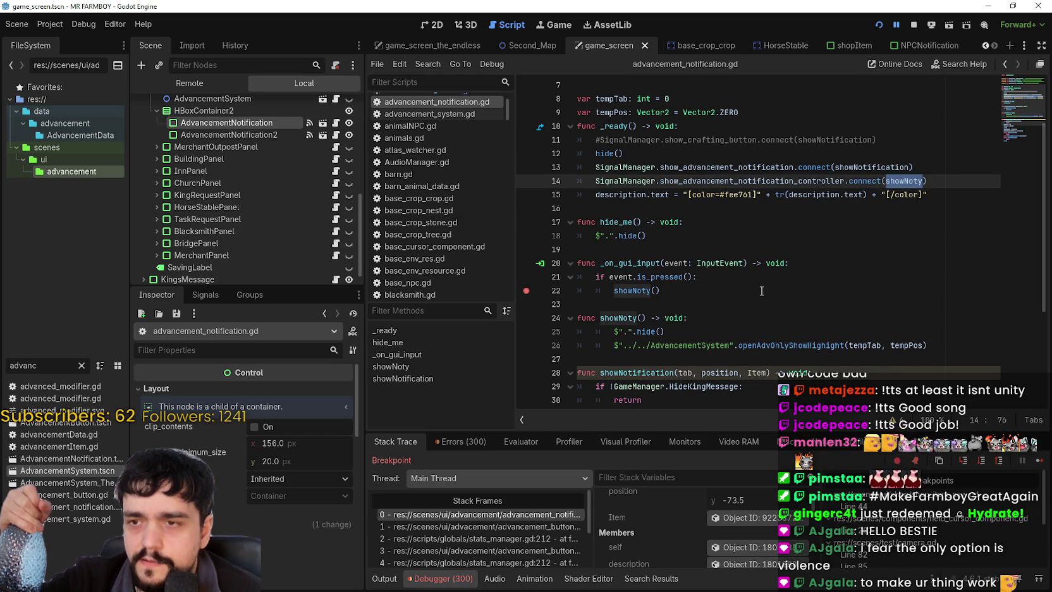
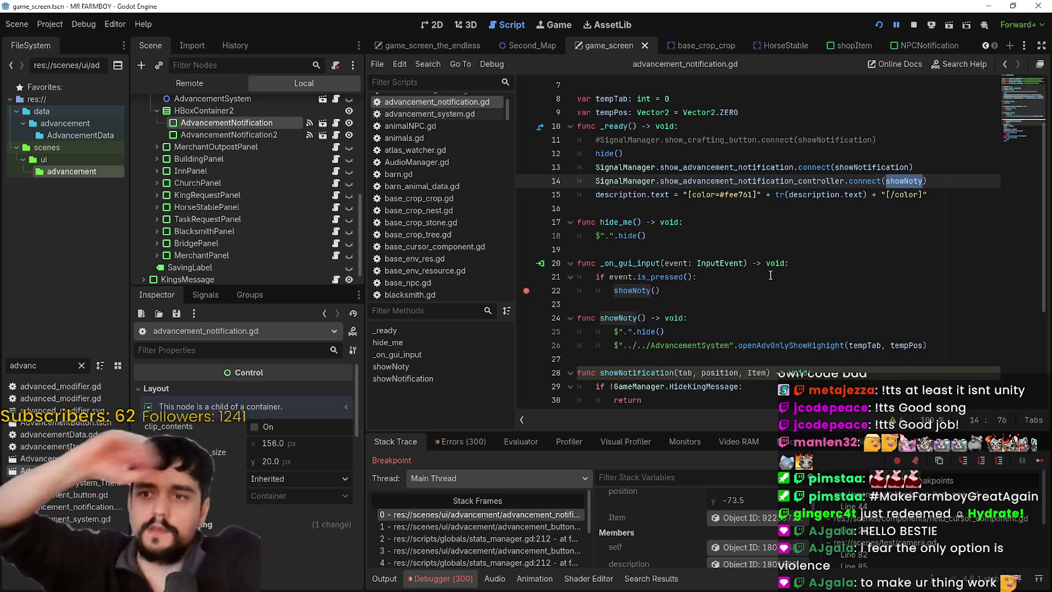
Step: Open a new empty line at the top of showNoty in advancement_notification.gd
key("Down")
key("Down")
double_click(804, 181)
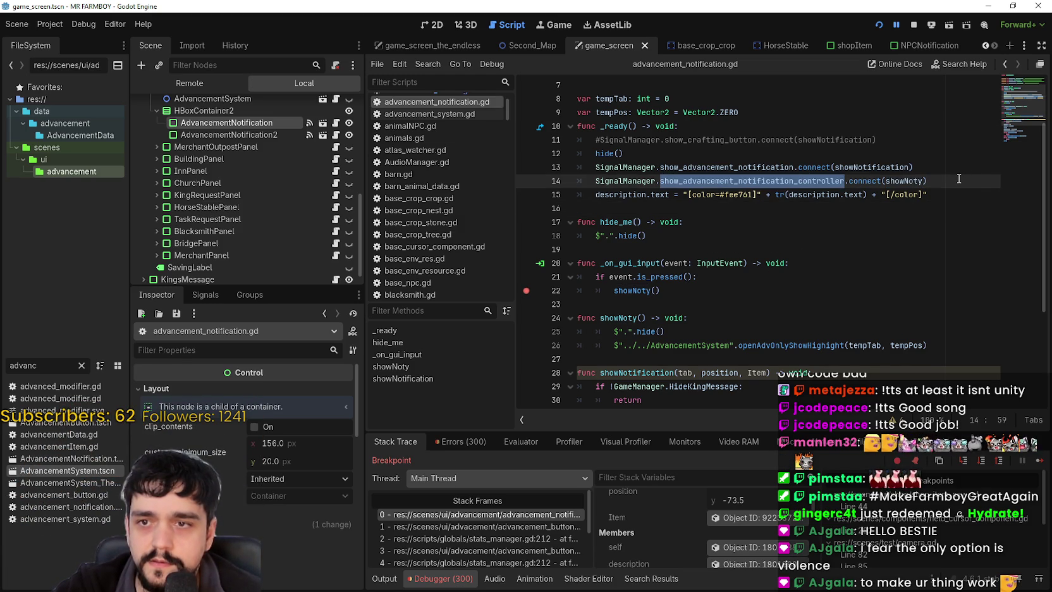
left_click_drag(846, 181, 808, 181)
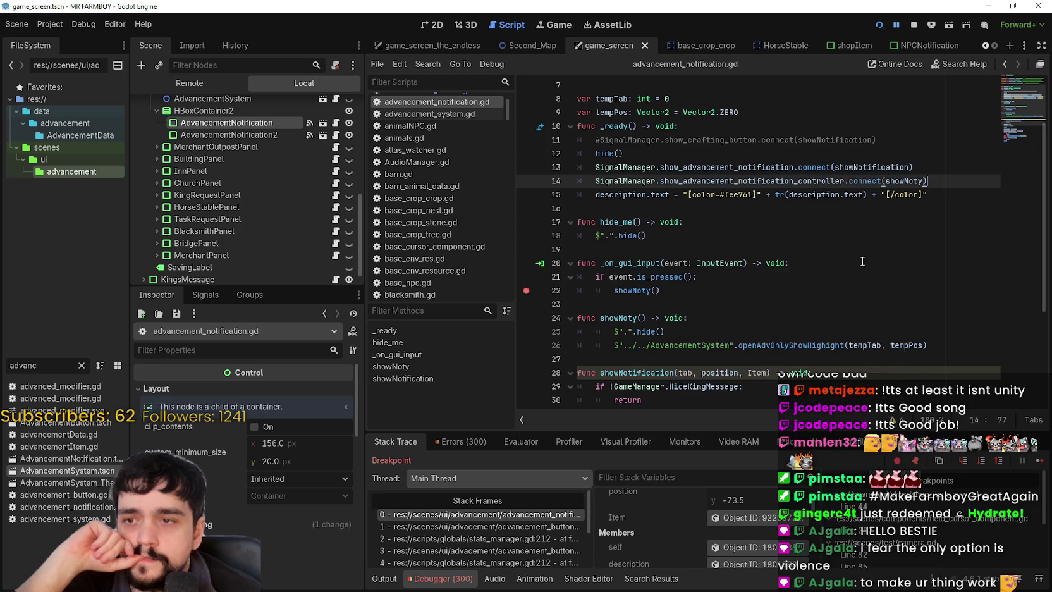
scroll(728, 253, "down", 3)
left_click(721, 279)
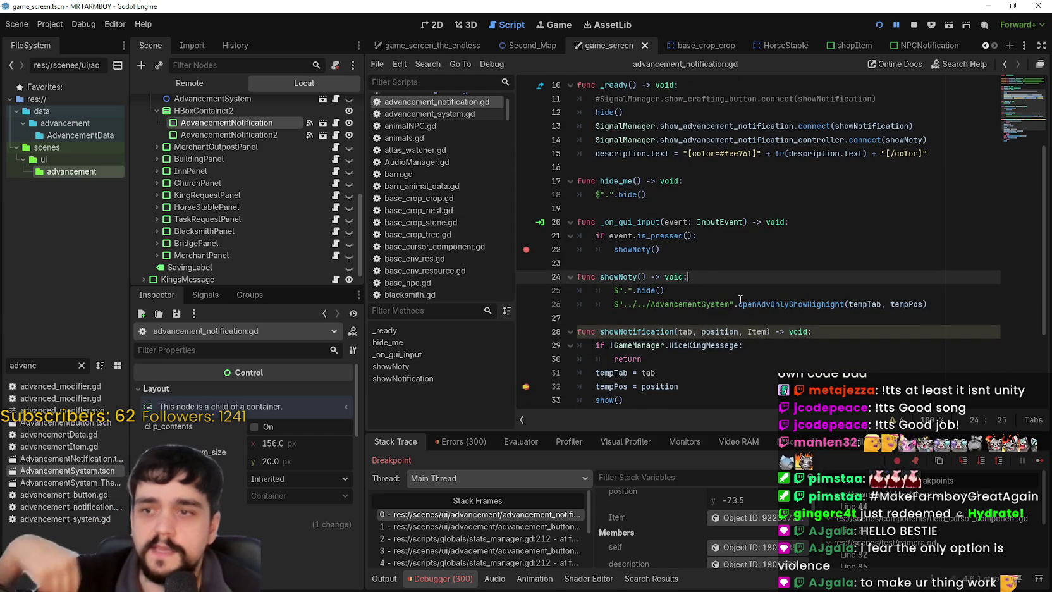
key("Return")
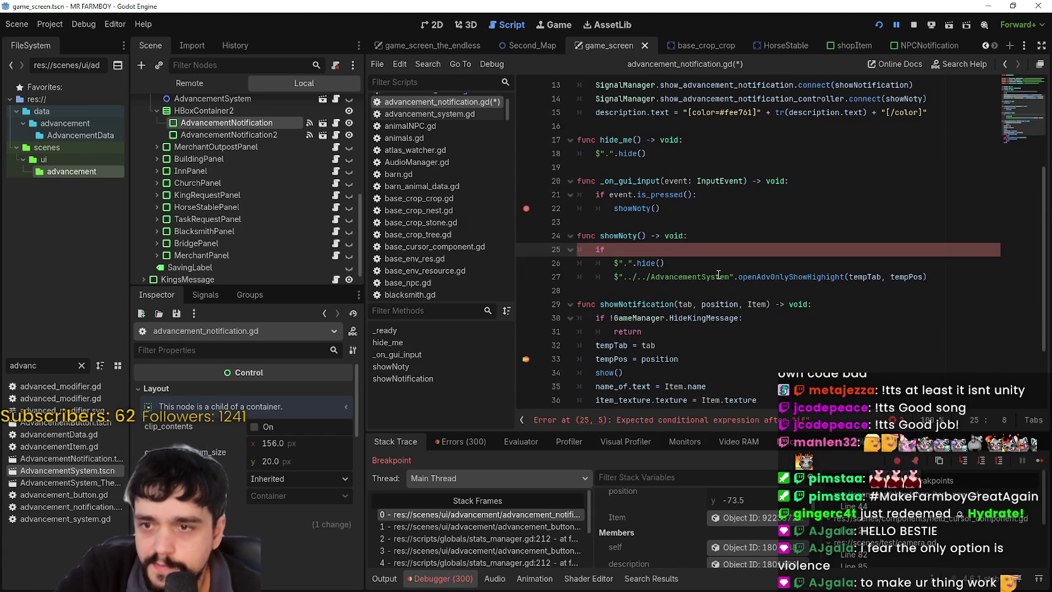
scroll(686, 291, "down", 3)
scroll(727, 266, "up", 6)
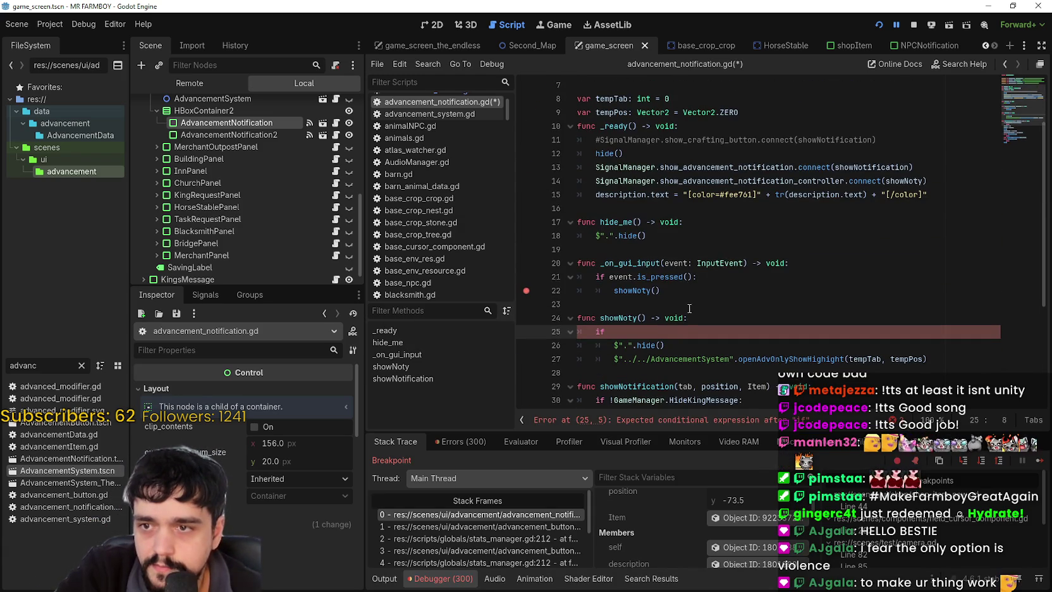
scroll(689, 303, "down", 2)
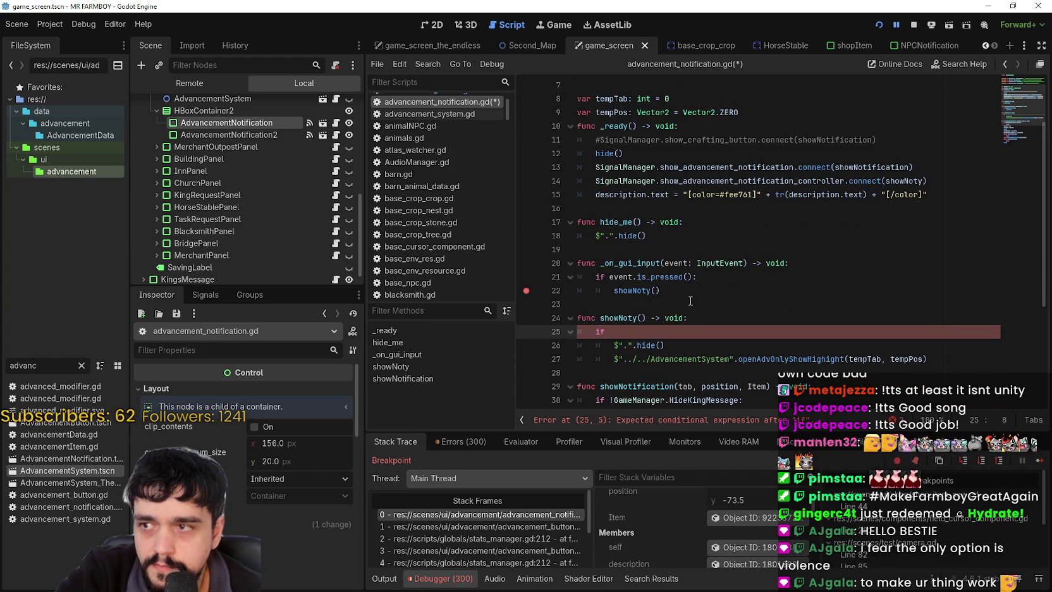
scroll(691, 301, "up", 2)
scroll(691, 301, "up", 1)
scroll(690, 297, "down", 2)
scroll(689, 295, "up", 2)
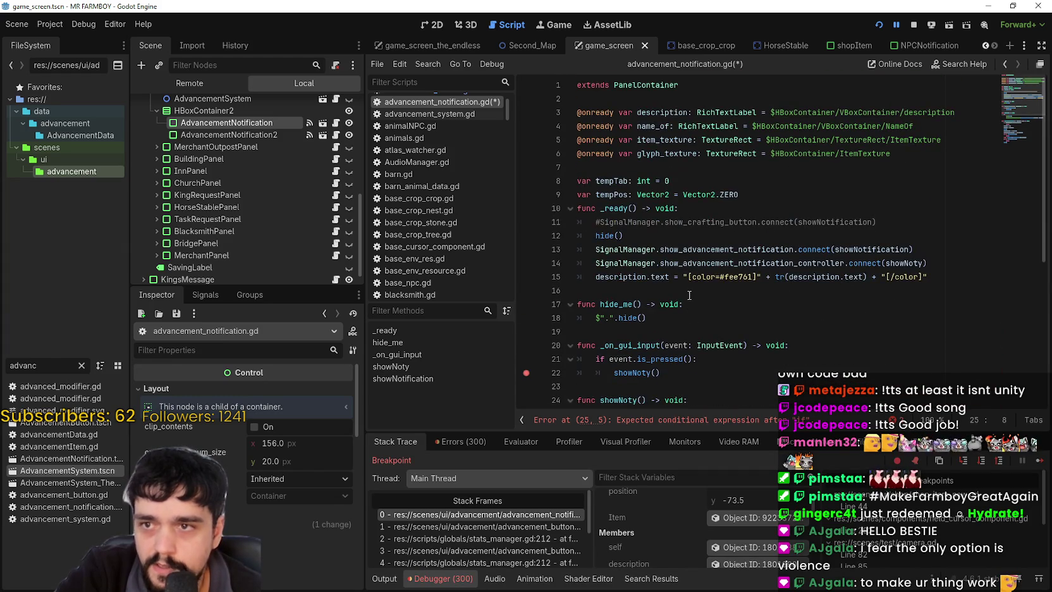
scroll(641, 223, "down", 4)
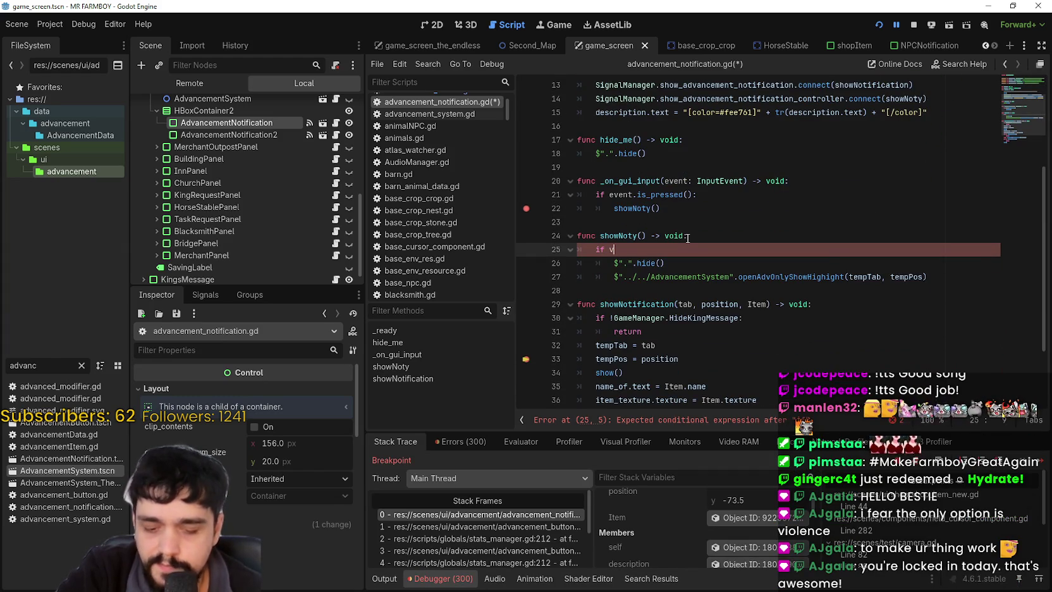
Step: Write the 'if !visible: return' guard and dedent the lines that follow it
type("isibl")
key("Return")
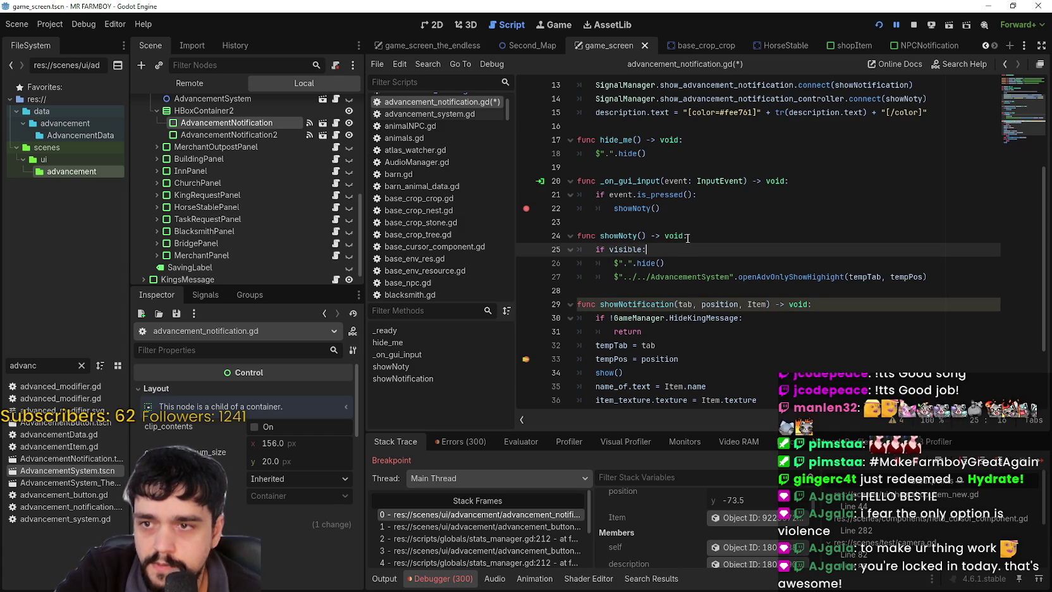
key("Return")
type("return")
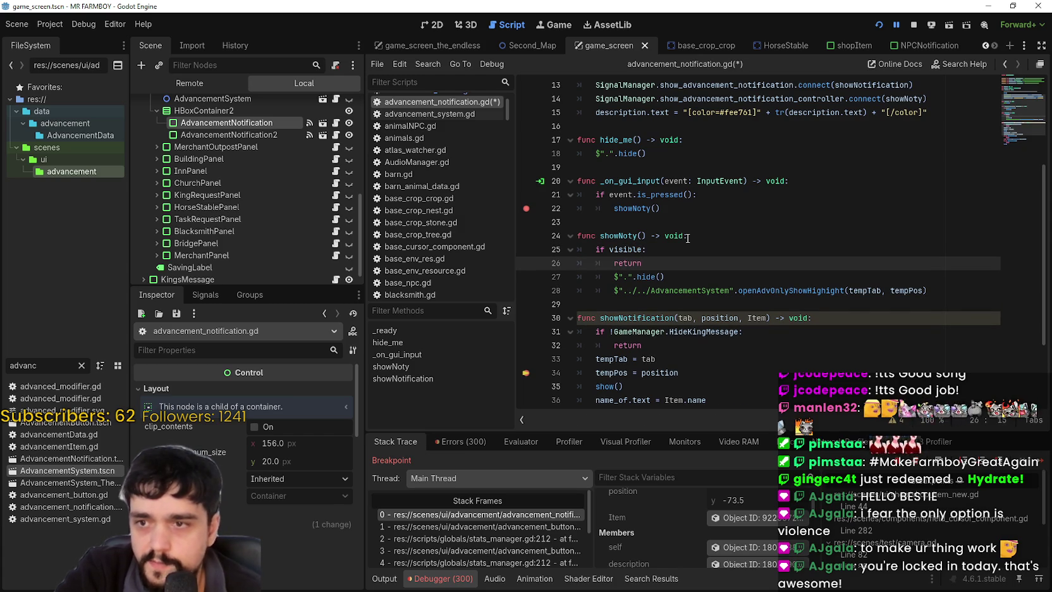
key("Down")
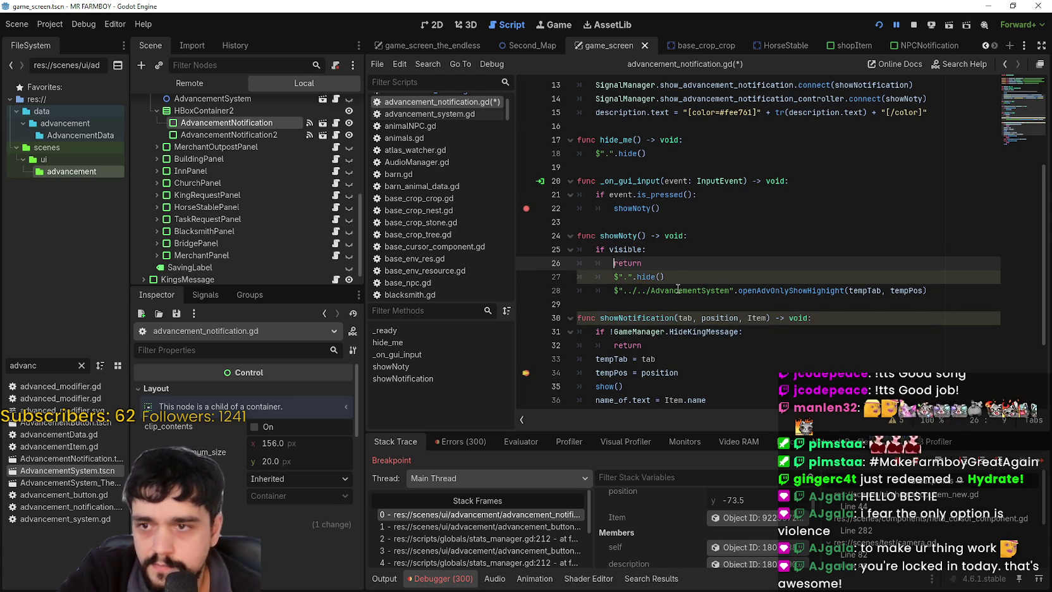
left_click(612, 279)
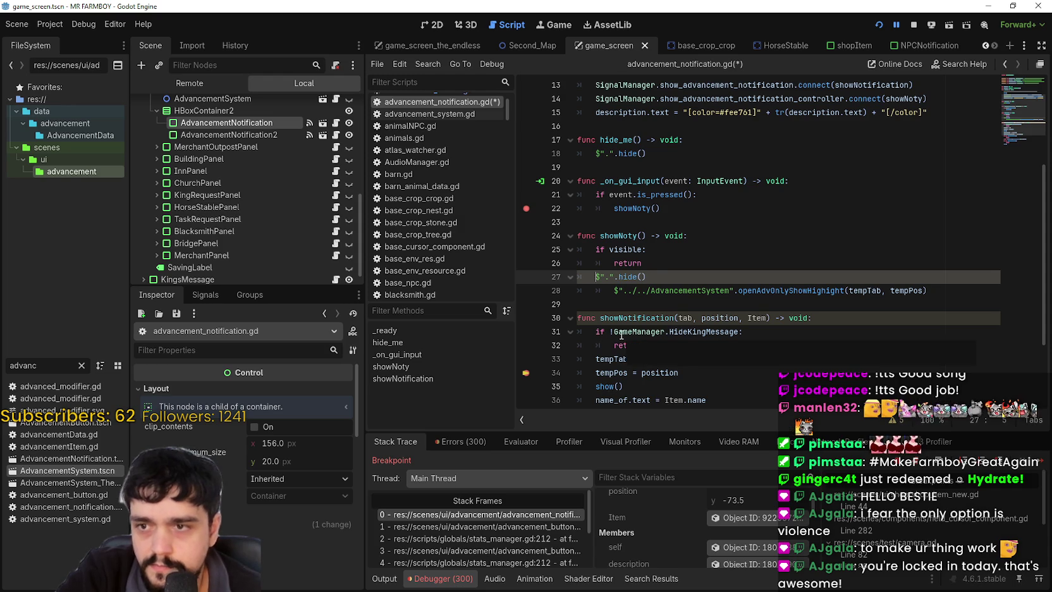
key("Down")
key("shift+Tab")
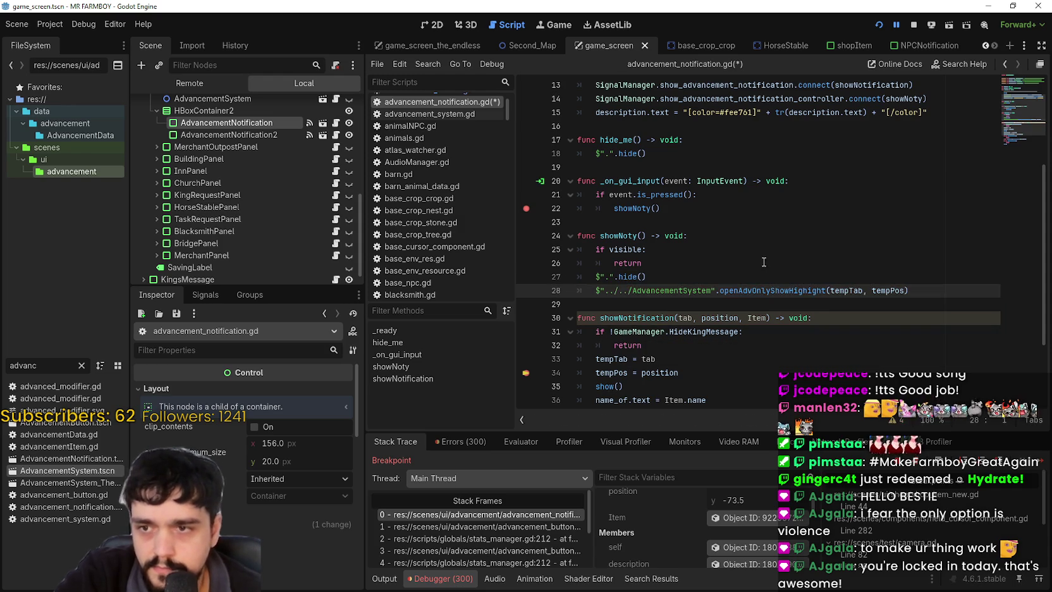
key("Up")
key("Up")
key("Up")
left_click(608, 249)
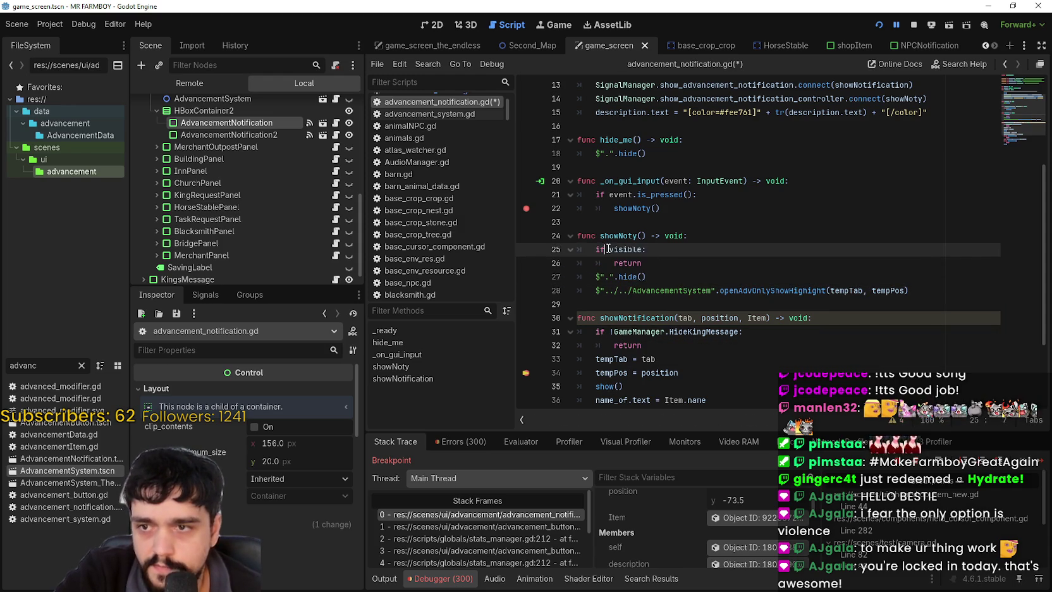
type("!")
left_click(686, 268)
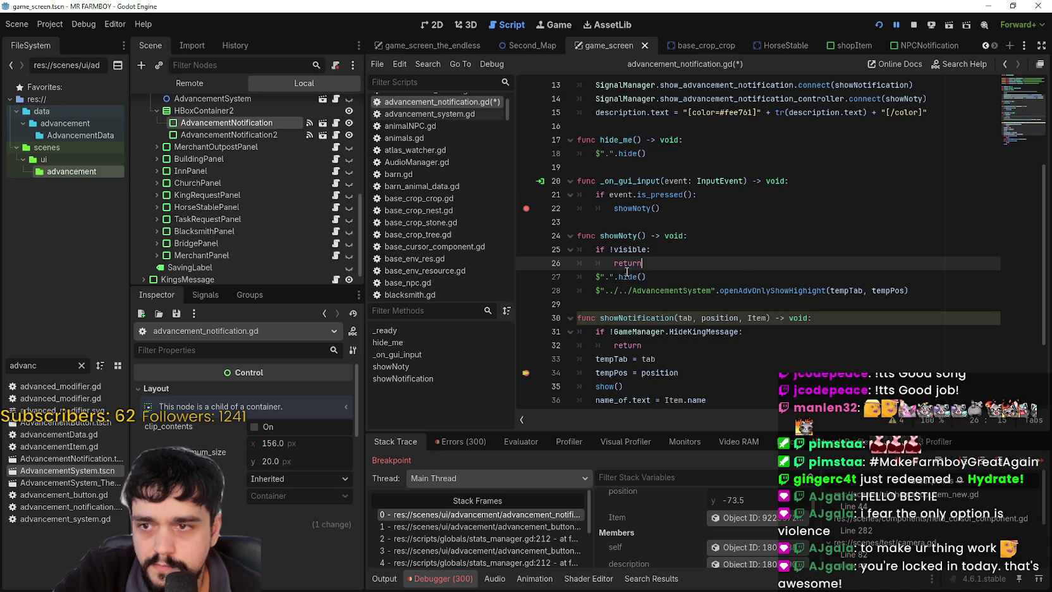
Step: Save the script and select the two guard lines for copying
key("ctrl+s")
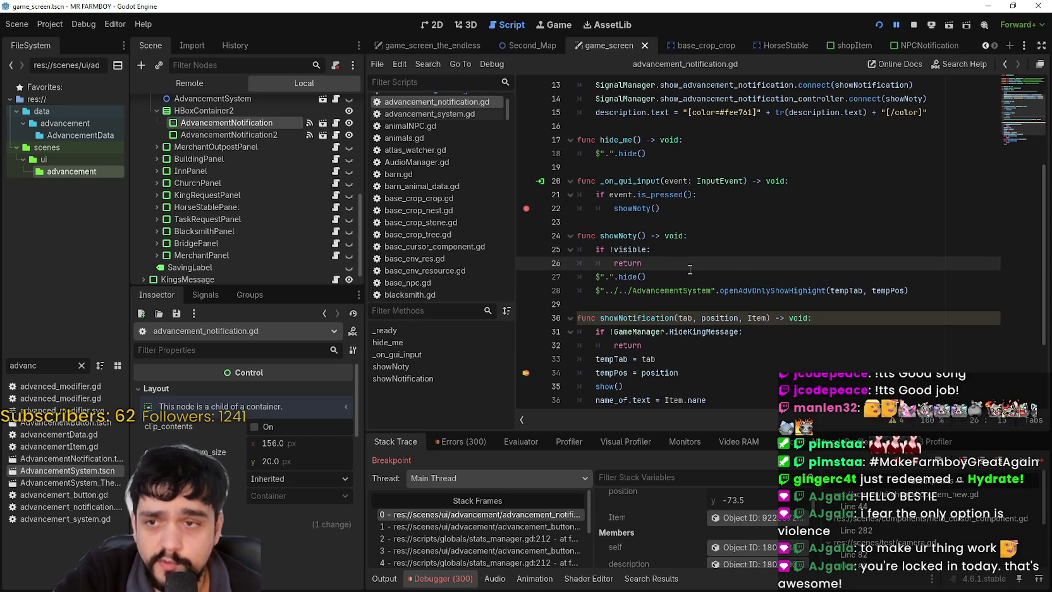
double_click(614, 234)
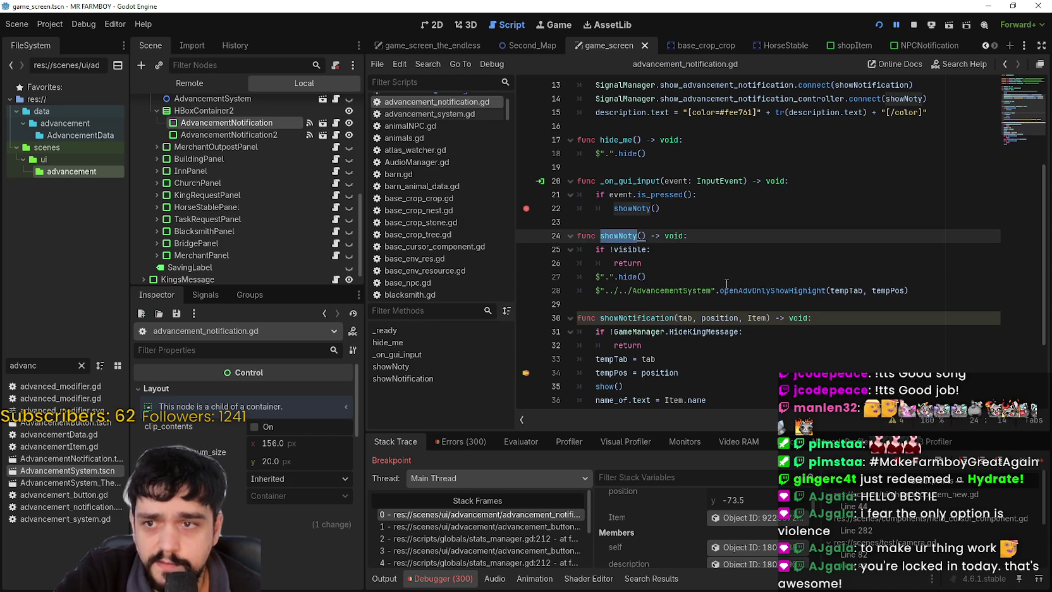
key("Down")
key("End")
key("Down")
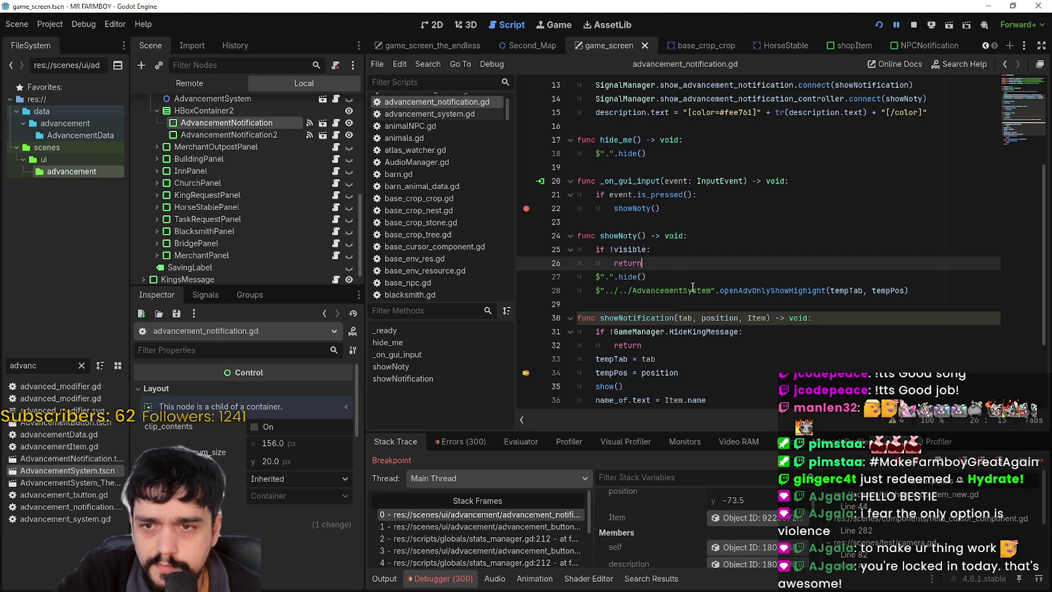
left_click(577, 250, "shift")
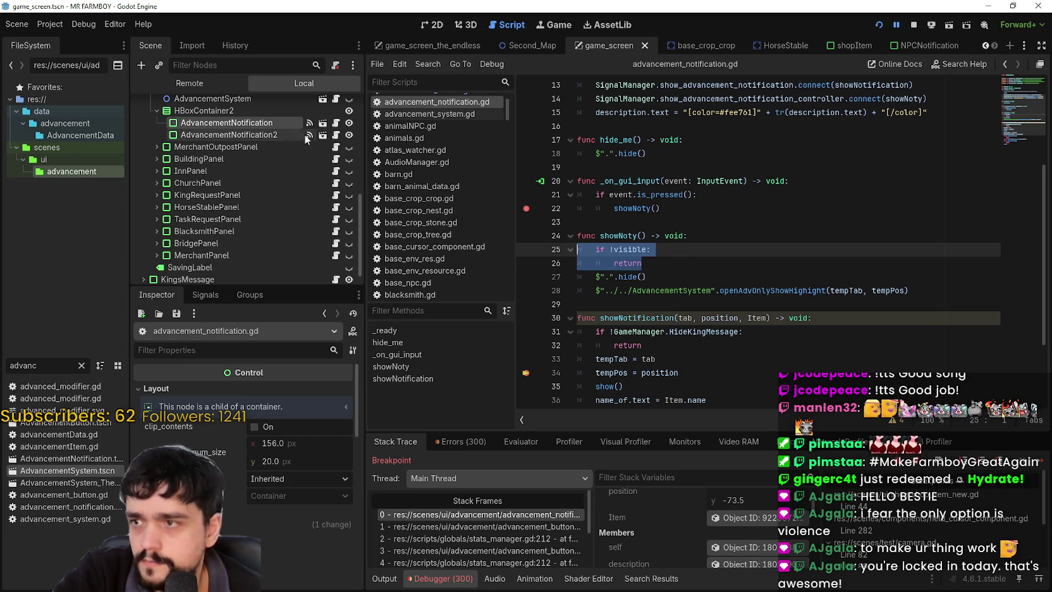
Step: Paste the 'if !visible: return' guard at the top of showNoty in npc_notification.gd and save
left_click(336, 135)
left_click(702, 281)
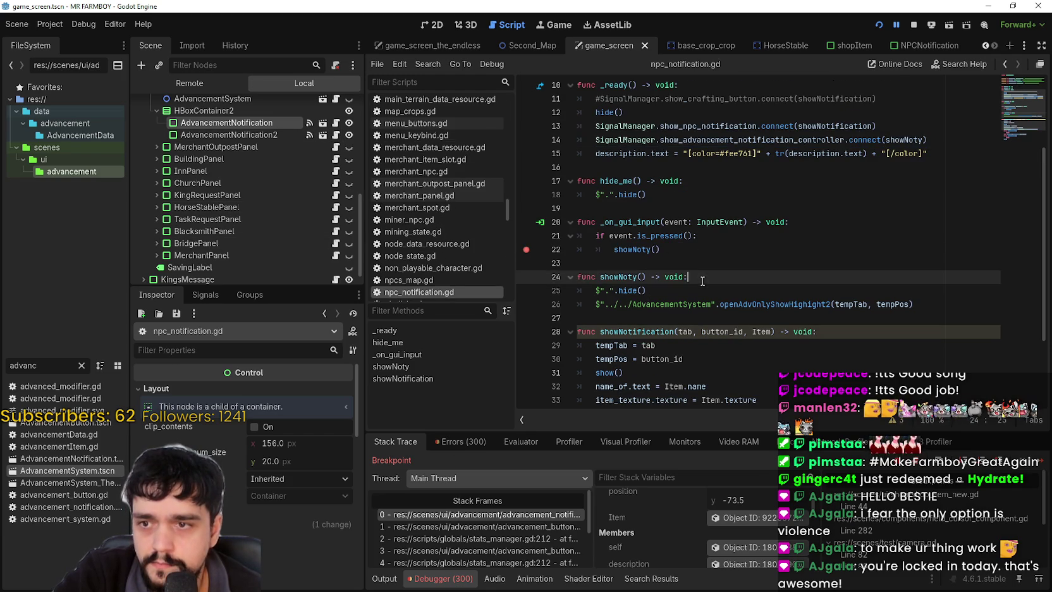
key("Return")
type("if !visible: \t\treturn")
key("ctrl+s")
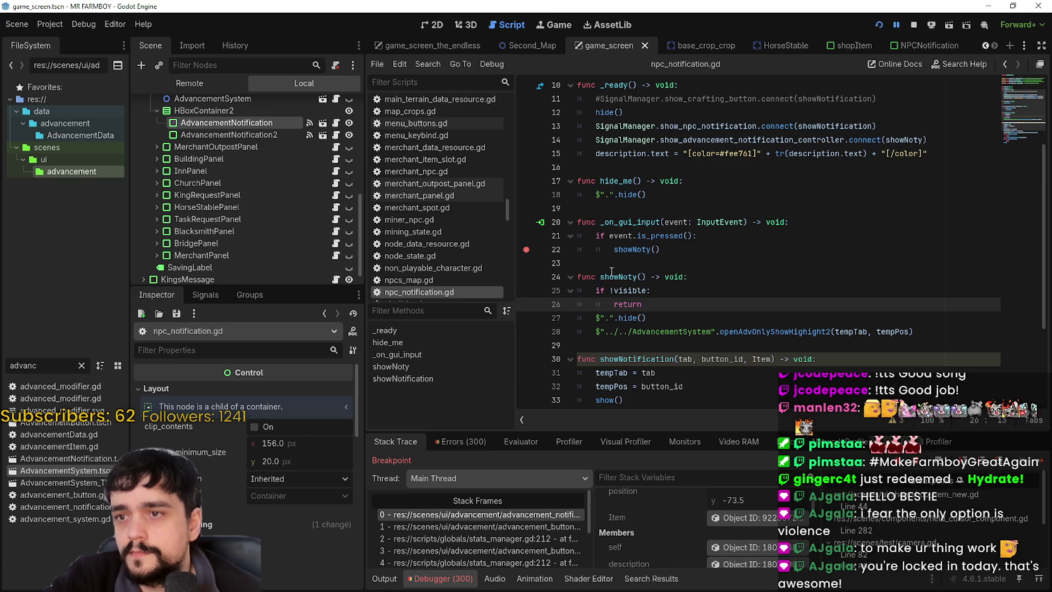
left_click(602, 277)
left_click(680, 260)
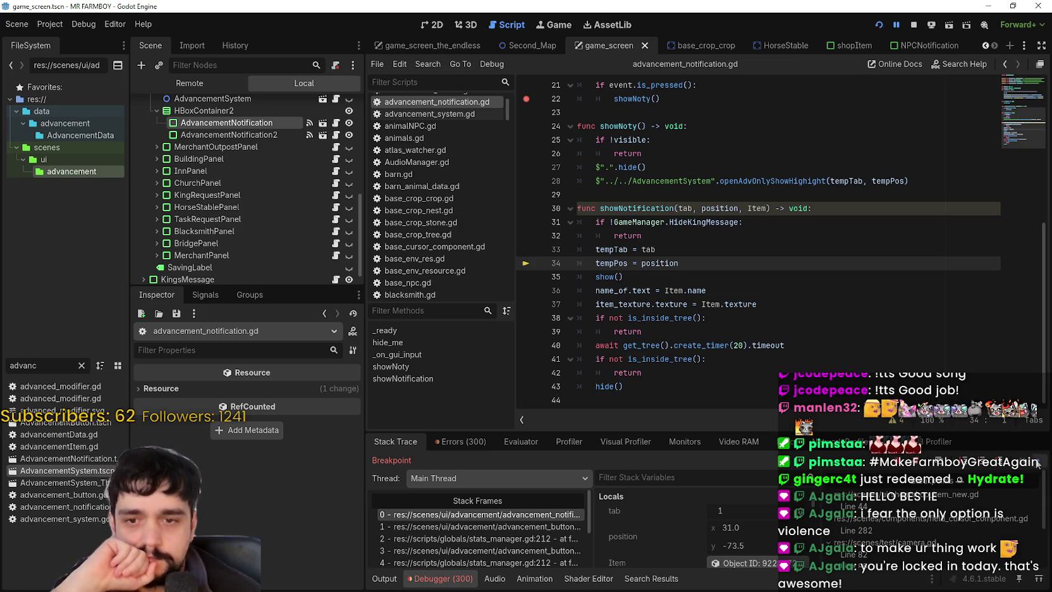
Step: Resume the game, toggle the advancements panel with H, then reload Save 4 from the title screen
key("F12")
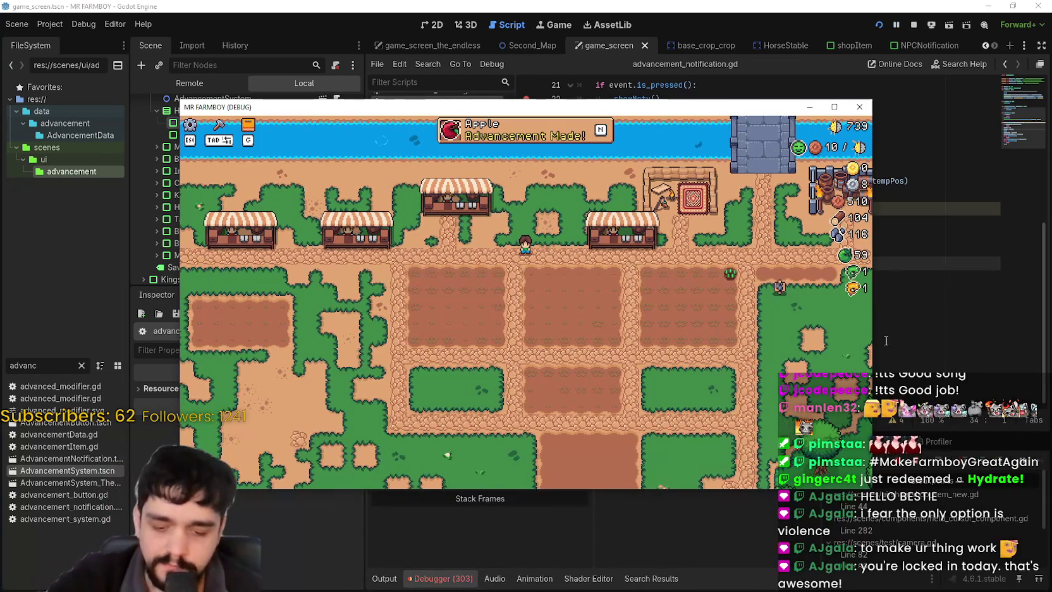
key("h")
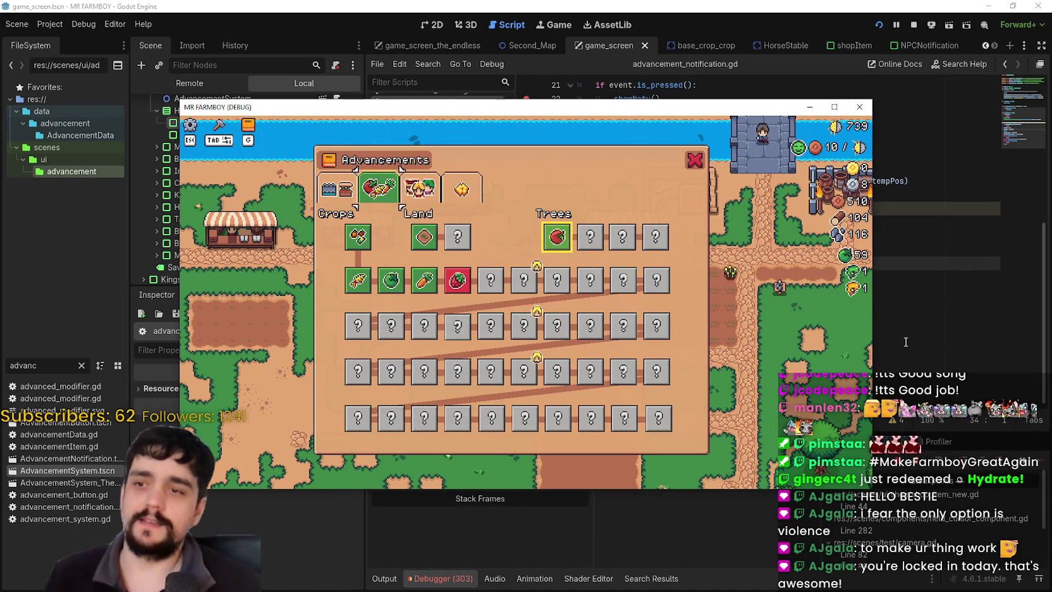
key("h")
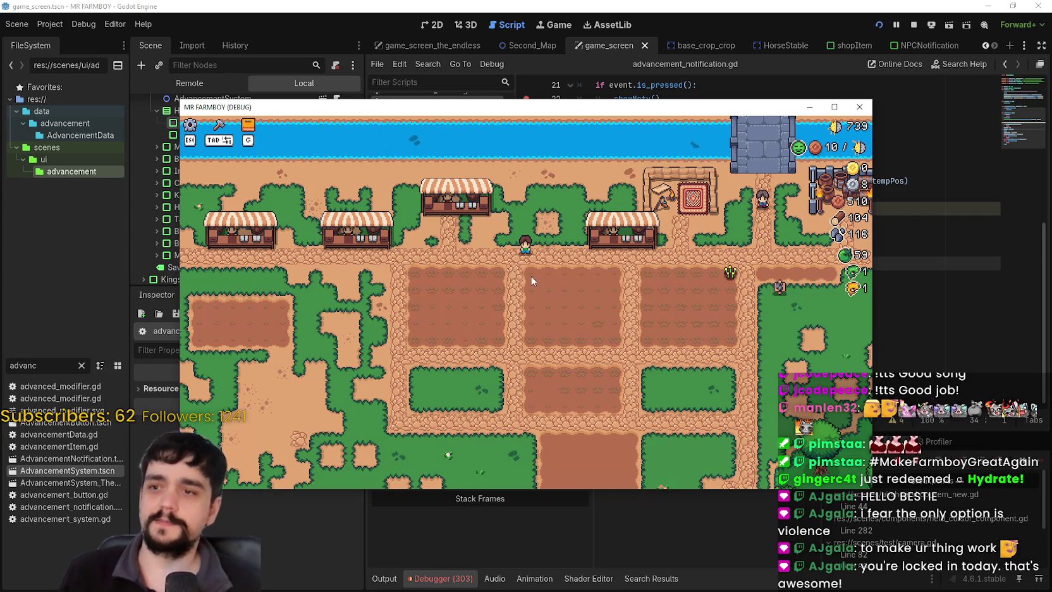
key("h")
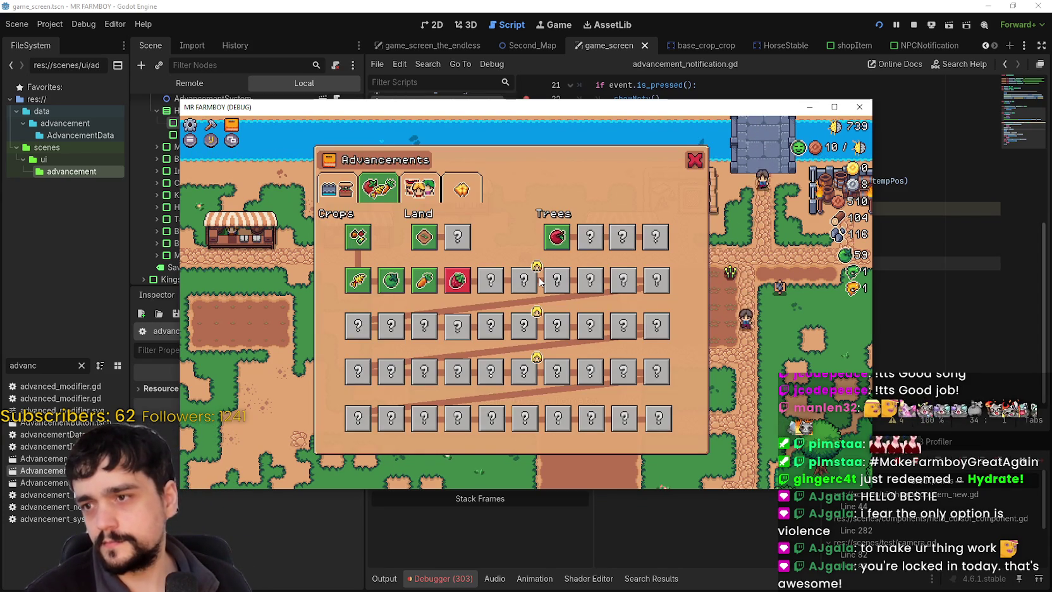
key("Escape")
key("Escape")
key("Down")
key("Down")
key("Down")
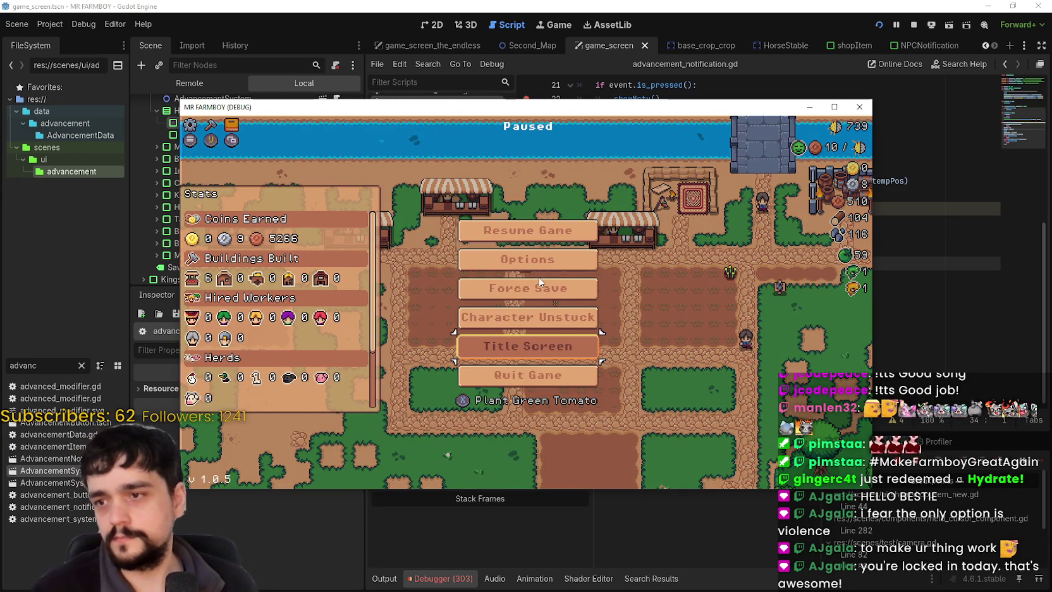
key("Return")
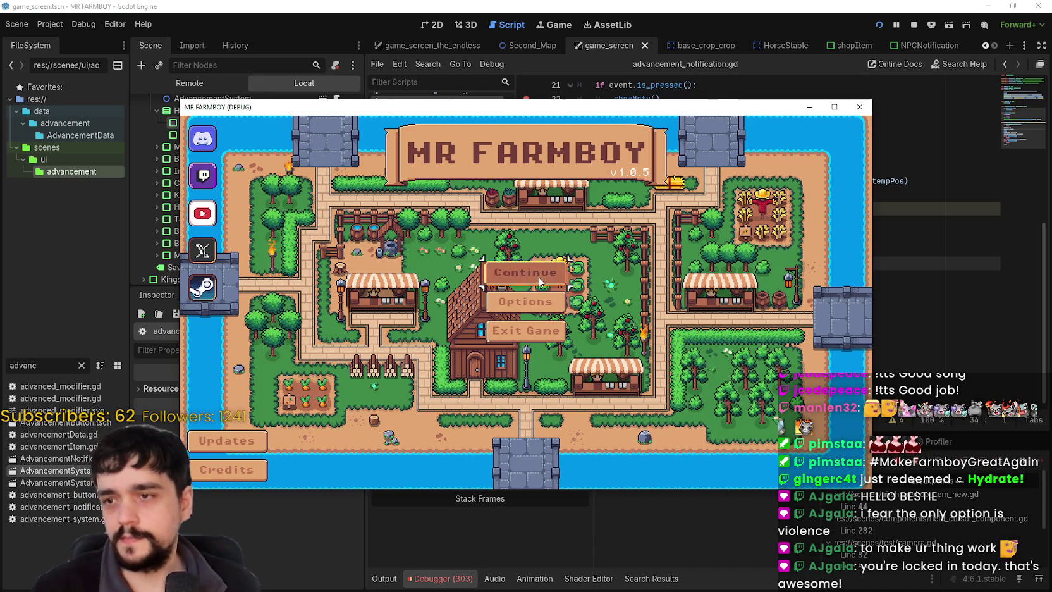
left_click(540, 282)
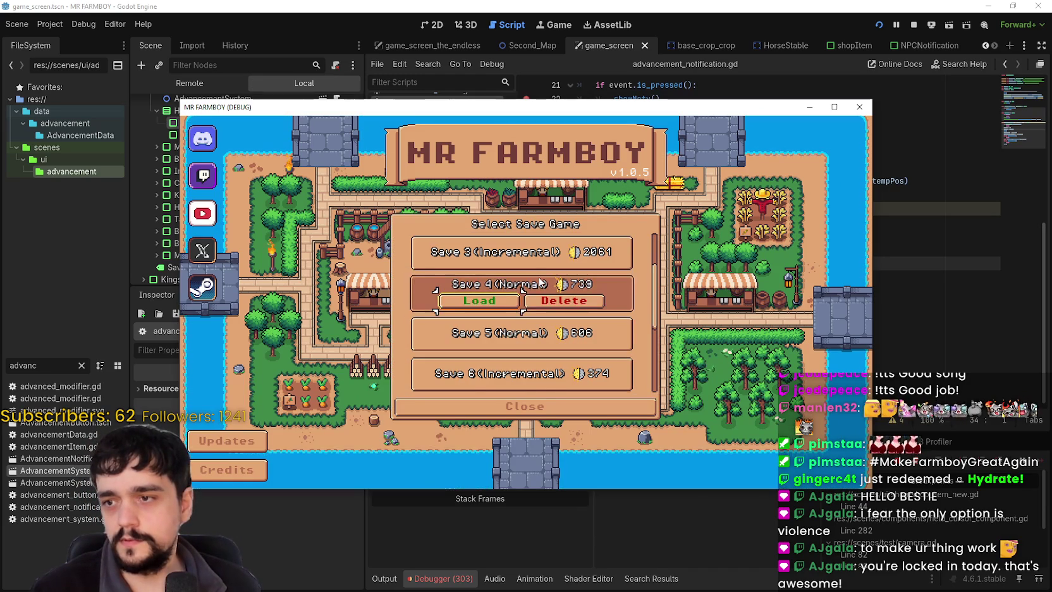
key("Return")
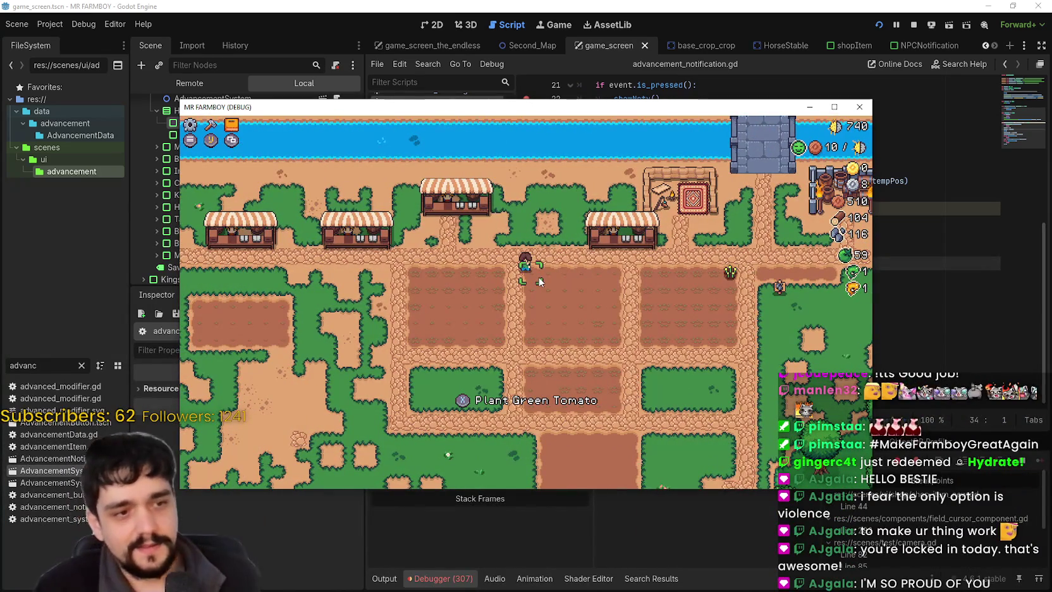
Step: Open the Advancements panel with Tab, cycle through its tabs, and close it
key("d")
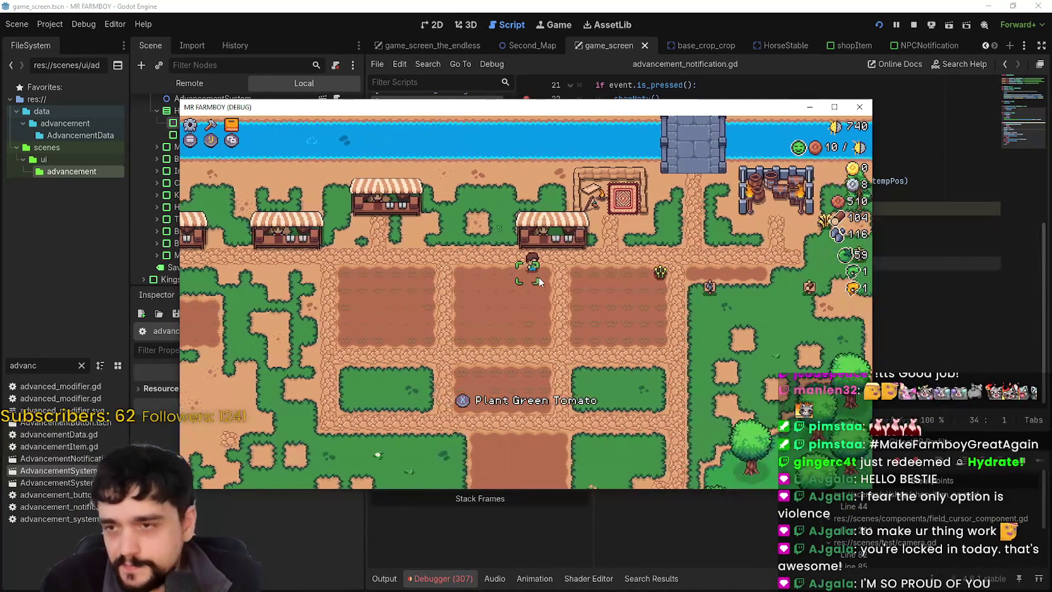
key("Tab")
key("s")
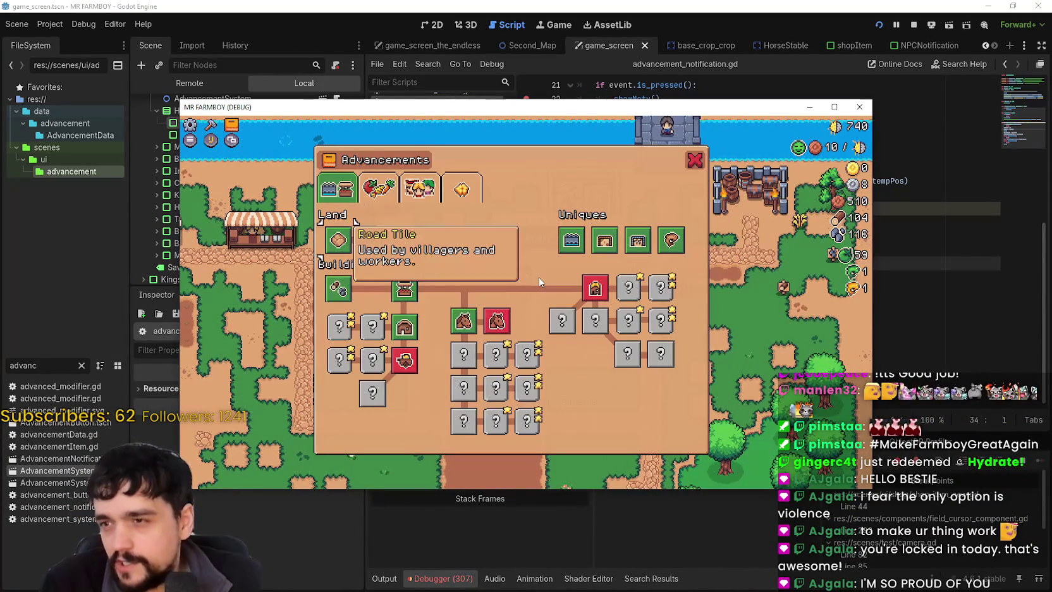
key("w")
key("d")
key("d")
key("a")
key("a")
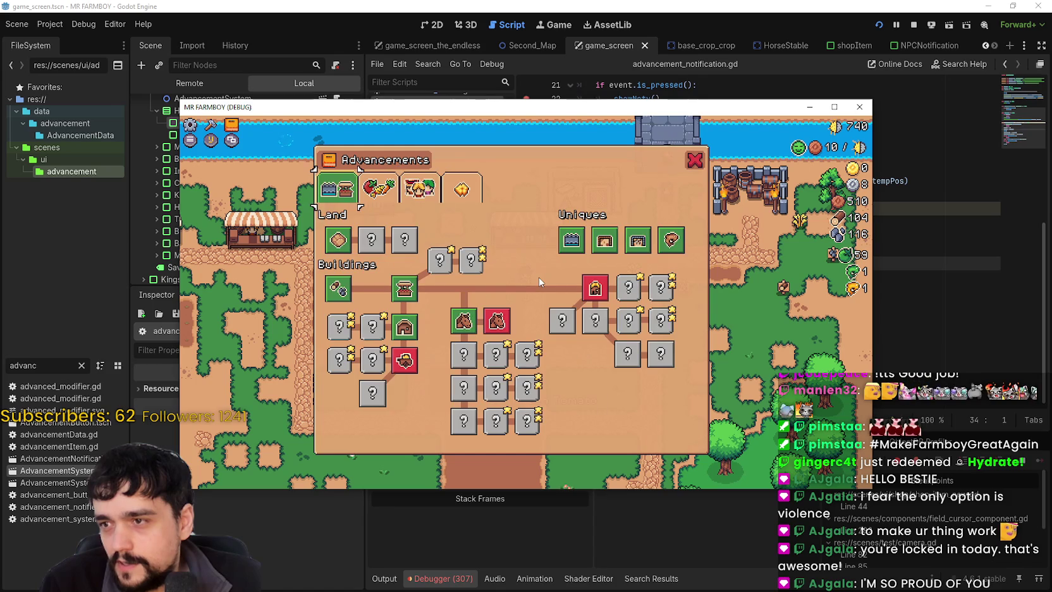
scroll(539, 277, "down", 5)
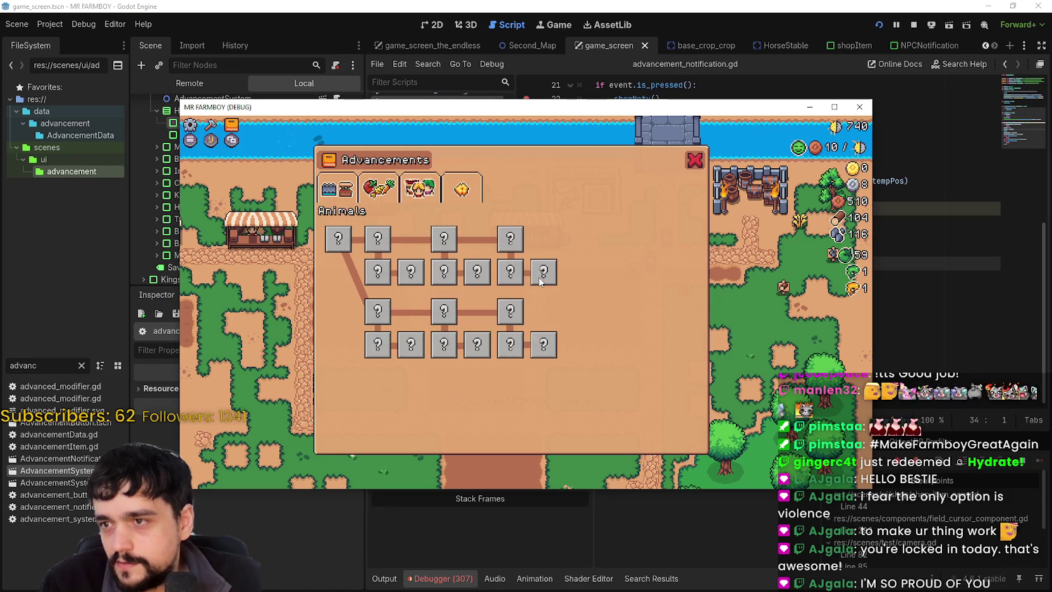
scroll(539, 279, "up", 5)
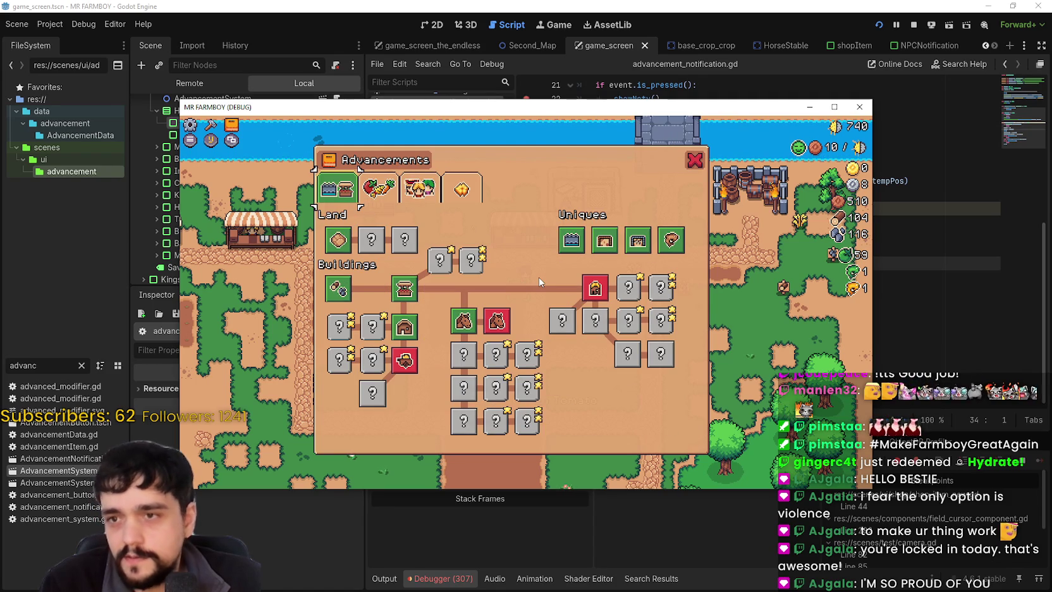
key("Escape")
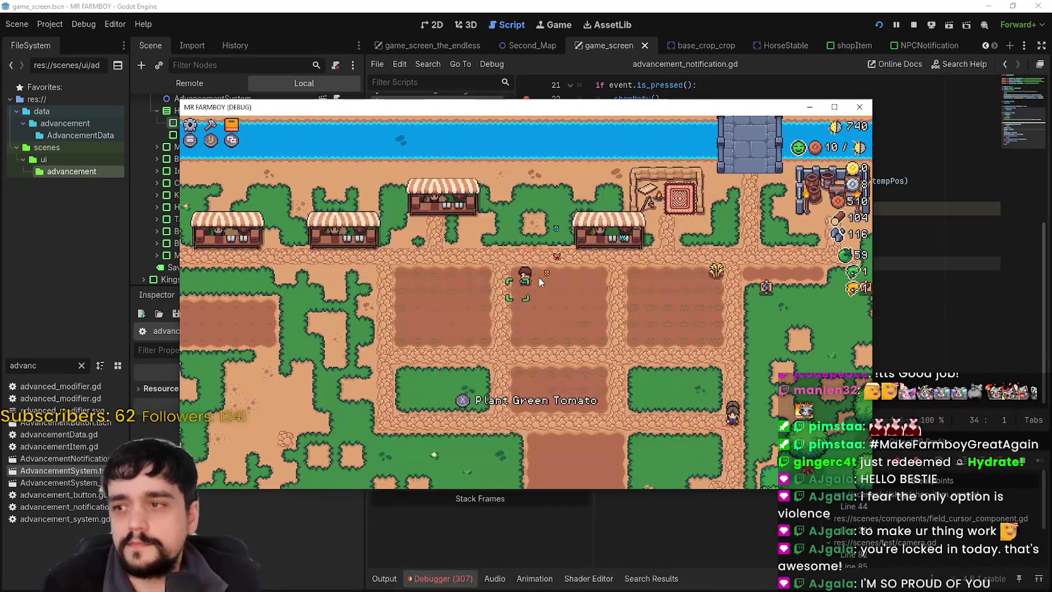
Step: Walk the farmer up and back down, then return to the script editor
key("w")
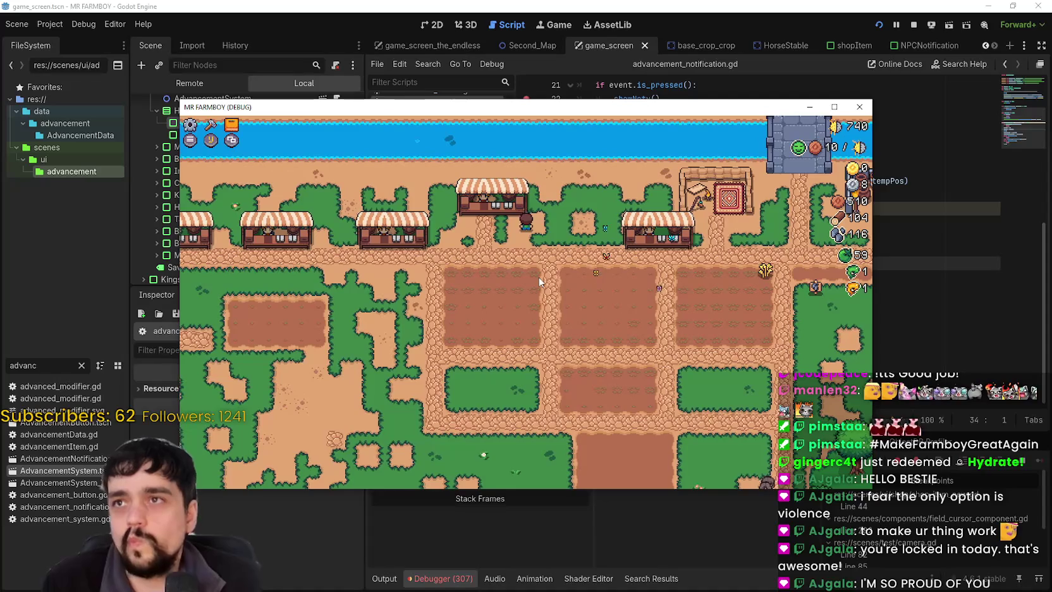
key("s")
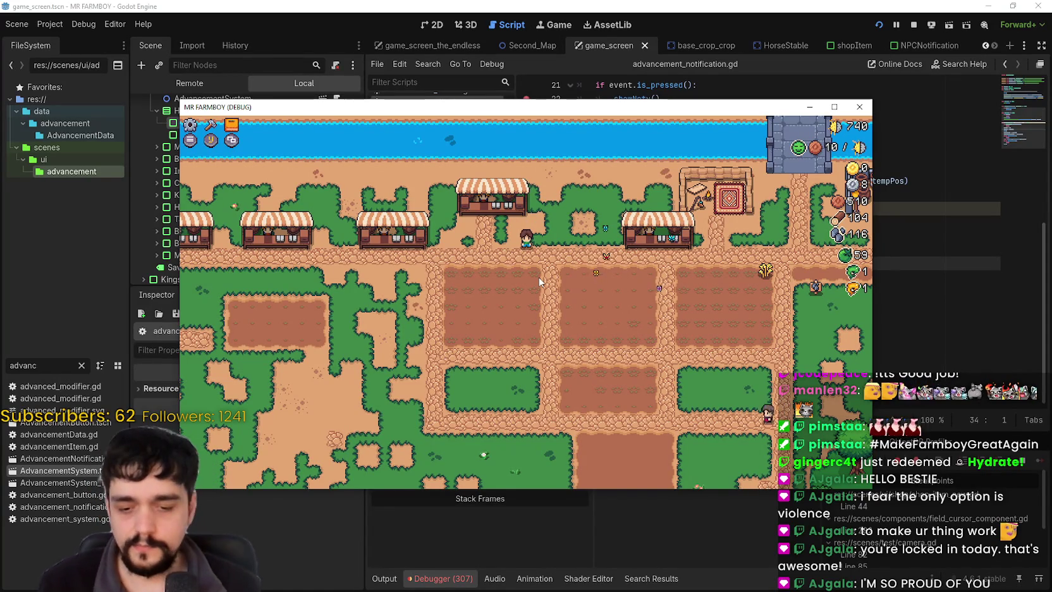
key("alt+Tab")
left_click(736, 222)
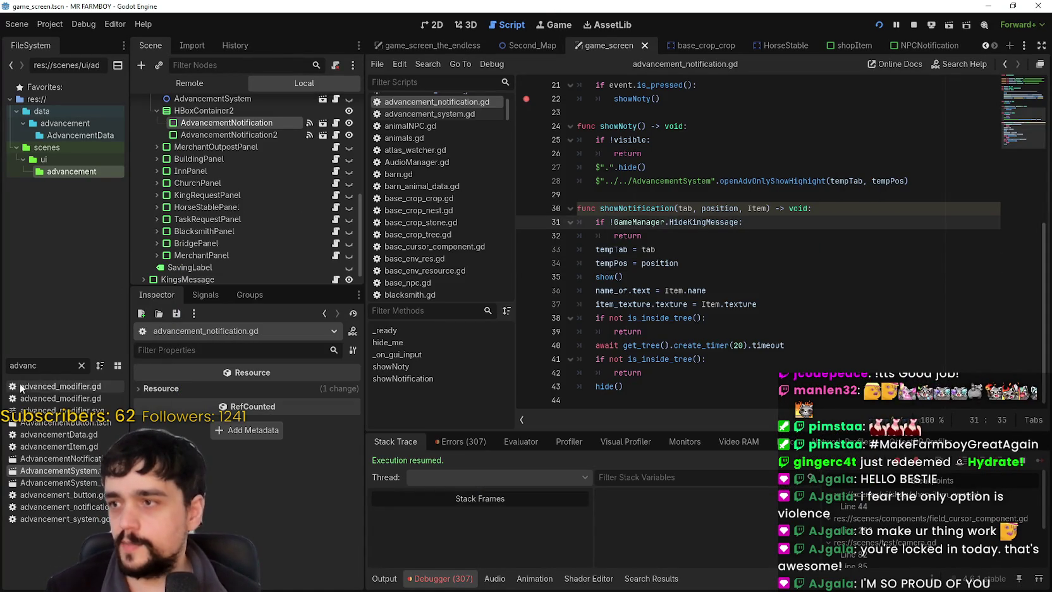
Step: Filter FileSystem for 'advancem' and open the AdvancementSystem scene and its script
key("BackSpace")
key("BackSpace")
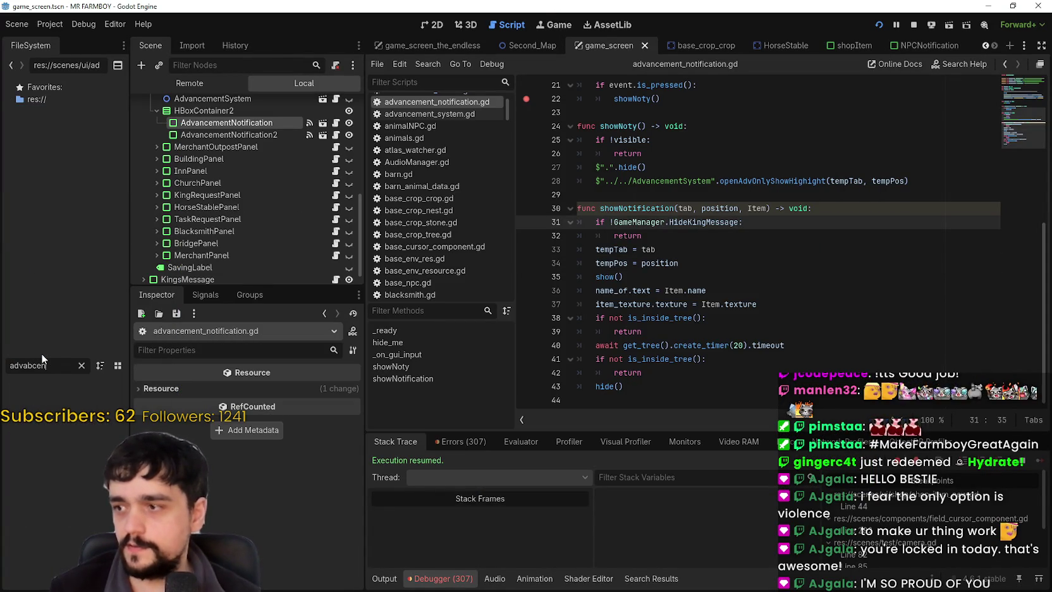
type("ncem")
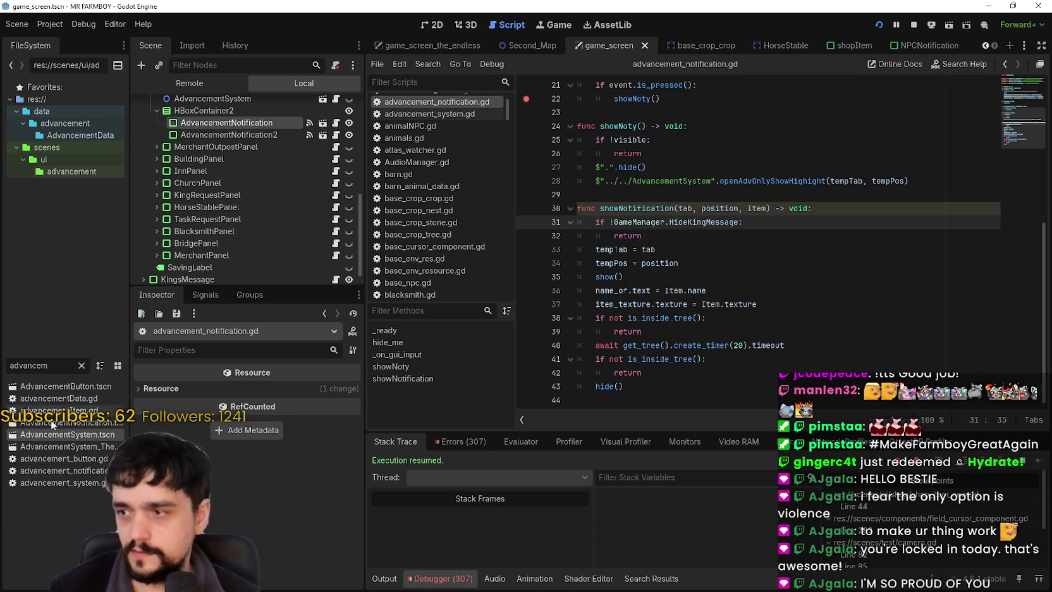
double_click(56, 433)
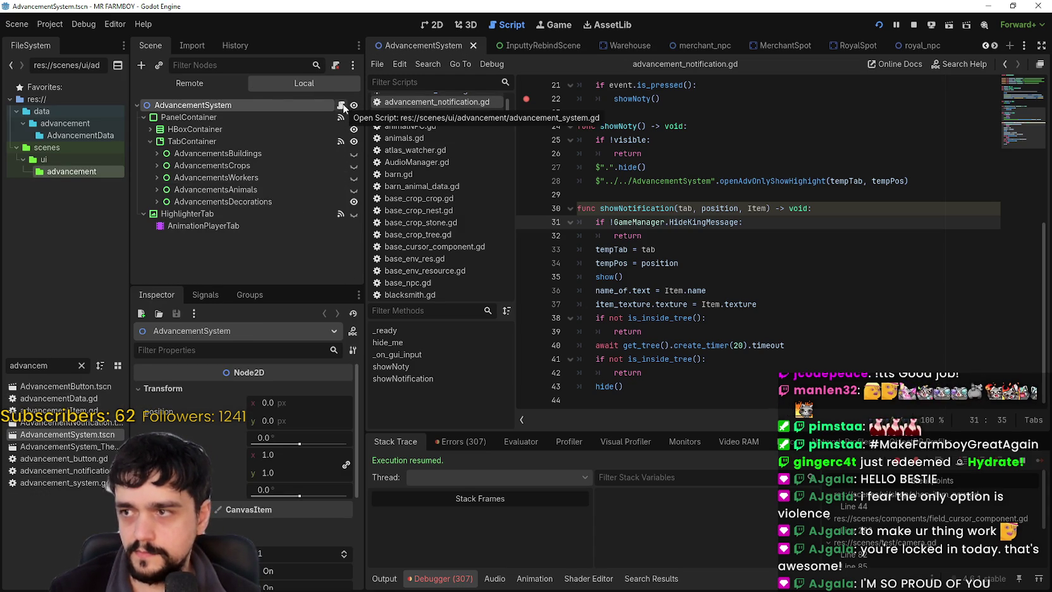
left_click(150, 141)
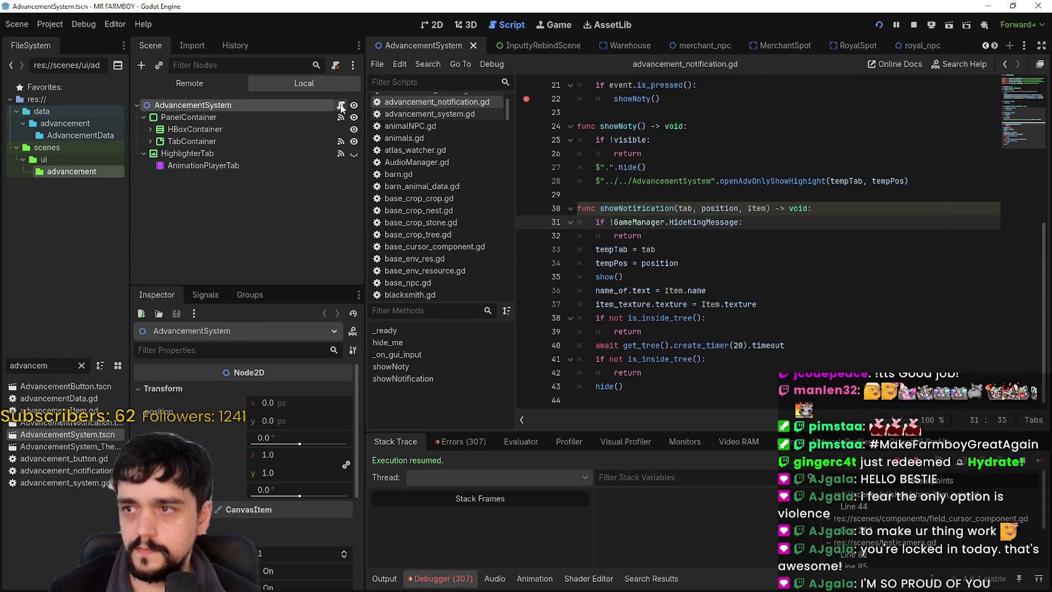
left_click(340, 105)
Step: Delete the commented-out lines after hide_tool_tip and the focus/reputation comments, then save
scroll(874, 243, "up", 20)
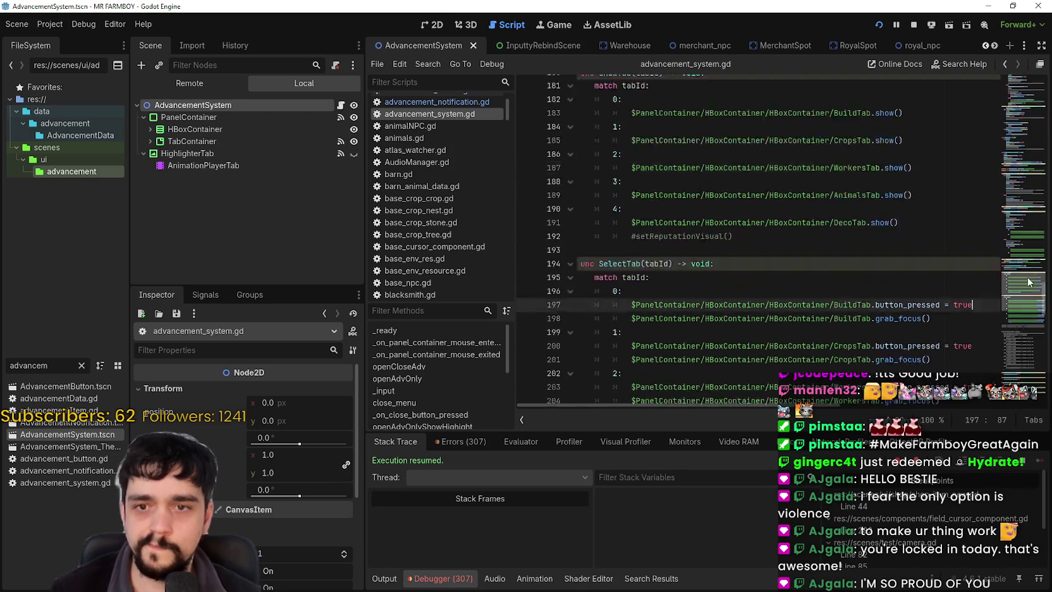
scroll(1025, 187, "up", 9)
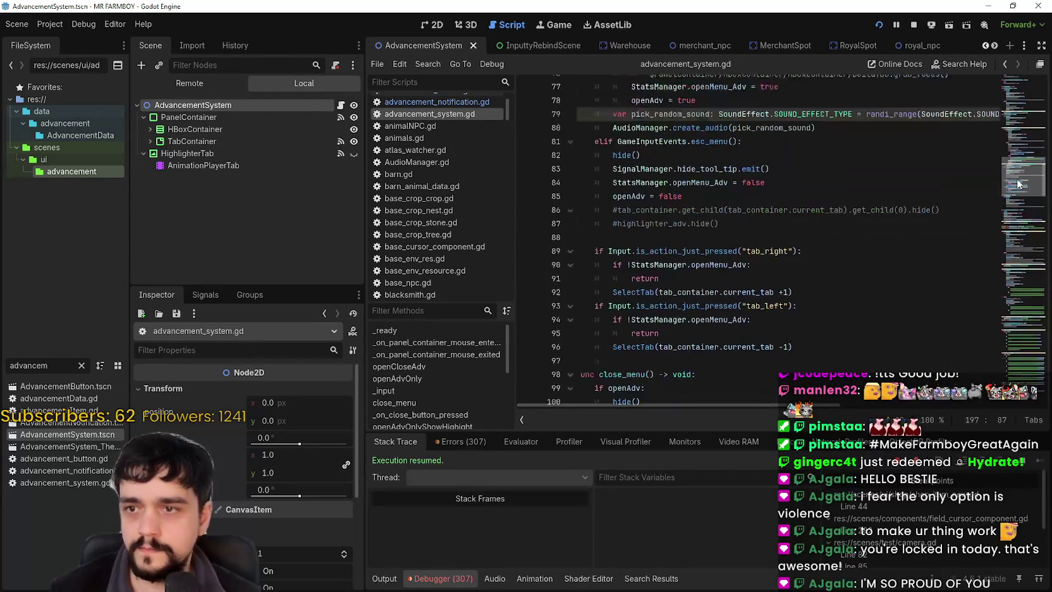
left_click_drag(1018, 156, 1018, 156)
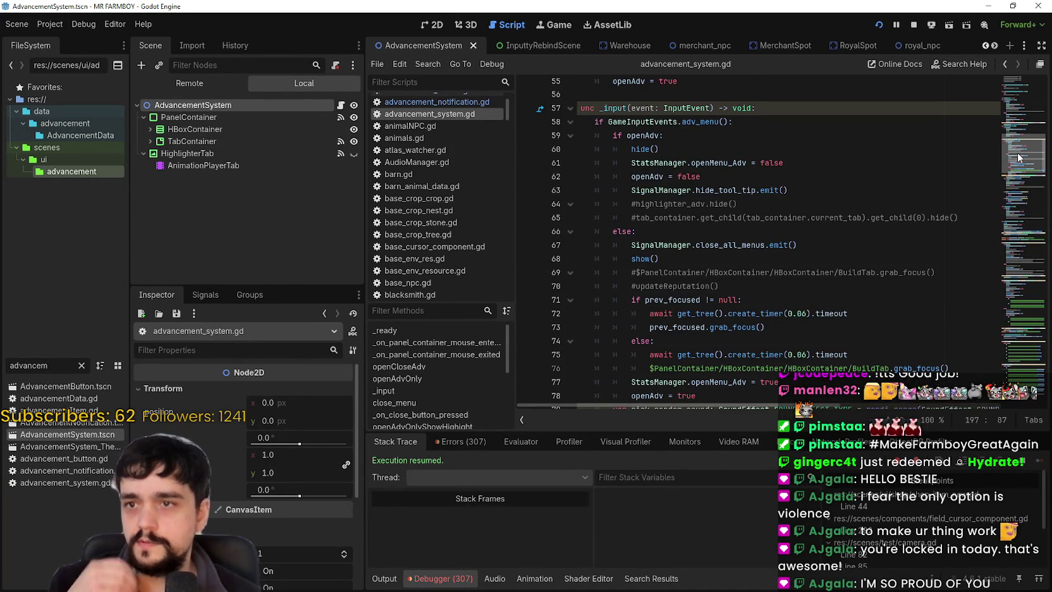
scroll(722, 124, "up", 1)
double_click(722, 126)
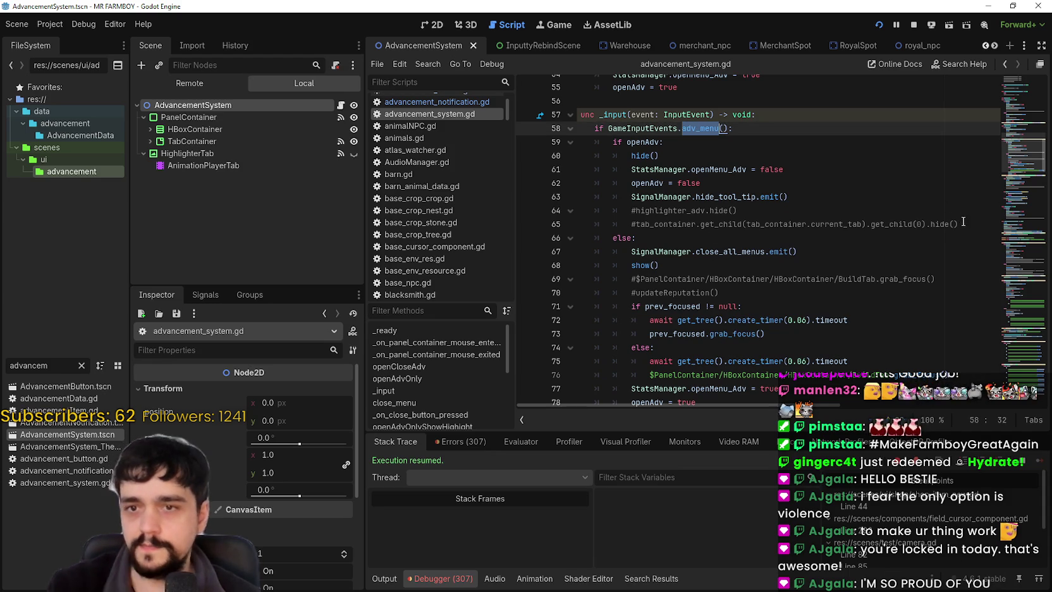
left_click_drag(959, 223, 792, 196)
key("BackSpace")
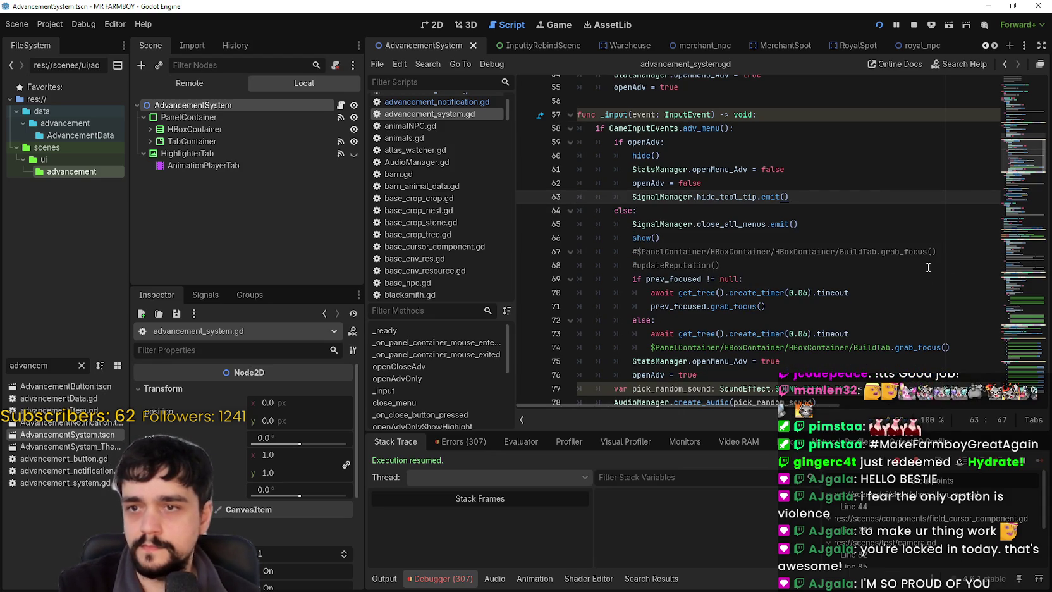
left_click(720, 265)
left_click_drag(709, 265, 550, 253)
key("BackSpace")
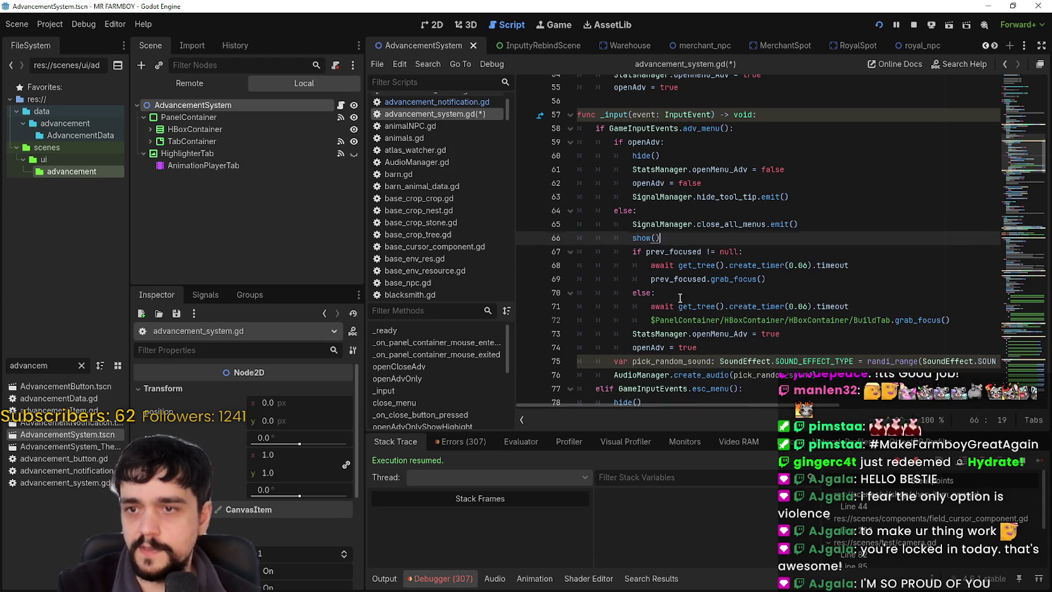
left_click(806, 279)
scroll(718, 300, "down", 1)
scroll(718, 300, "down", 1)
key("ctrl+s")
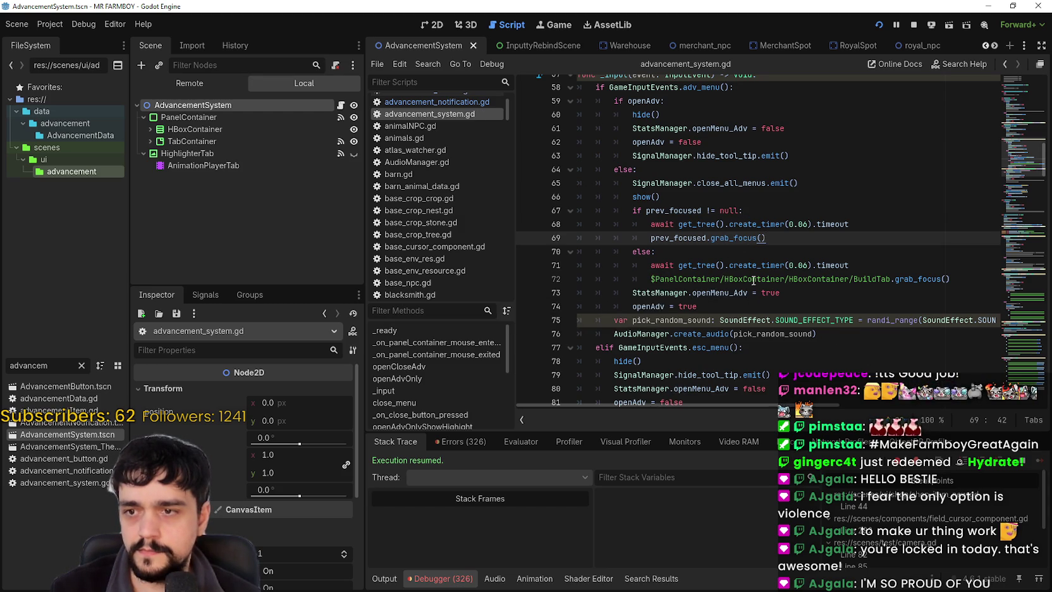
Step: Delete the commented-out lines after the esc_menu block and save
scroll(617, 210, "up", 1)
mouse_move(609, 128)
left_mouse_down()
mouse_move(626, 364)
mouse_move(614, 375)
left_mouse_up()
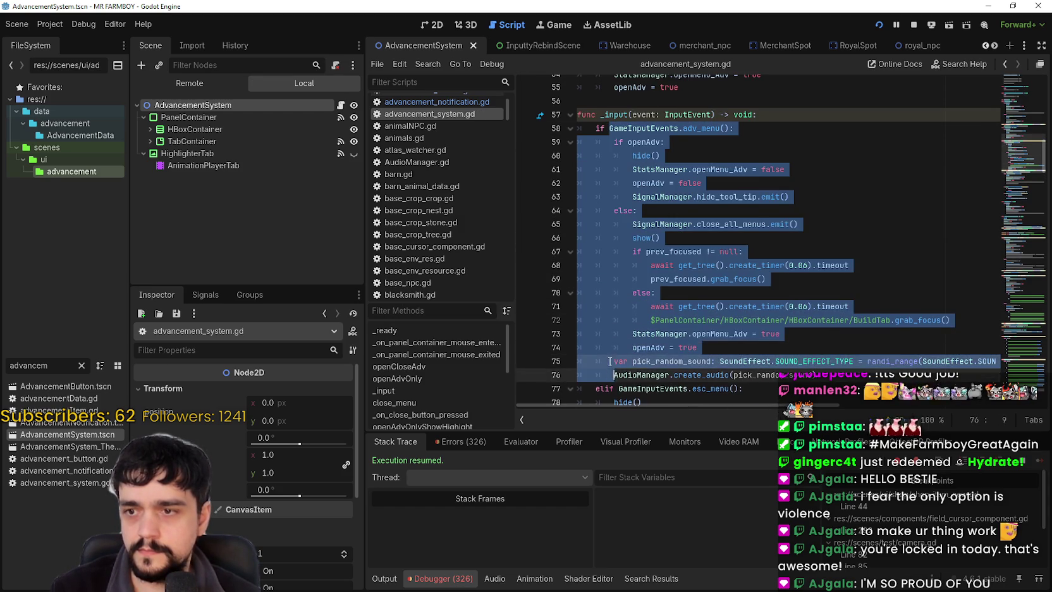
scroll(633, 286, "down", 3)
mouse_move(748, 350)
left_mouse_down()
mouse_move(607, 335)
mouse_move(607, 320)
mouse_move(742, 354)
mouse_move(558, 336)
left_mouse_up()
key("BackSpace")
key("Delete")
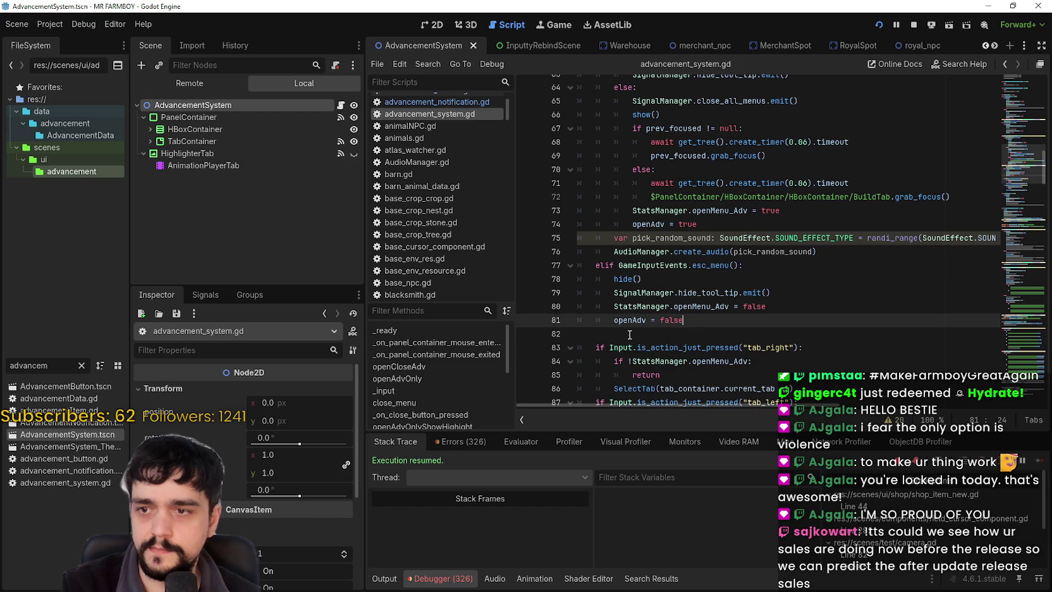
key("ctrl+s")
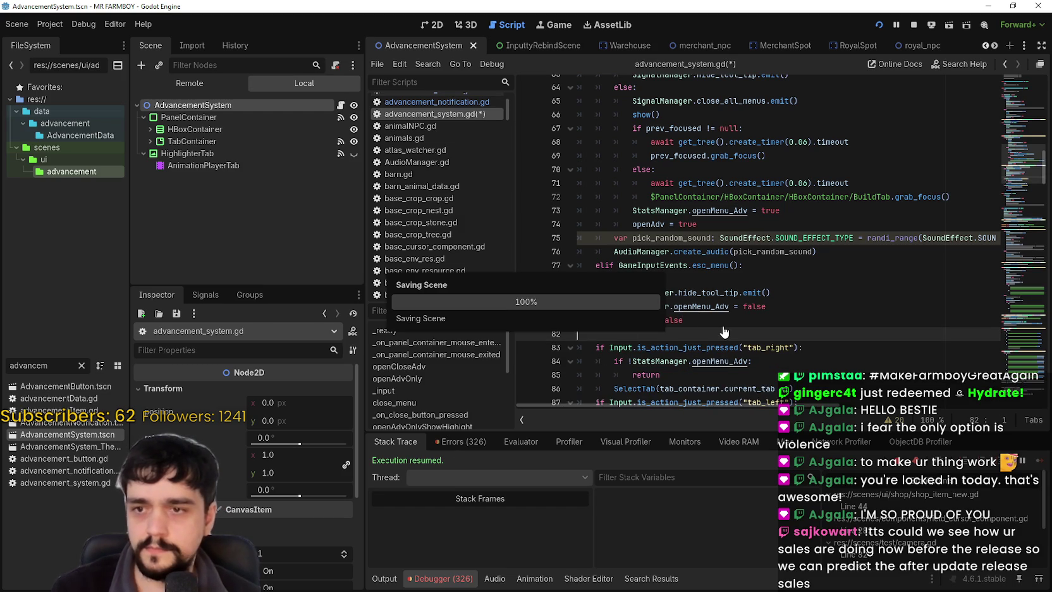
Step: Insert blank lines after line 81 and after the create_audio call
left_click(715, 265)
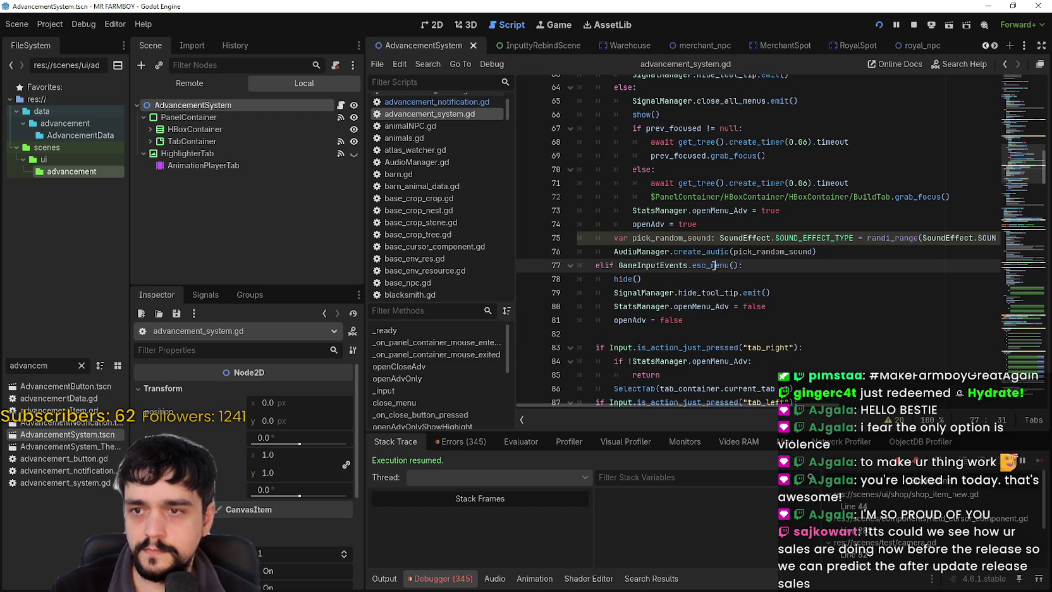
left_click(696, 331)
left_click(707, 322)
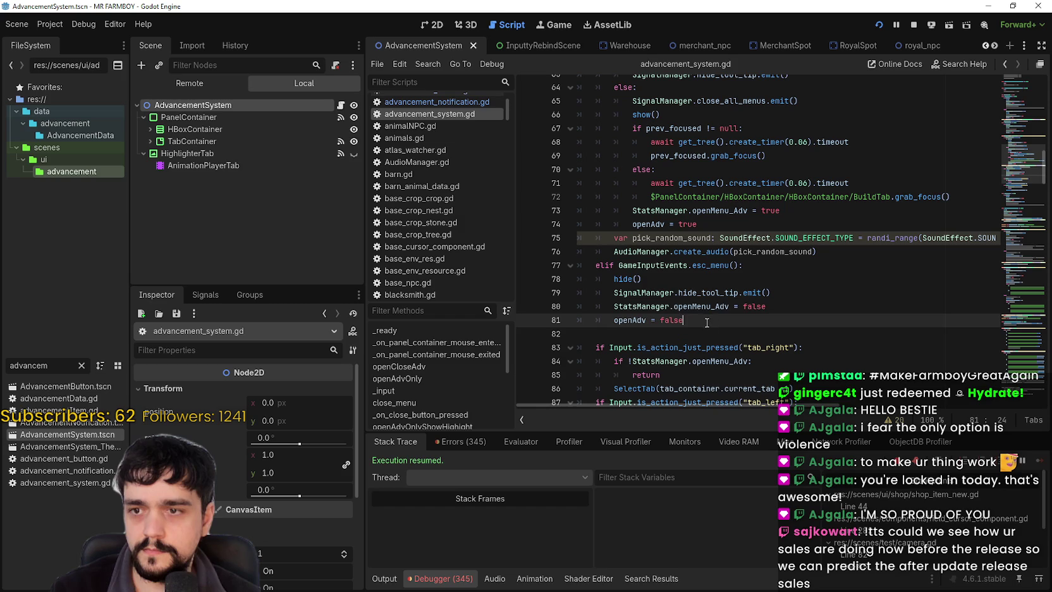
key("Return")
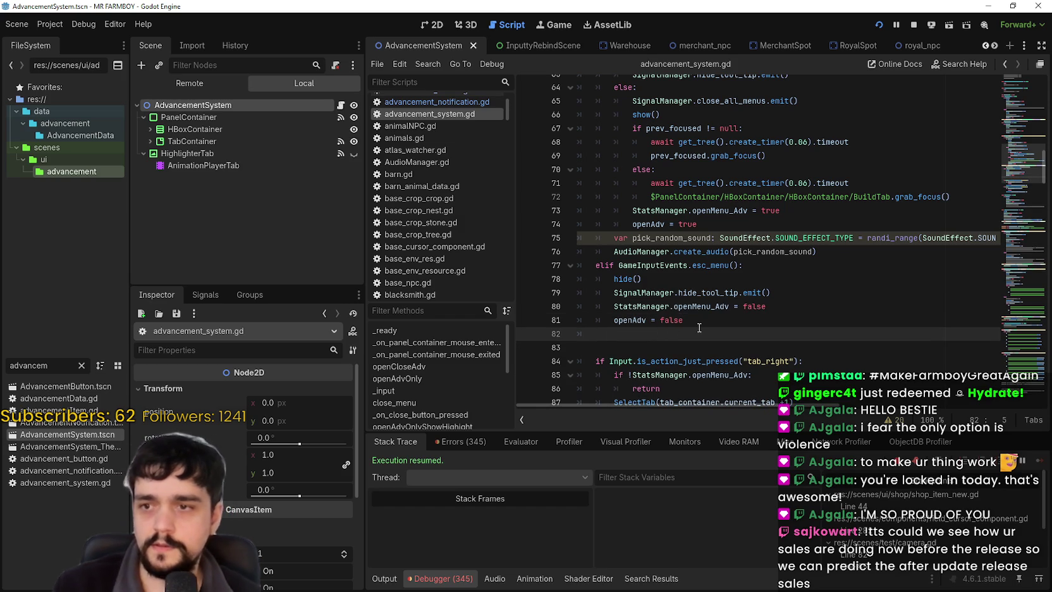
type("e")
key("BackSpace")
key("BackSpace")
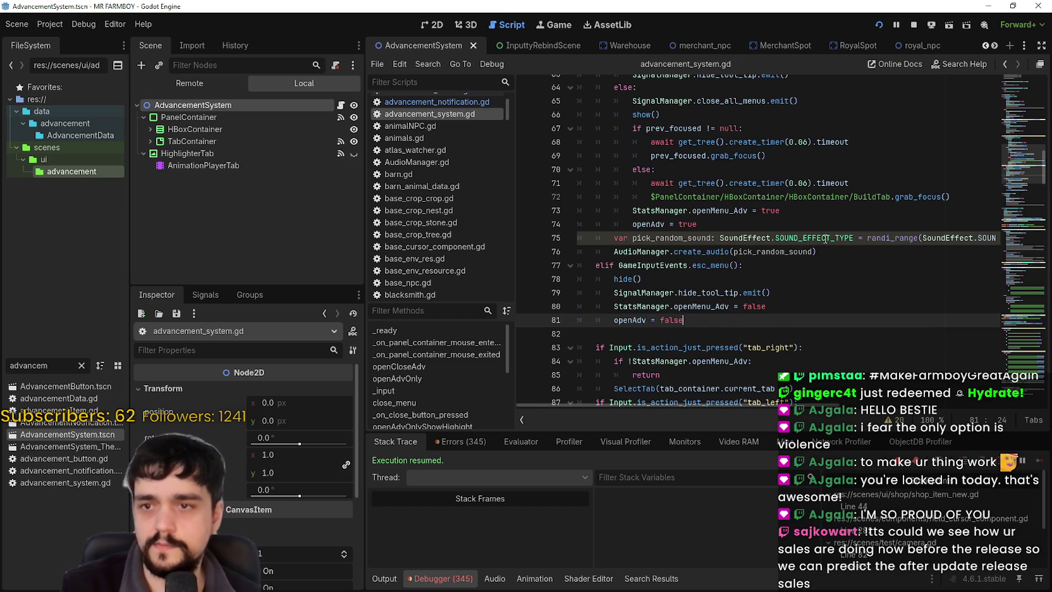
left_click(822, 251)
key("Return")
scroll(625, 283, "up", 1)
scroll(625, 283, "up", 3)
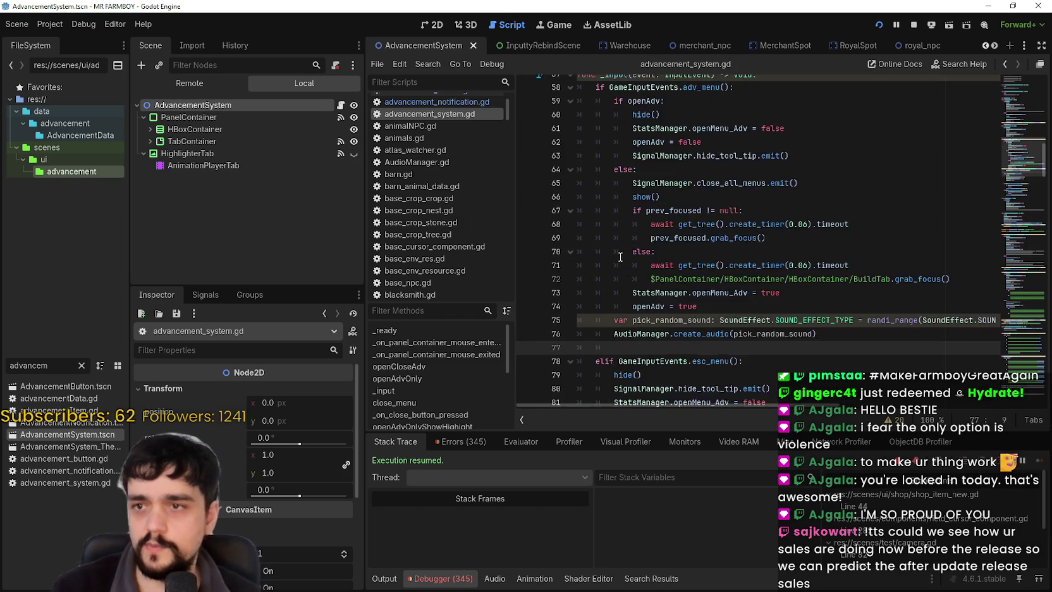
scroll(625, 322, "down", 3)
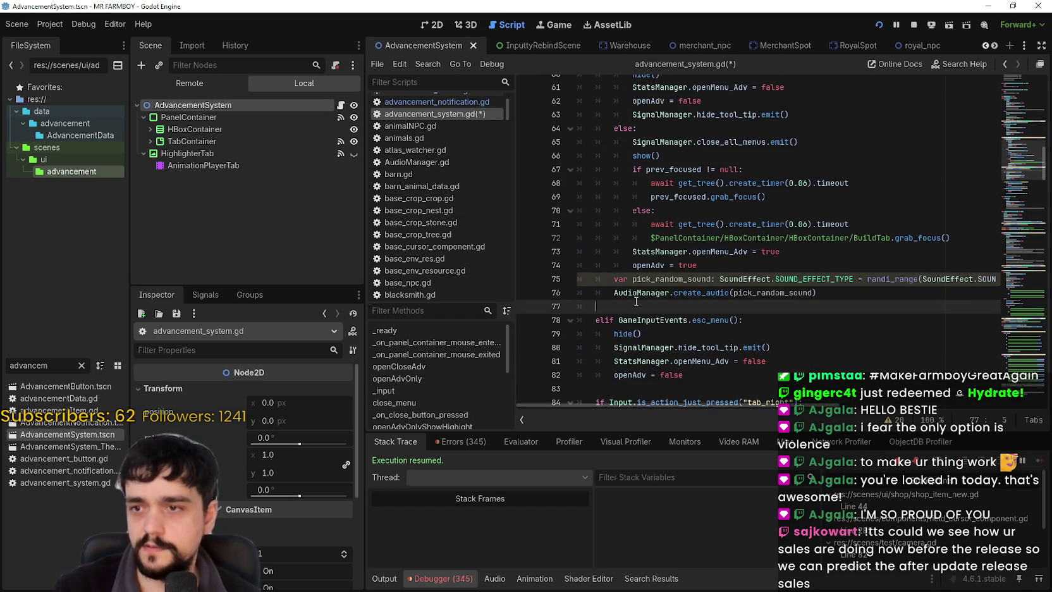
Step: Write the GameInputEvents.building_menu_close() condition on line 77 using autocomplete, ending with a colon
type("elif GameIn")
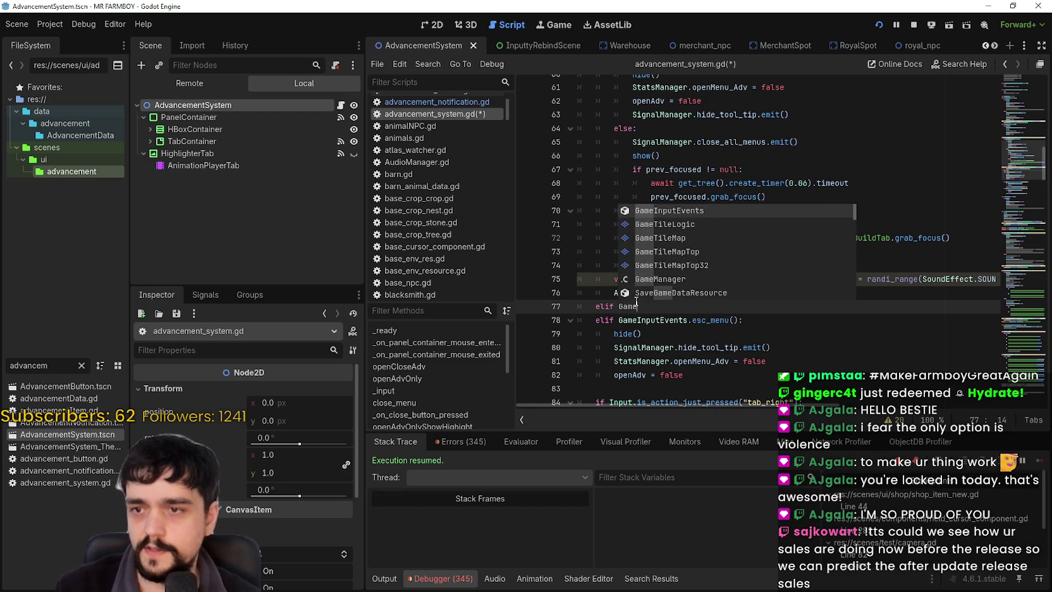
key("Return")
type(".")
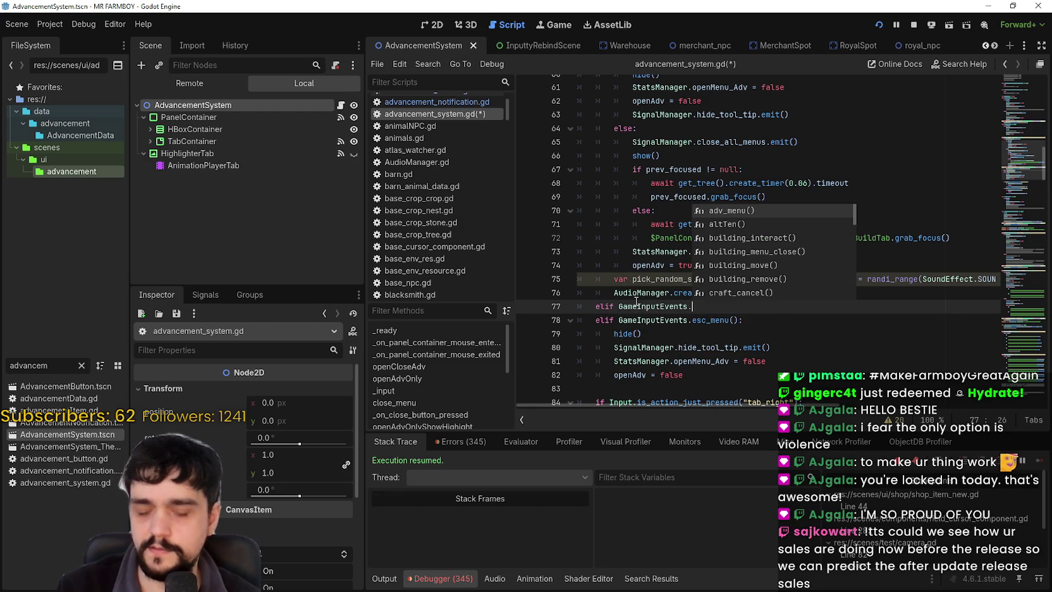
type("cancel")
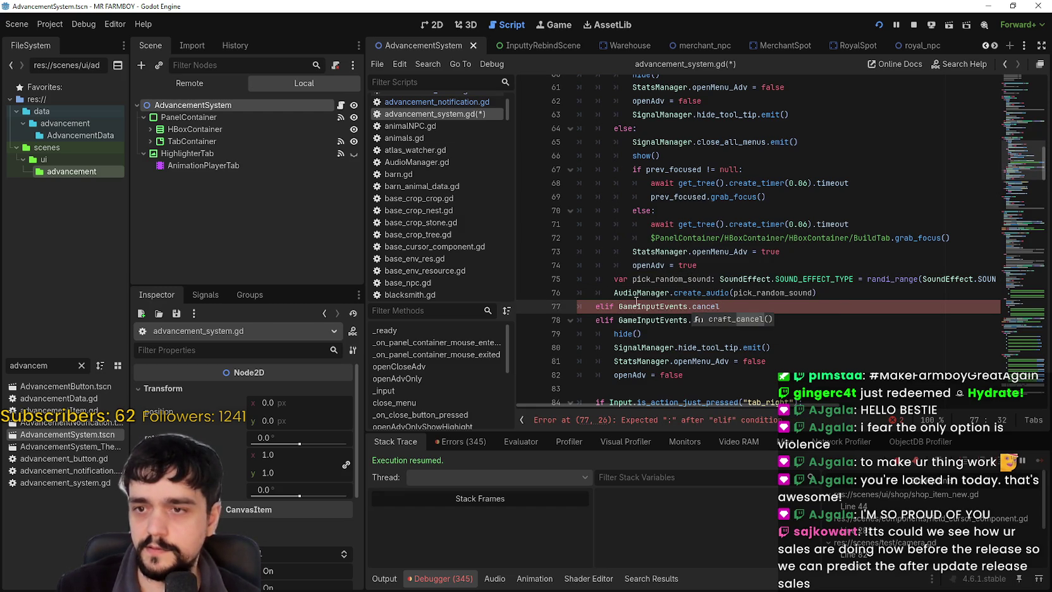
key("BackSpace")
key("BackSpace")
key("BackSpace")
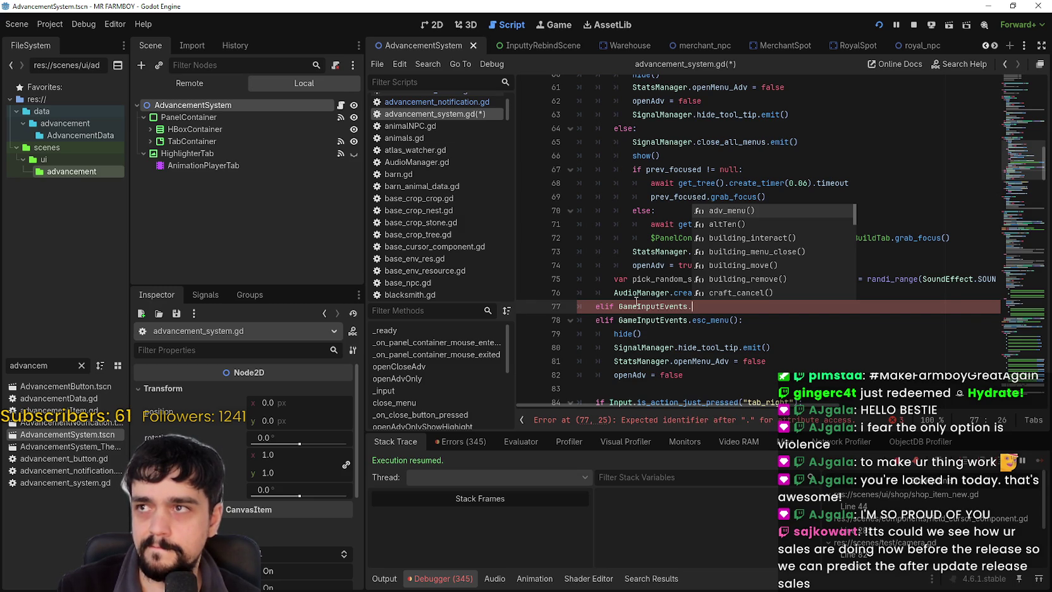
type("bui")
key("Down")
key("Return")
type(":")
key("Return")
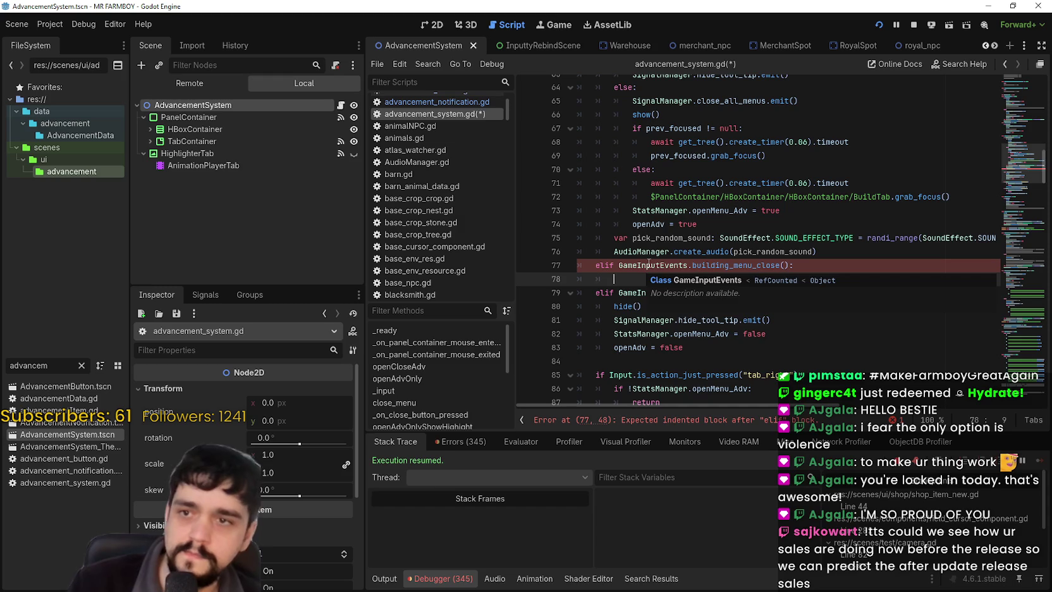
scroll(815, 217, "up", 3)
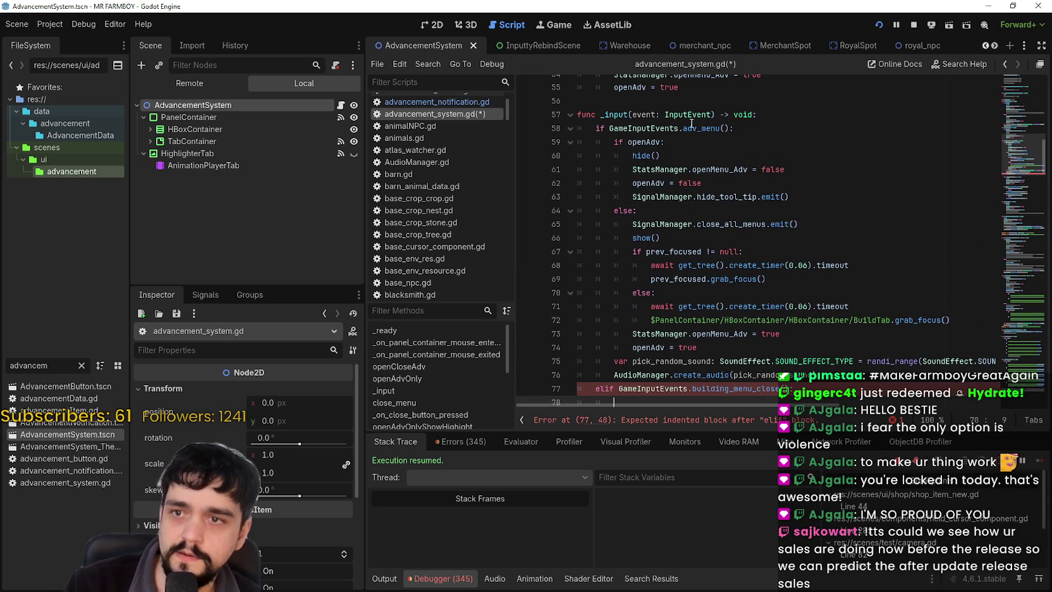
double_click(697, 128)
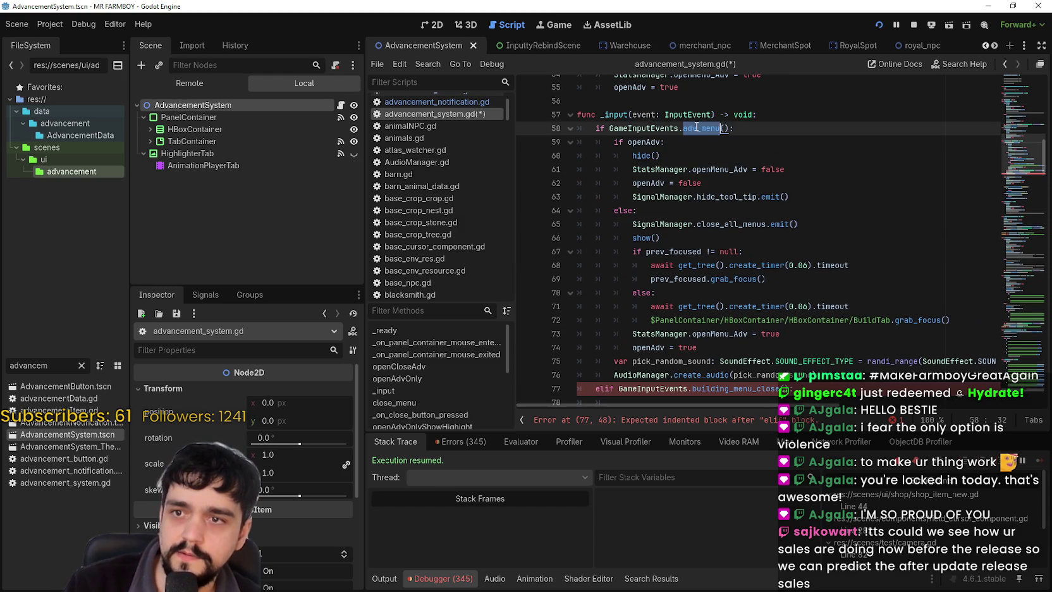
left_click(49, 24)
left_click(76, 40)
scroll(293, 242, "up", 10)
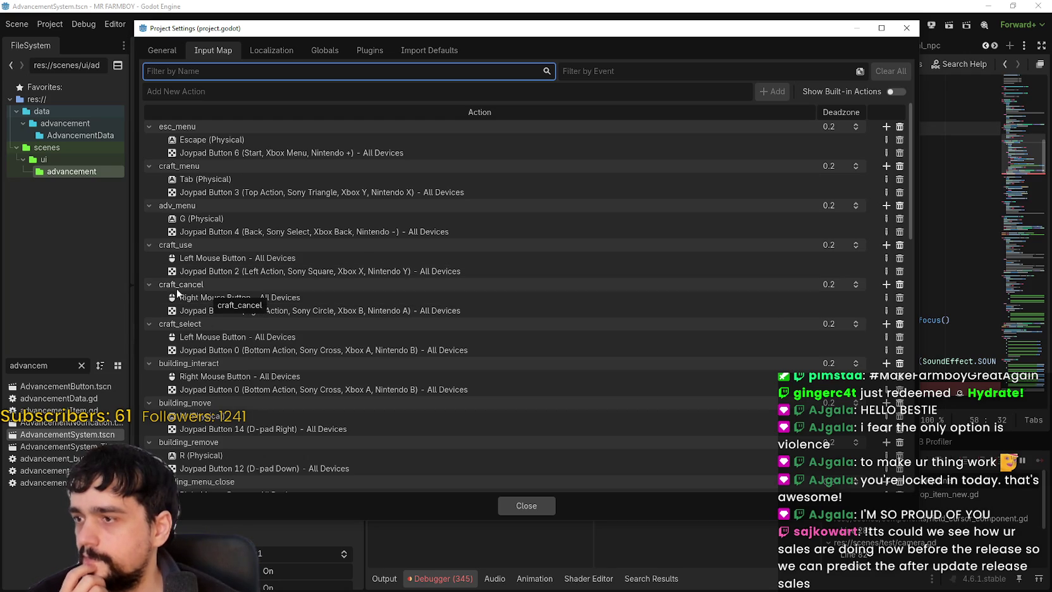
scroll(253, 321, "down", 2)
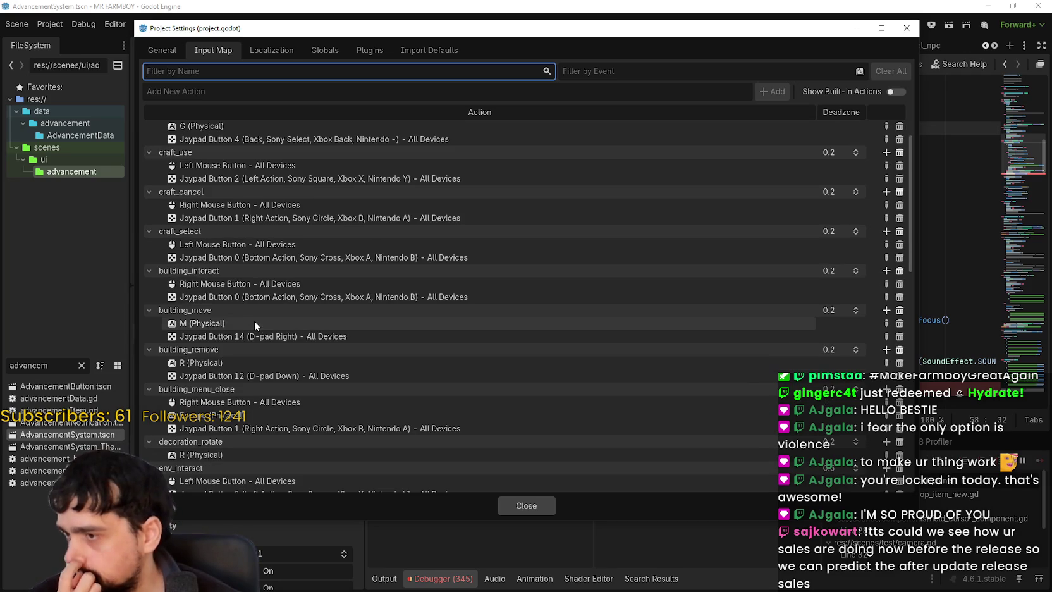
scroll(260, 316, "down", 3)
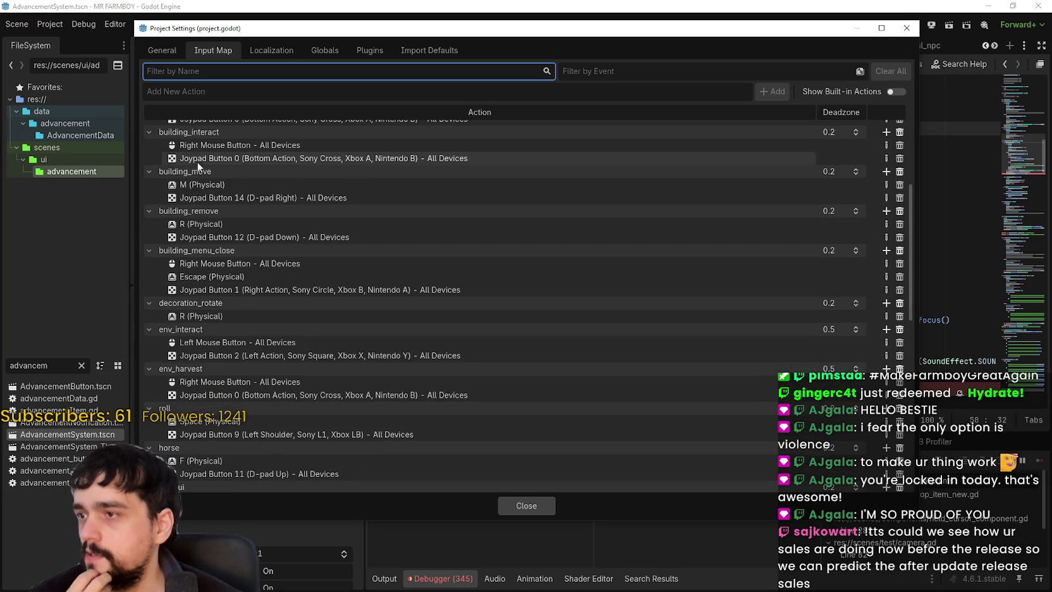
scroll(234, 329, "up", 1)
scroll(230, 316, "up", 4)
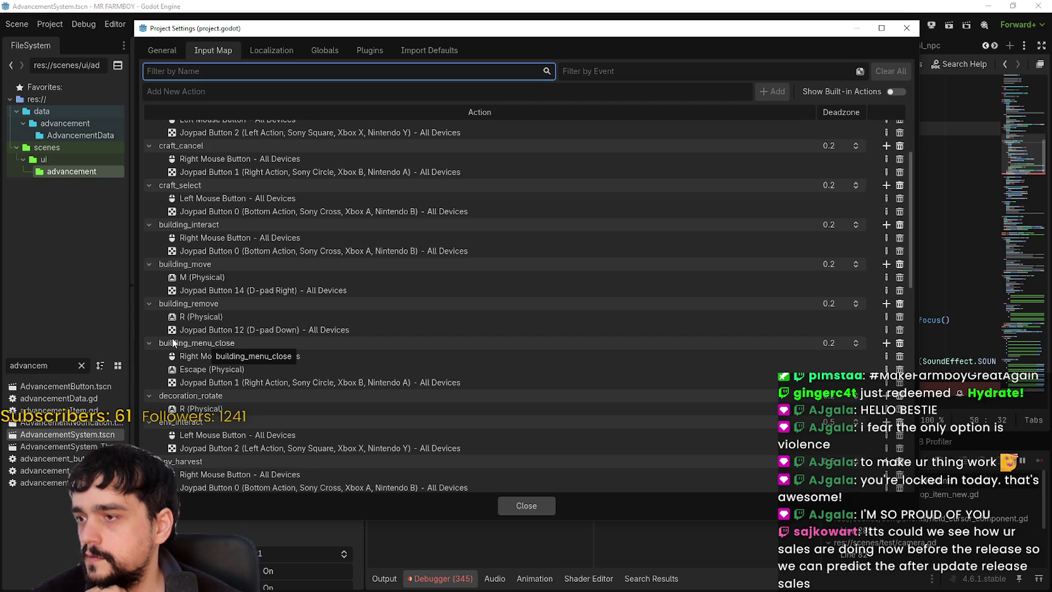
left_click(546, 506)
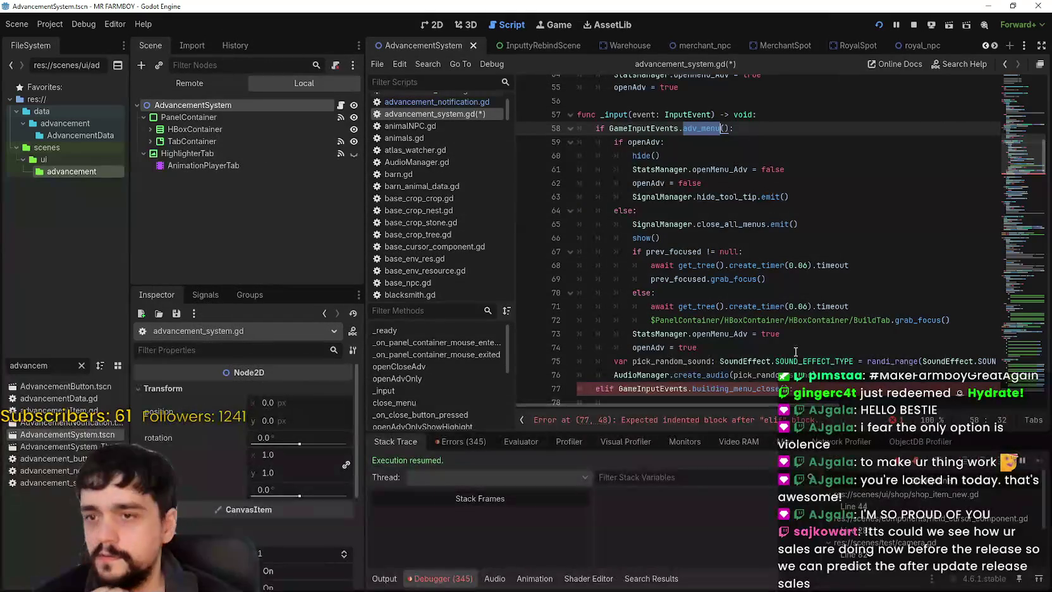
Step: Replace building_menu_close with craft_cancel in the line 77 check
scroll(783, 341, "down", 1)
double_click(749, 349)
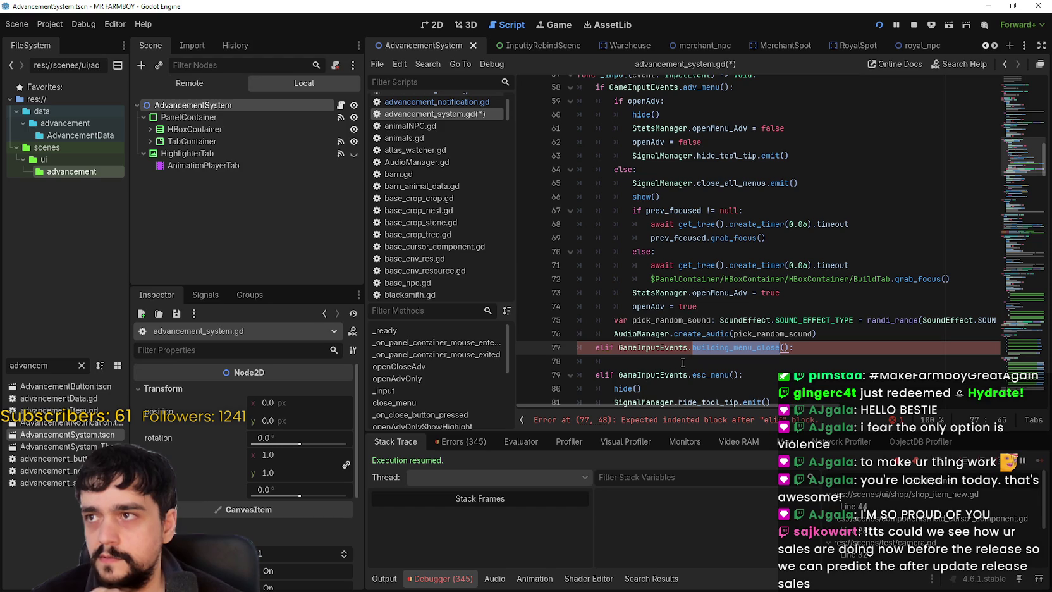
scroll(652, 337, "down", 1)
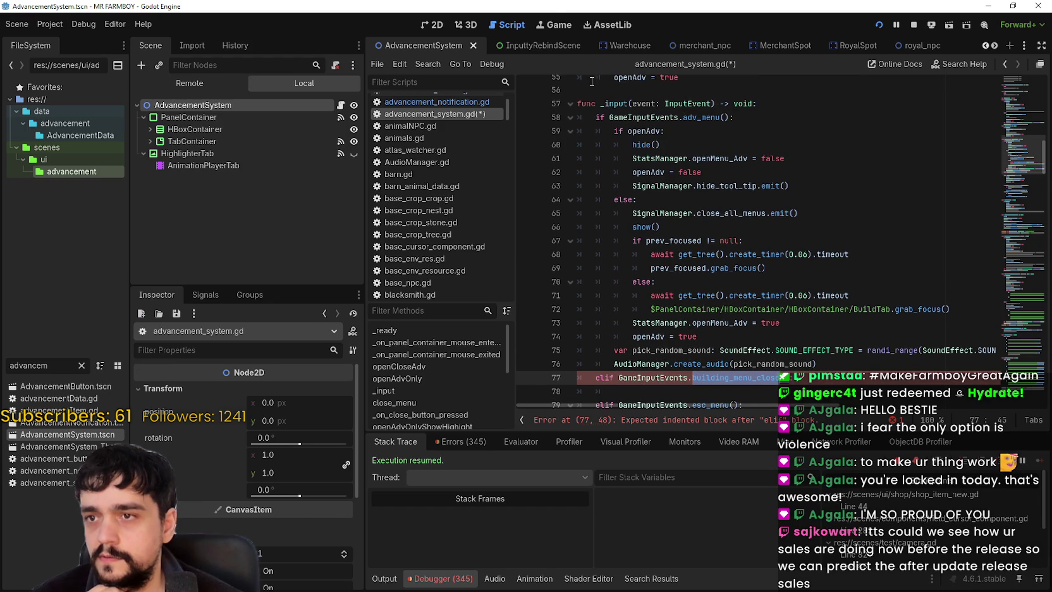
scroll(646, 344, "up", 2)
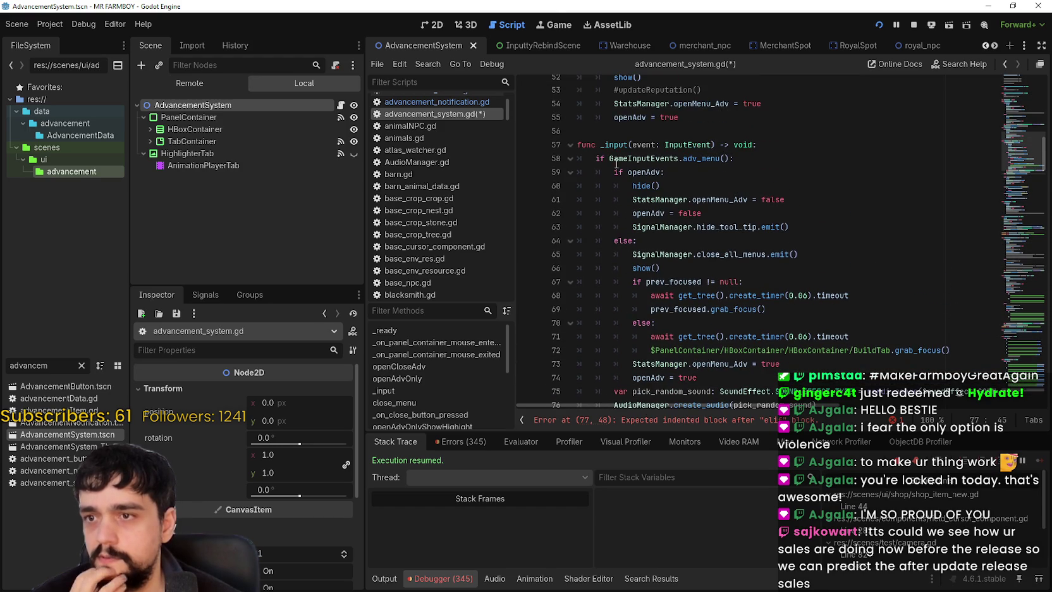
double_click(646, 170)
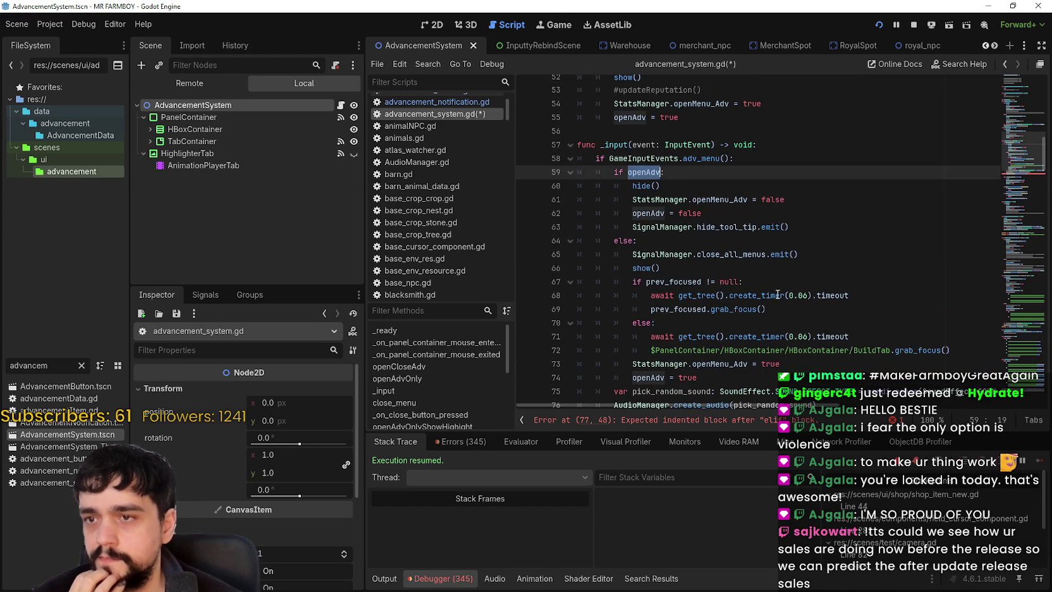
scroll(759, 285, "down", 2)
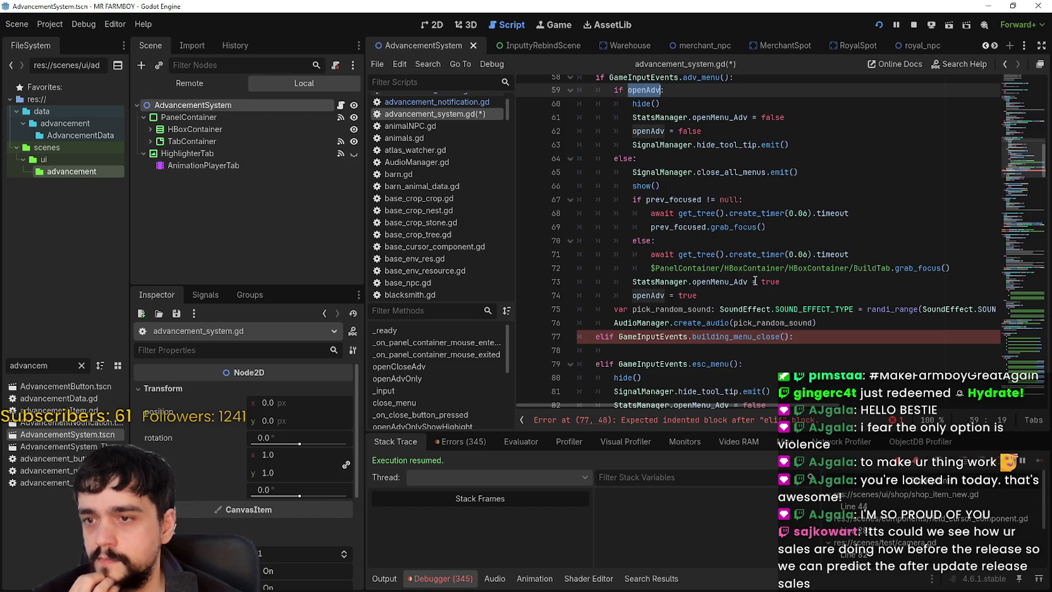
scroll(755, 280, "up", 2)
scroll(751, 276, "up", 1)
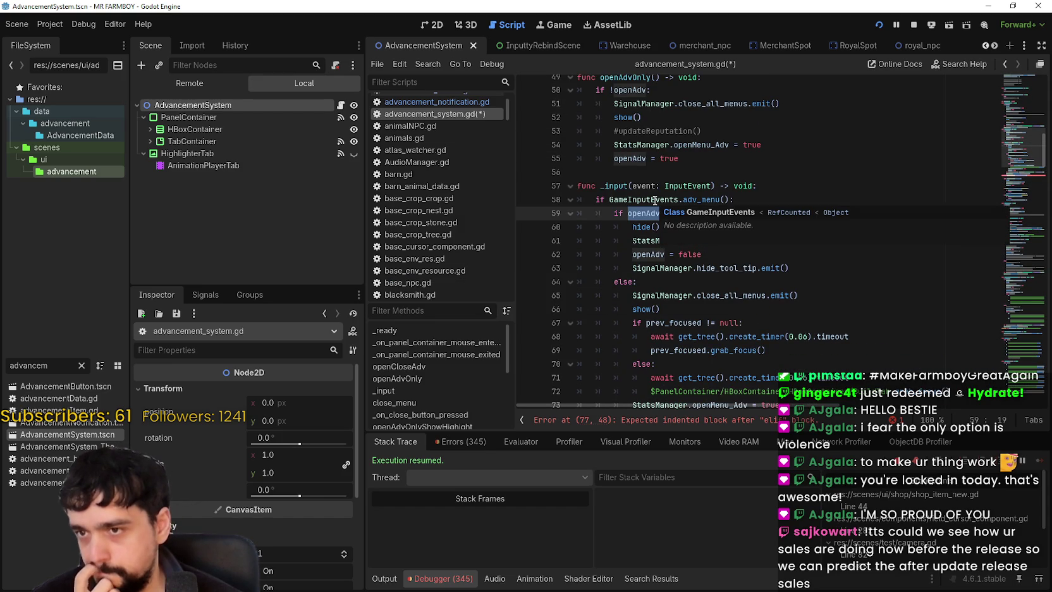
scroll(654, 200, "down", 2)
left_click(721, 378)
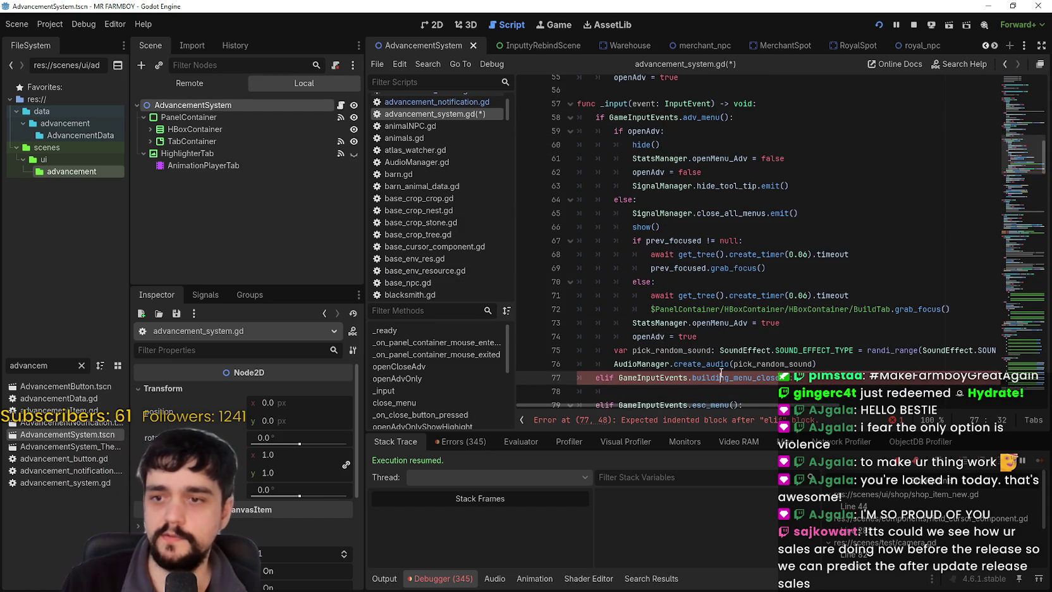
double_click(721, 378)
type("craft")
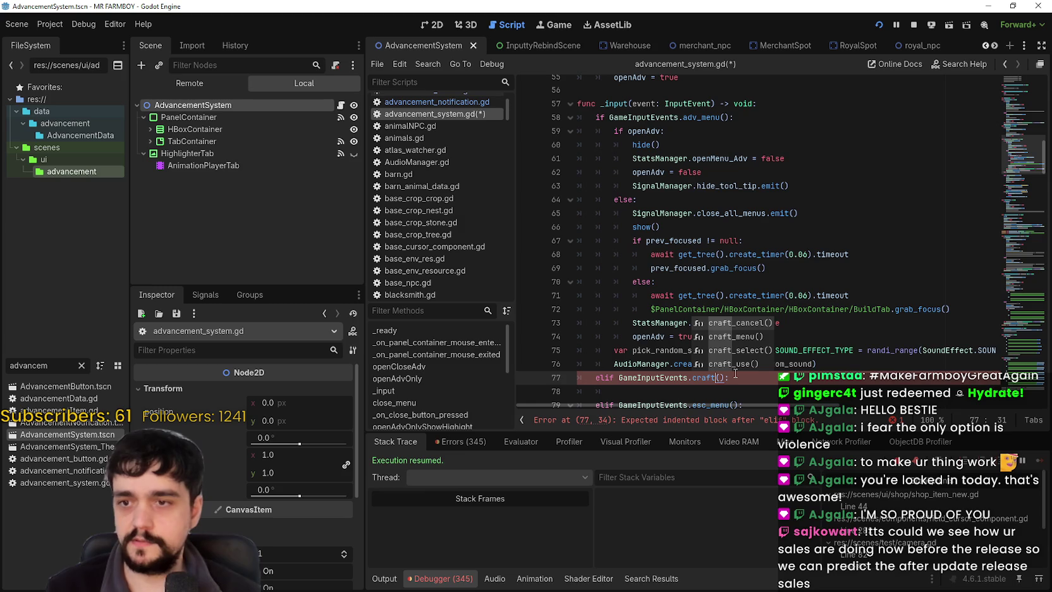
key("Down")
key("Up")
key("Return")
Step: Add an 'if openAdv:' condition inside the craft_cancel branch
scroll(738, 373, "down", 1)
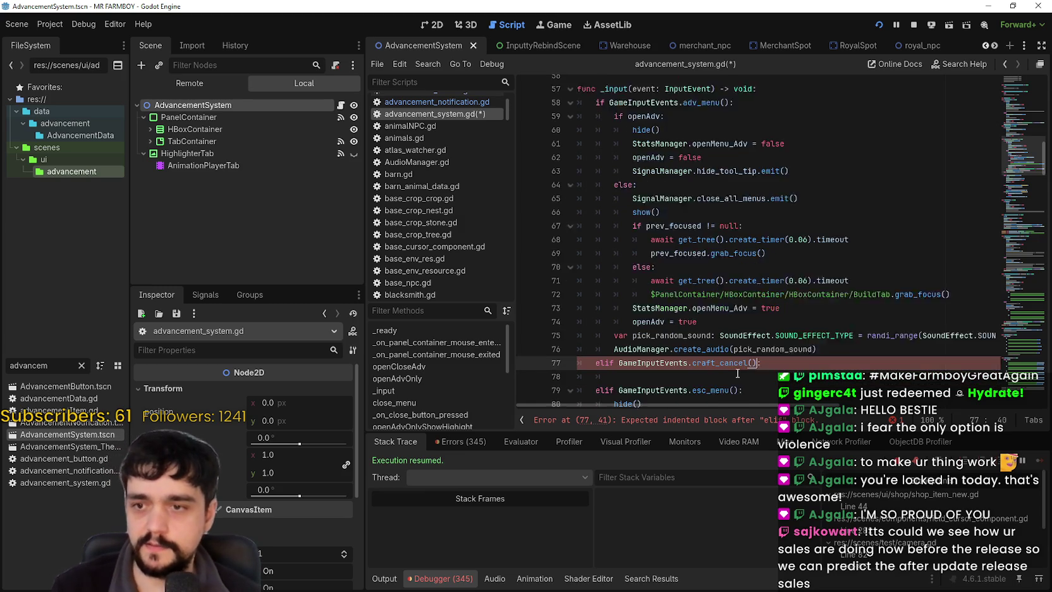
scroll(737, 374, "down", 1)
left_click(805, 339)
key("Return")
type("if openAdv")
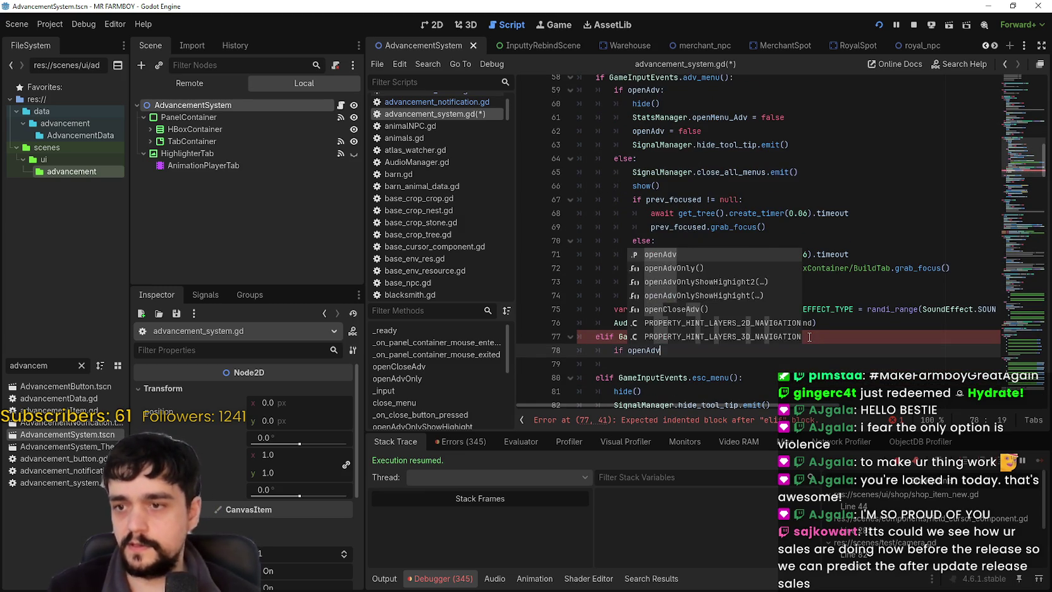
type(":")
key("Return")
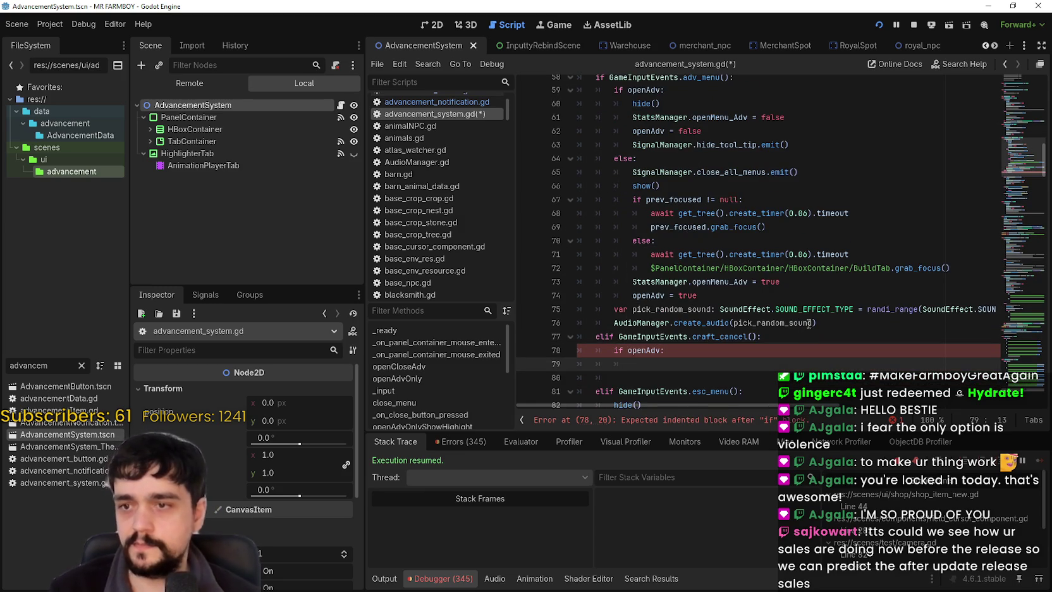
Step: Paste the four esc_menu body lines under 'if openAdv:', indent them, and save
scroll(818, 308, "down", 4)
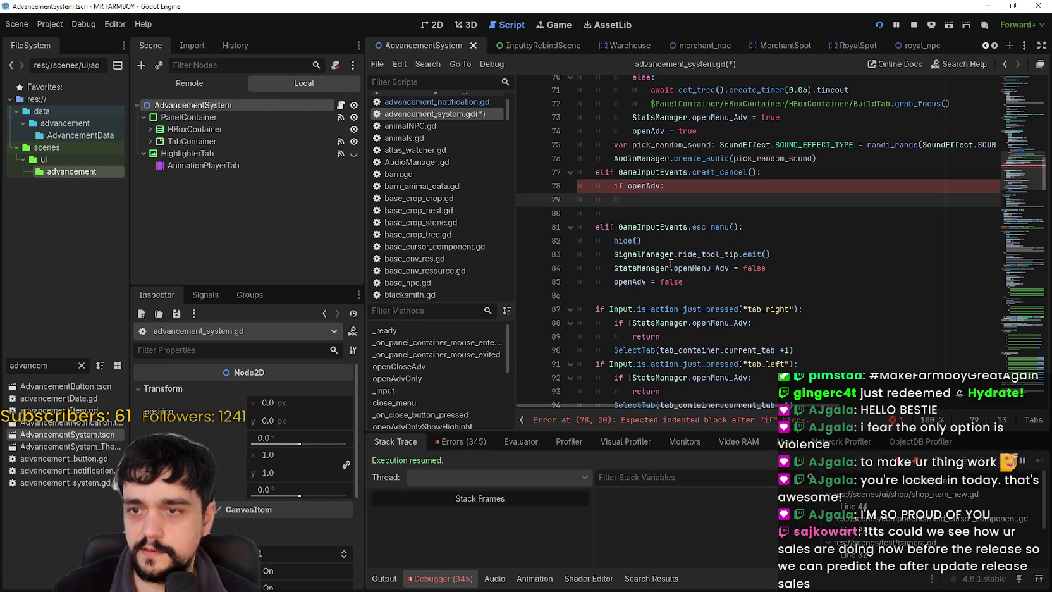
left_click_drag(684, 281, 563, 242)
key("ctrl+c")
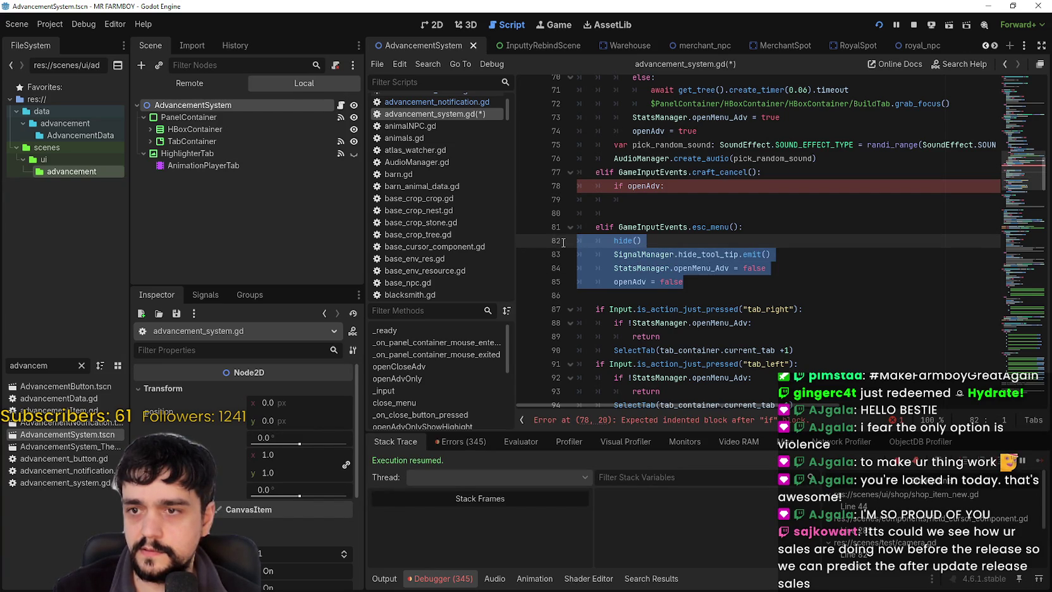
left_click(611, 201)
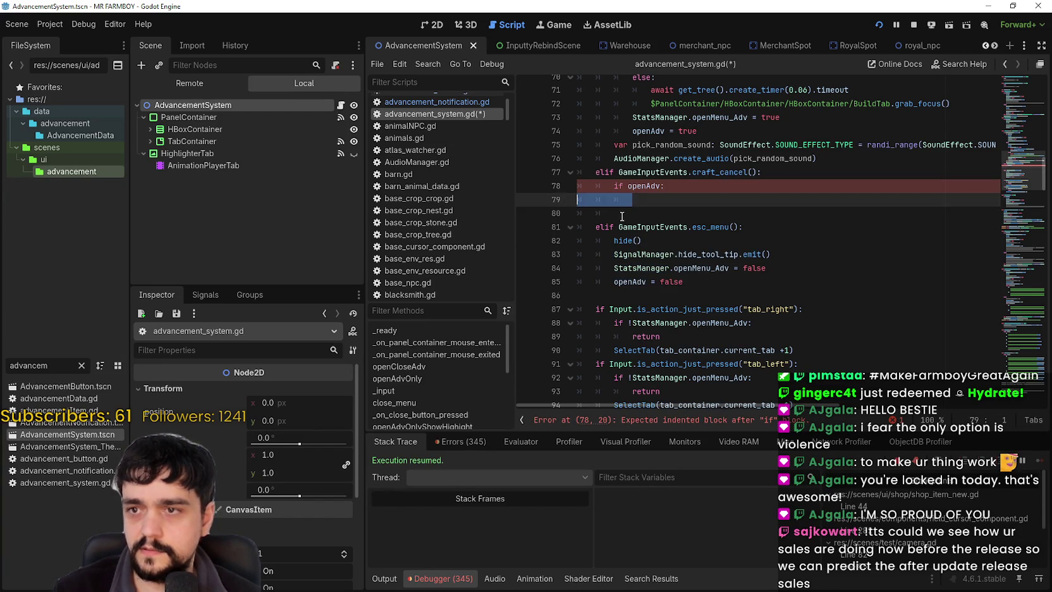
key("ctrl+v")
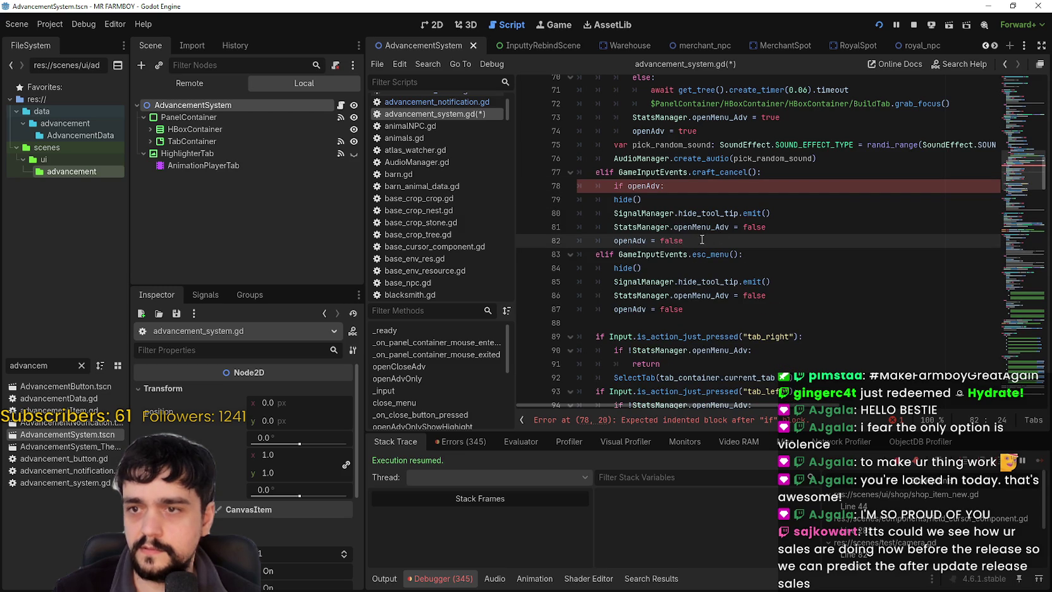
left_click_drag(702, 240, 568, 208)
key("Tab")
left_click(788, 249)
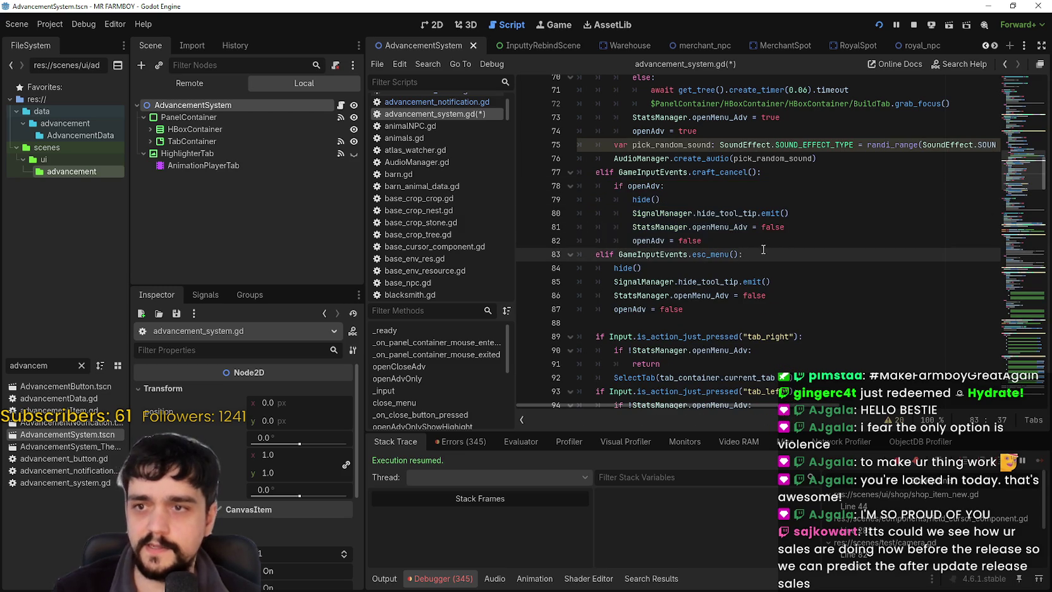
key("ctrl+s")
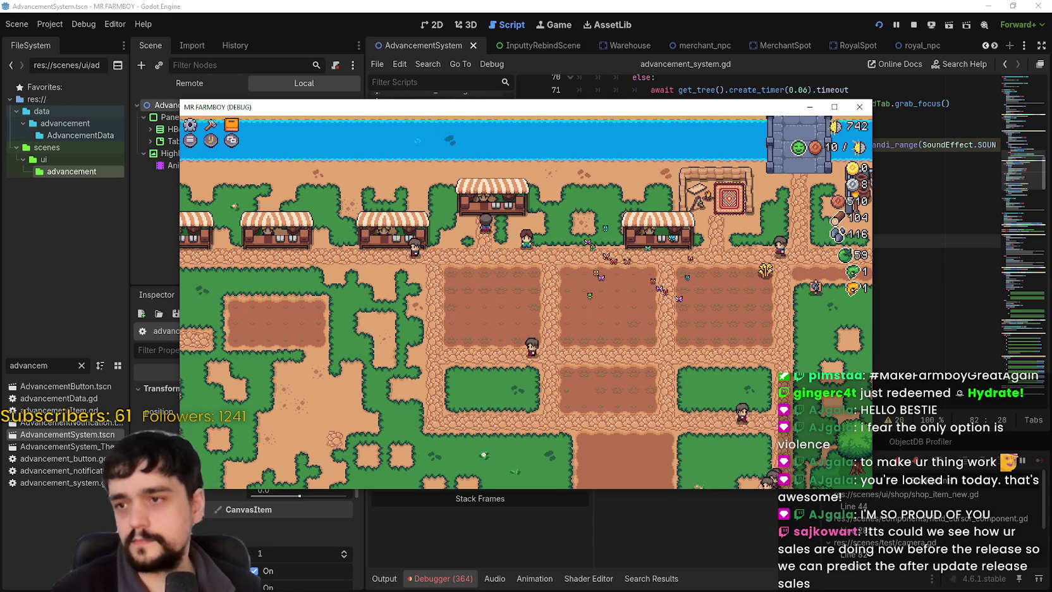
Step: Open the Advancements panel and cycle its tabs, ending on Land, Buildings and Uniques
key("Tab")
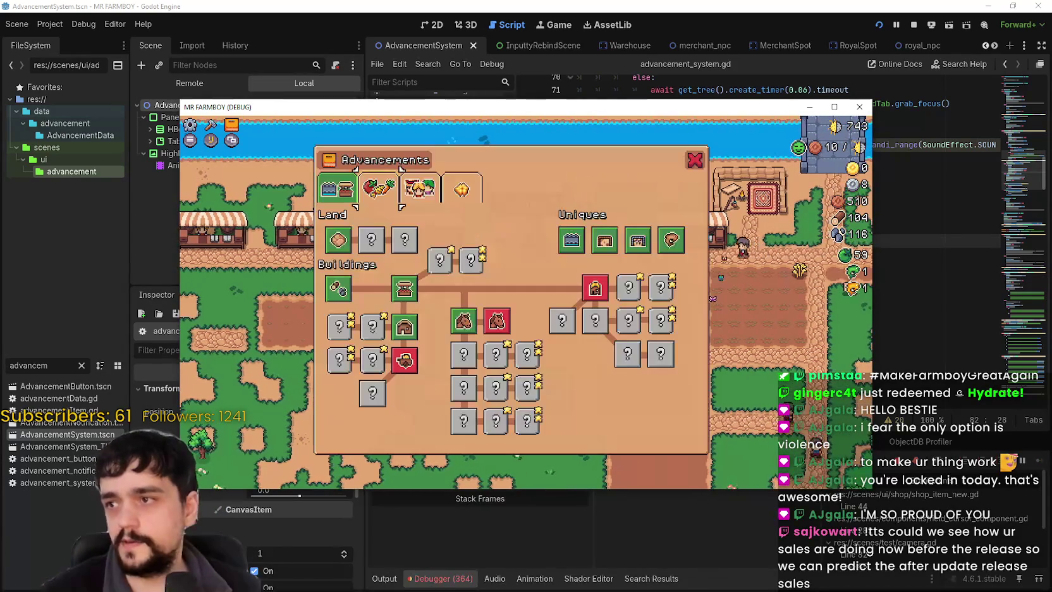
key("Right")
key("Left")
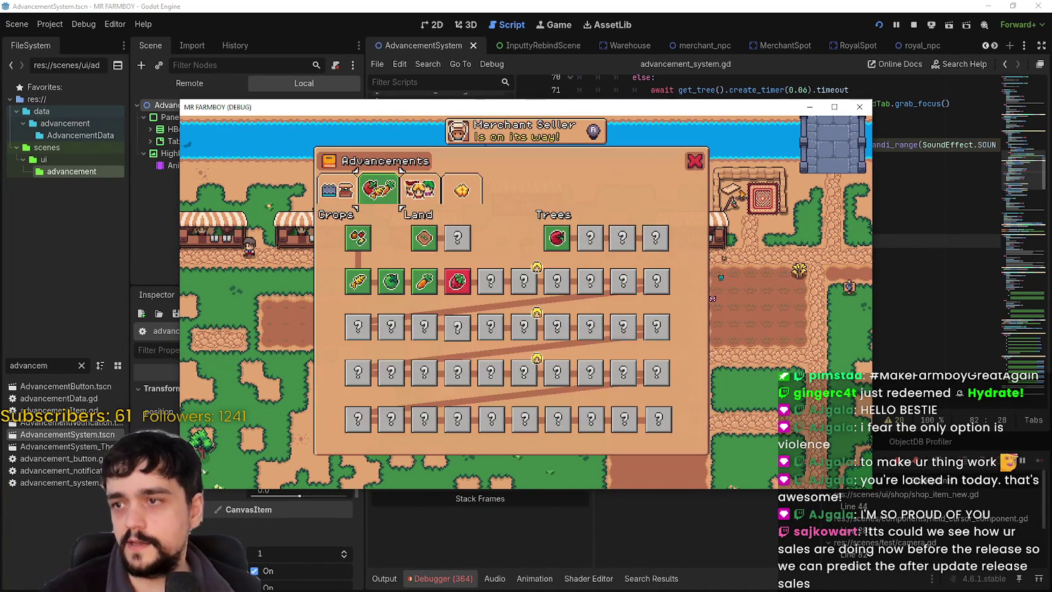
key("Left")
key("Return")
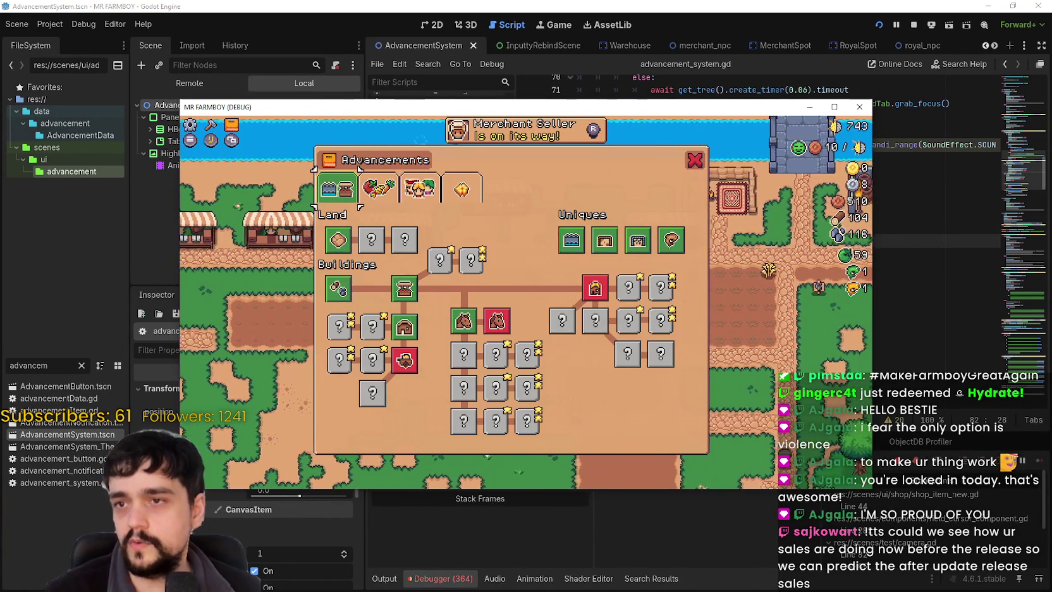
Step: Toggle the Advancements panel closed and open, focusing a locked advancement in the tree
key("Tab")
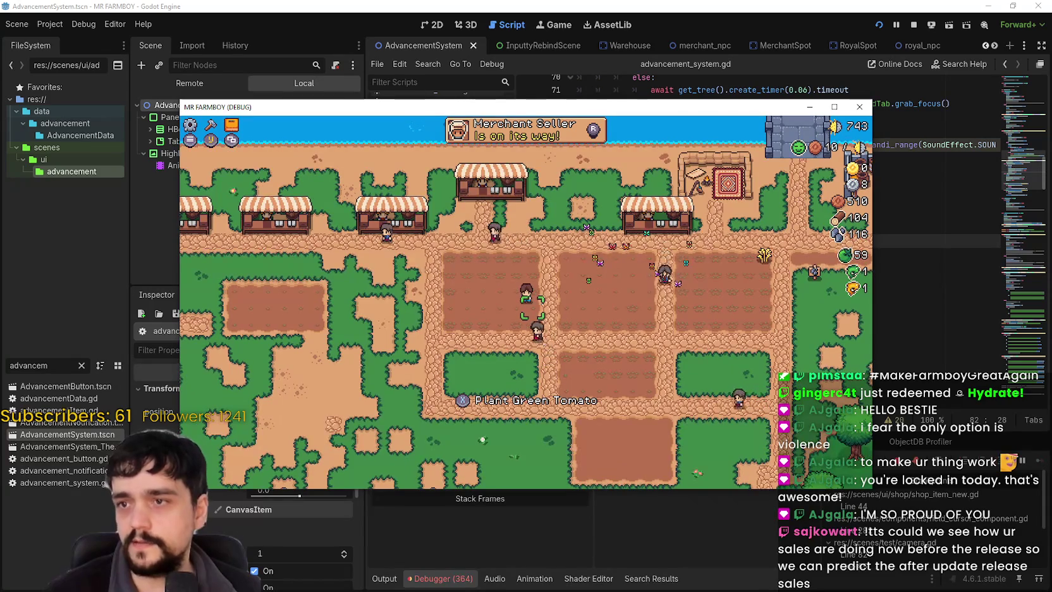
key("Tab")
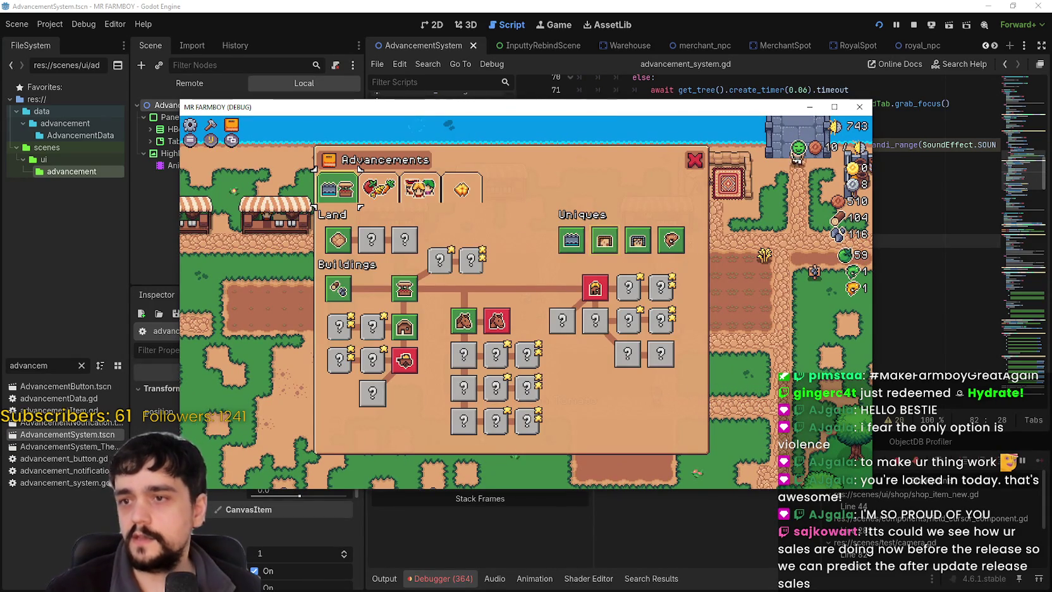
left_click(562, 321)
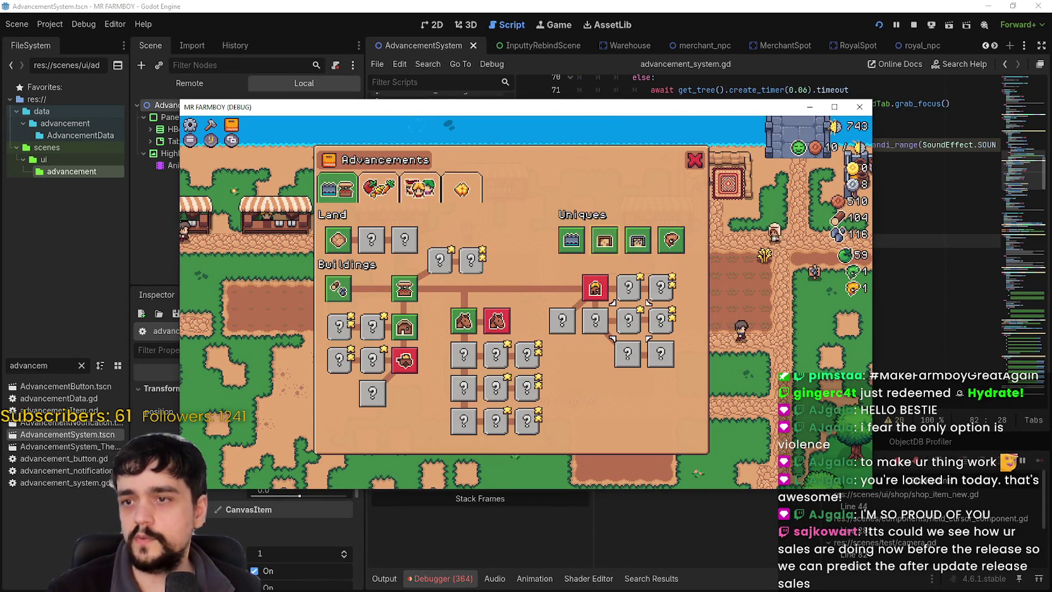
key("Tab")
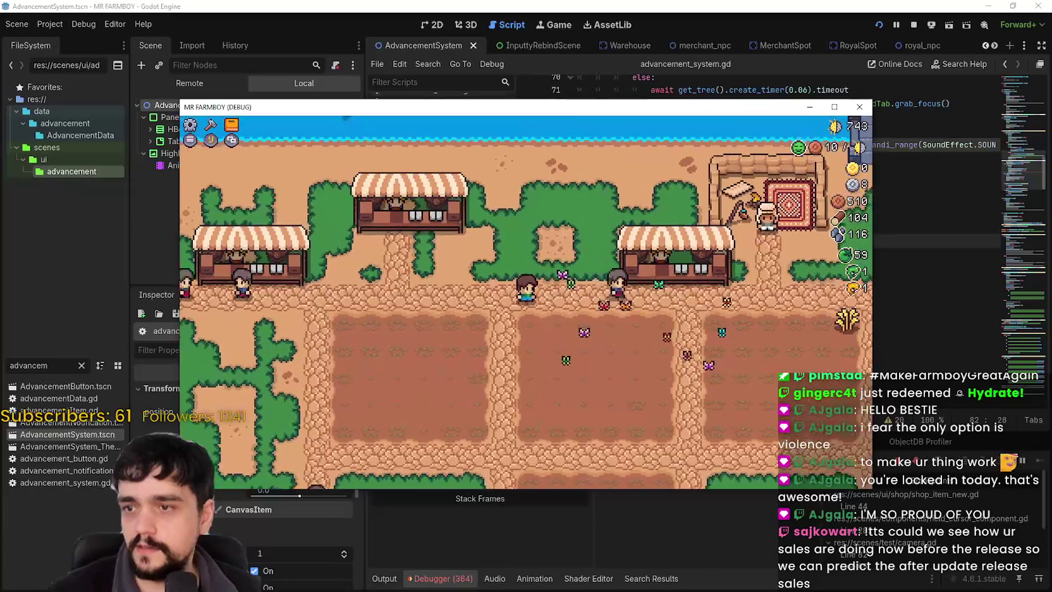
key("Tab")
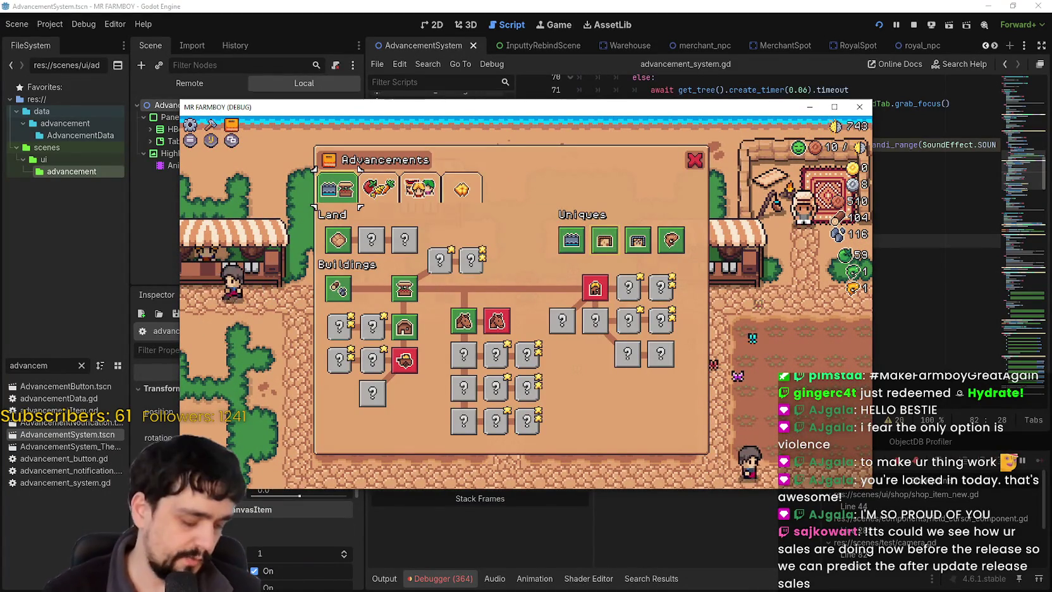
Step: Walk the player toward the market stall while toggling the Advancements panel open
key("Right")
key("Up")
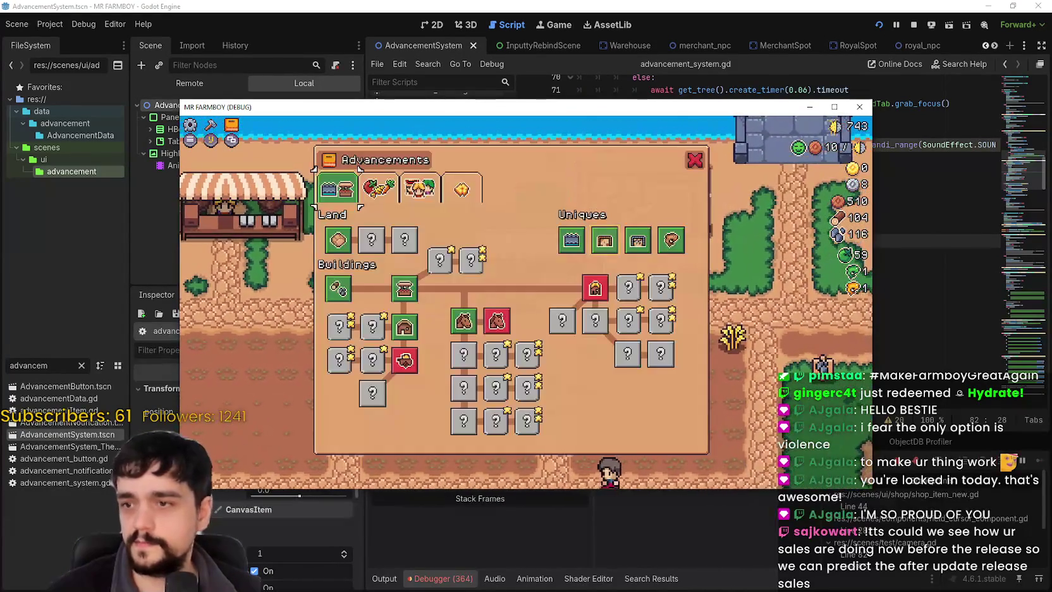
key("Tab")
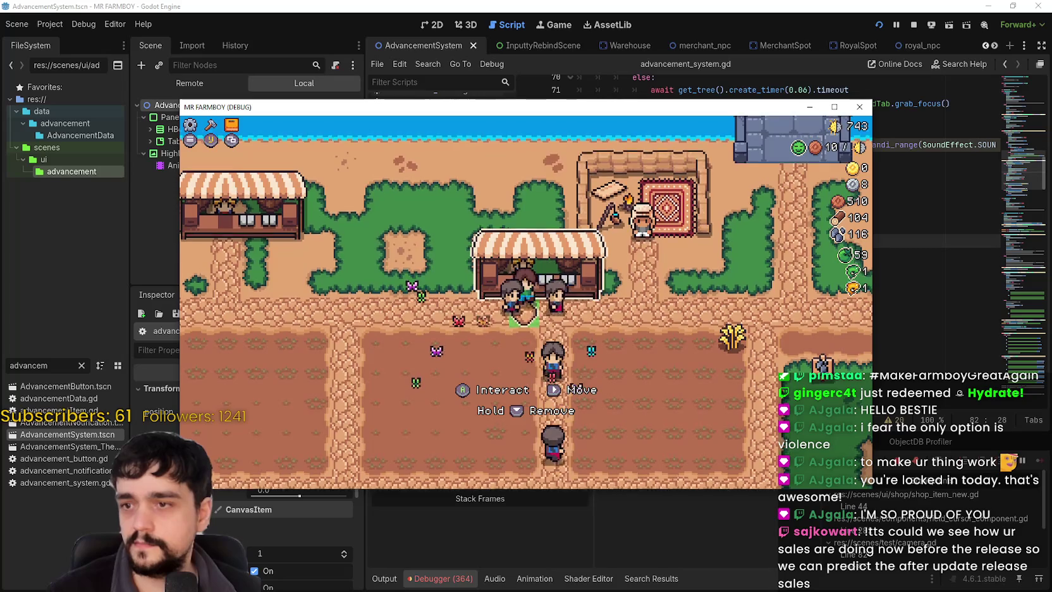
key("Tab")
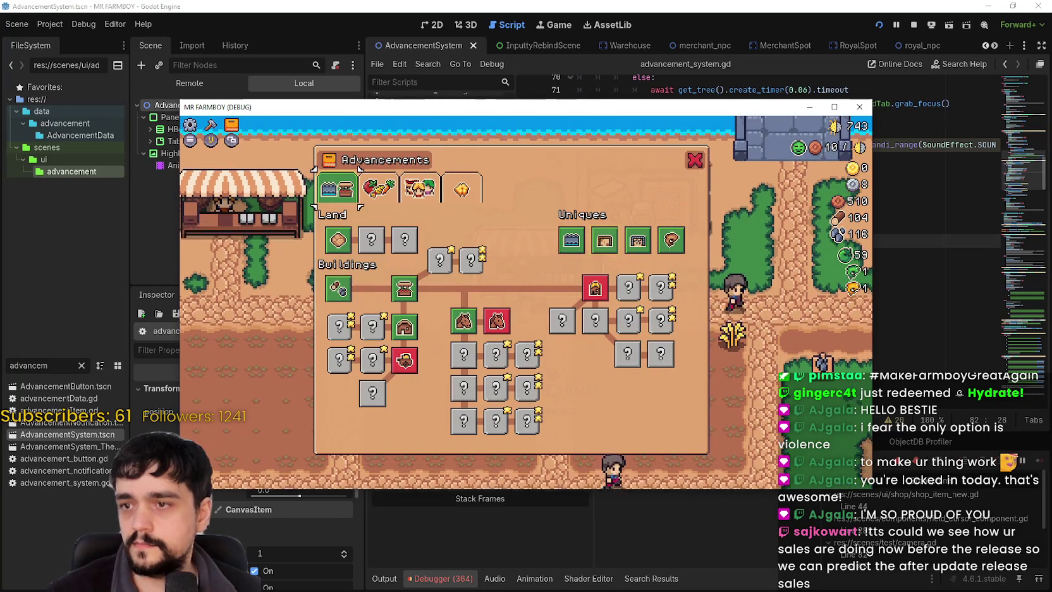
key("Up")
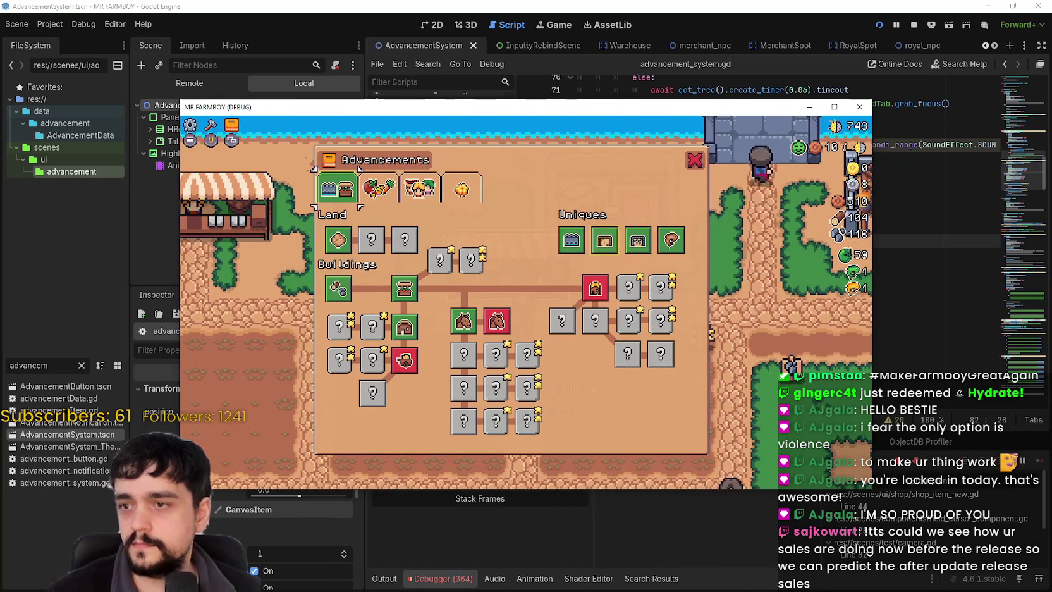
key("Left")
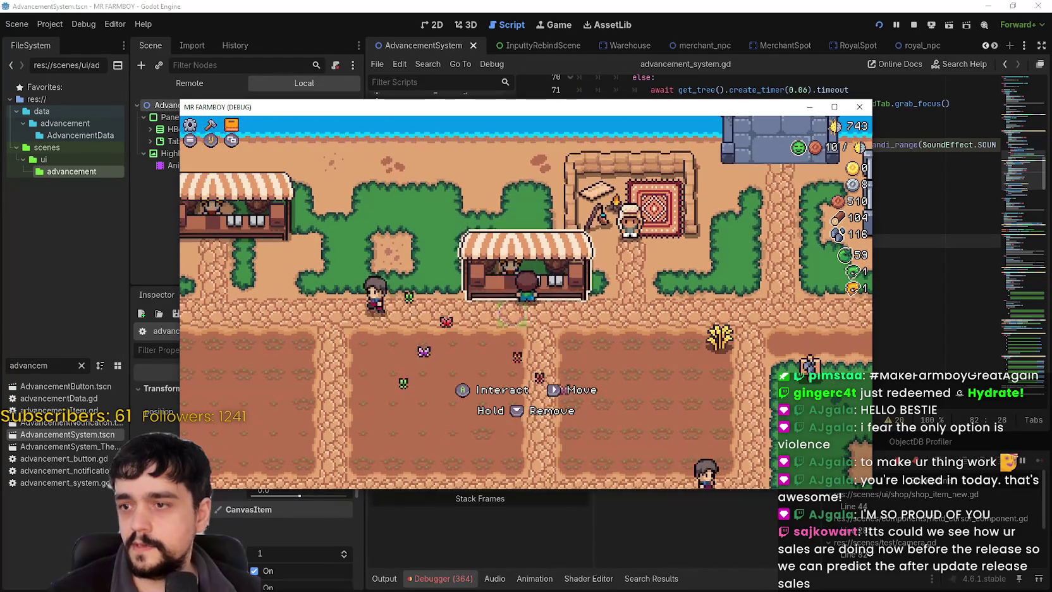
Step: Open the market sell window at the stall, then close it to return to the farm
key("e")
key("Escape")
key("Tab")
key("Escape")
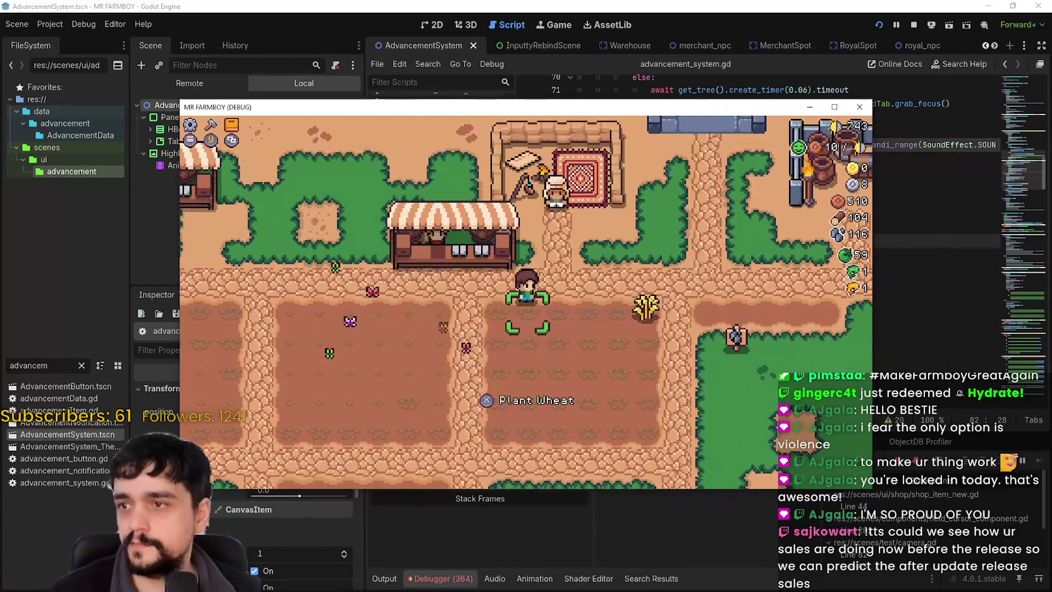
Step: Walk up, open the Advancements panel, then close it with Escape
key("Right")
key("Tab")
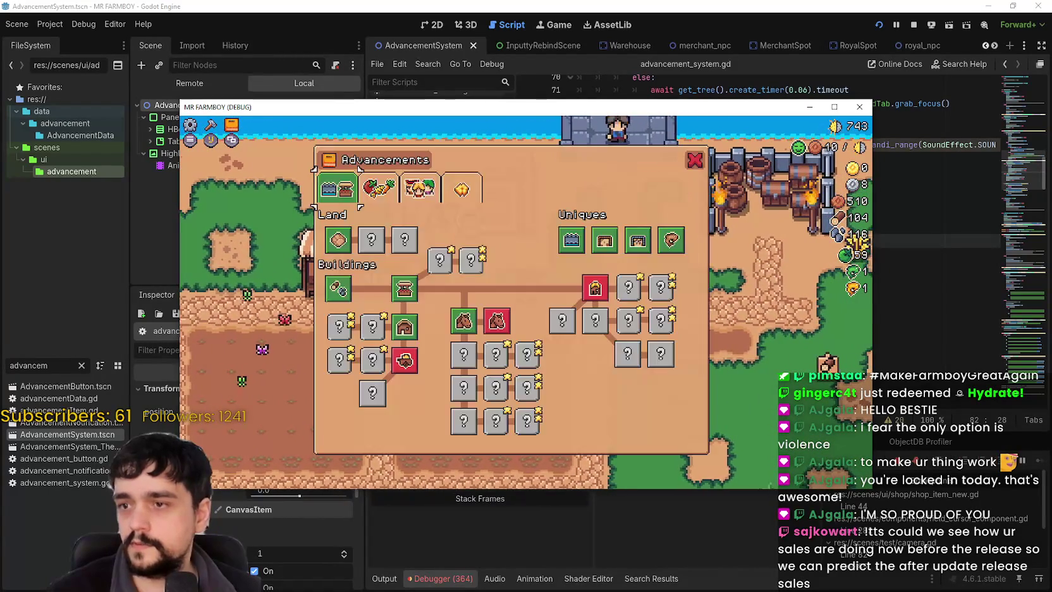
key("Escape")
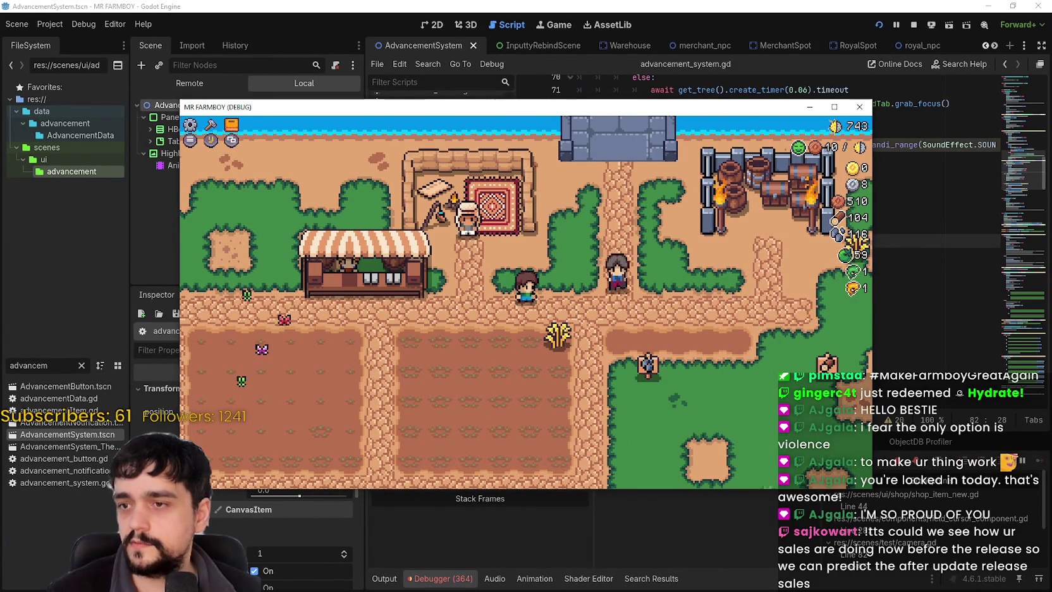
Step: Open Crafting, pick the Wheat seed to start planting, then cancel and close Crafting
key("c")
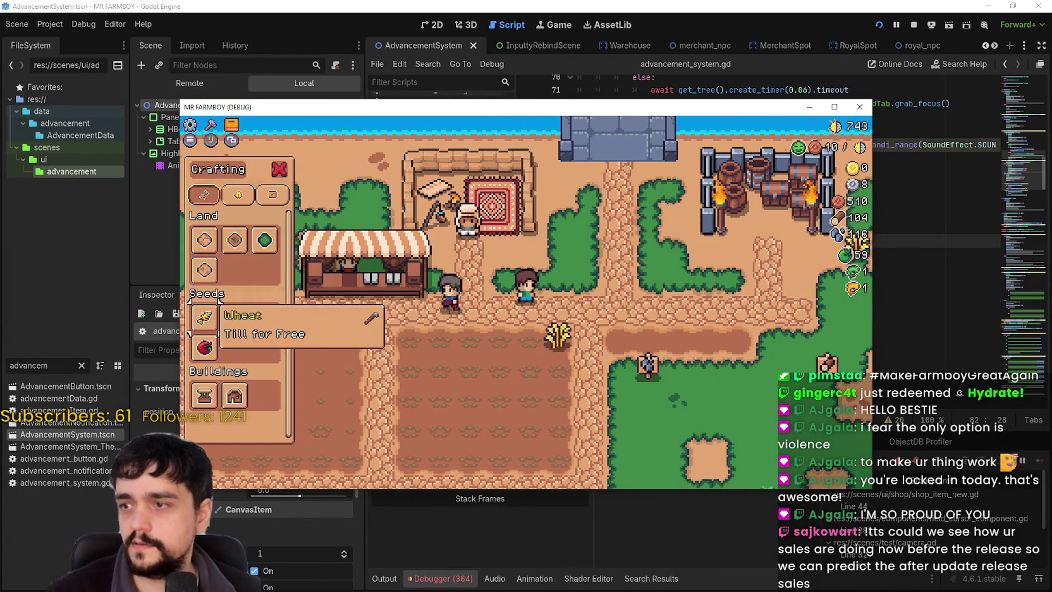
key("Down")
key("Return")
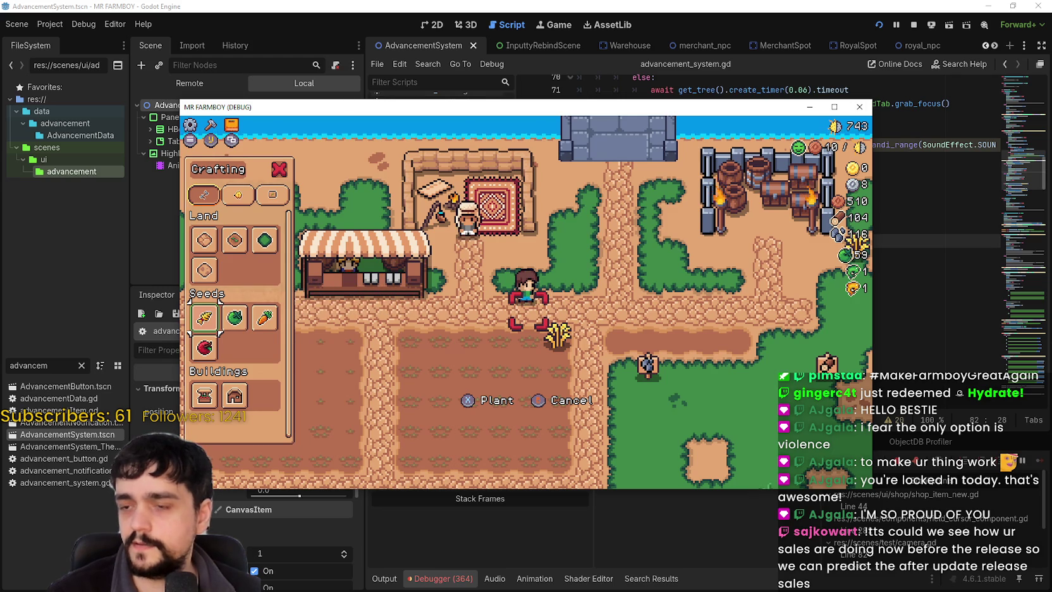
key("Escape")
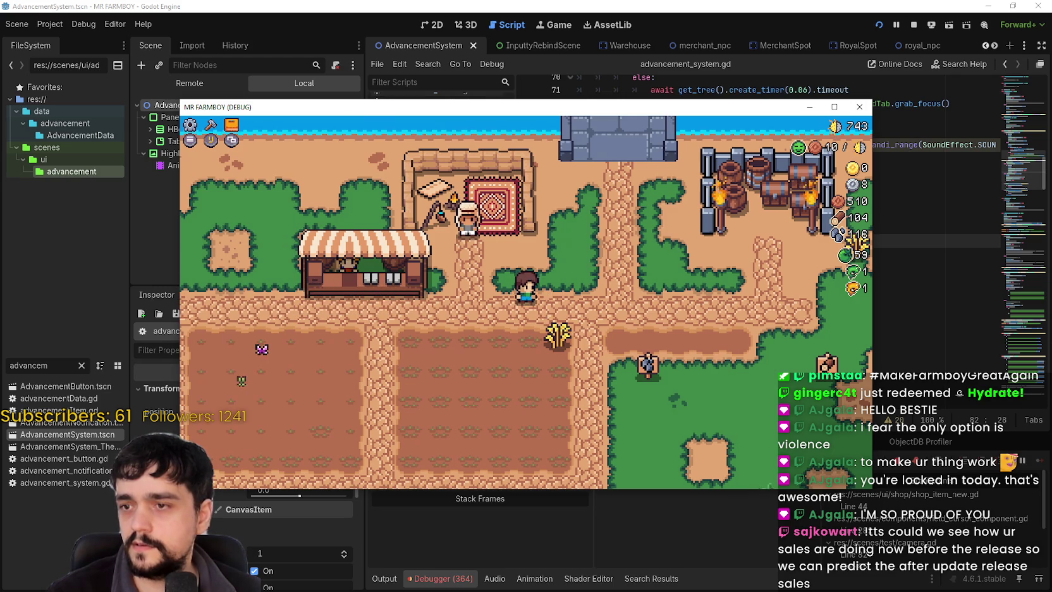
key("c")
key("Escape")
Step: Flip between Advancements (V) and Crafting (C), pick Wheat, then leave planting for Advancements
key("v")
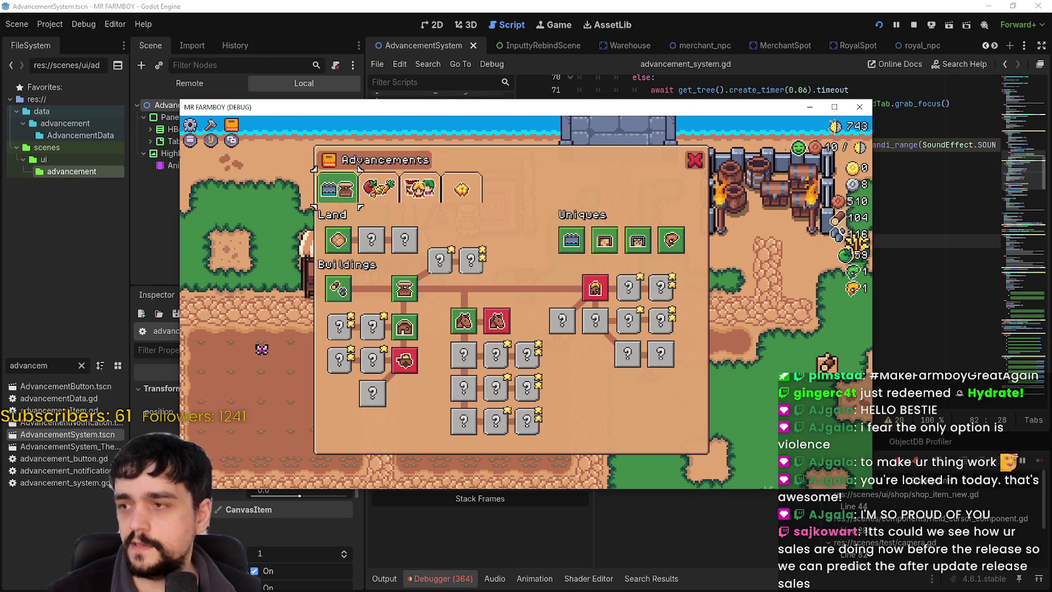
key("c")
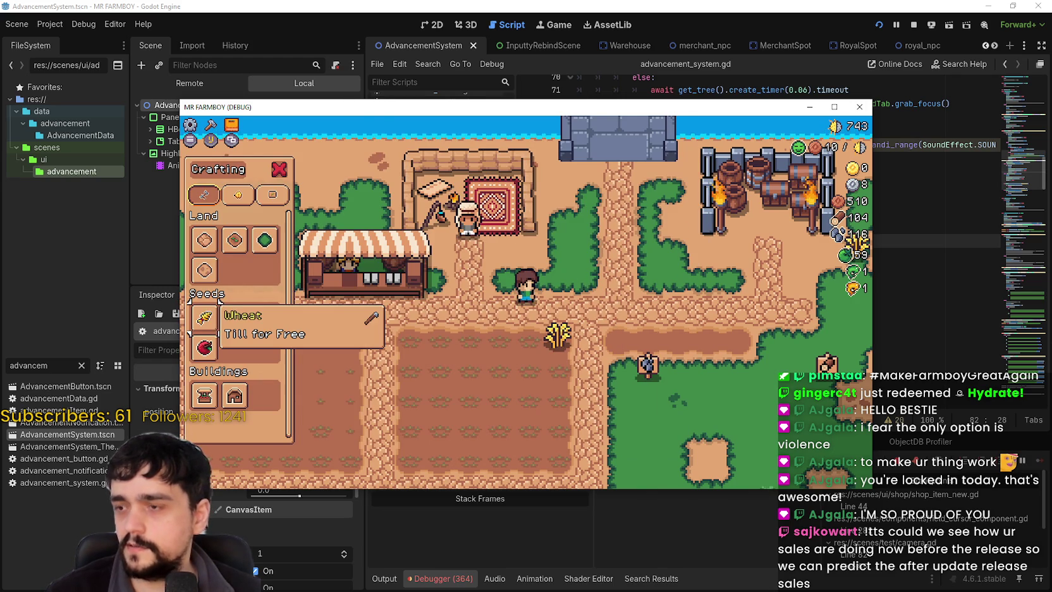
key("v")
key("v")
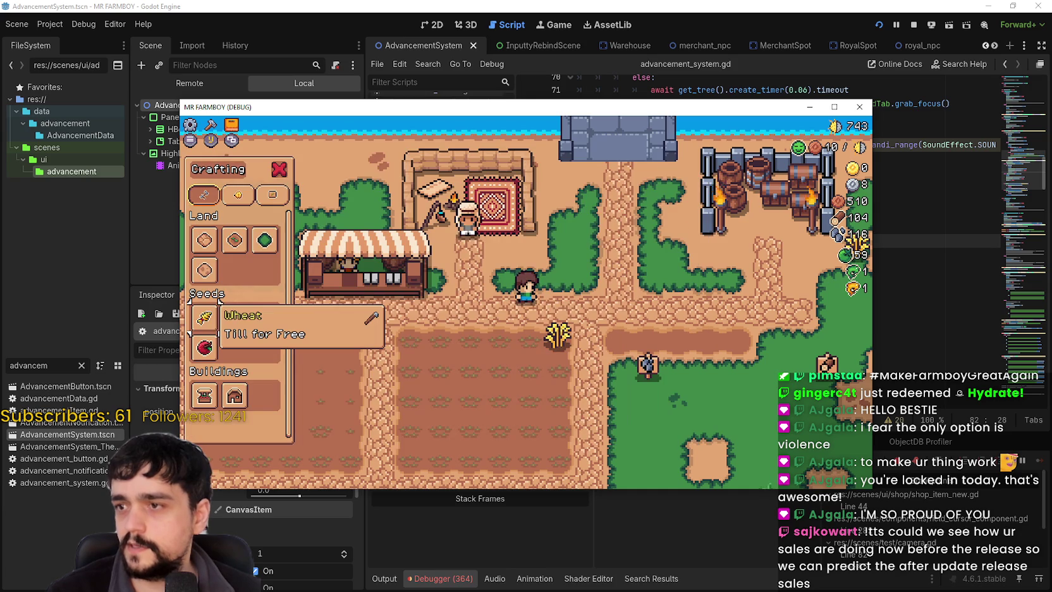
key("Return")
key("v")
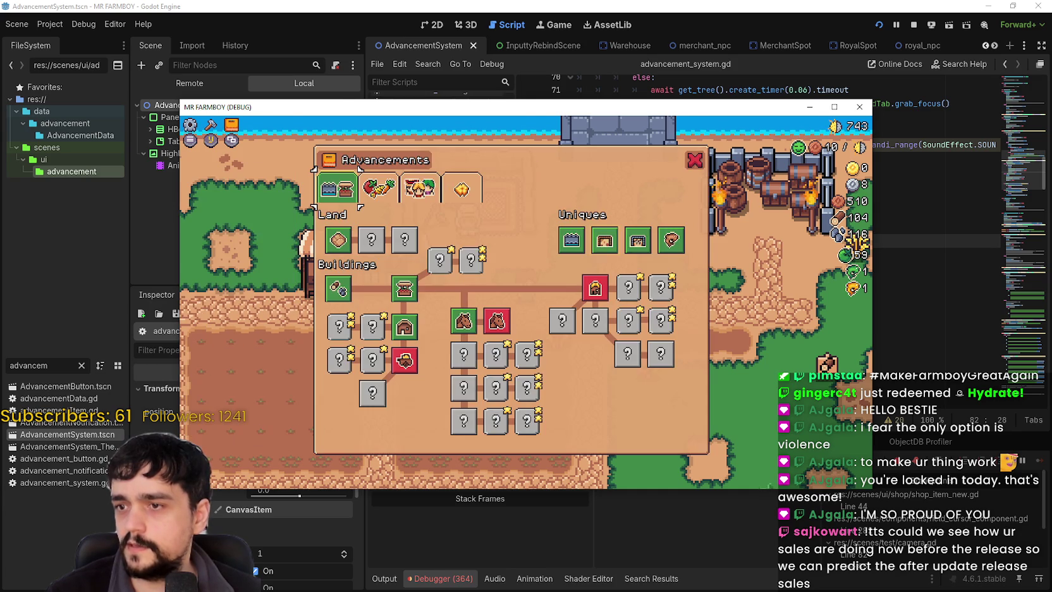
key("v")
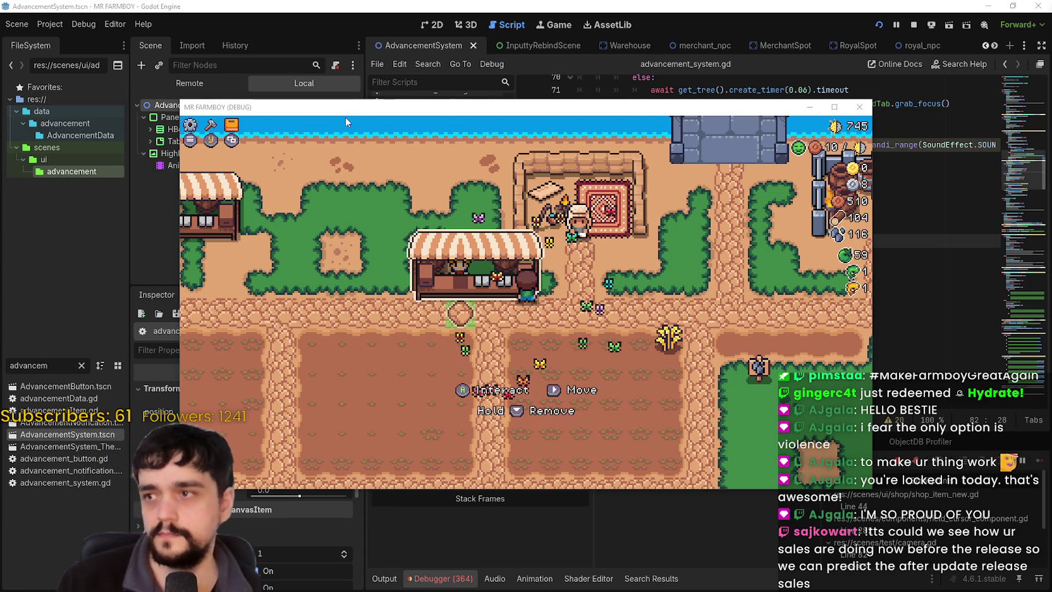
Step: Maximize the MR FARMBOY game window and zoom the camera out
left_click(833, 107)
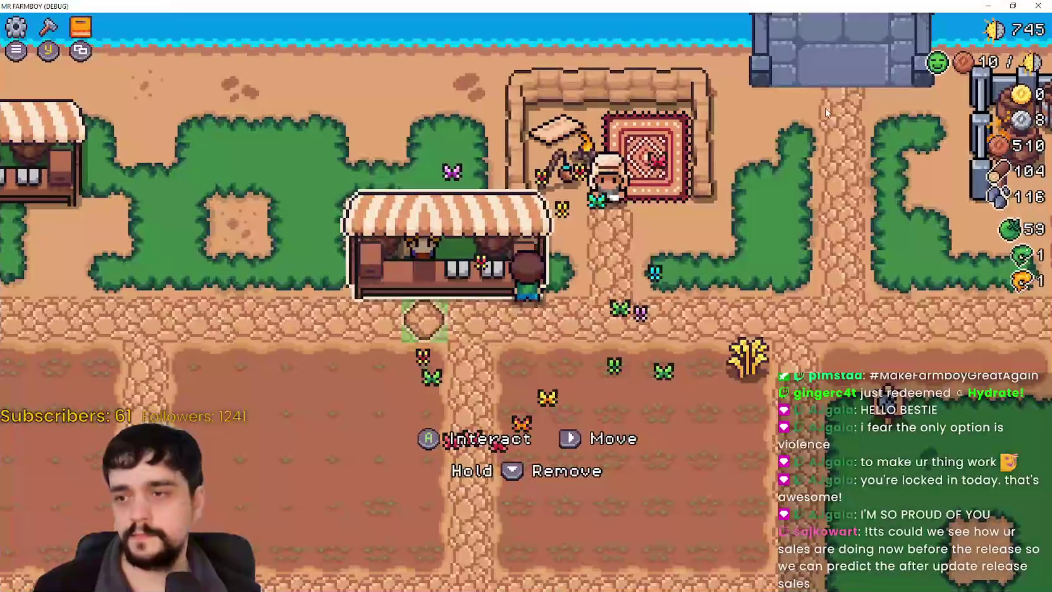
scroll(825, 108, "down", 3)
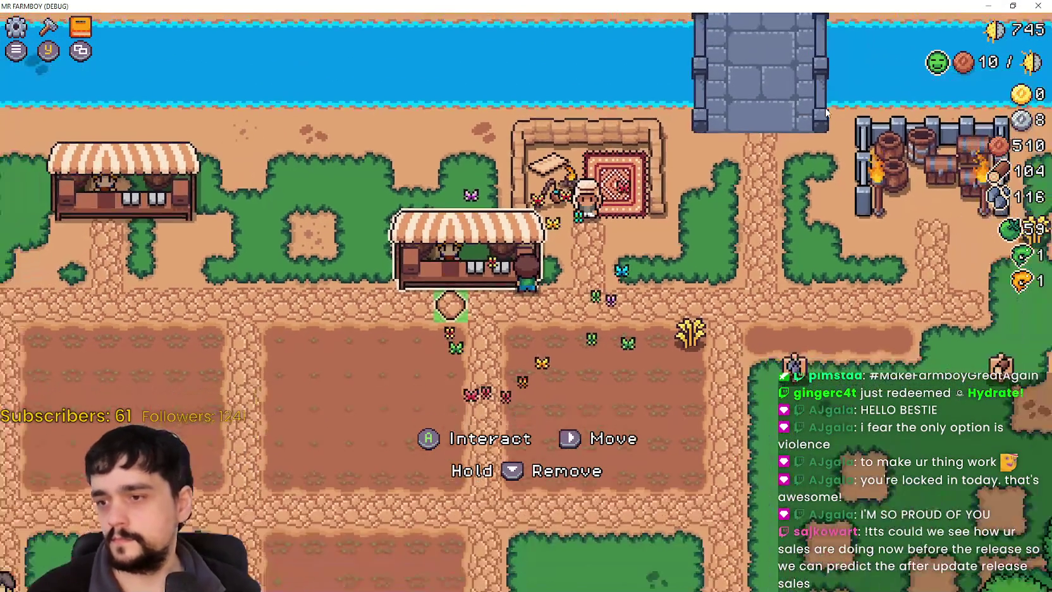
scroll(826, 107, "down", 3)
scroll(826, 107, "up", 2)
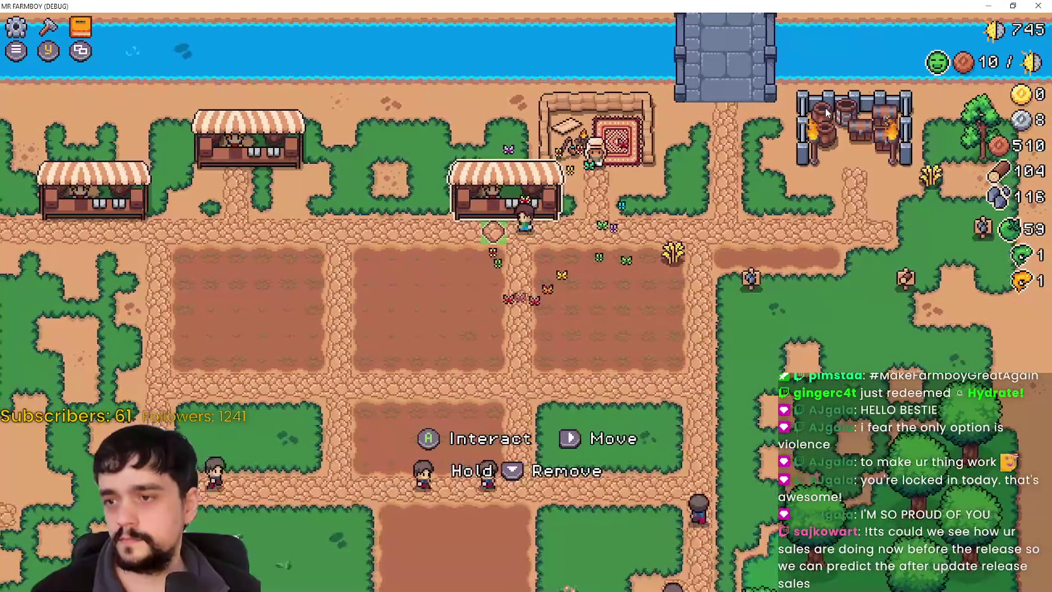
Step: Use the market at the stall, selecting Green Tomato, then reopen and close it at the next stall
key("e")
key("Escape")
key("s")
key("w")
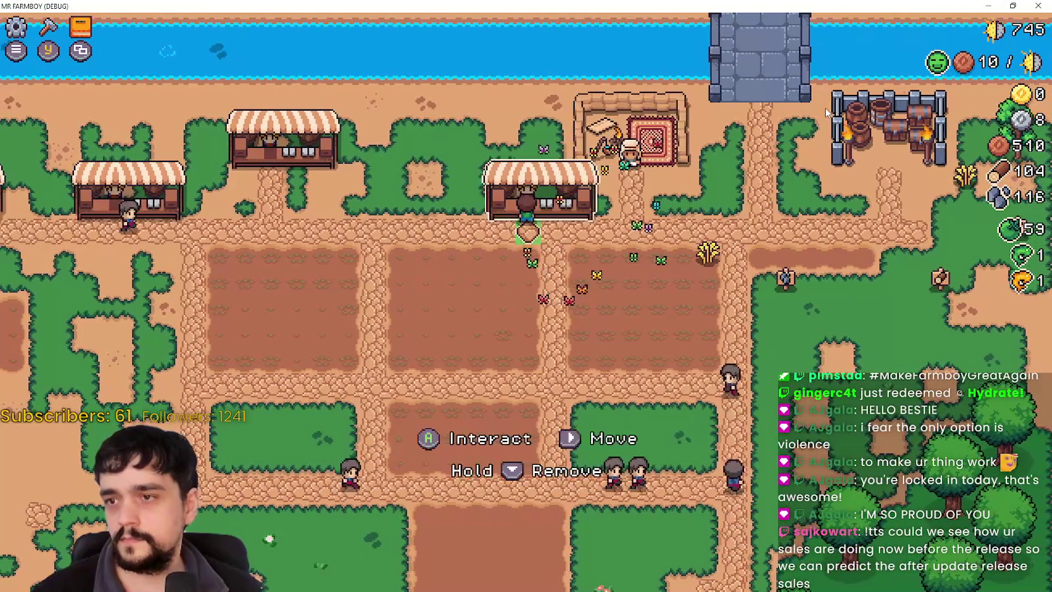
key("e")
key("d")
key("Escape")
key("d")
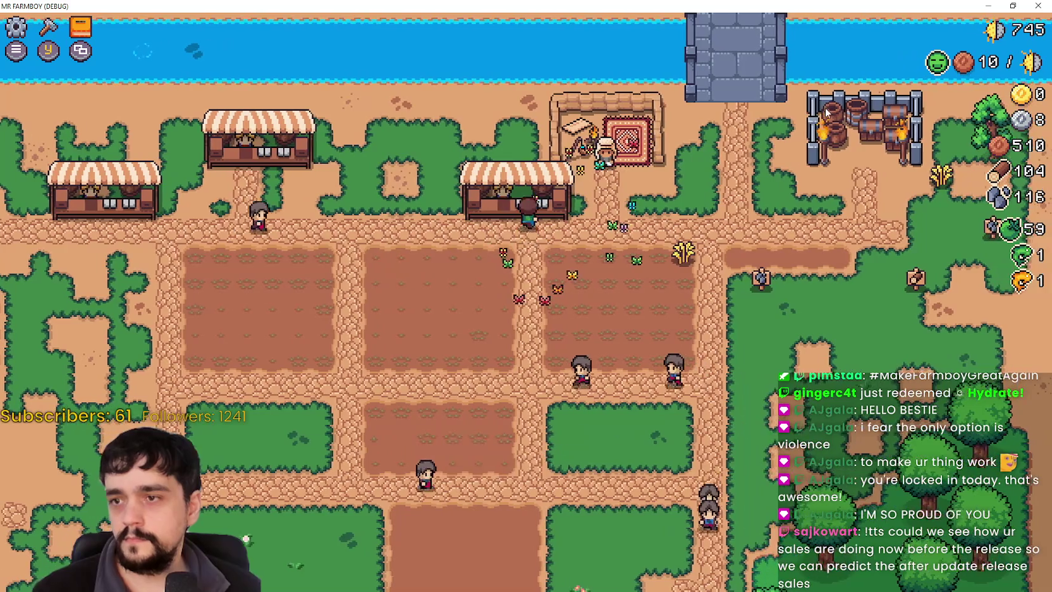
key("e")
key("Escape")
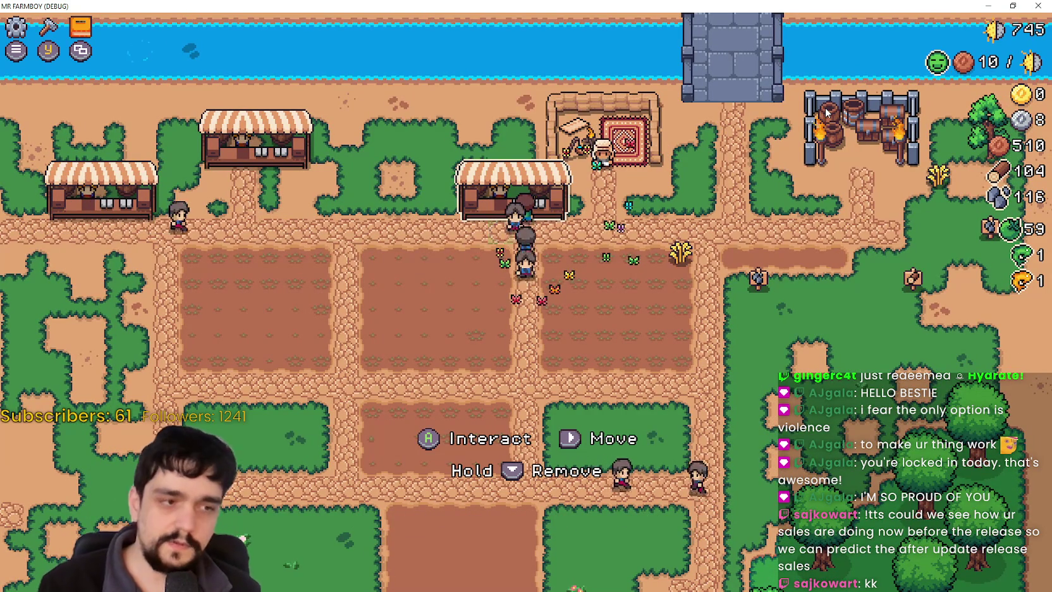
Step: Switch prompts to keyboard, then review the Crops, Workers and Decorations advancements and close the window
key("a")
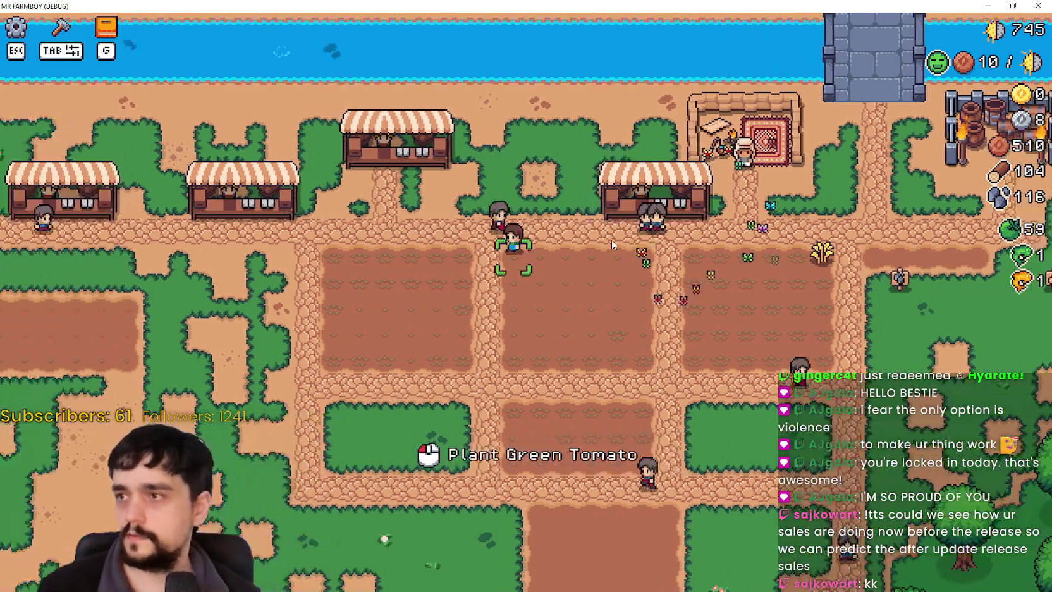
key("b")
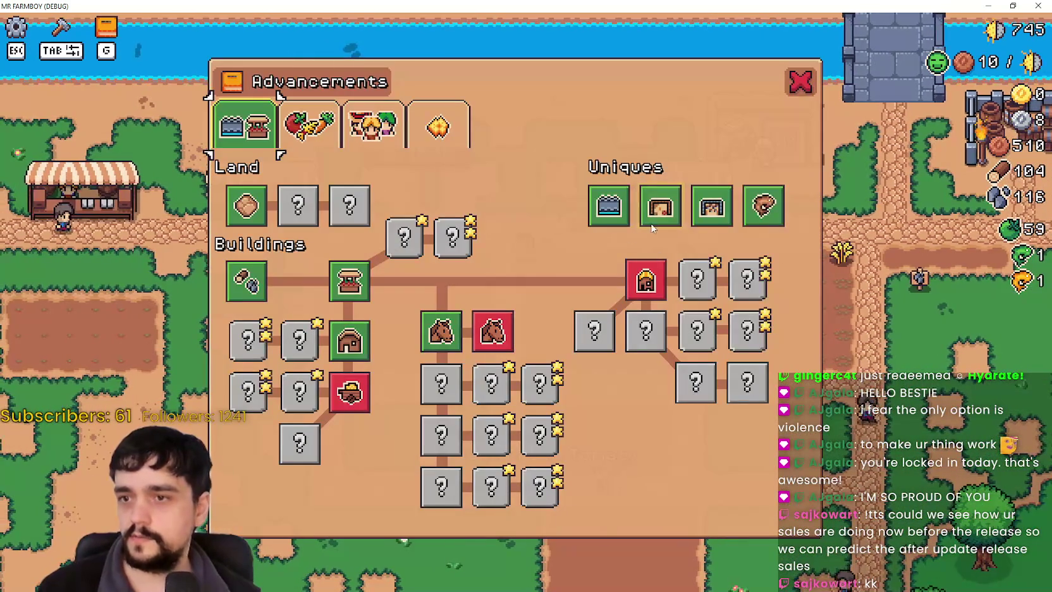
left_click(317, 126)
left_click(379, 130)
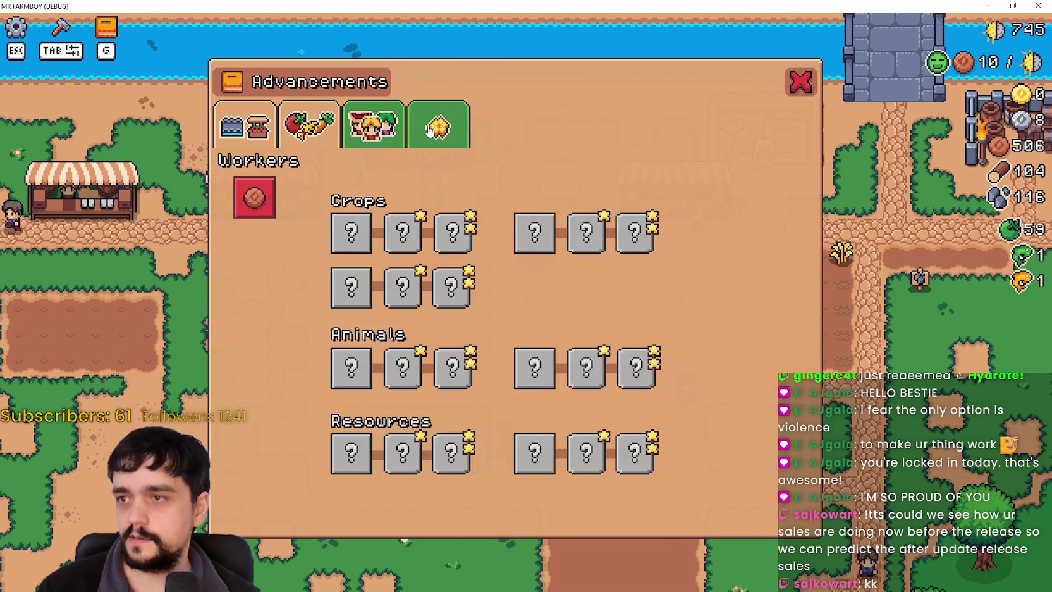
left_click(438, 127)
key("Escape")
Step: Walk the farmer onto the middle plot and plant a green tomato seedling
key("d")
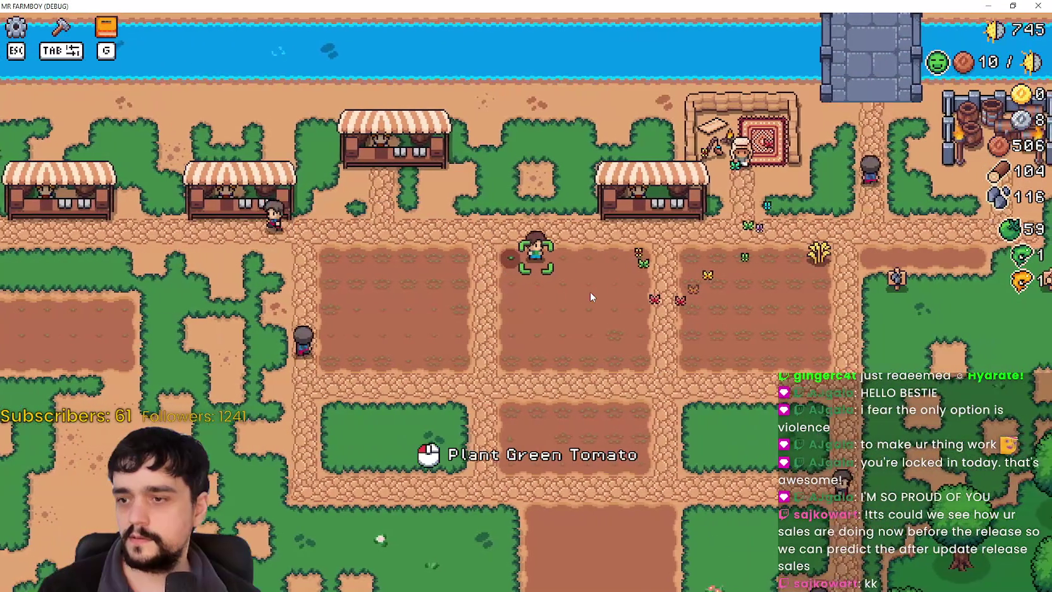
key("w")
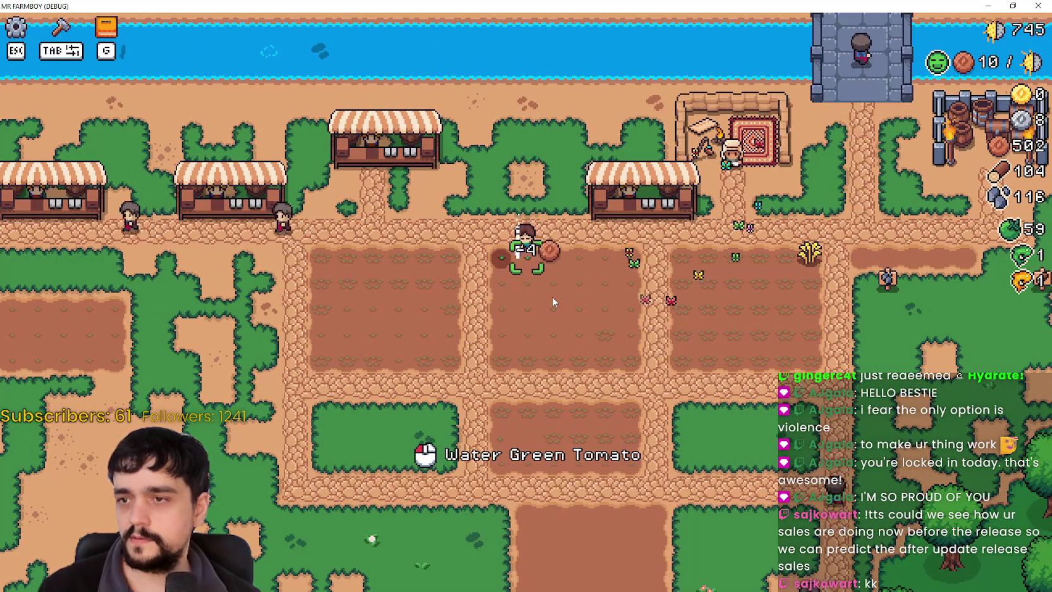
left_click(552, 295)
key("d")
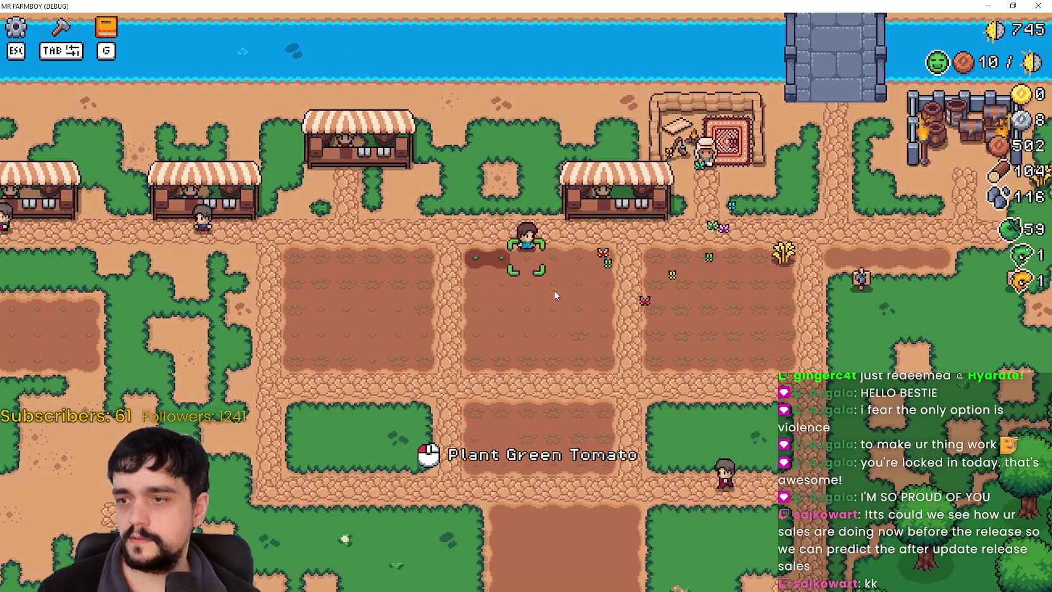
Step: Toggle the advancements window with G and cycle through its categories
key("g")
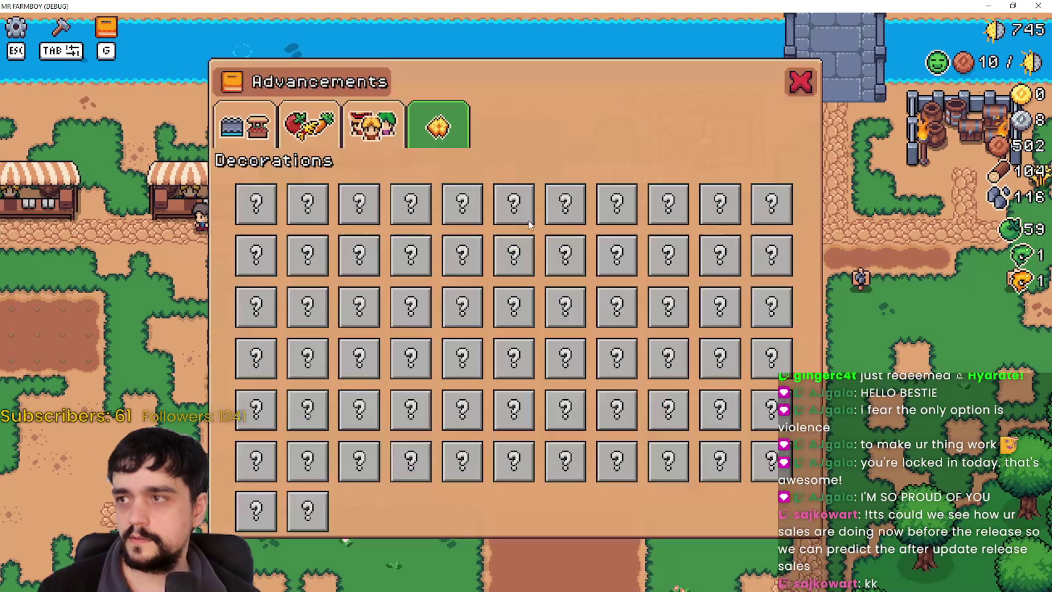
key("g")
key("g")
key("Left")
key("Left")
key("Left")
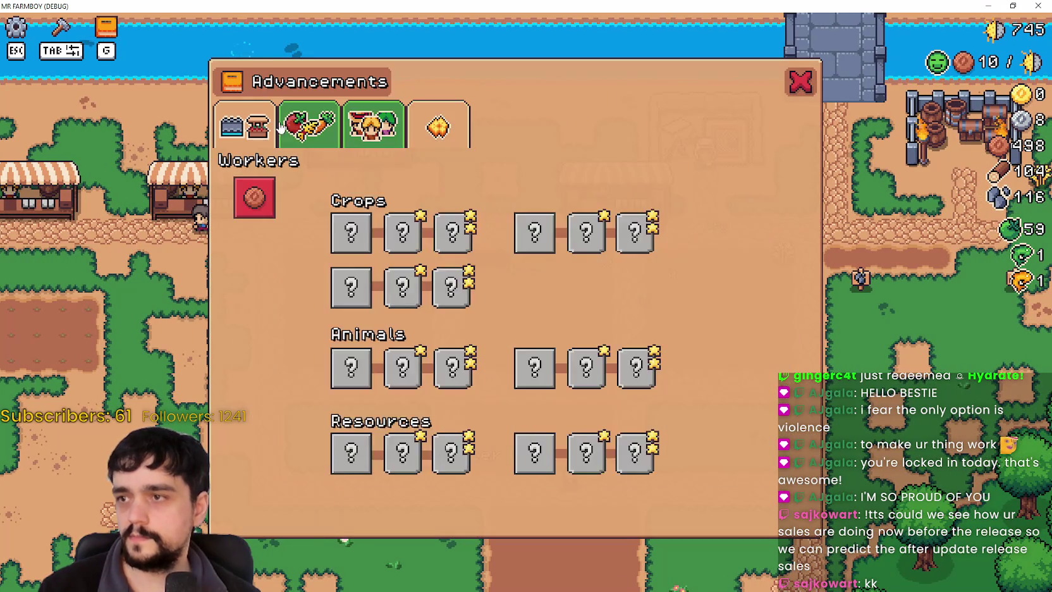
key("Right")
key("Right")
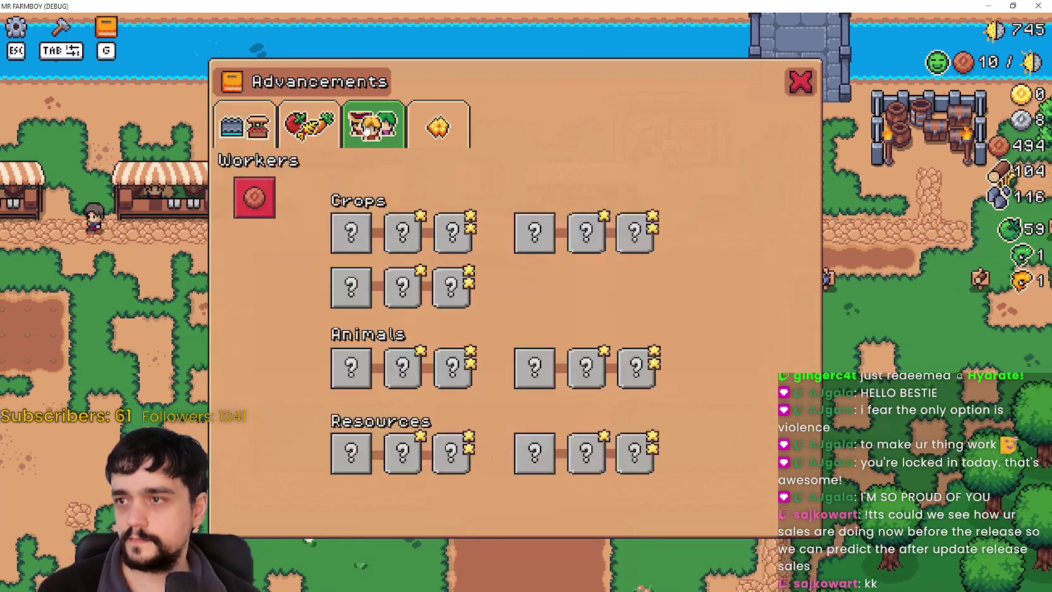
key("Left")
Step: Close advancements, walk across the farm to a market stall, and check its inventory
key("g")
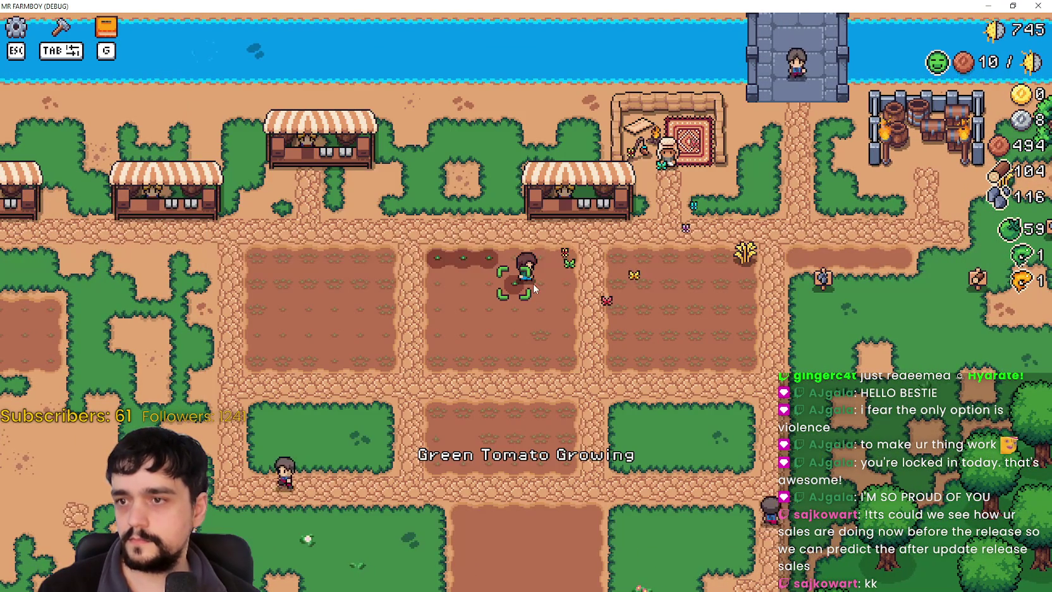
key("a")
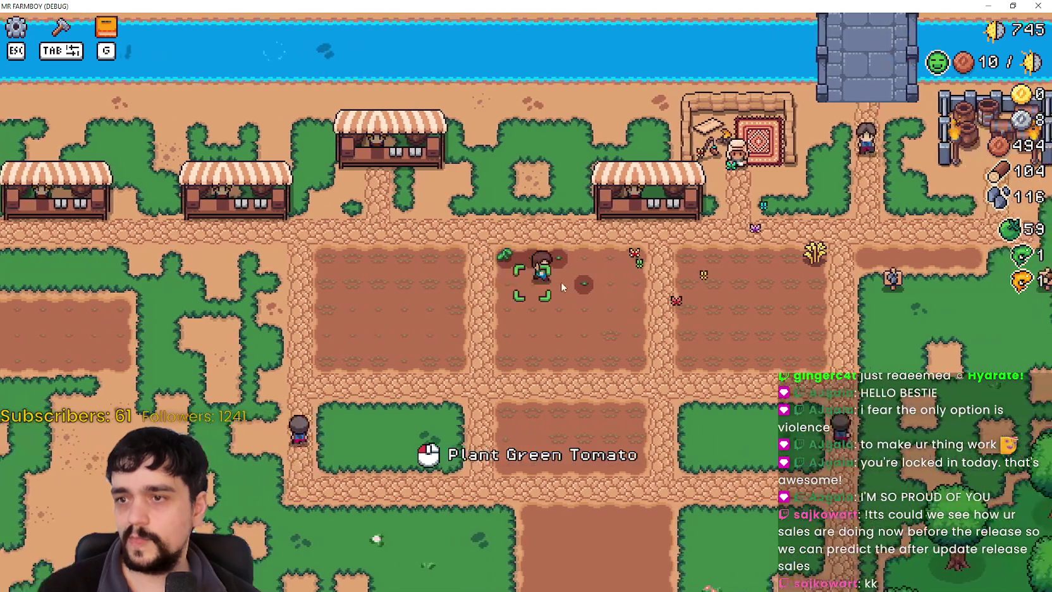
key("d")
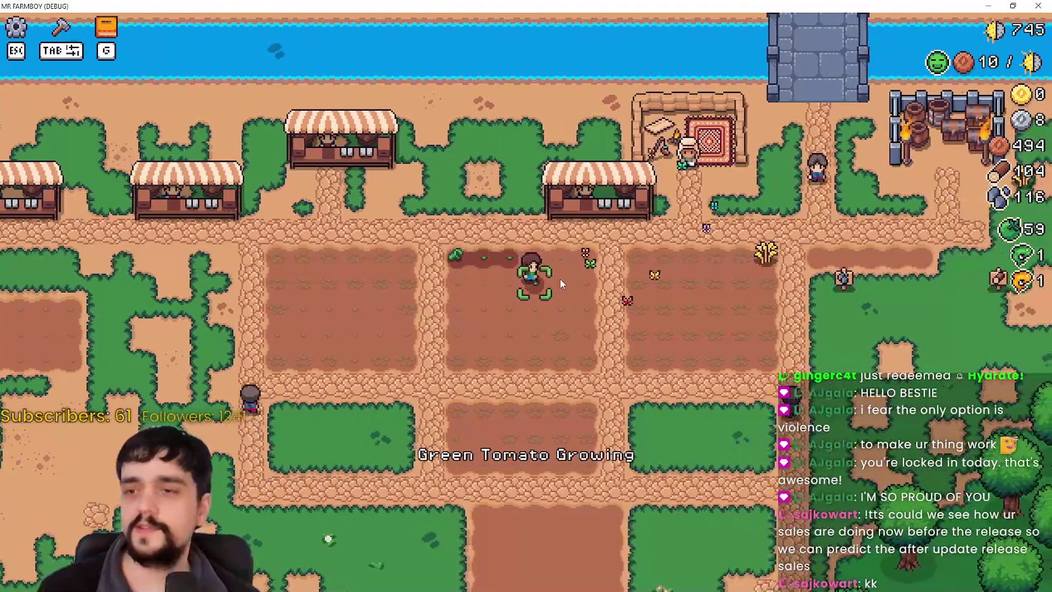
key("a")
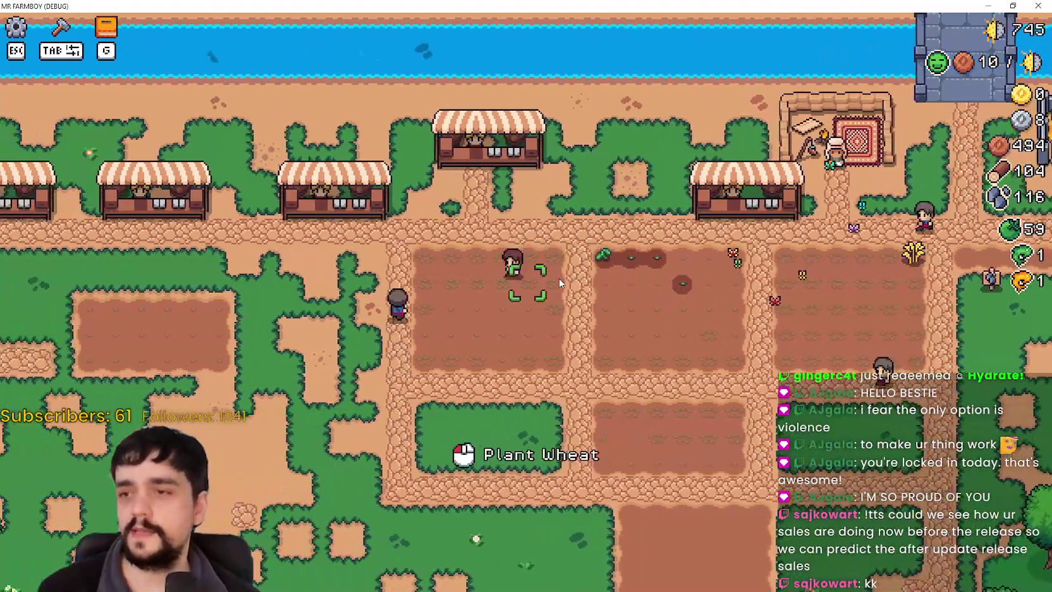
key("a")
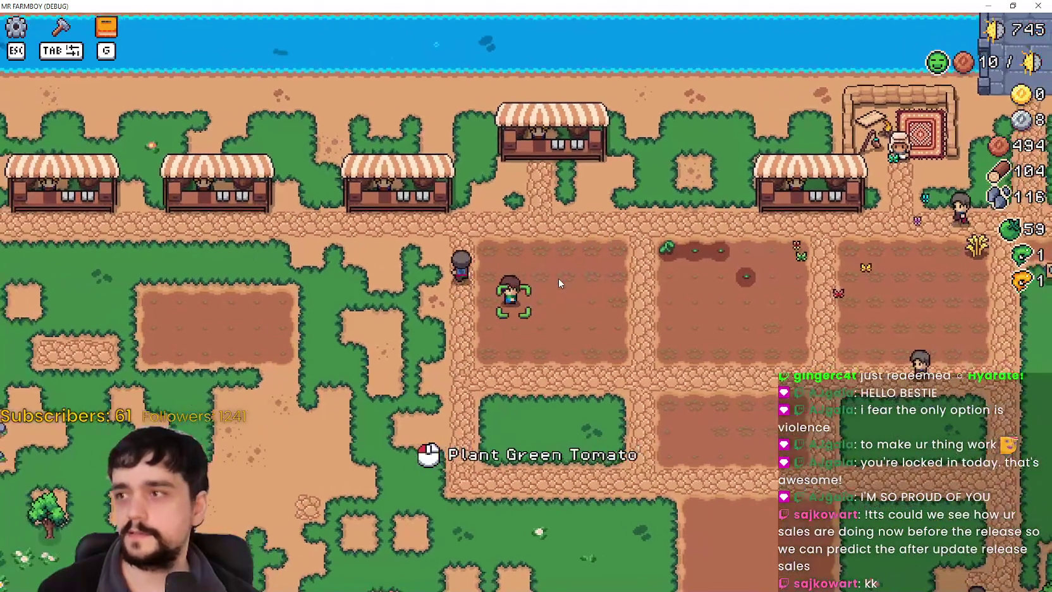
key("w")
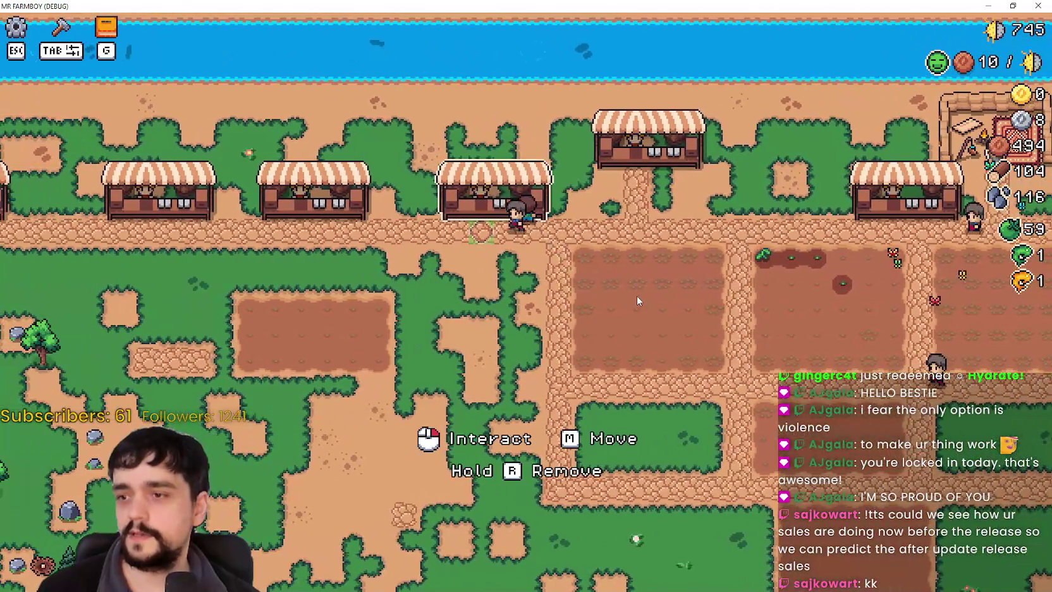
left_click(638, 296)
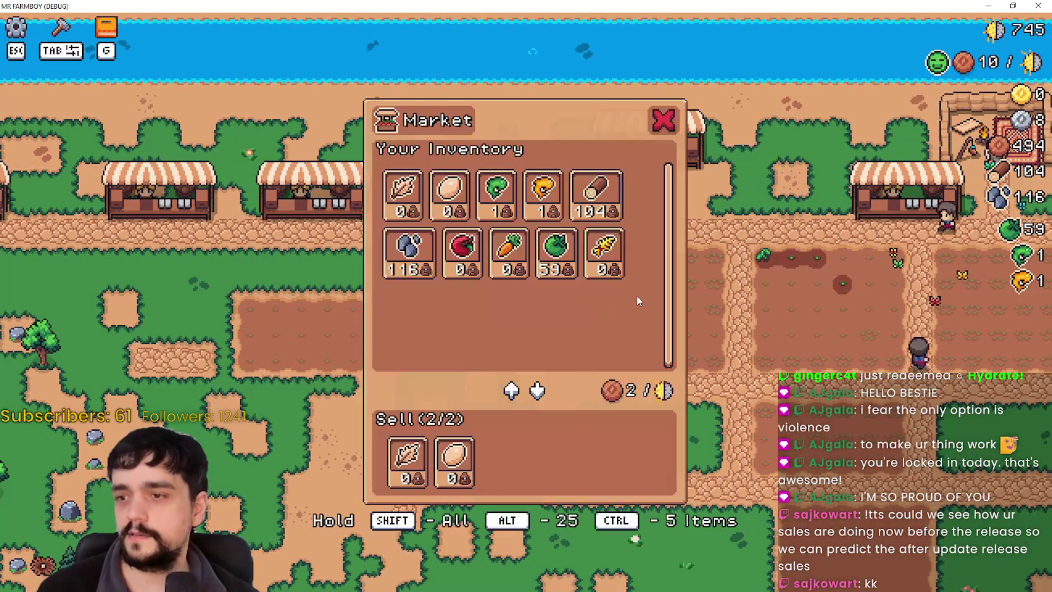
key("Escape")
Step: Walk to the top market stall and open its market
key("s")
key("d")
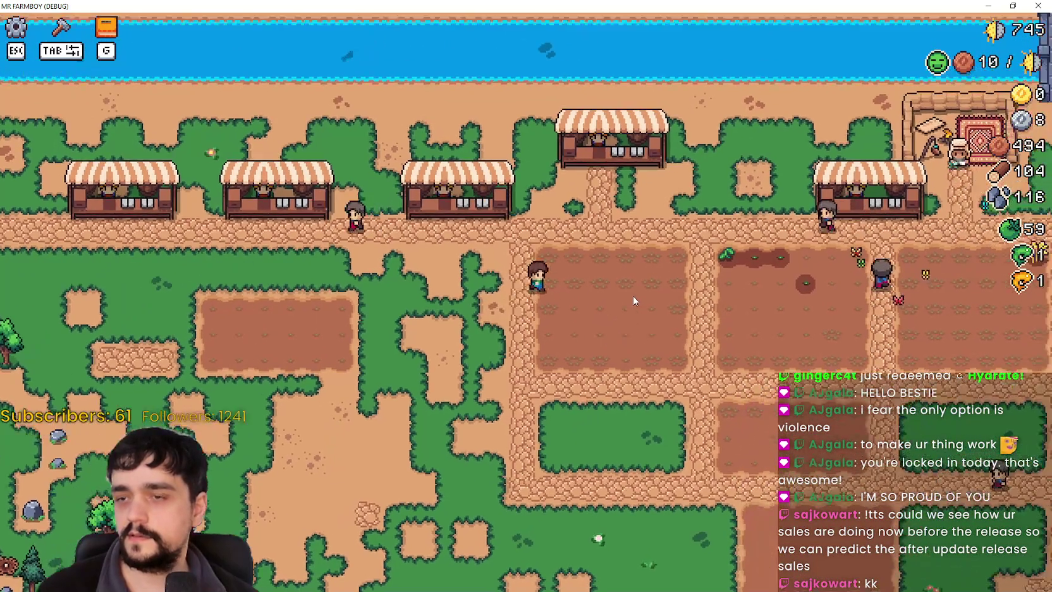
key("w")
key("d")
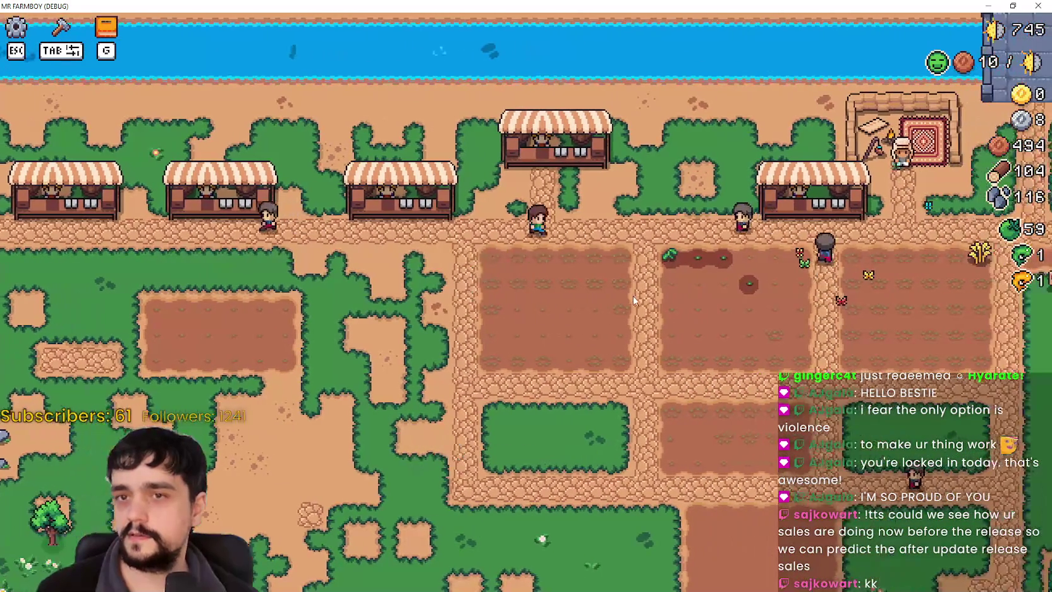
left_click(633, 295)
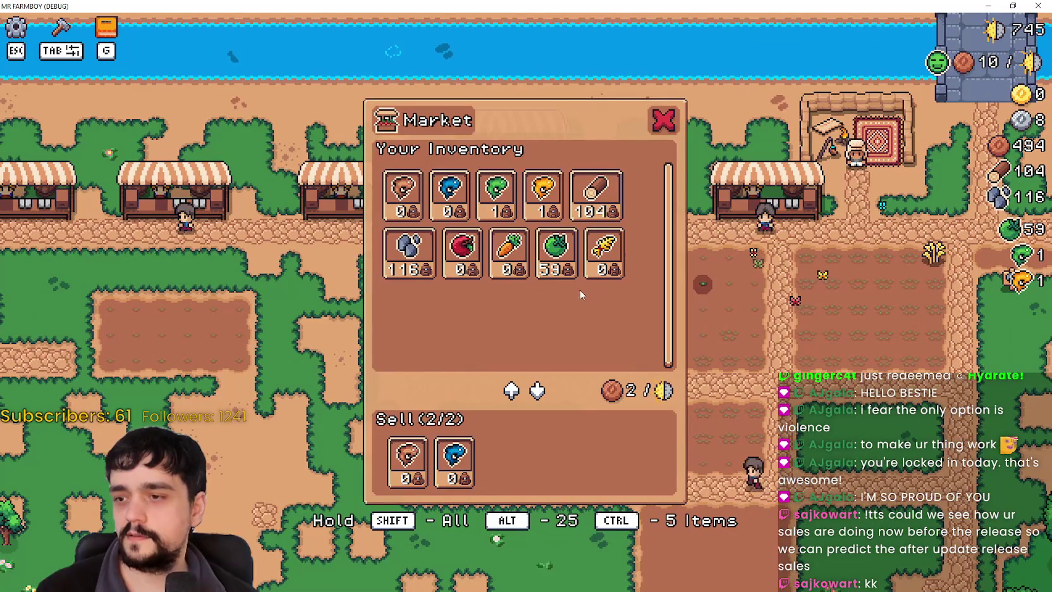
Step: Pause, return to the title screen, and start a new game in an empty save slot
key("Escape")
key("Escape")
left_click(524, 371)
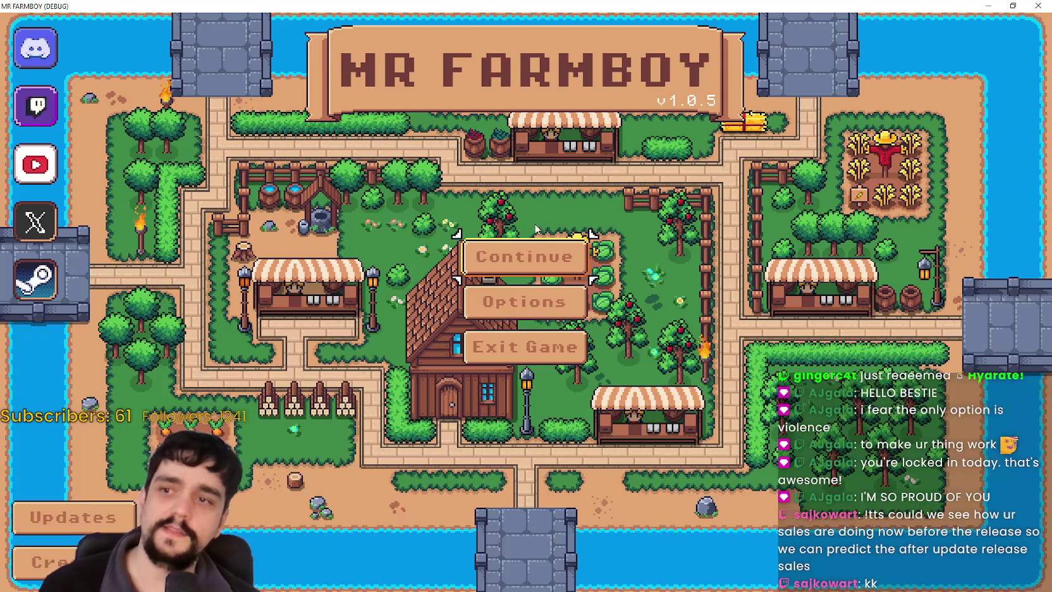
left_click(542, 266)
scroll(542, 272, "down", 5)
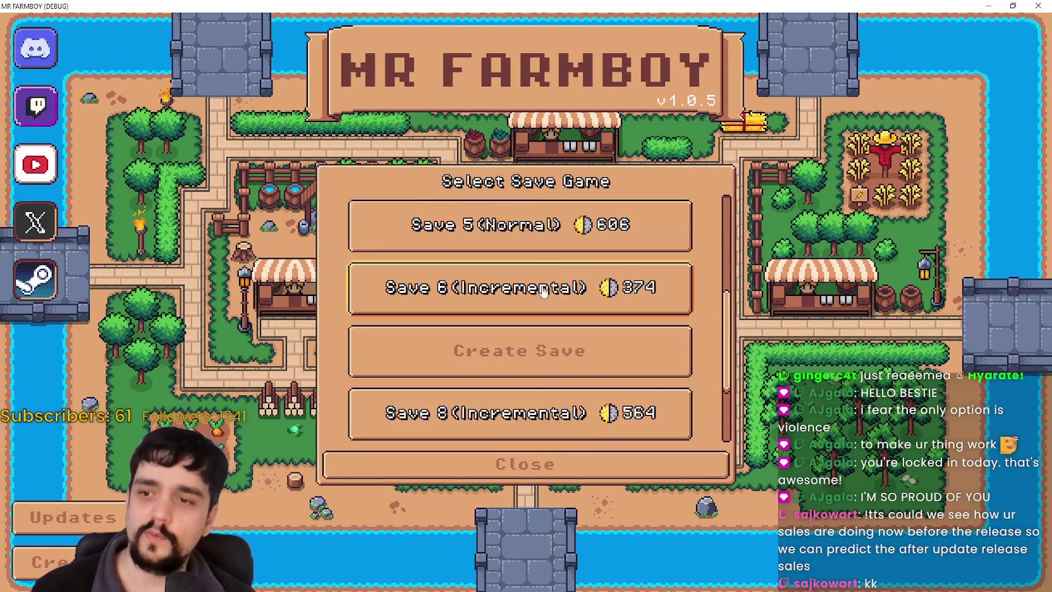
left_click(543, 228)
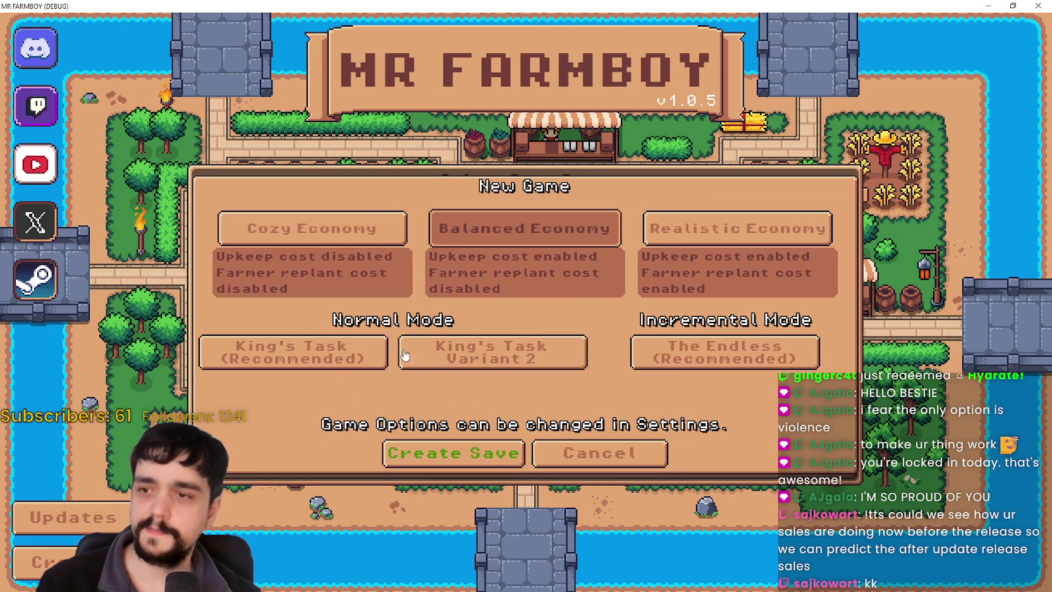
Step: Create the new save, then open and close the Advancements from the notification
left_click(454, 451)
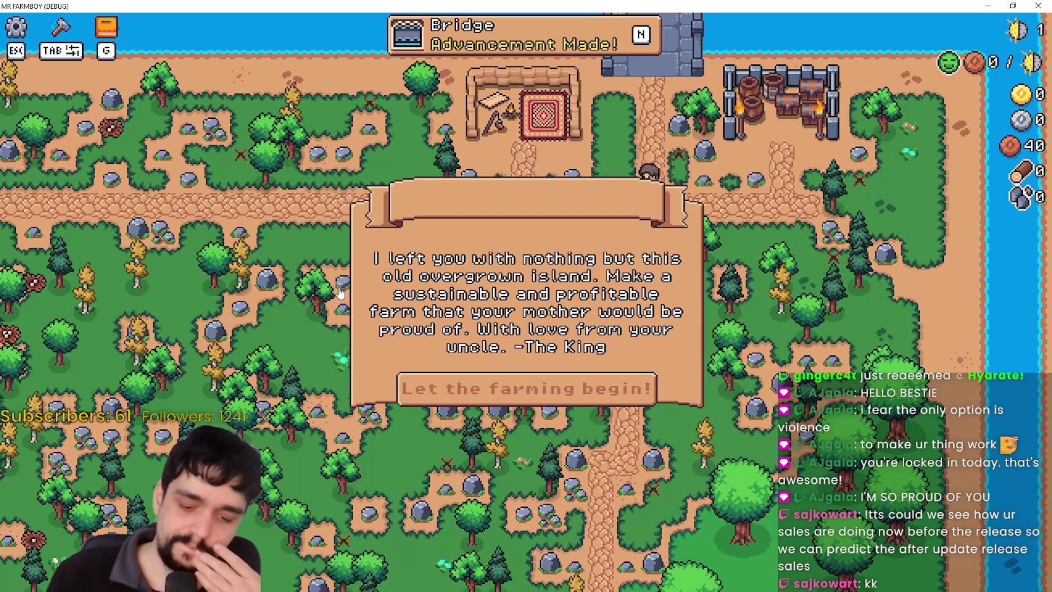
key("n")
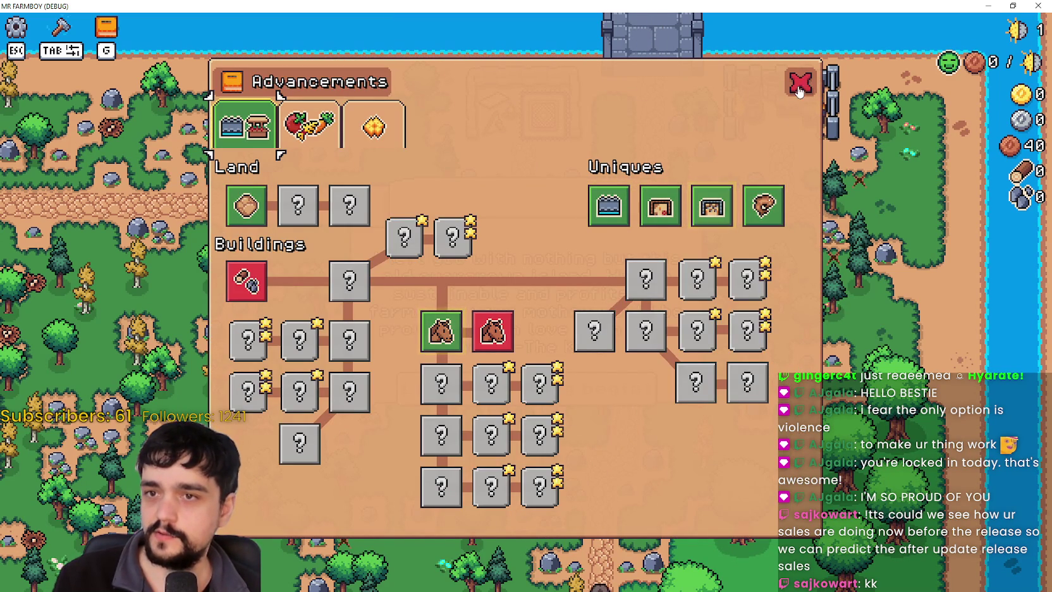
key("n")
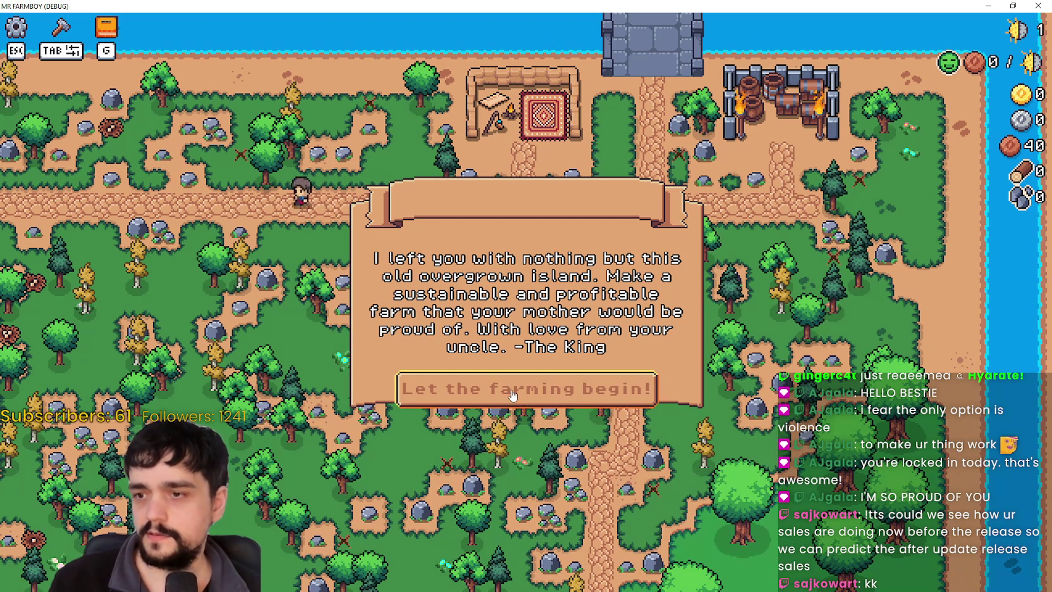
Step: Dismiss the King's opening letter with 'Let the farming begin!' and go back to the Title Screen
left_click(607, 389)
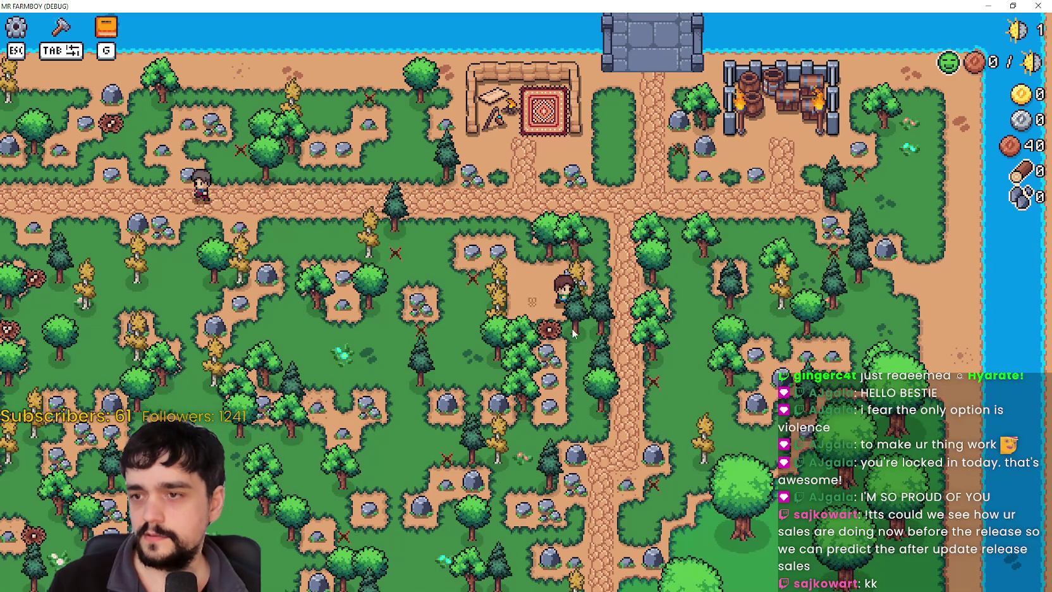
key("Escape")
left_click(505, 371)
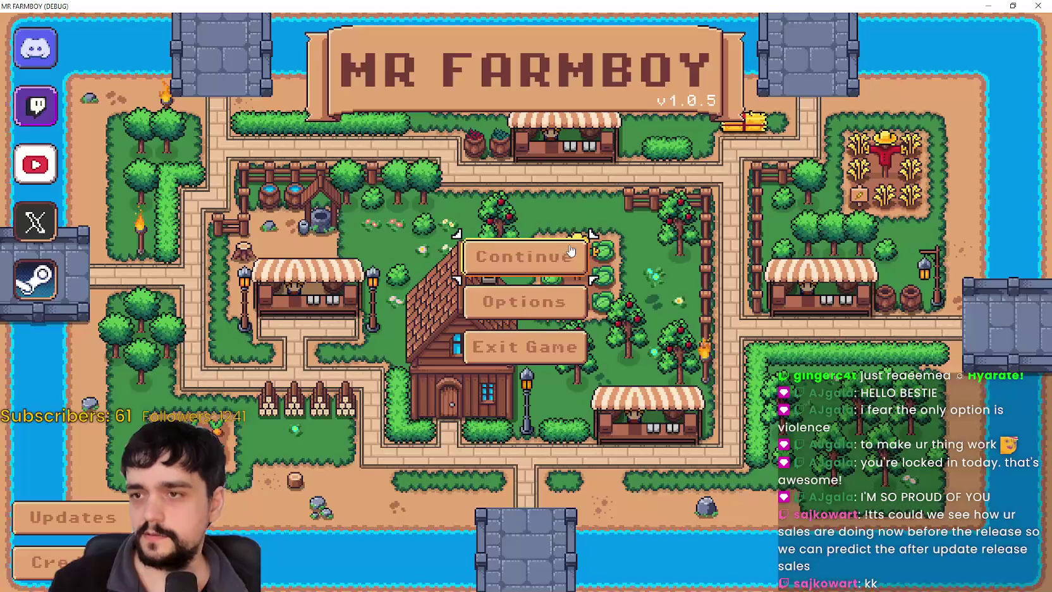
Step: Open the save list and delete Save 7, confirming the deletion
left_click(557, 256)
scroll(626, 355, "down", 4)
left_click(626, 332)
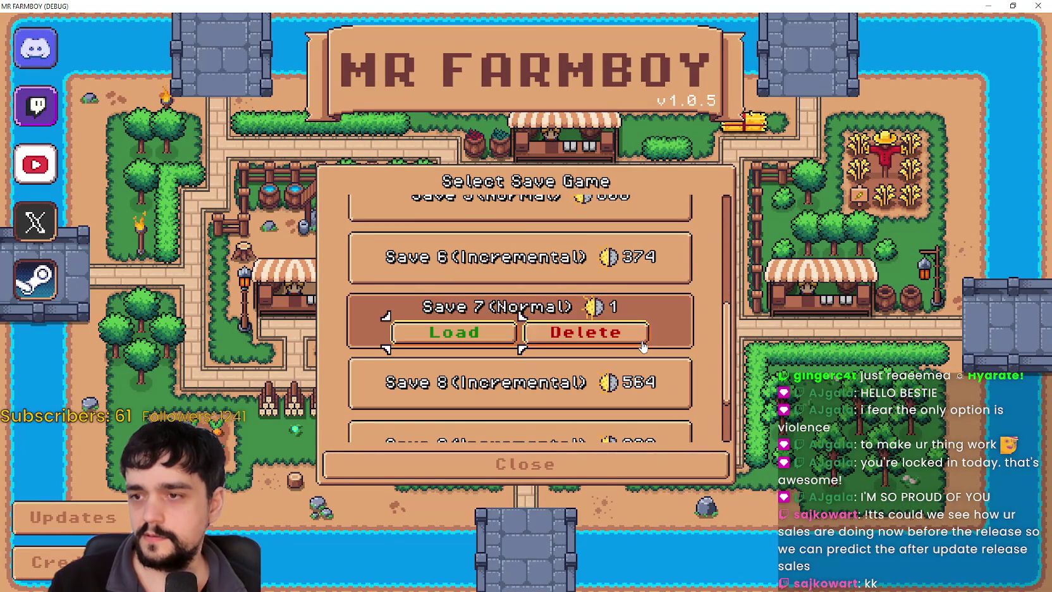
left_click(636, 335)
left_click(500, 345)
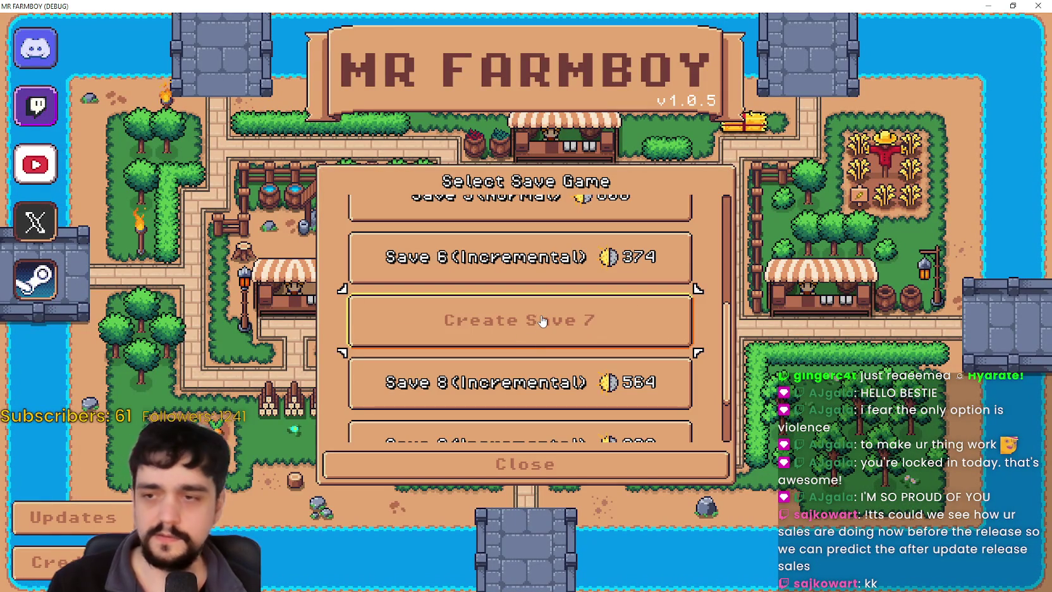
Step: Create a new game in slot 7 and switch the prompts back to keyboard hints
left_click(542, 322)
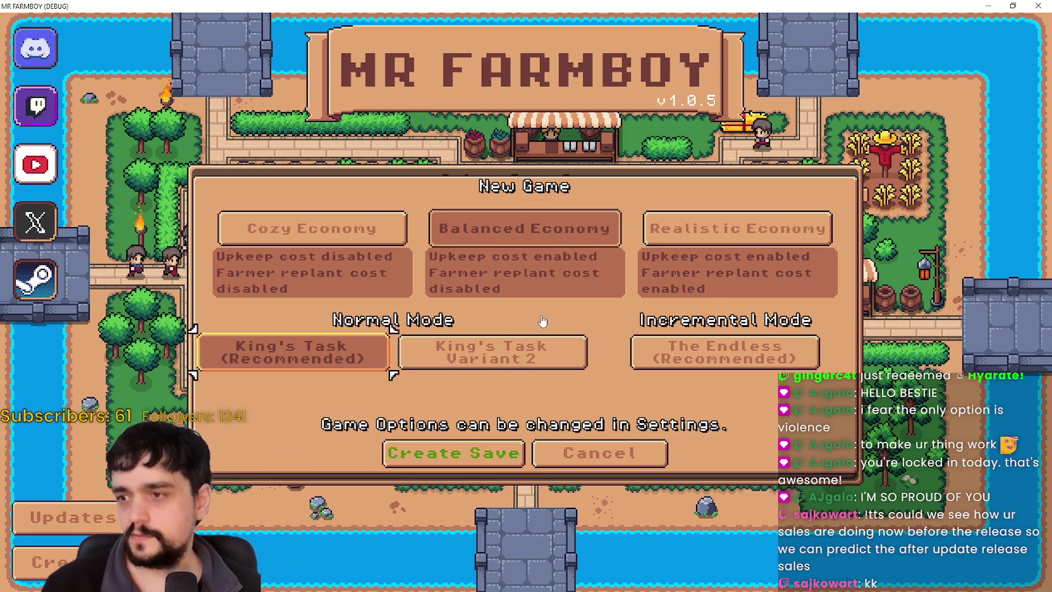
key("Return")
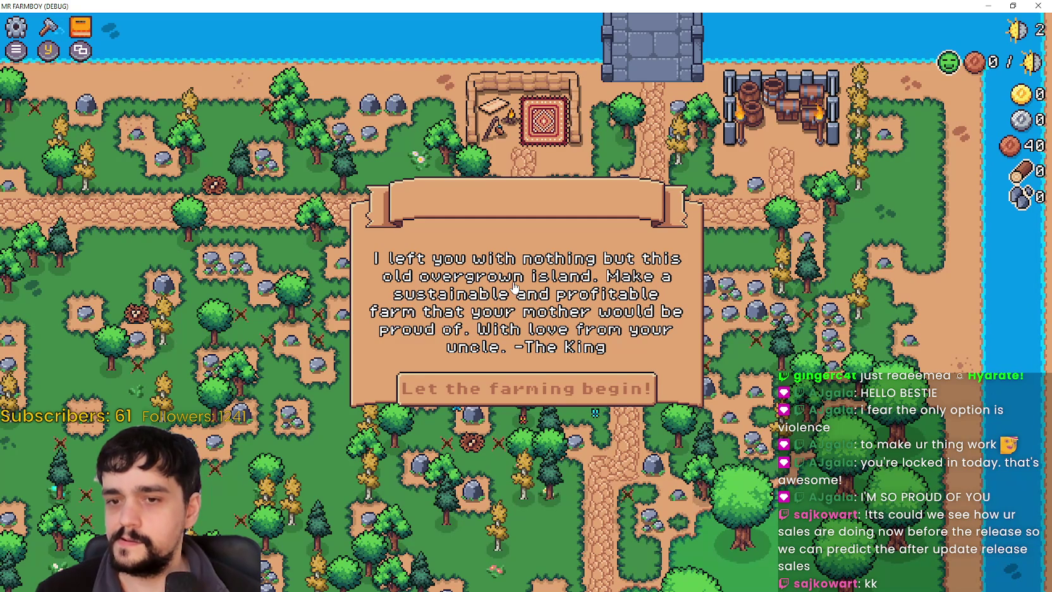
key("alt")
Step: Minimize the game, clear the FileSystem filter, and place the caret at the end of line 82
left_click(984, 5)
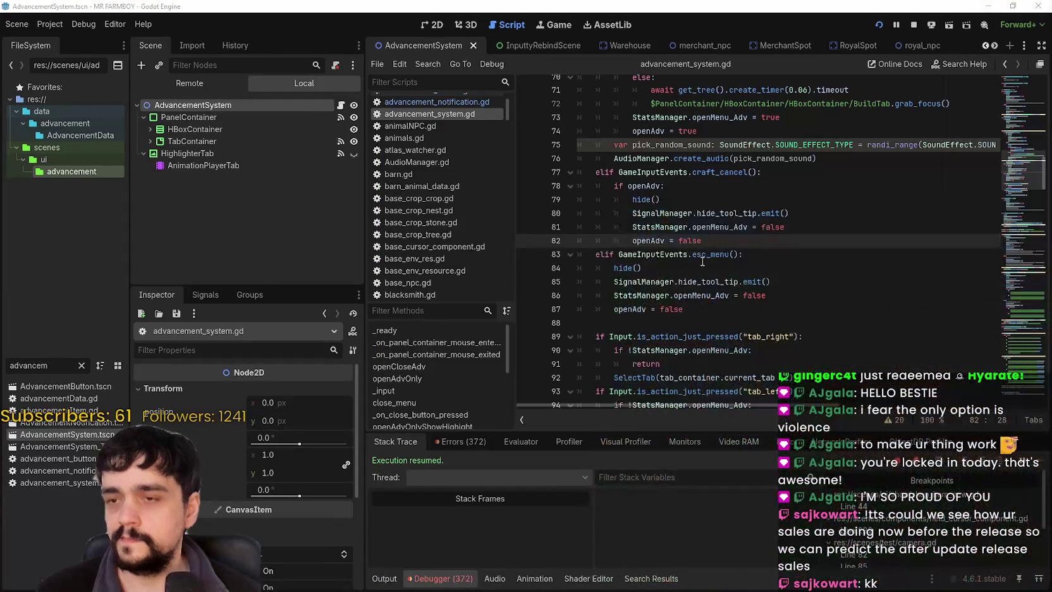
left_click(80, 366)
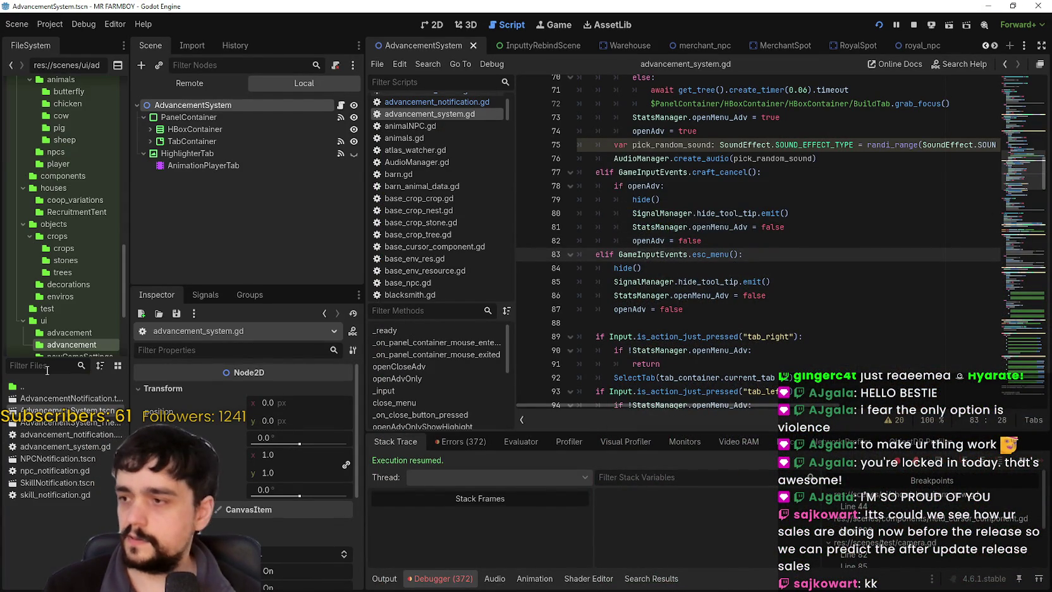
left_click(772, 238)
Step: Search all project files for king_ references and scroll the results
key("ctrl+shift+f")
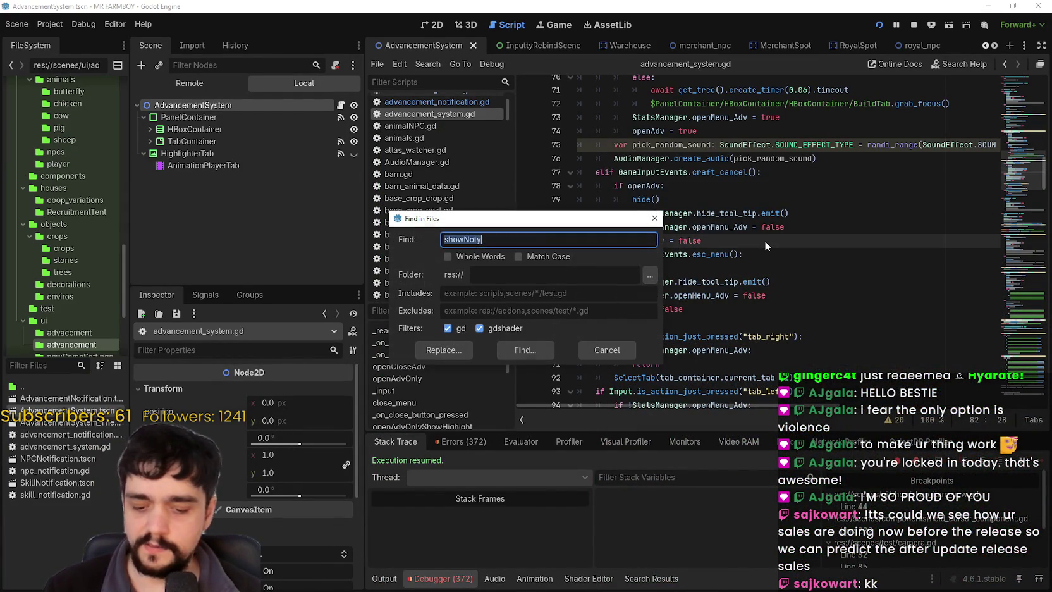
type("ing_")
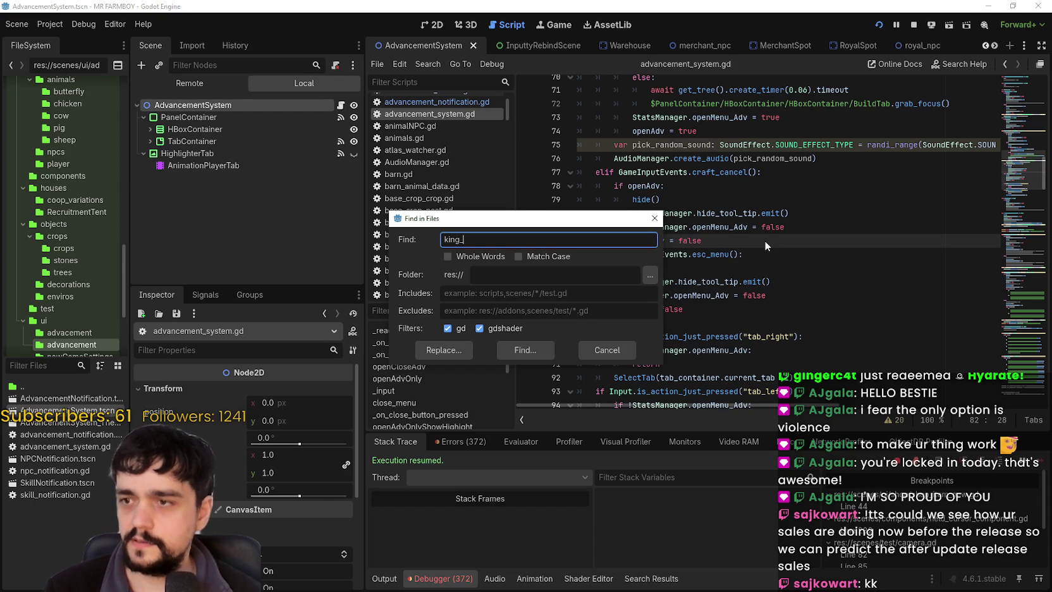
key("Return")
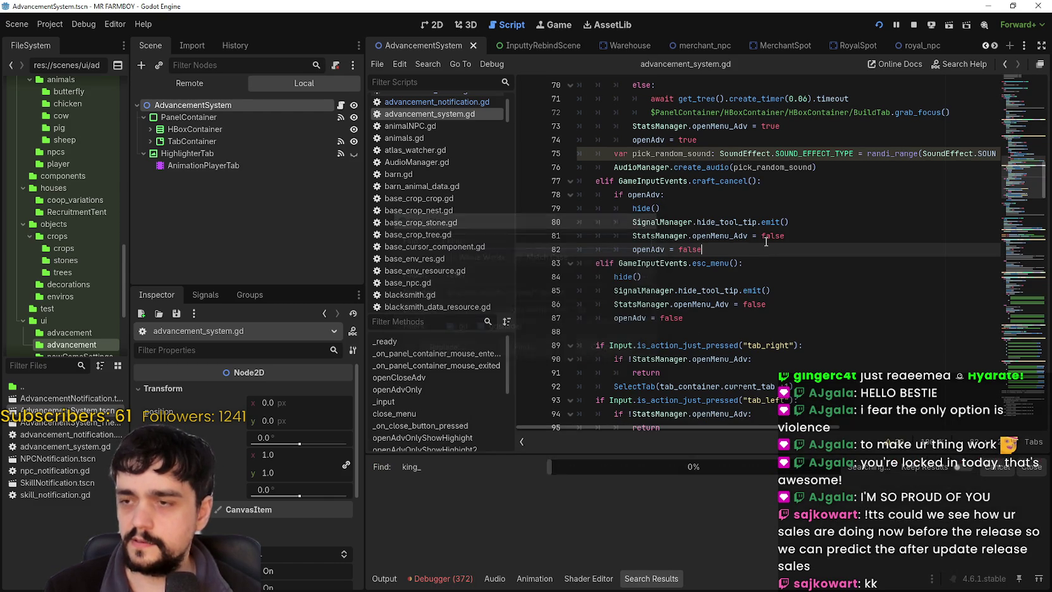
scroll(531, 530, "down", 4)
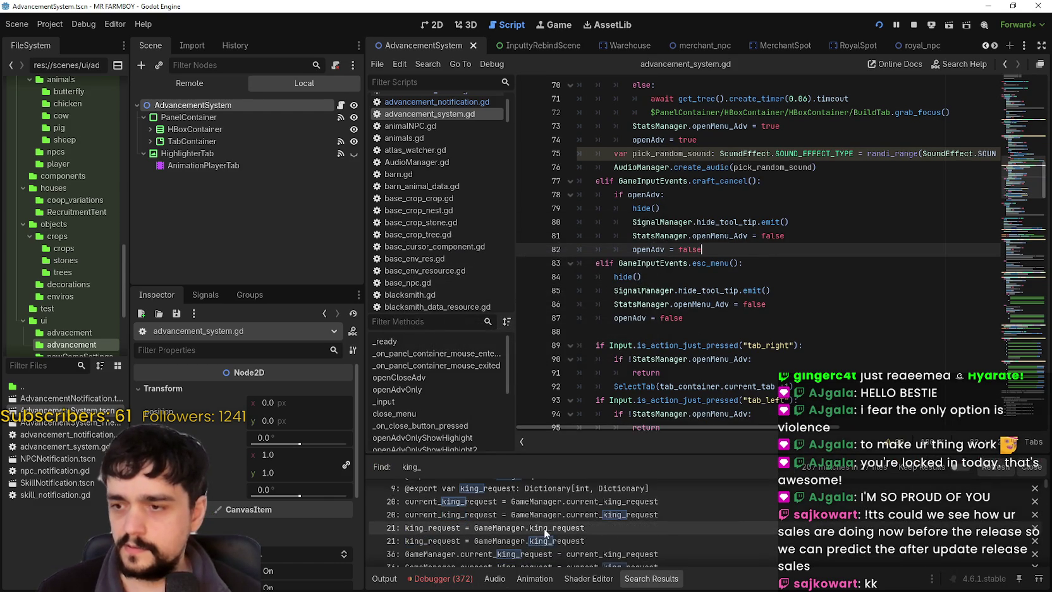
scroll(632, 515, "down", 10)
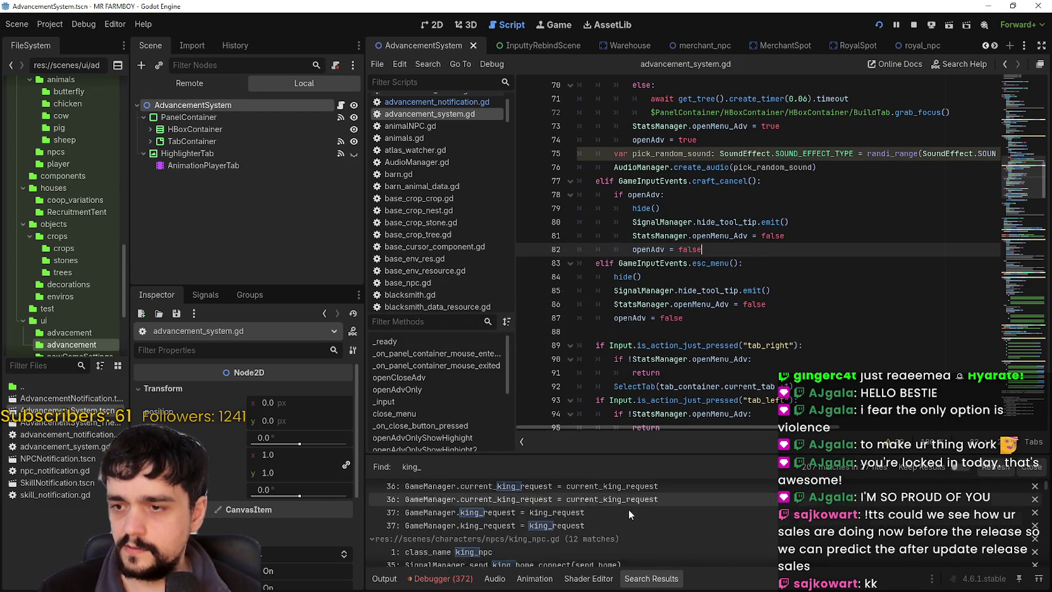
scroll(639, 525, "down", 10)
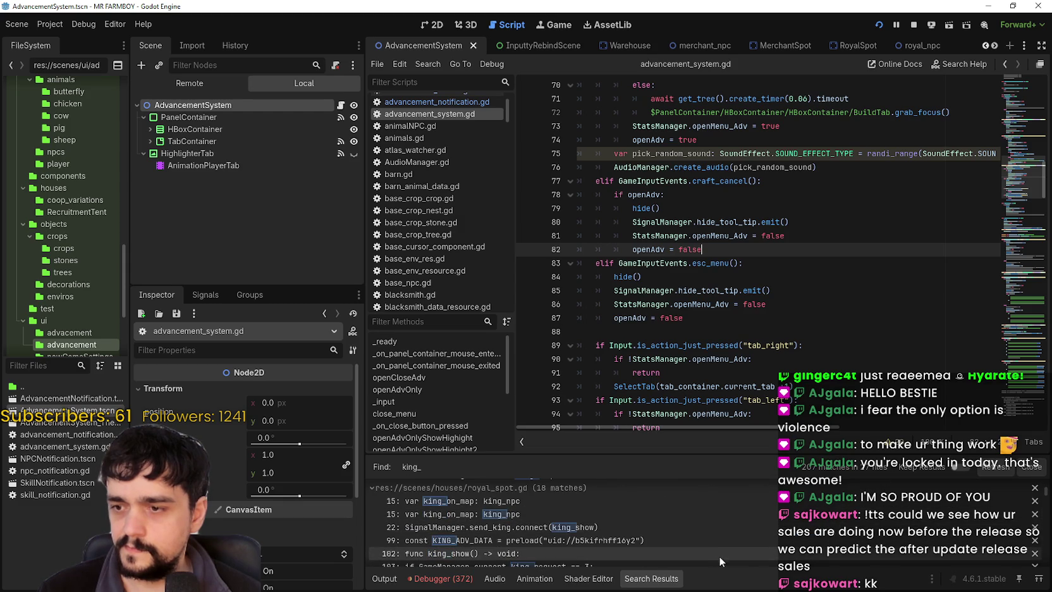
Step: Open royal_spot.gd at line 22's send_king connection from the search results
left_click(687, 529)
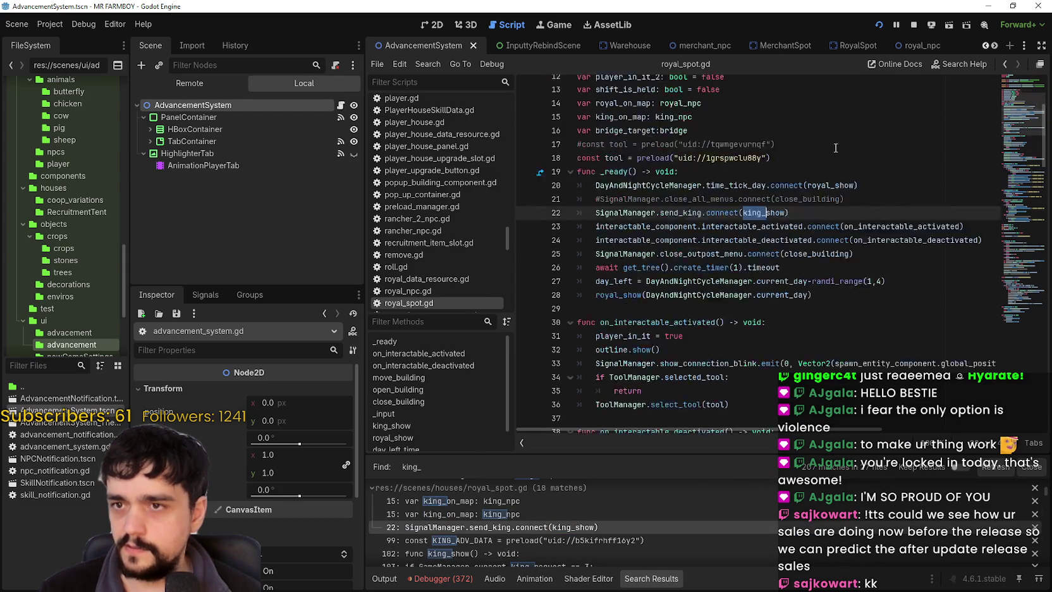
double_click(719, 249)
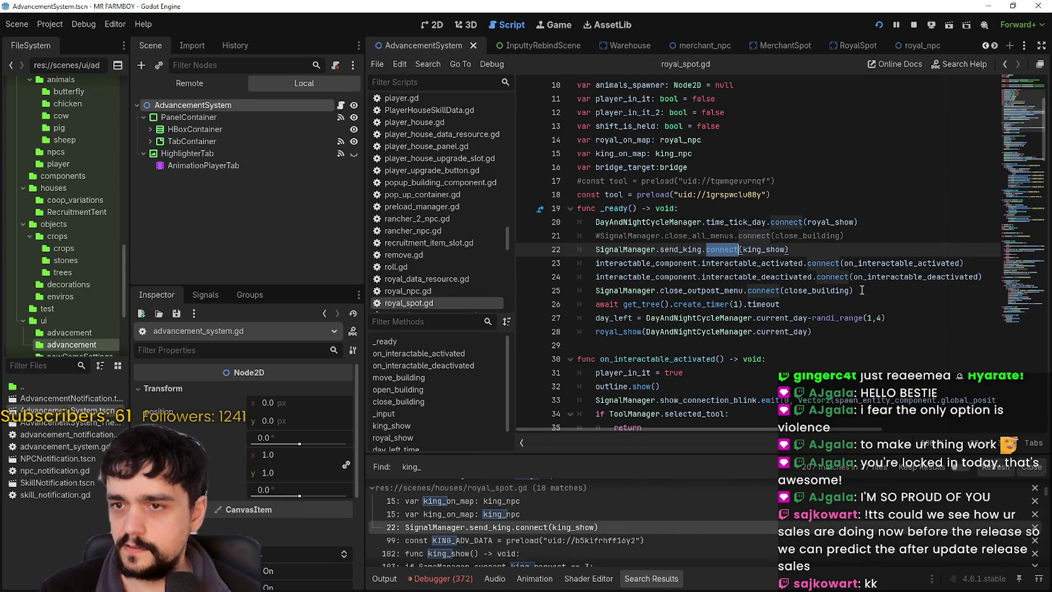
left_click(674, 248)
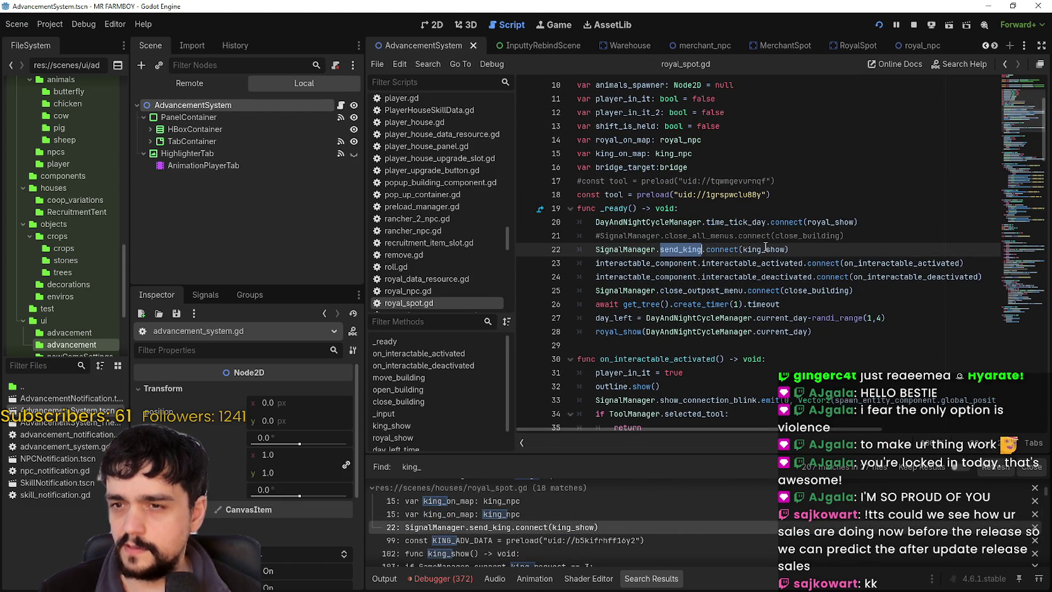
Step: Find the king_show definition with Ctrl+F, return to line 22, and read through the script
key("ctrl+f")
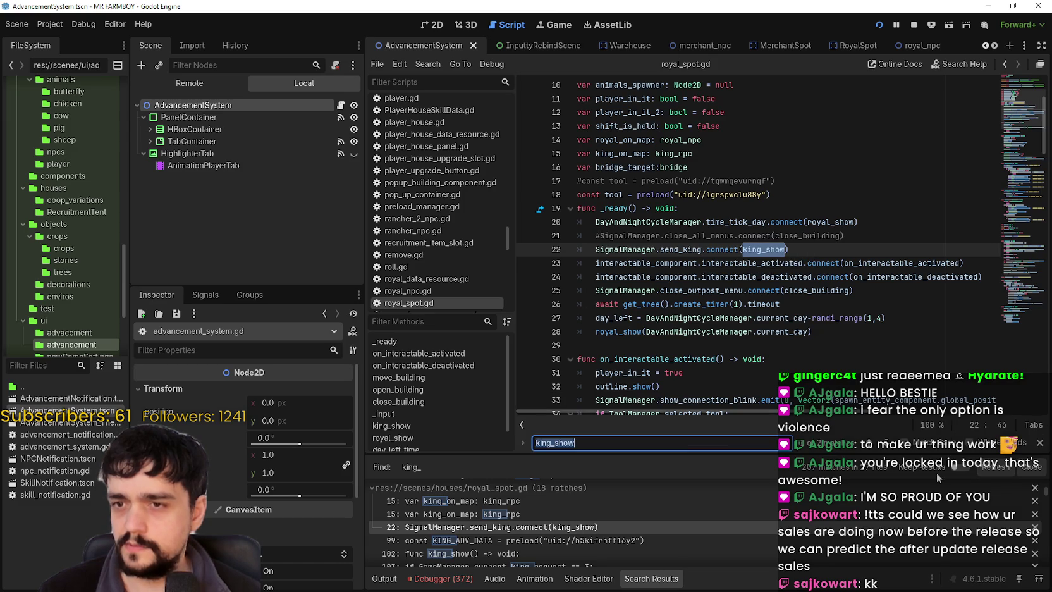
key("Return")
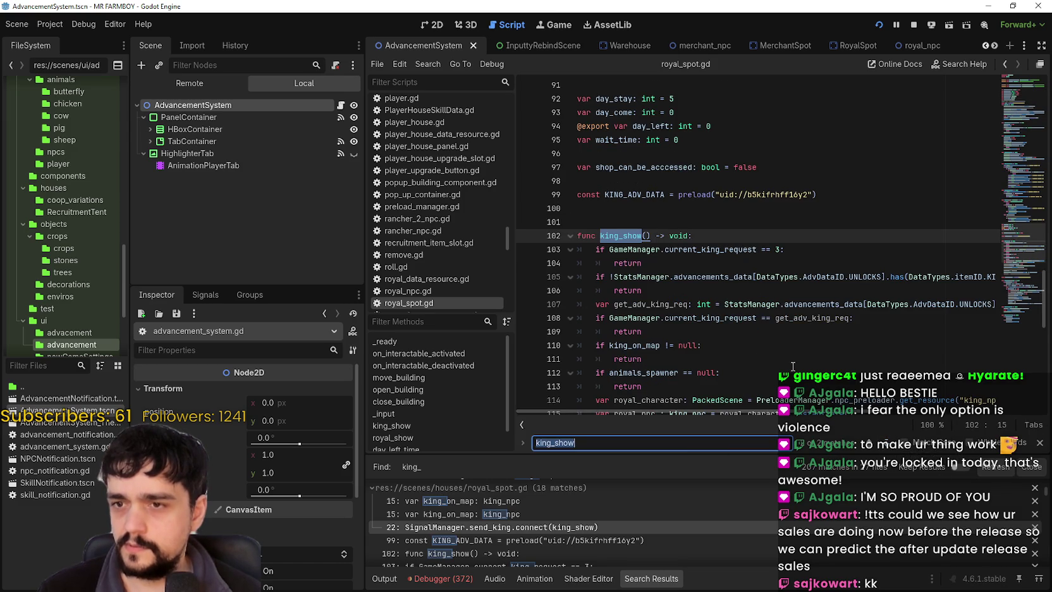
scroll(792, 367, "down", 2)
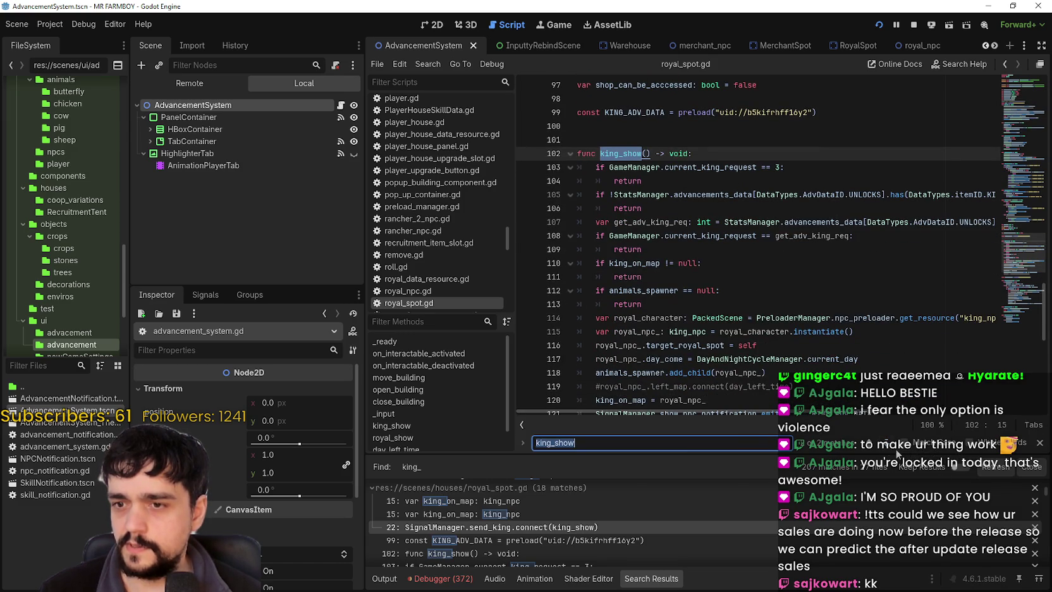
left_click(874, 444)
scroll(499, 539, "down", 3)
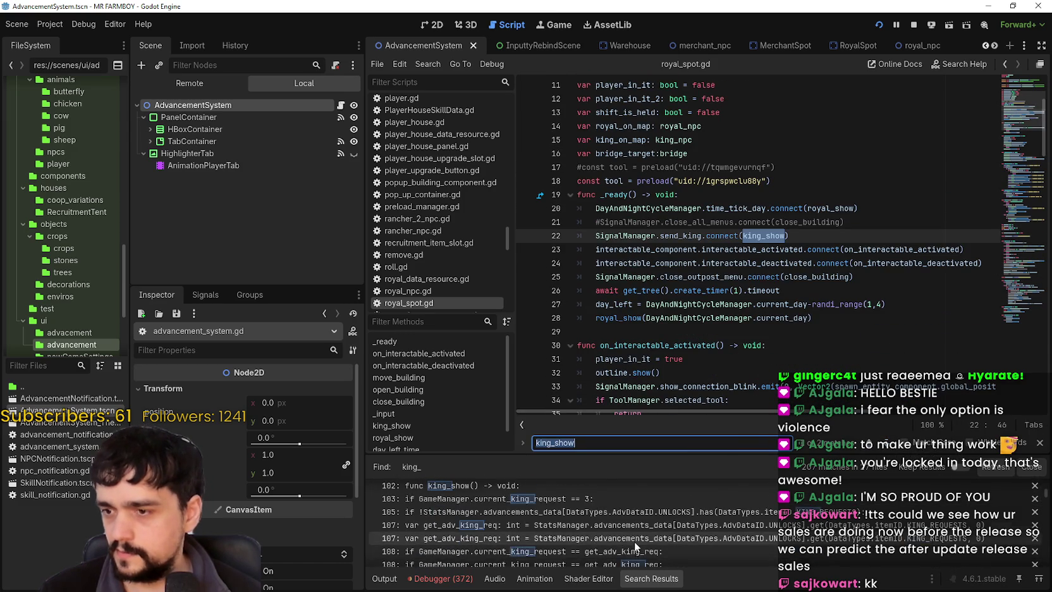
scroll(635, 541, "down", 1)
scroll(632, 536, "down", 2)
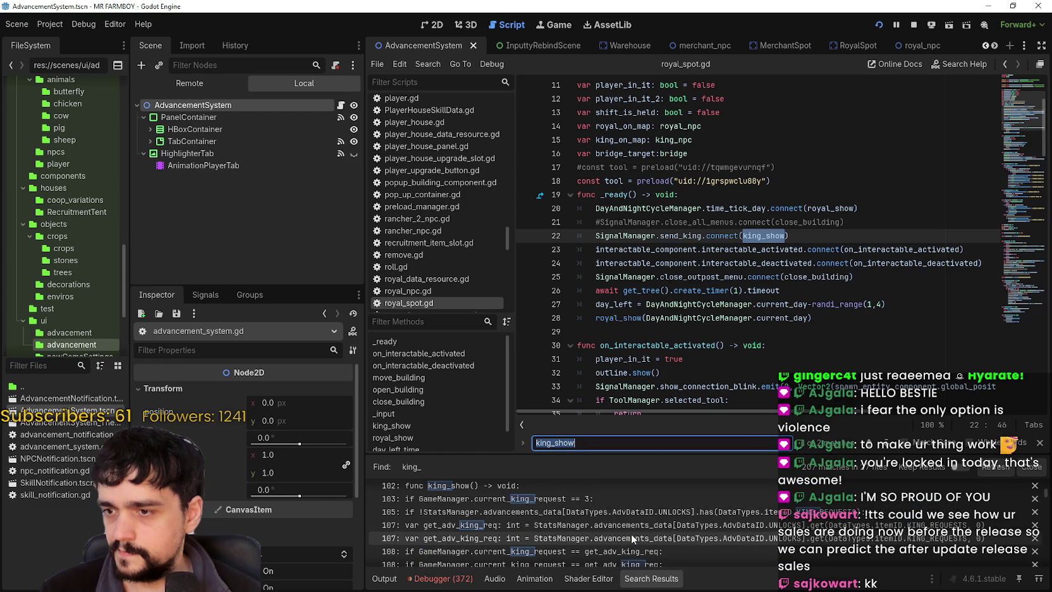
scroll(723, 543, "down", 8)
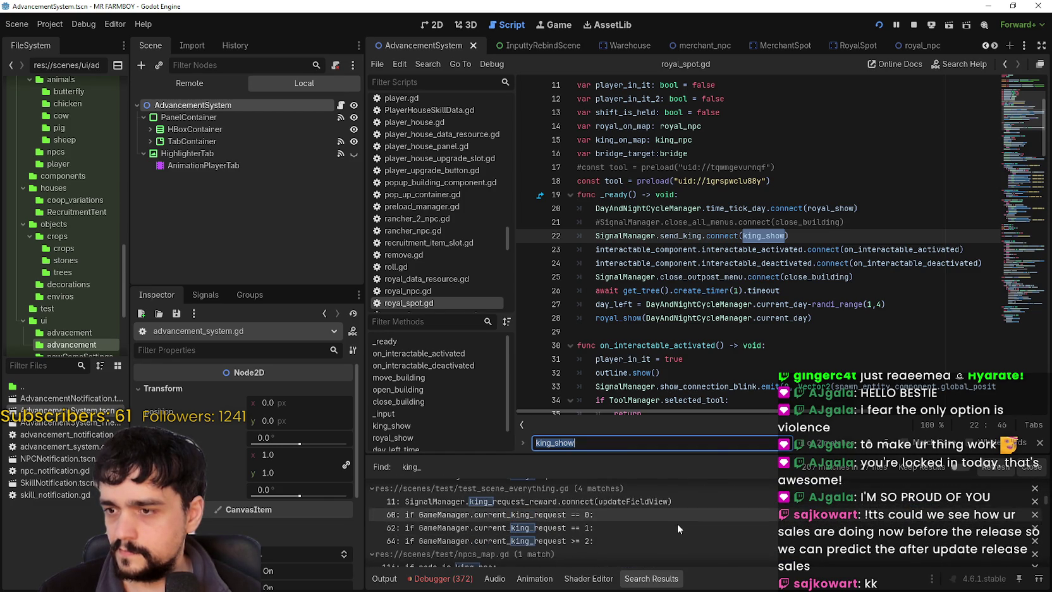
scroll(673, 538, "down", 2)
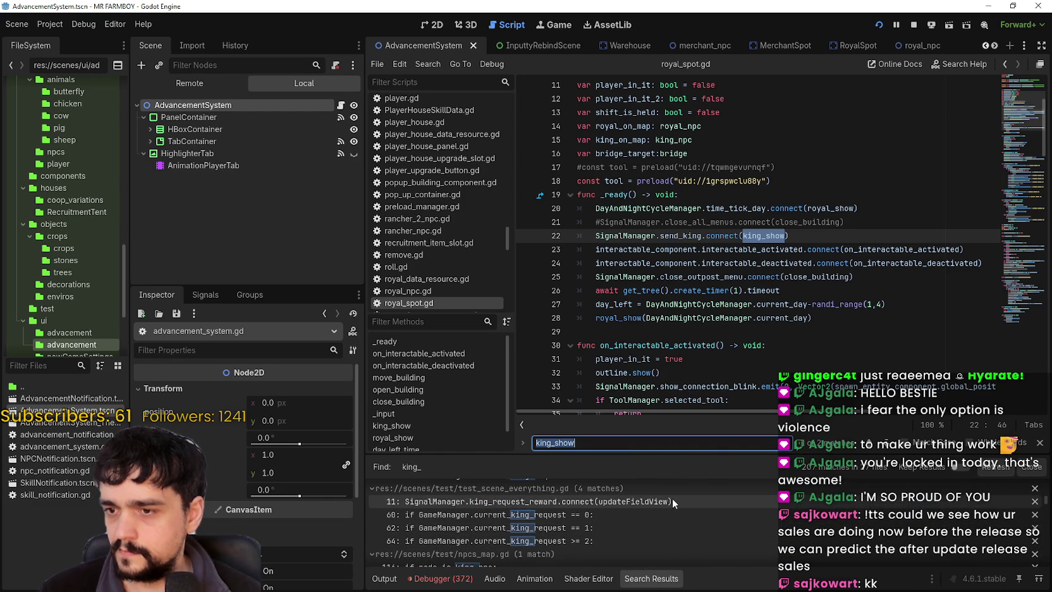
scroll(672, 498, "down", 2)
scroll(672, 499, "down", 4)
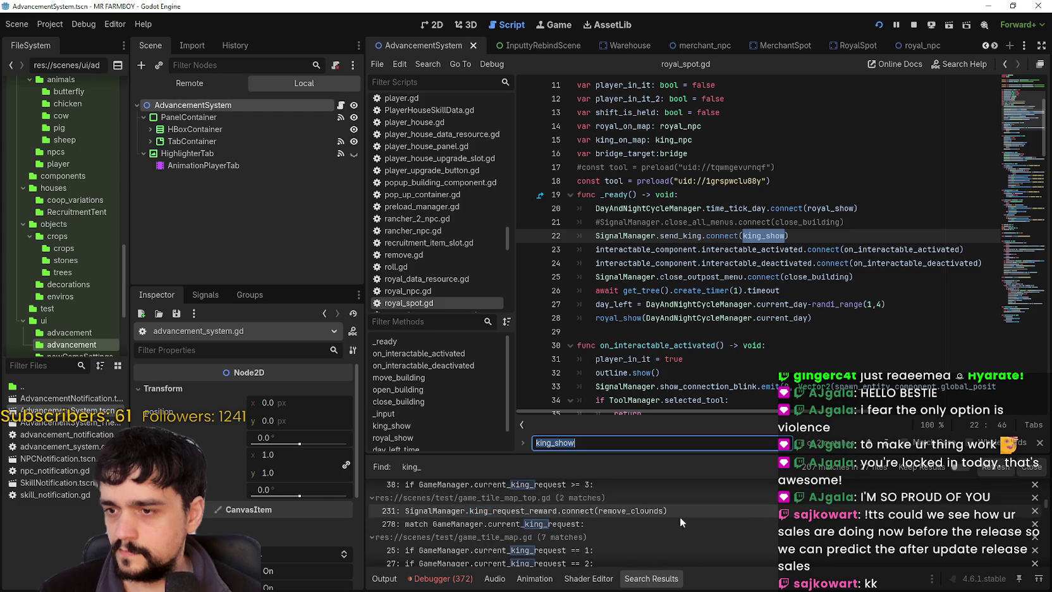
scroll(595, 480, "down", 6)
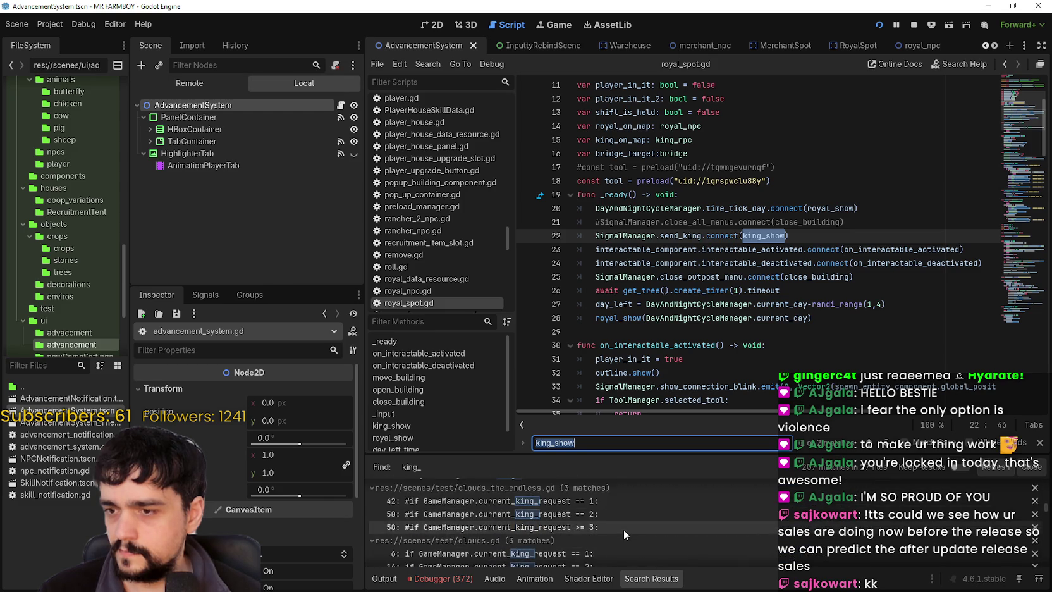
scroll(625, 521, "down", 3)
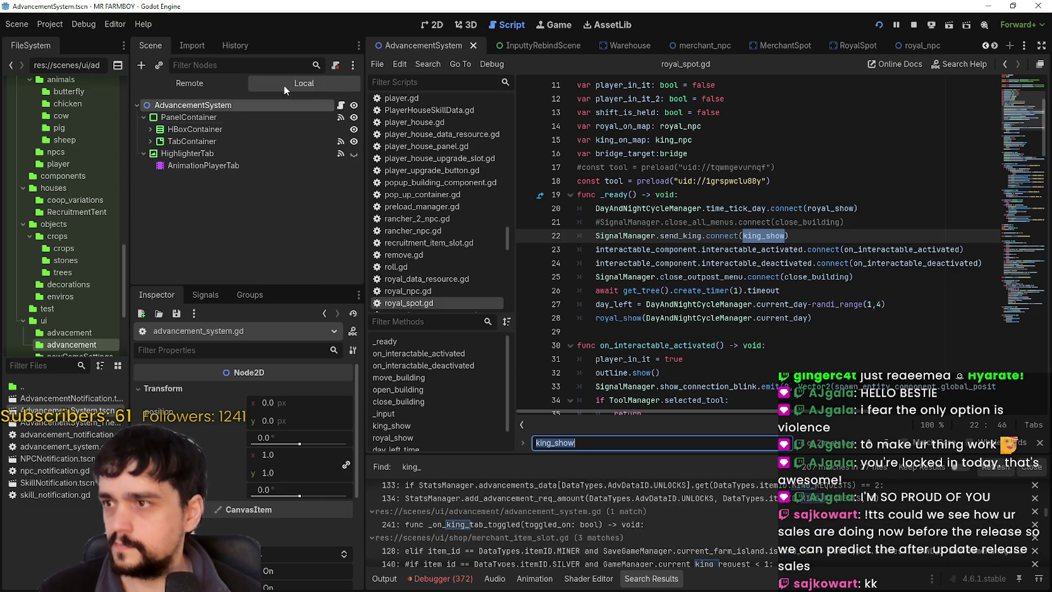
left_click(43, 366)
Step: Filter files by 'test', open test_scene_everything.tscn, and select king_request_reward on line 11
type("test")
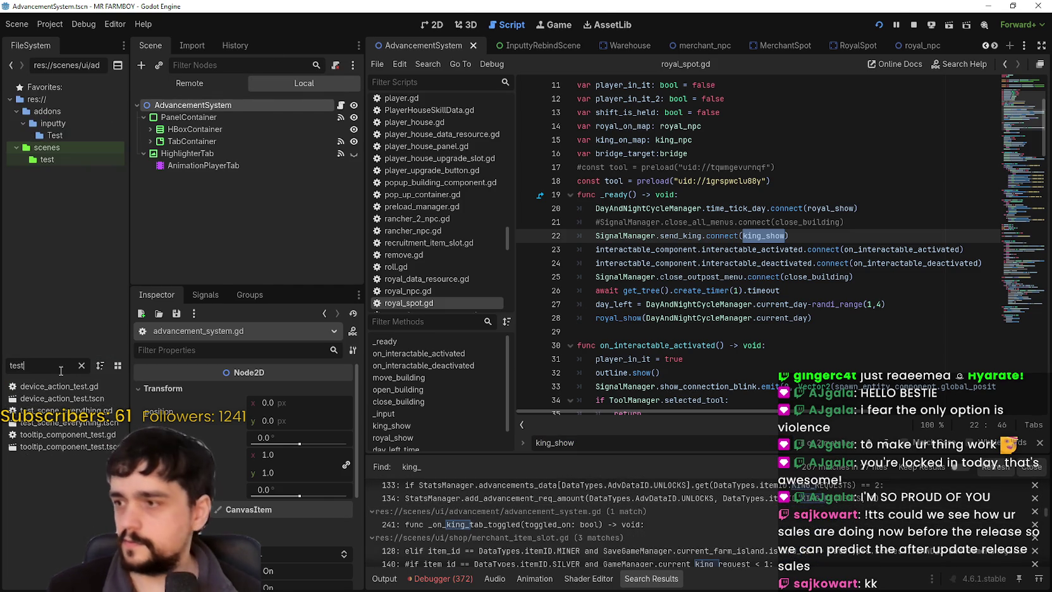
double_click(69, 422)
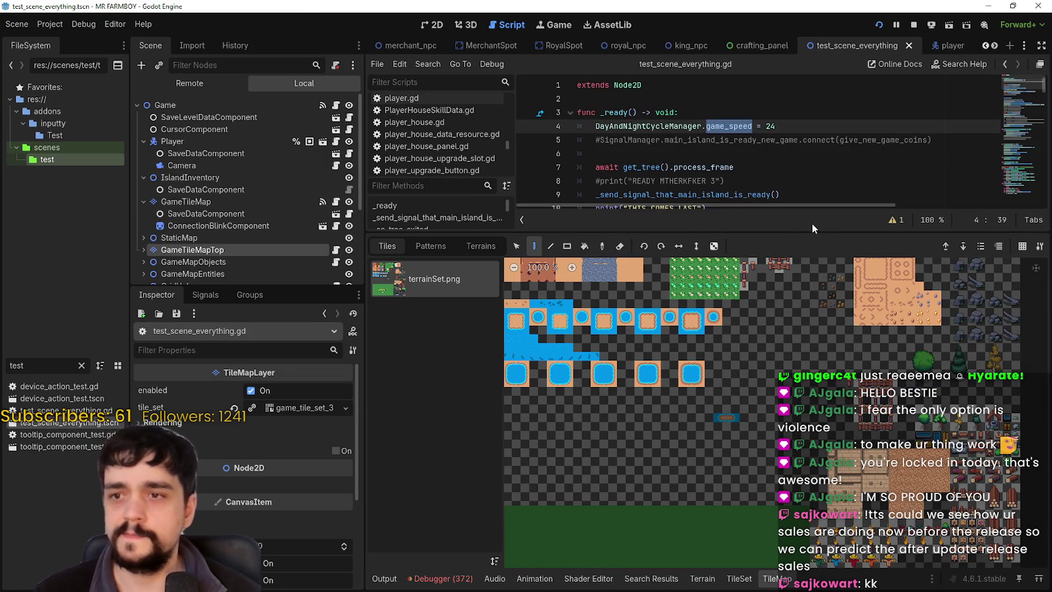
left_click_drag(708, 232, 776, 488)
left_click(739, 194)
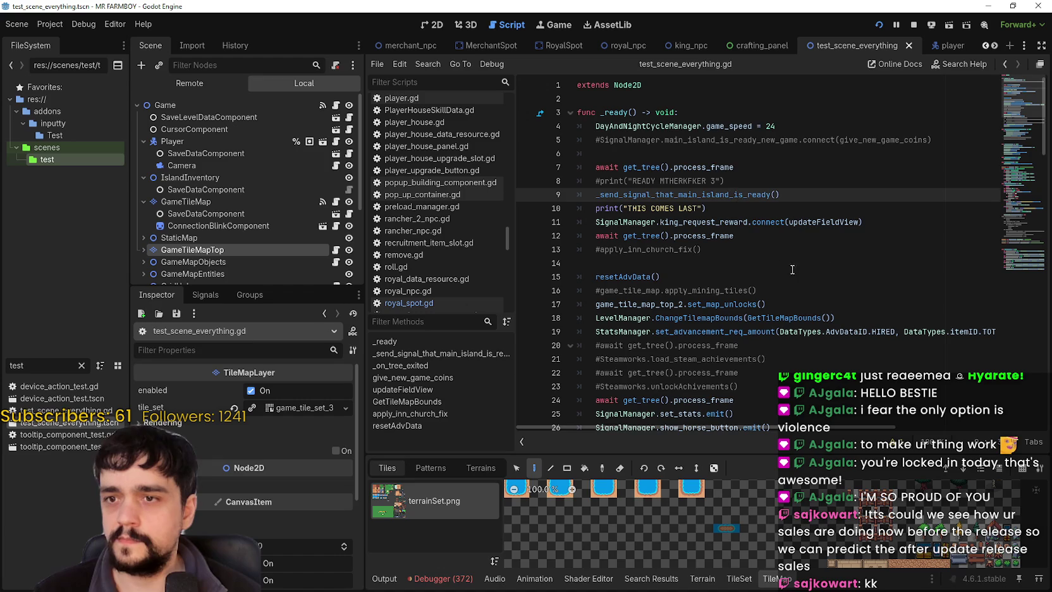
double_click(735, 222)
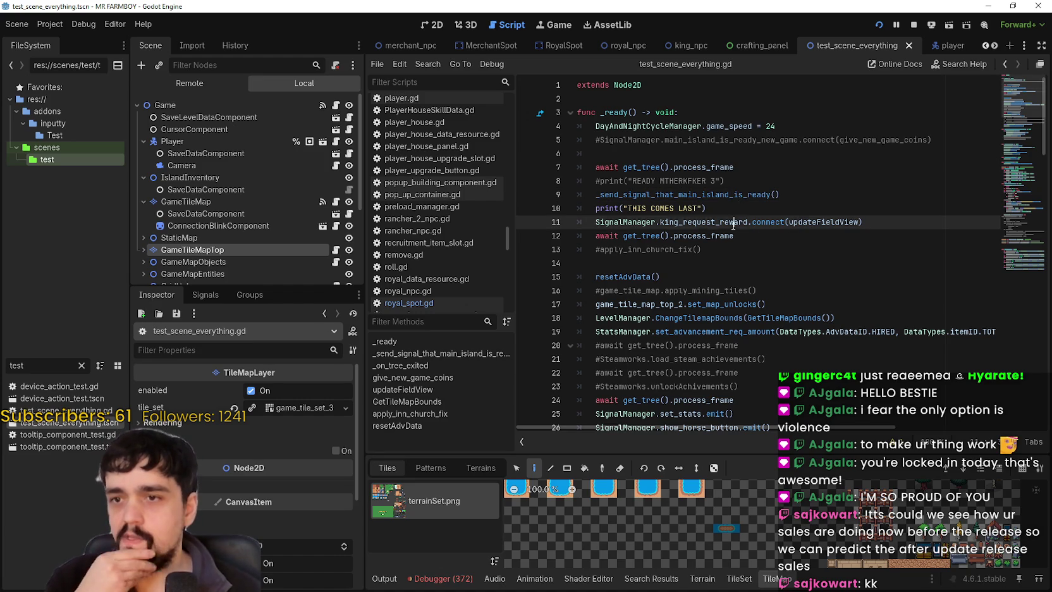
double_click(817, 222)
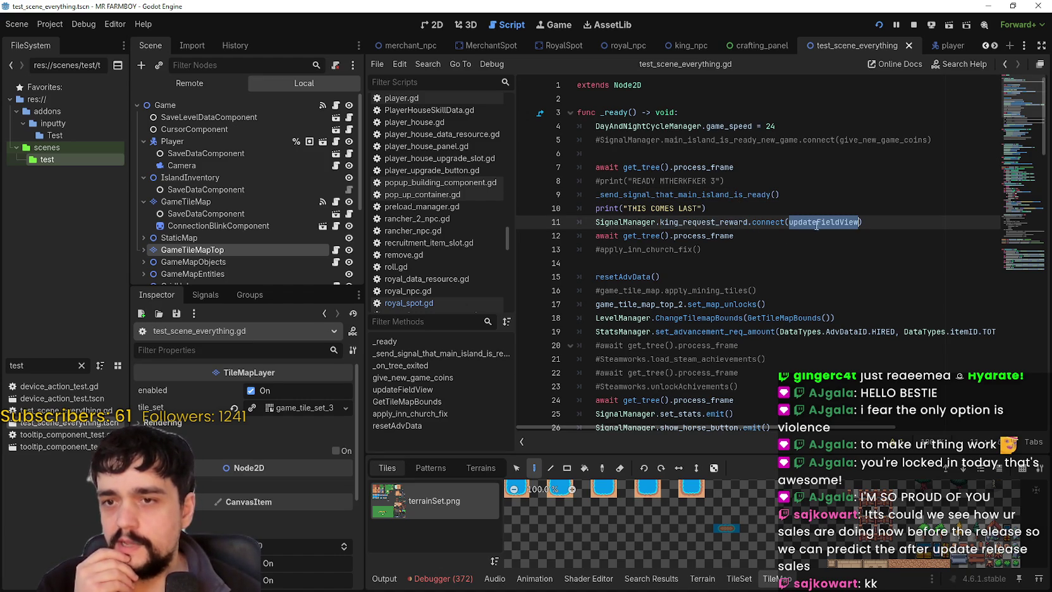
key("ctrl+z")
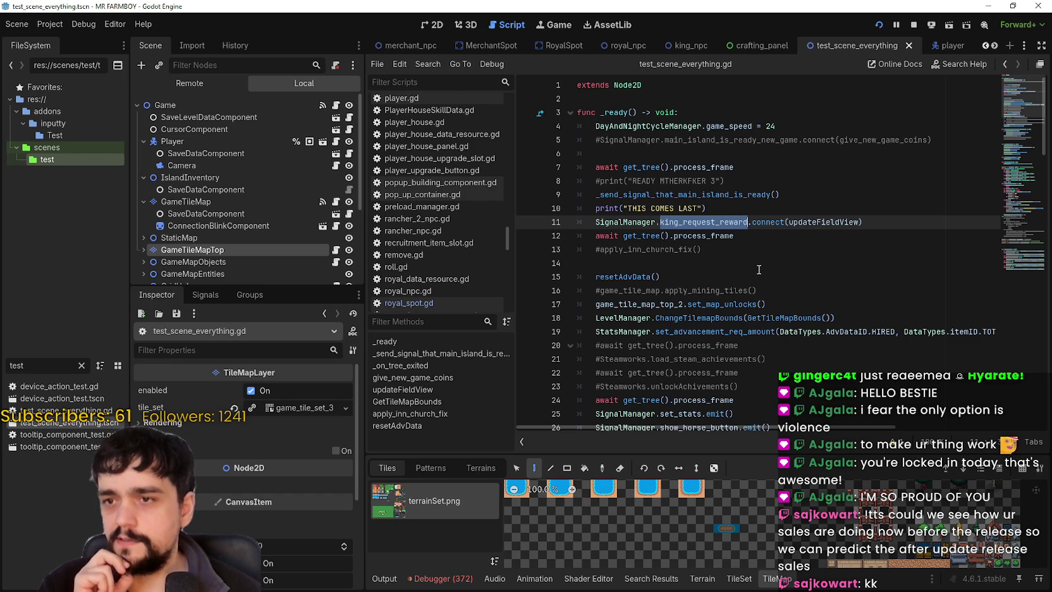
Step: Scroll through the test scene script and place the caret on empty line 14
scroll(752, 271, "down", 2)
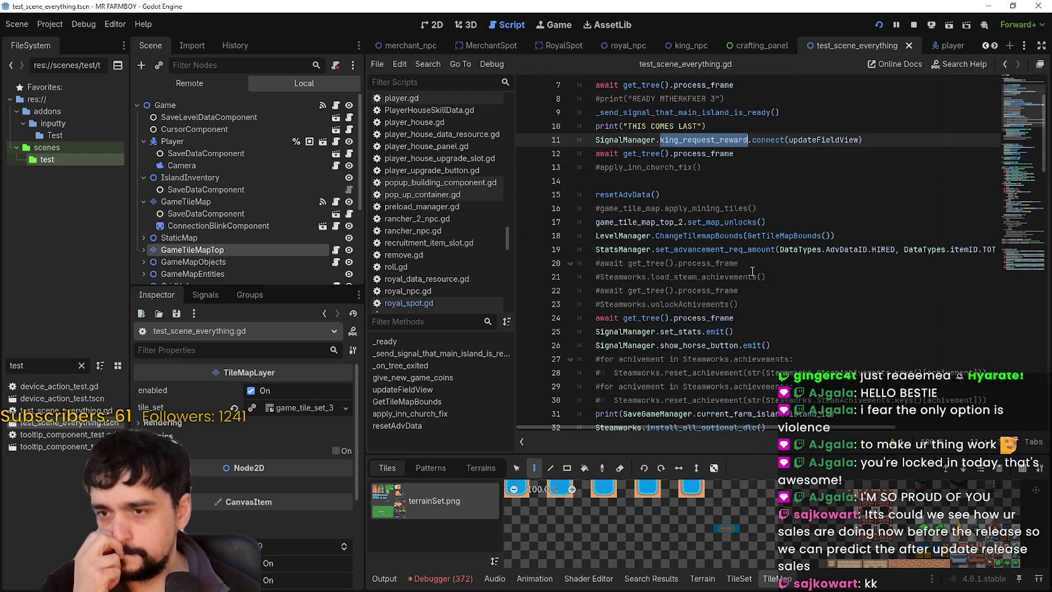
scroll(752, 270, "down", 3)
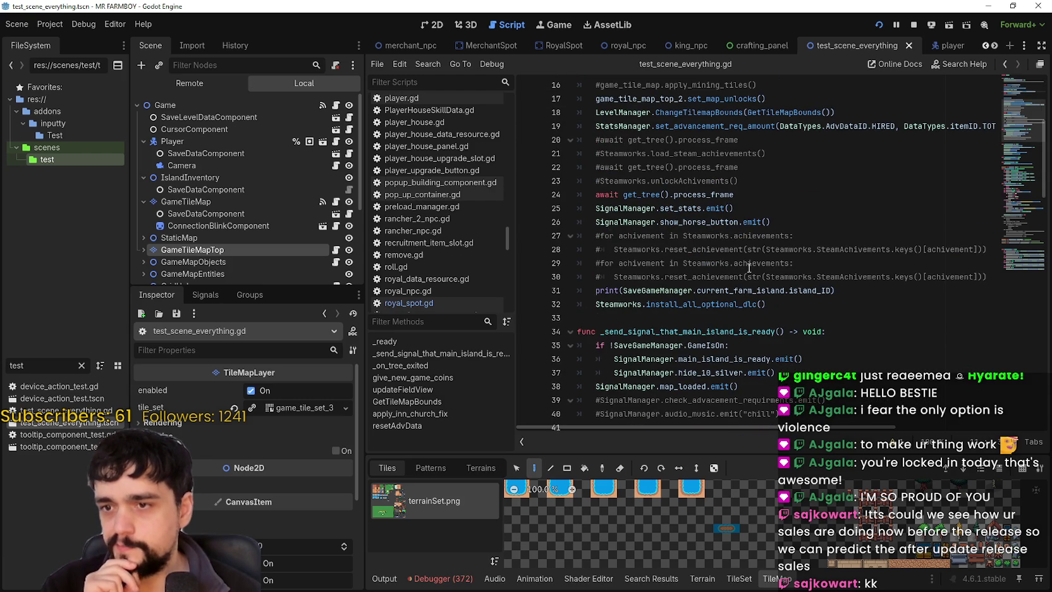
scroll(750, 268, "down", 2)
scroll(857, 356, "up", 4)
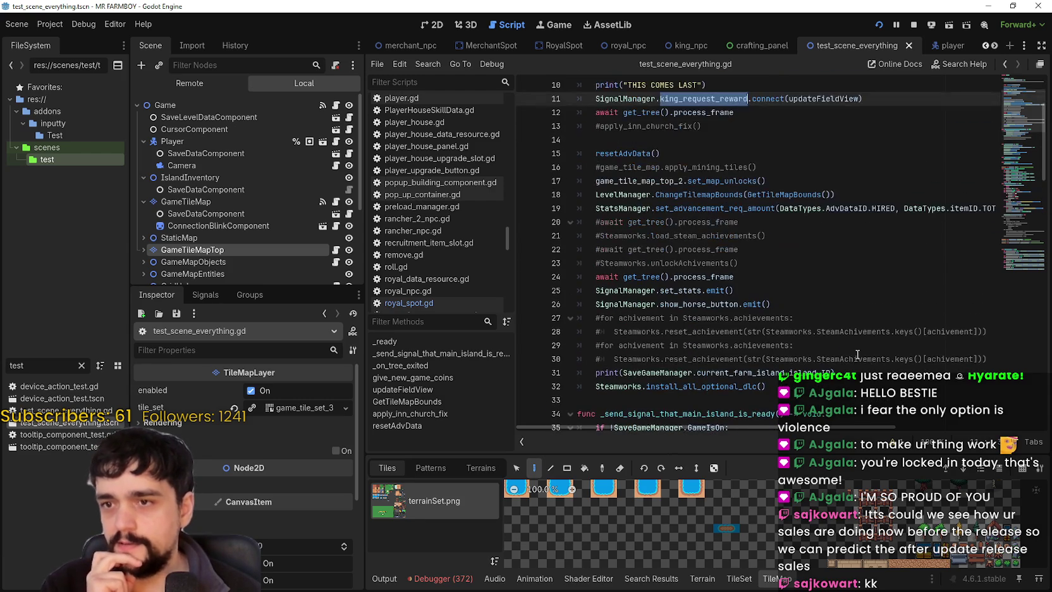
scroll(853, 357, "up", 3)
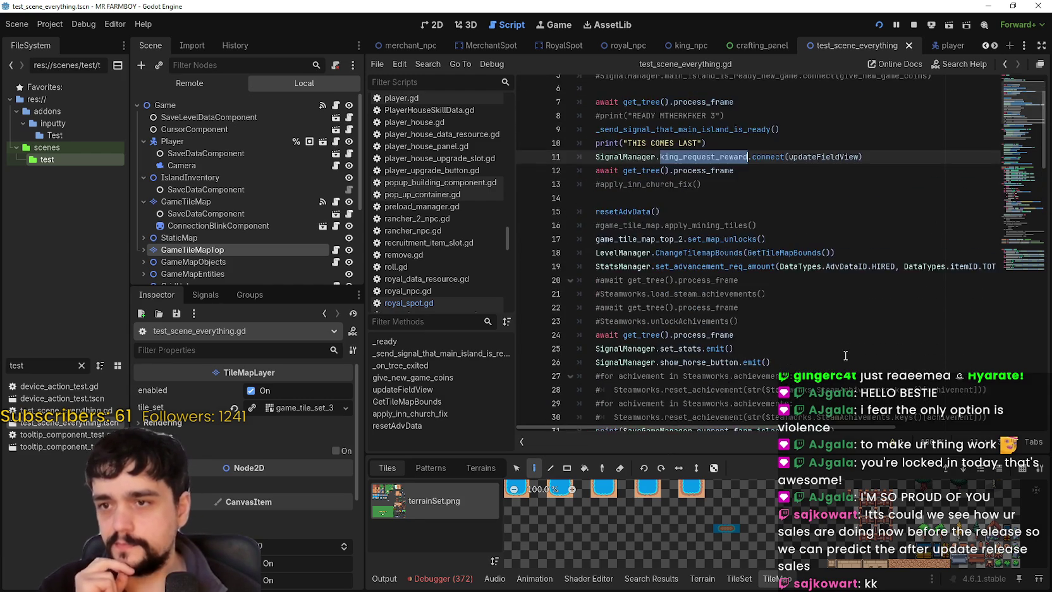
scroll(838, 342, "up", 1)
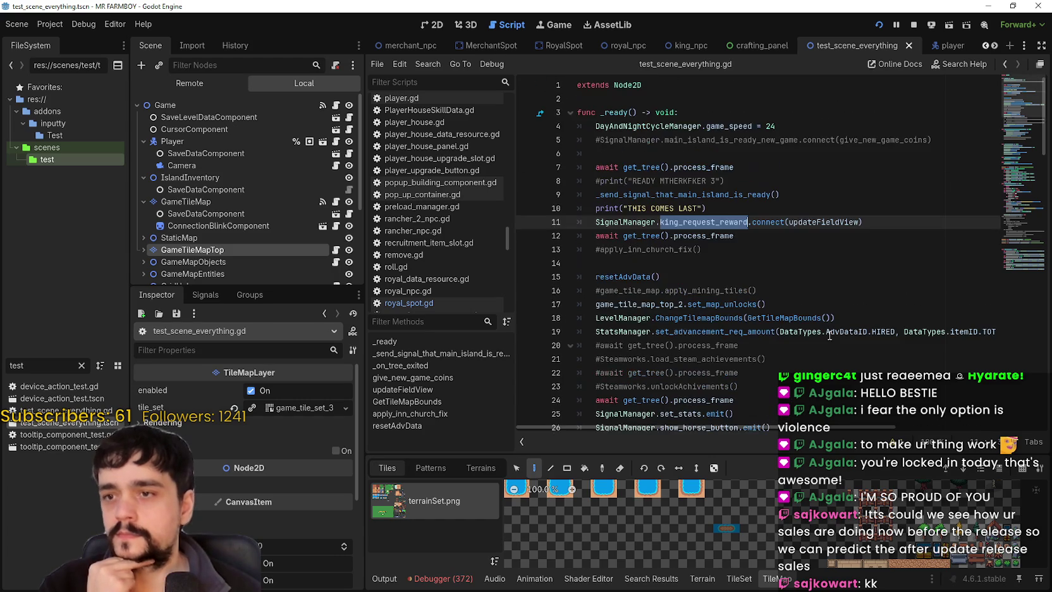
left_click(716, 264)
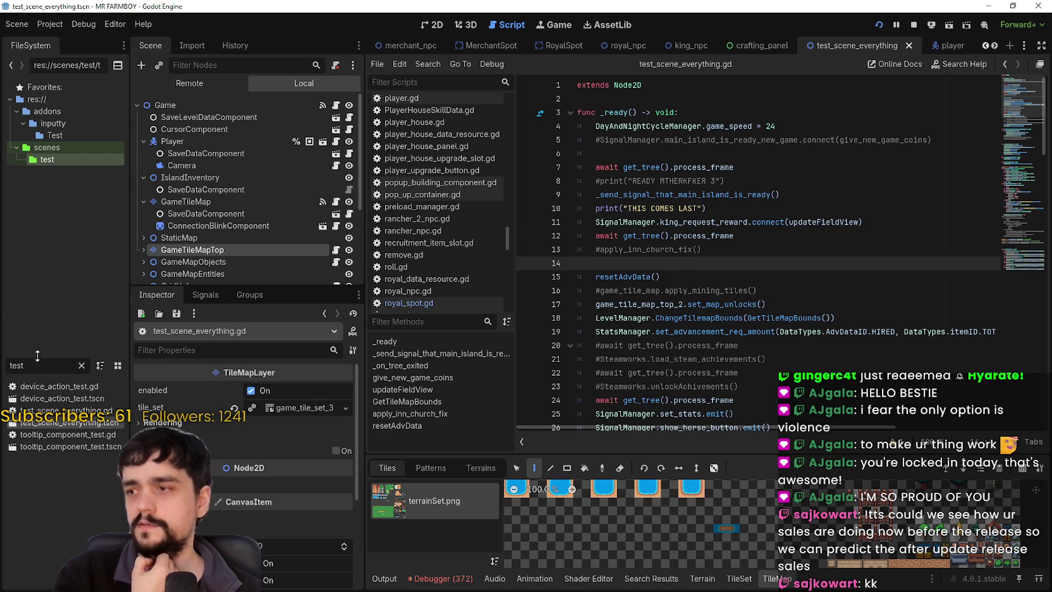
Step: Filter files by 'game_', open game_screen.tscn, and select the KingsMessage node
type("game_")
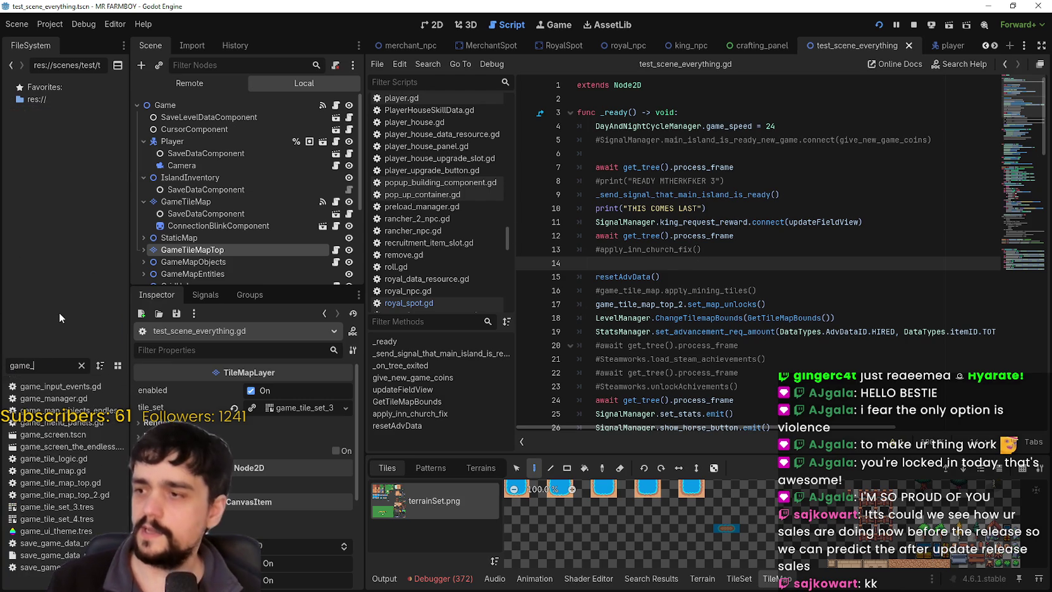
double_click(44, 434)
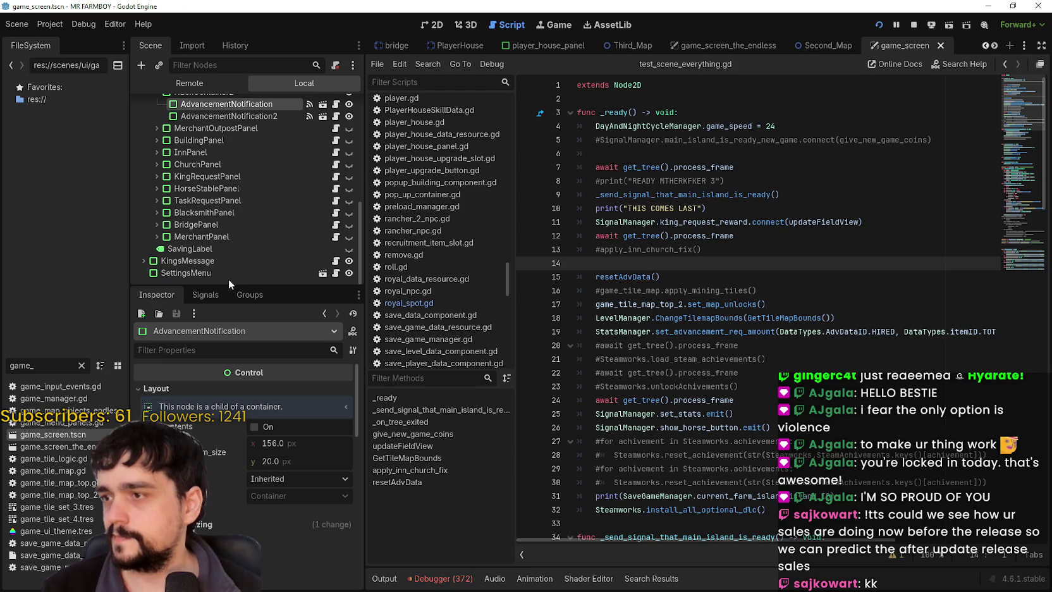
left_click(212, 261)
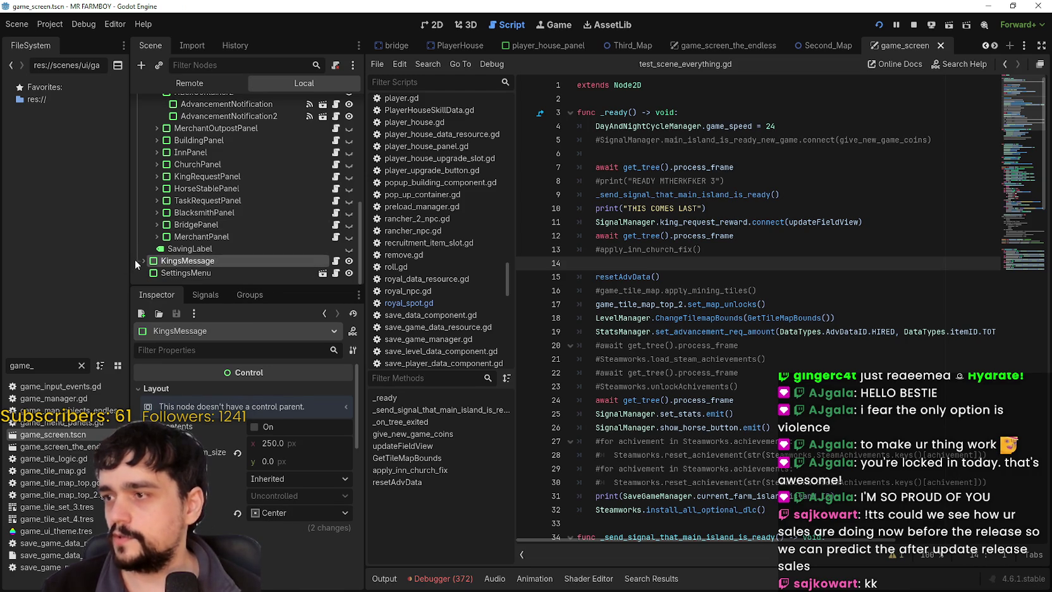
Step: Open panel_container.gd from the HideMessage button's pressed() signal connection
left_click(419, 27)
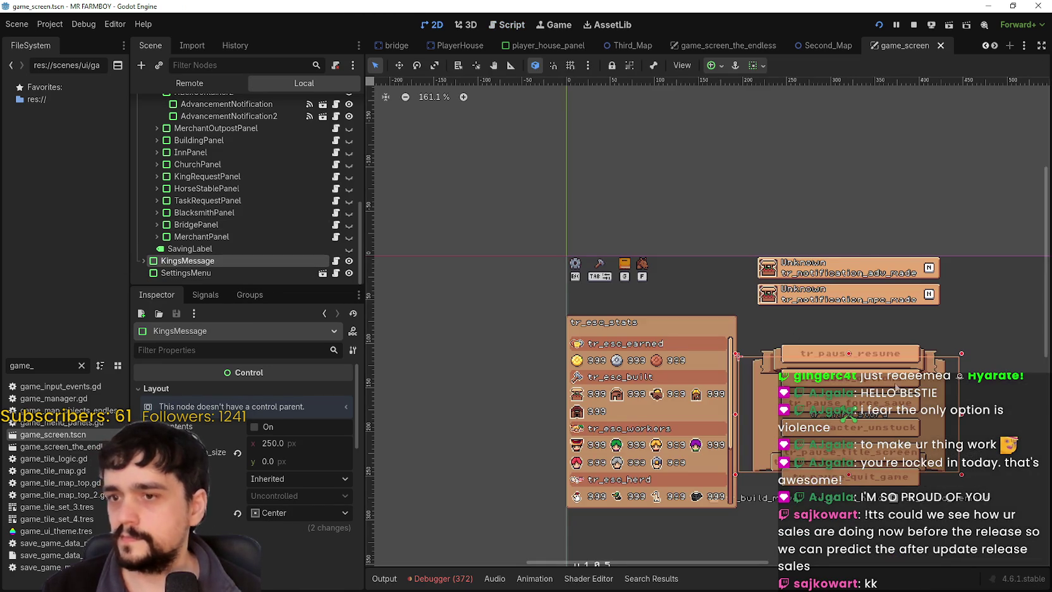
scroll(897, 388, "up", 4)
left_click(143, 261)
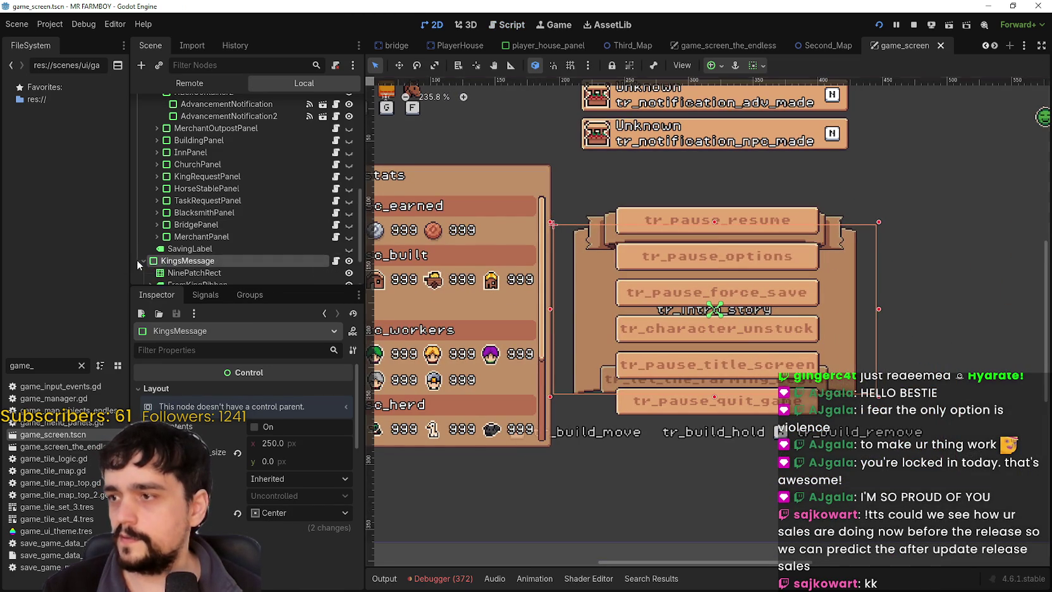
scroll(208, 264, "down", 2)
left_click(202, 249)
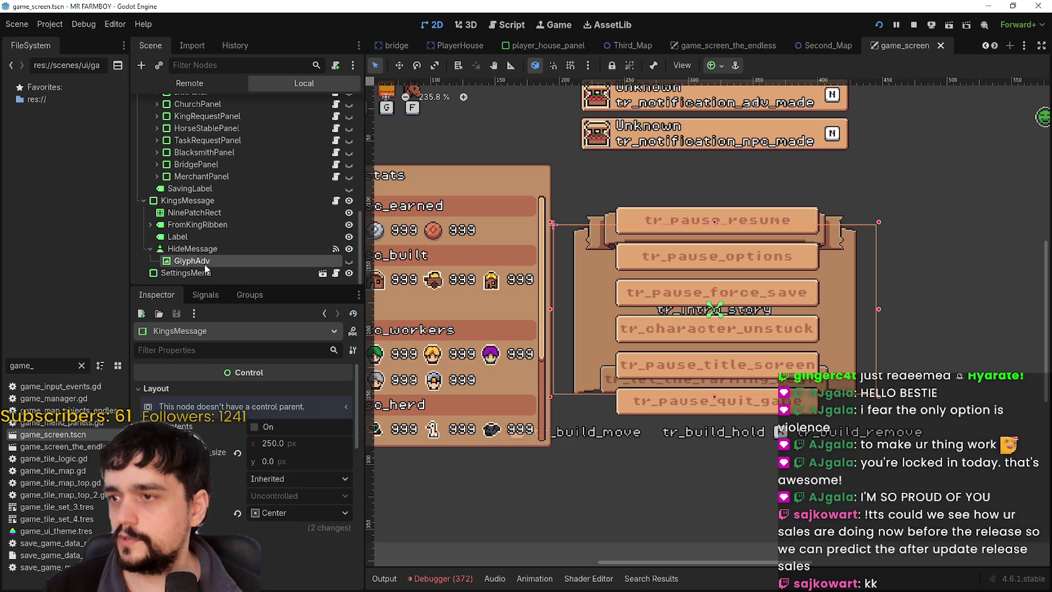
left_click(222, 295)
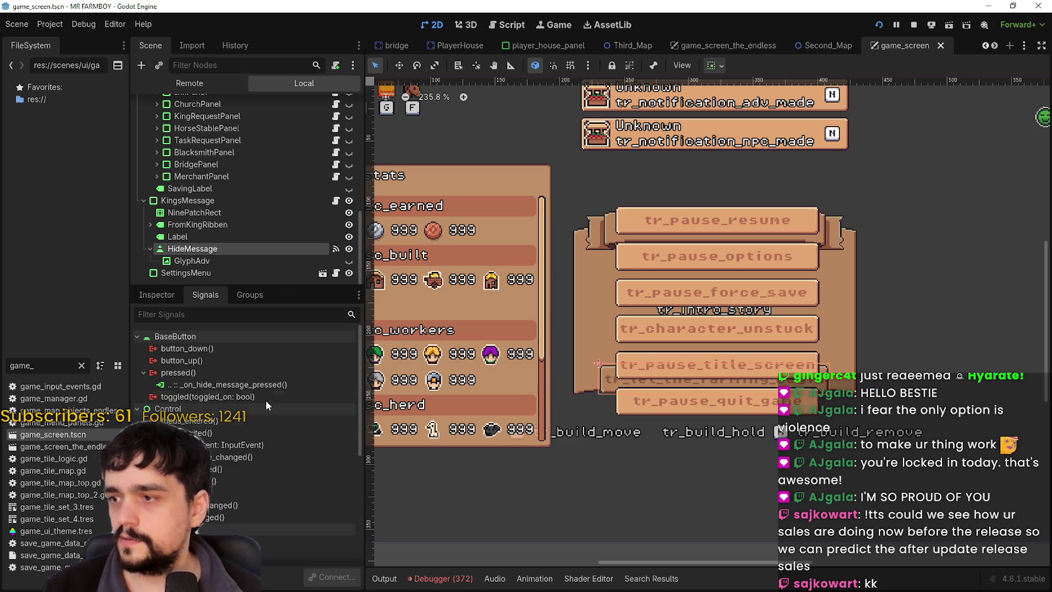
double_click(254, 384)
Step: Insert a blank line after line 5, before hide_message.grab_focus() in _ready
left_click(688, 396)
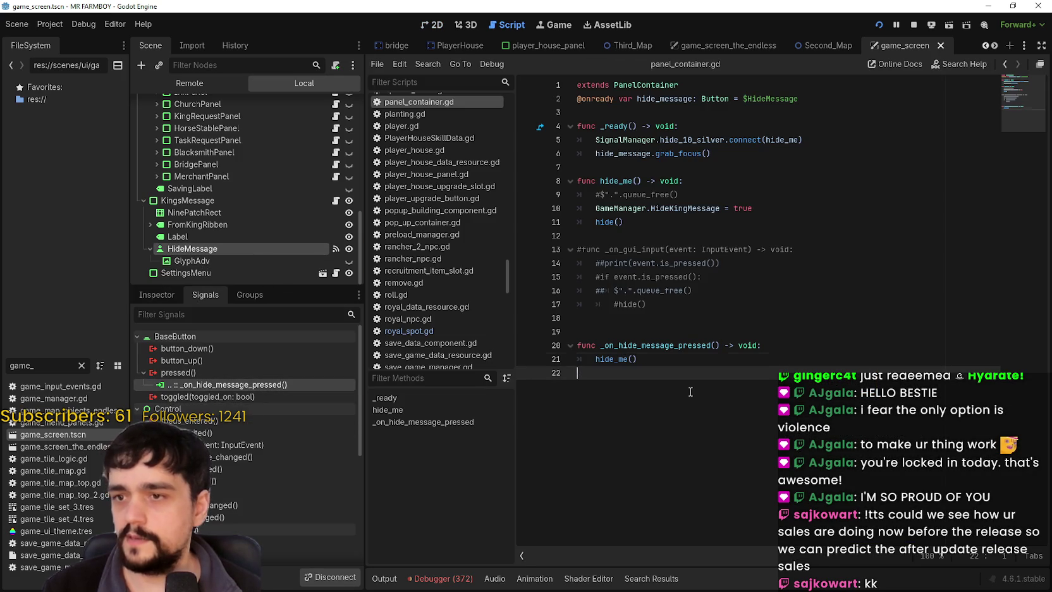
left_click(662, 232)
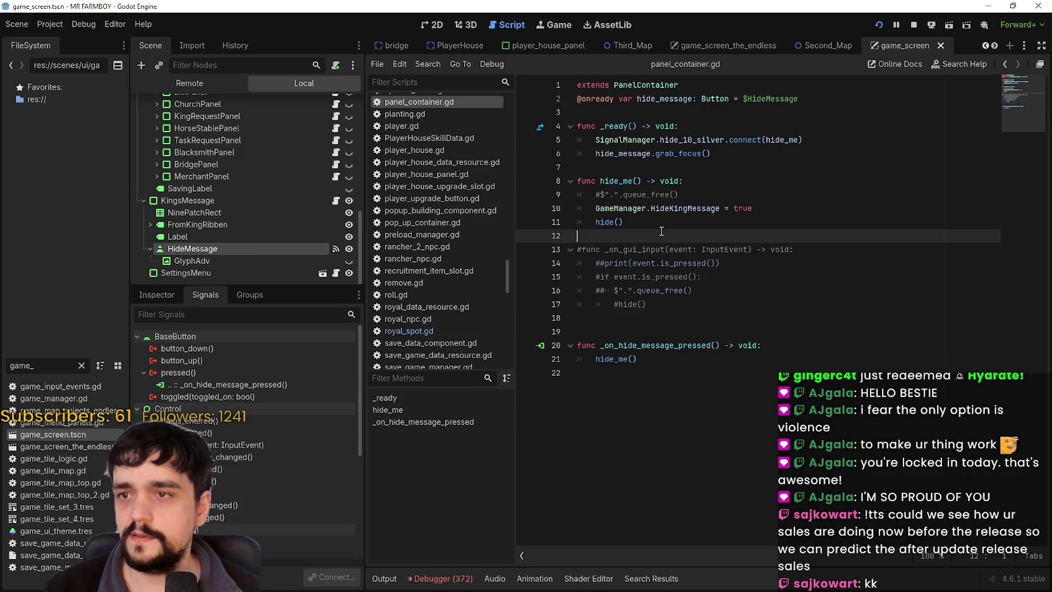
double_click(687, 141)
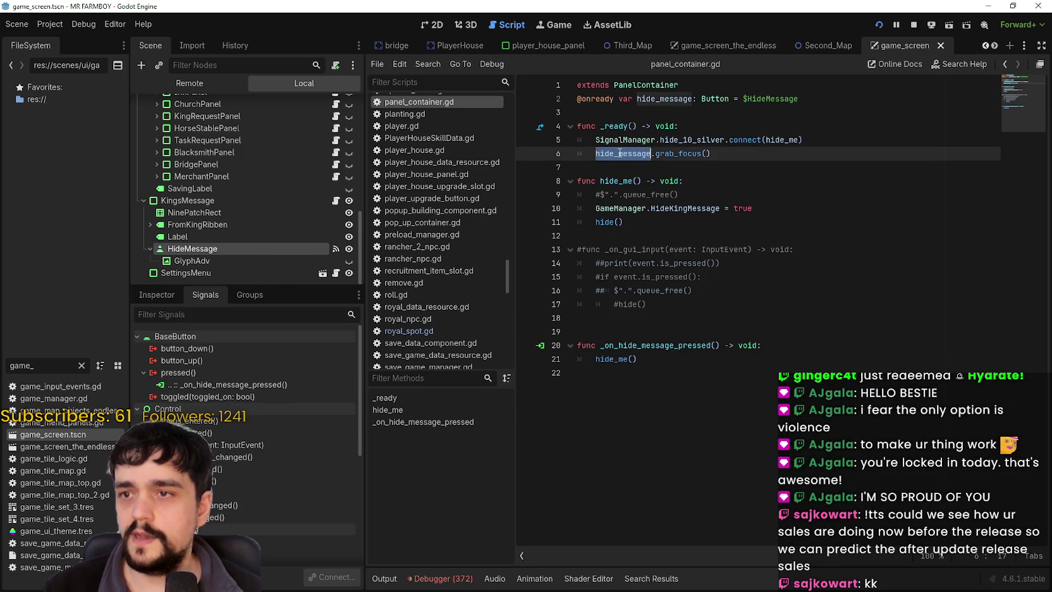
left_click_drag(619, 154, 731, 158)
left_click(853, 140)
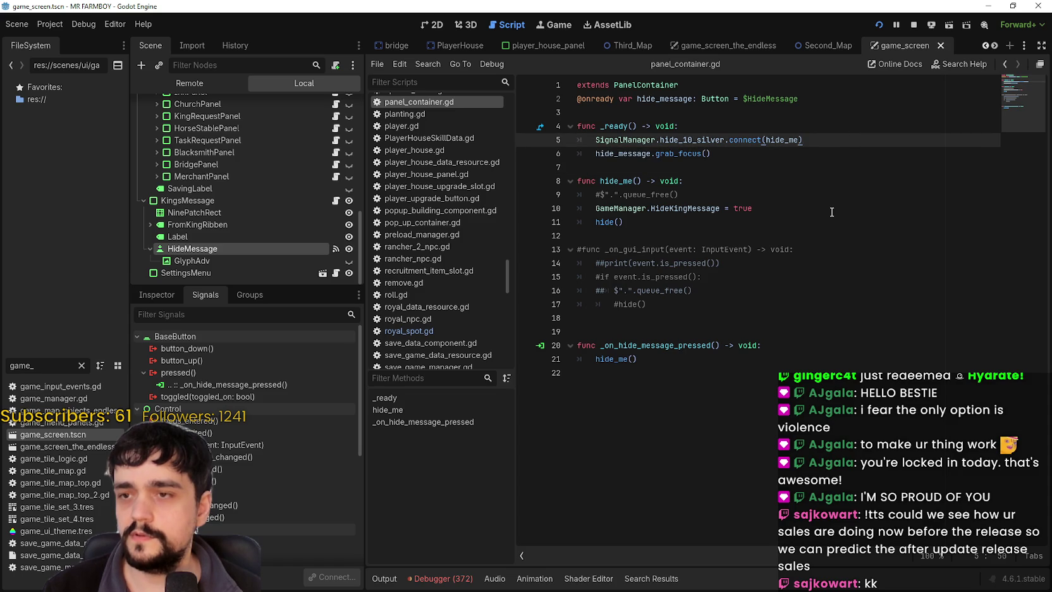
key("Return")
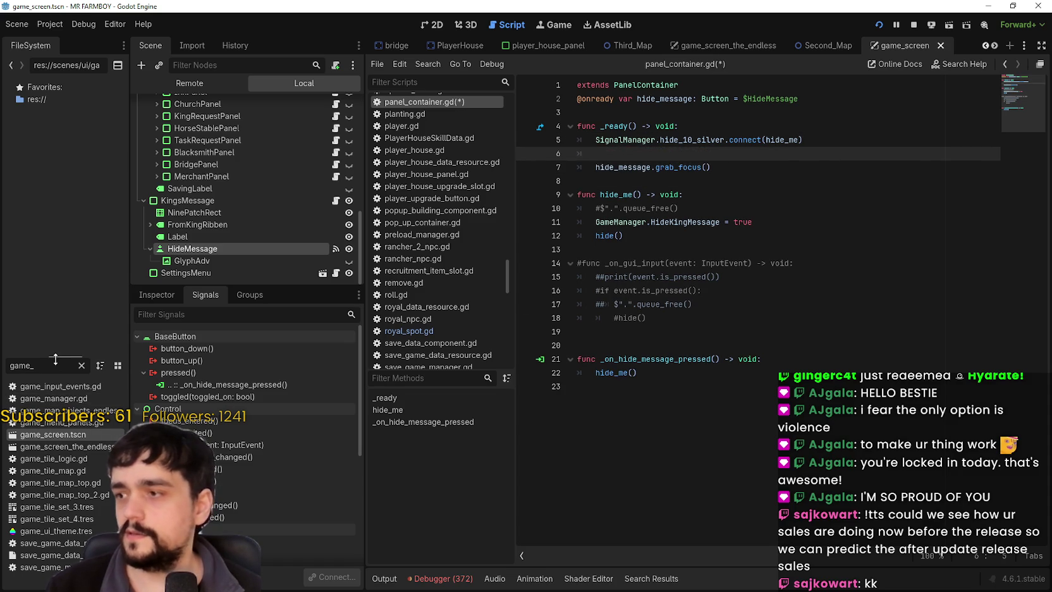
Step: Start a Find in Files search for grab_focus
left_click(658, 373)
left_click(384, 578)
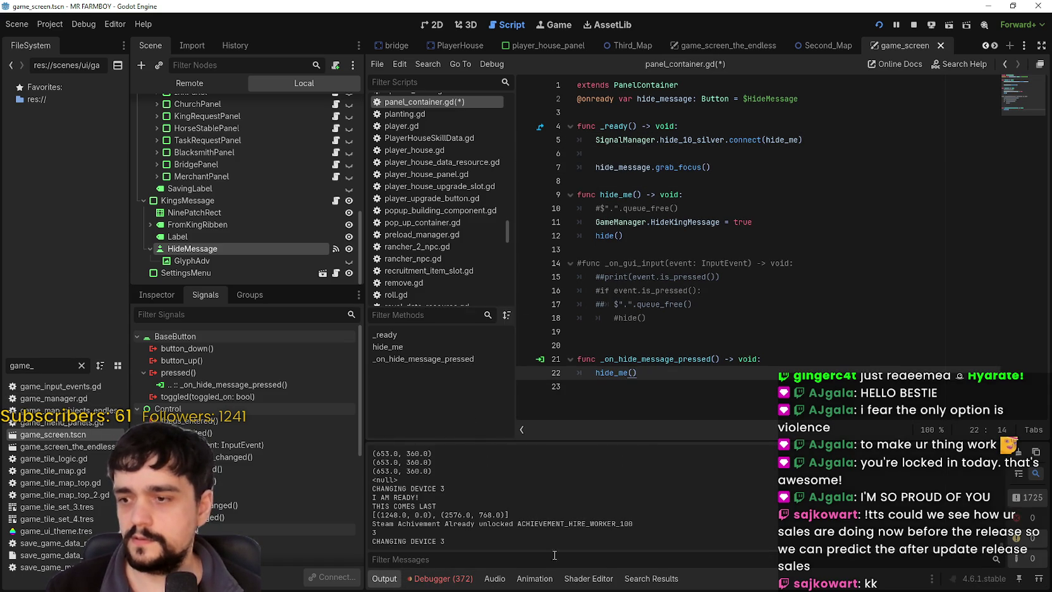
key("ctrl+shift+f")
type("grab_f")
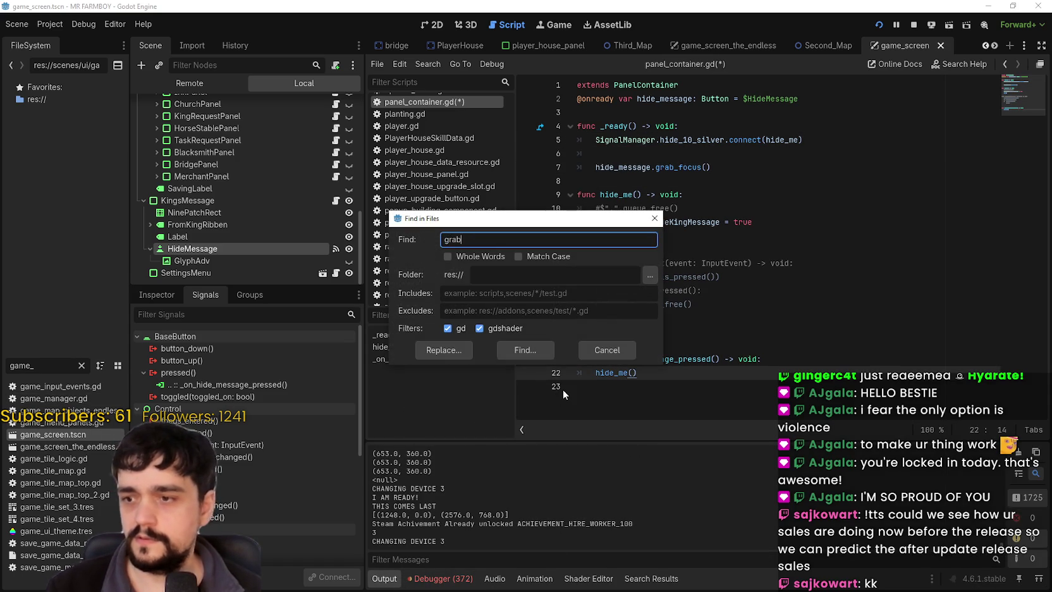
type("ocus")
Step: Run the grab_focus search and scroll through matches across 22 files
key("Return")
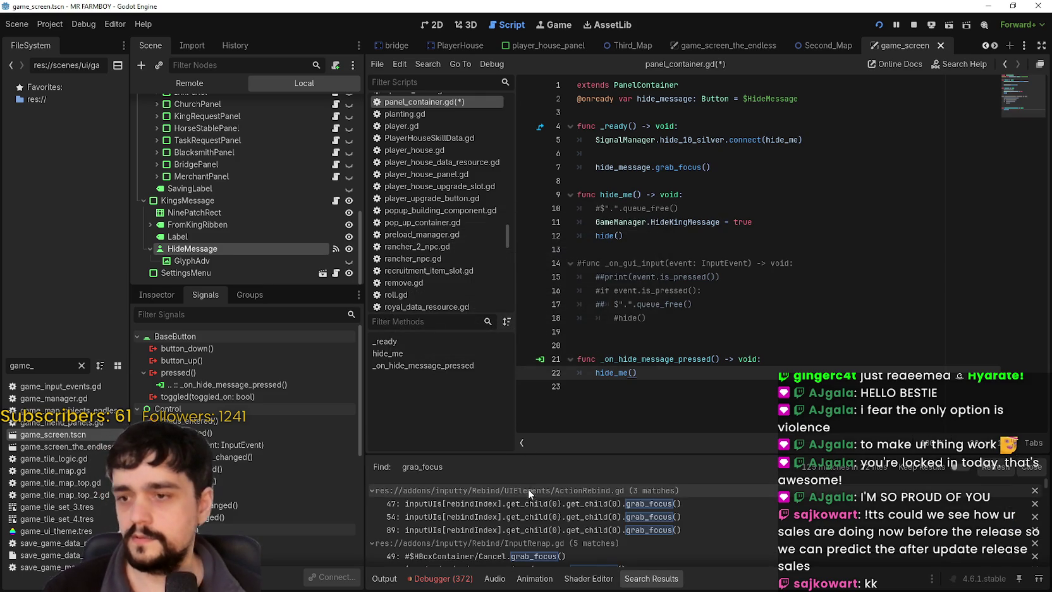
scroll(549, 540, "down", 2)
scroll(549, 540, "down", 3)
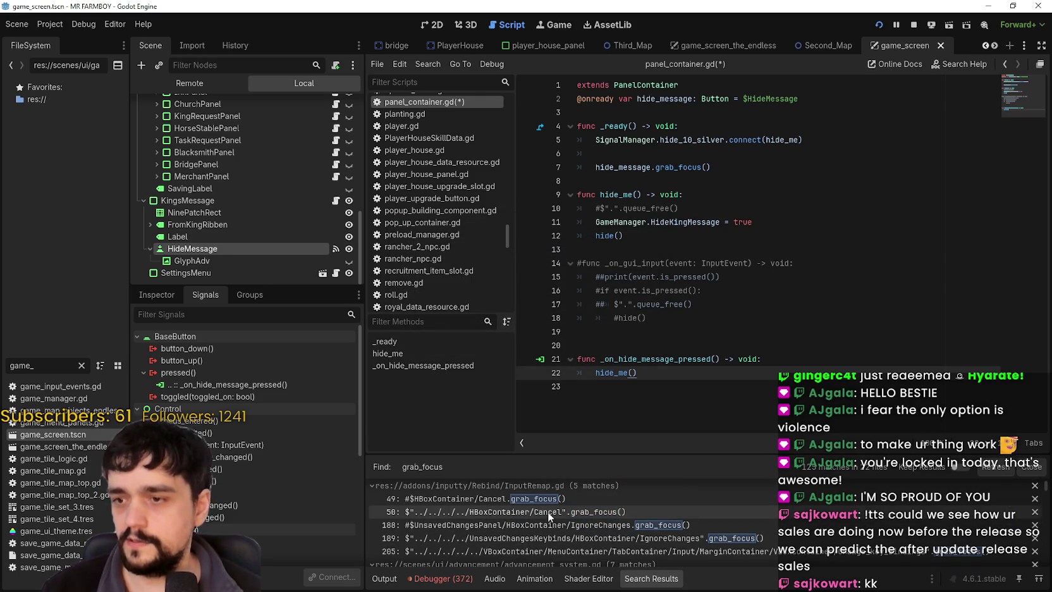
scroll(551, 498, "down", 10)
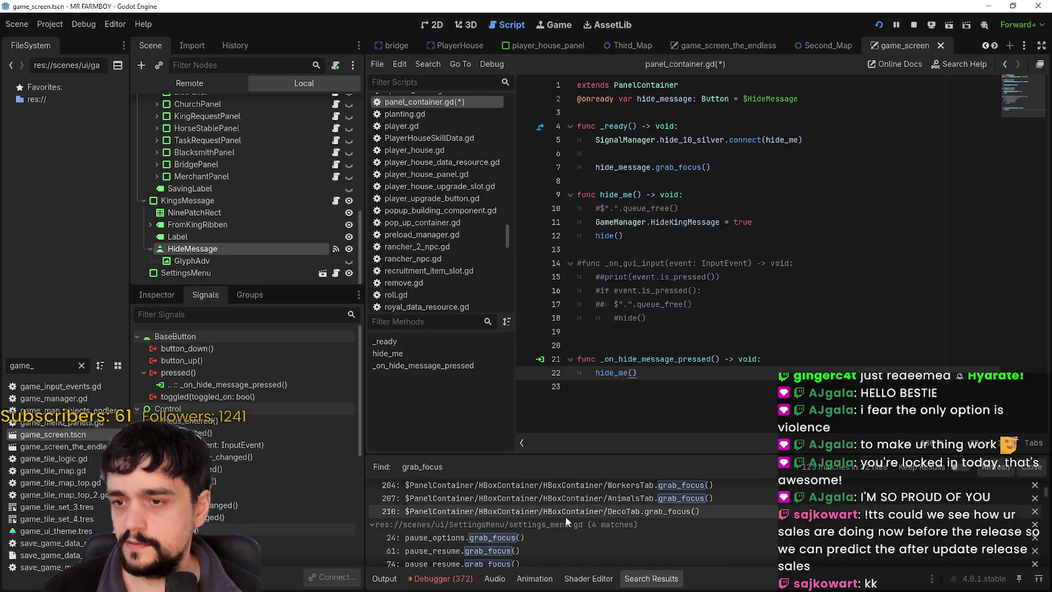
scroll(565, 516, "down", 10)
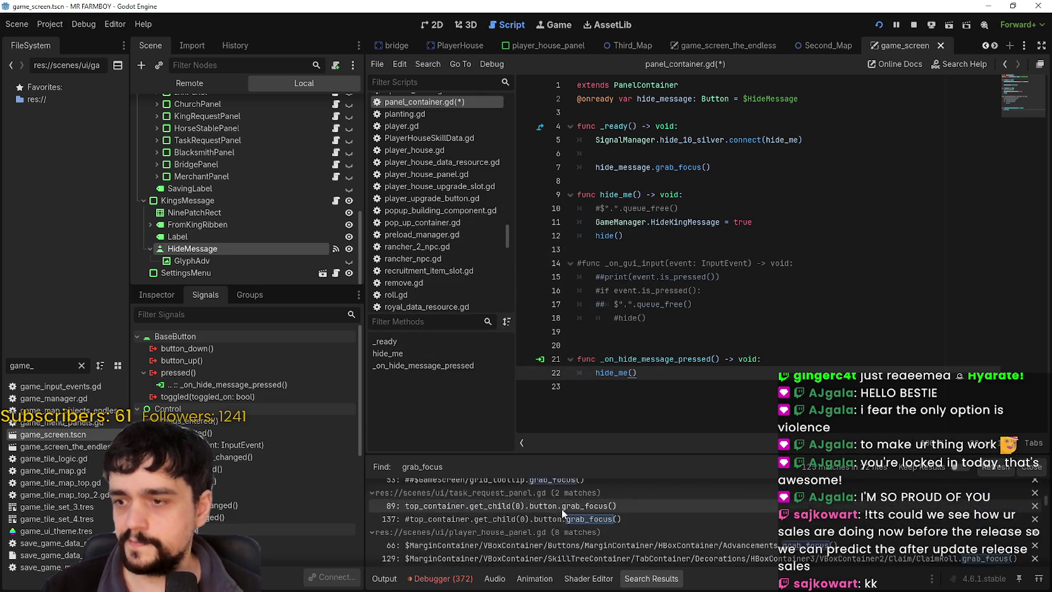
scroll(561, 514, "down", 10)
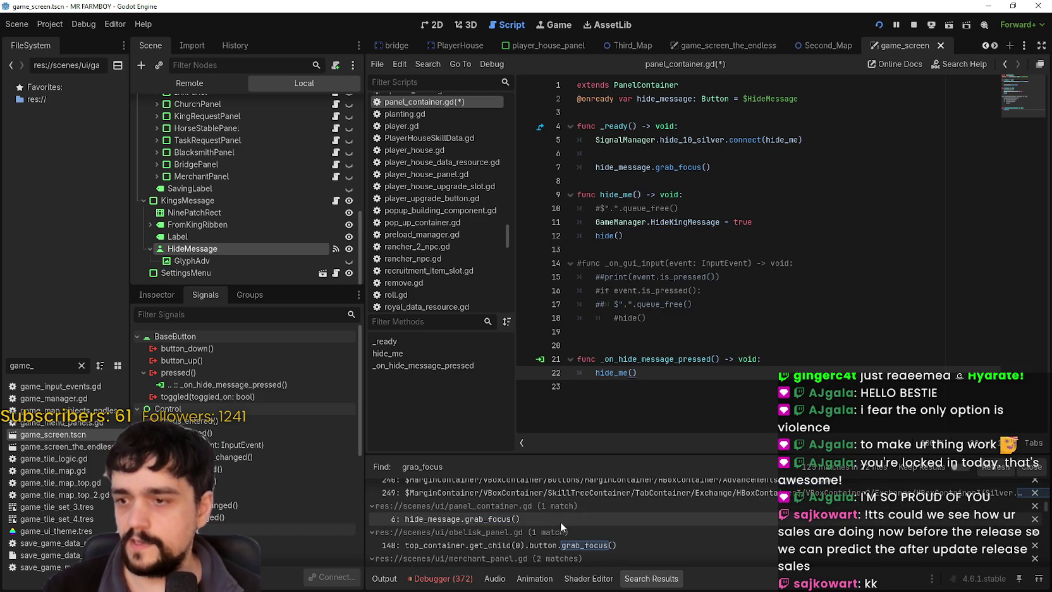
scroll(564, 523, "down", 10)
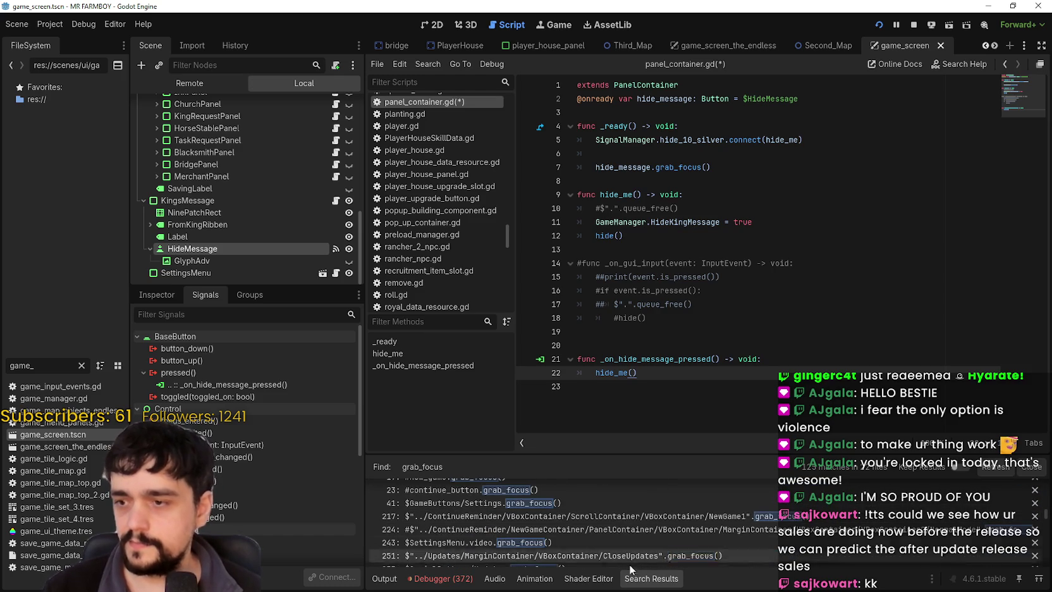
scroll(645, 511, "up", 5)
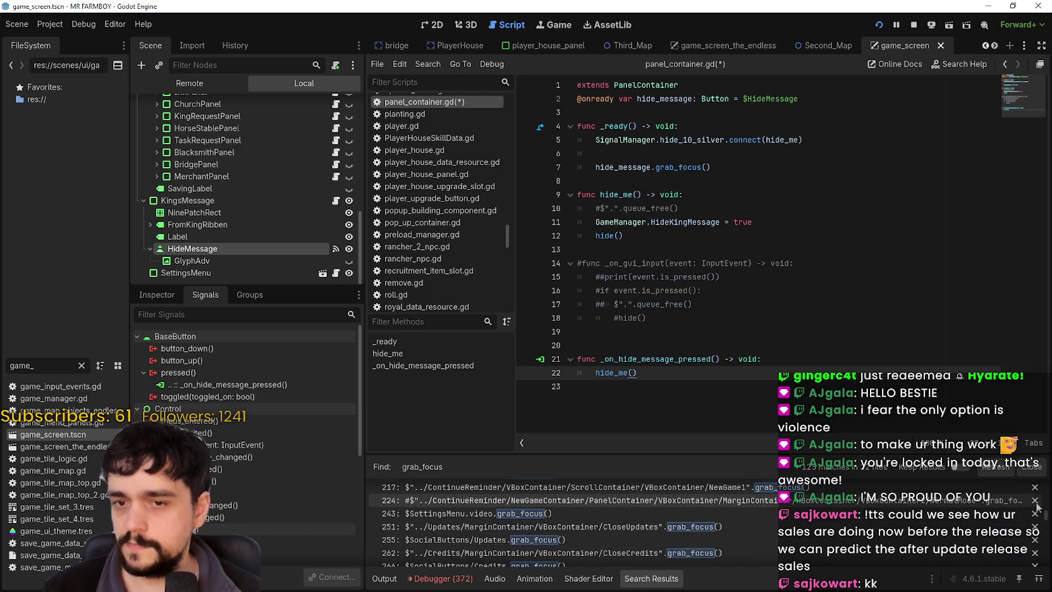
left_click_drag(1047, 515, 1047, 530)
scroll(599, 531, "down", 10)
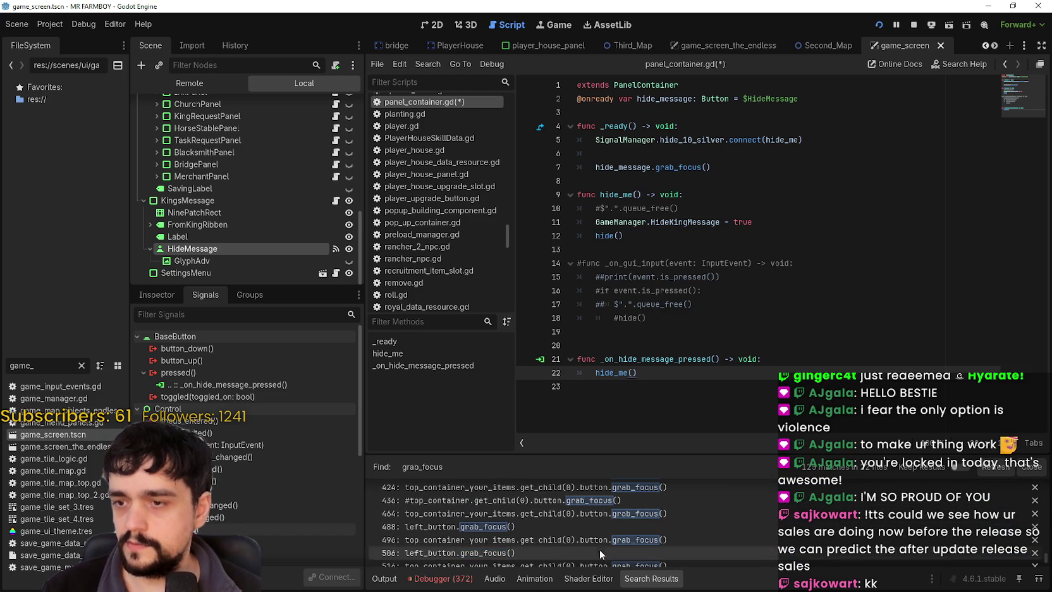
Step: Copy the timer await from building_panel.gd line 423, then return to panel_container.gd
left_click(602, 487)
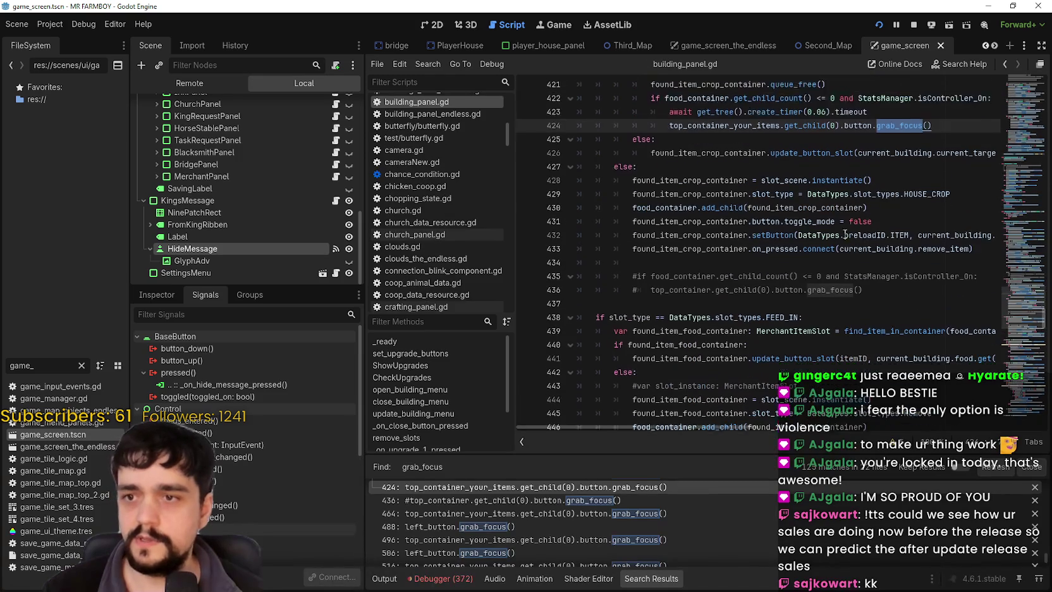
key("Up")
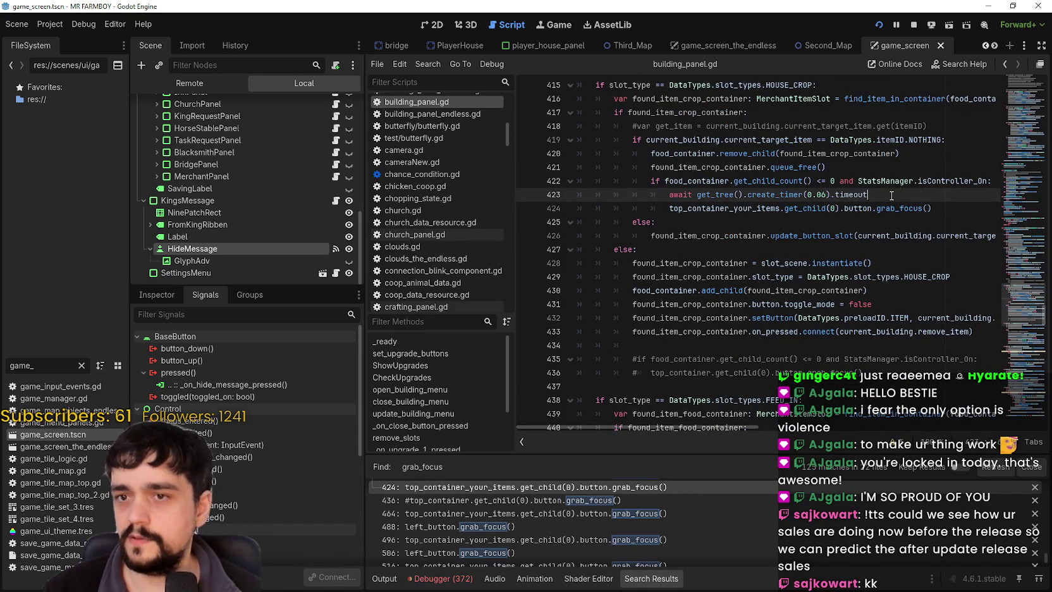
left_click_drag(892, 196, 670, 195)
key("ctrl+c")
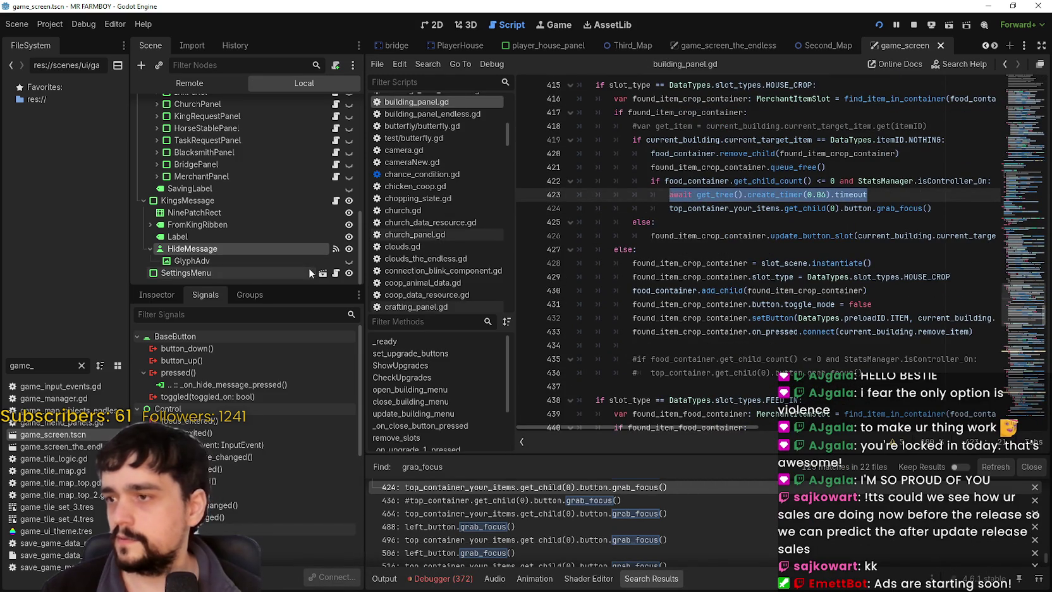
double_click(246, 384)
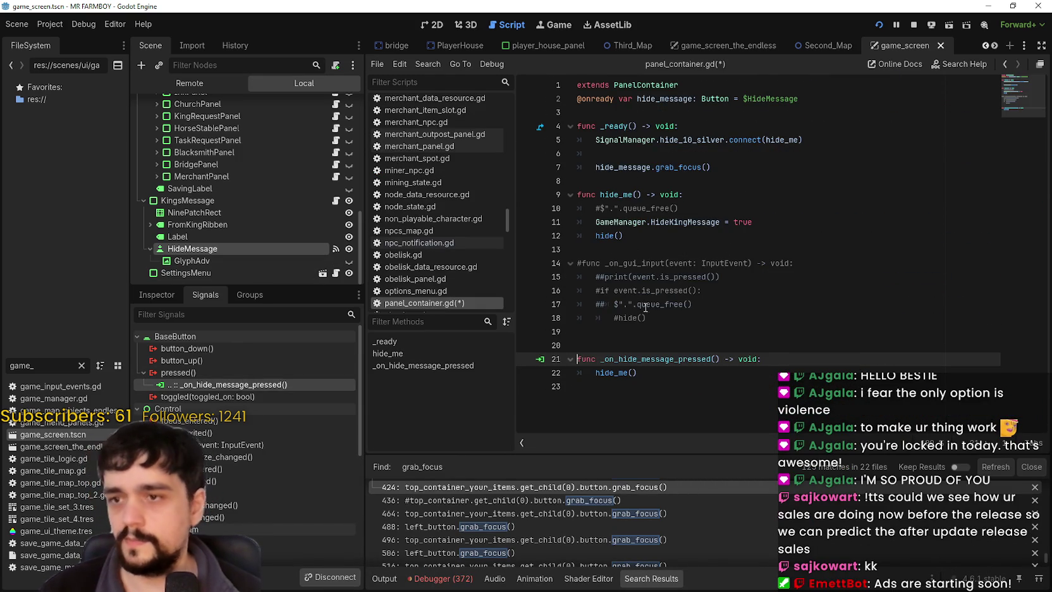
Step: Paste the await create_timer(0.06).timeout line onto blank line 6 and save
left_click(805, 156)
key("ctrl+v")
key("ctrl+s")
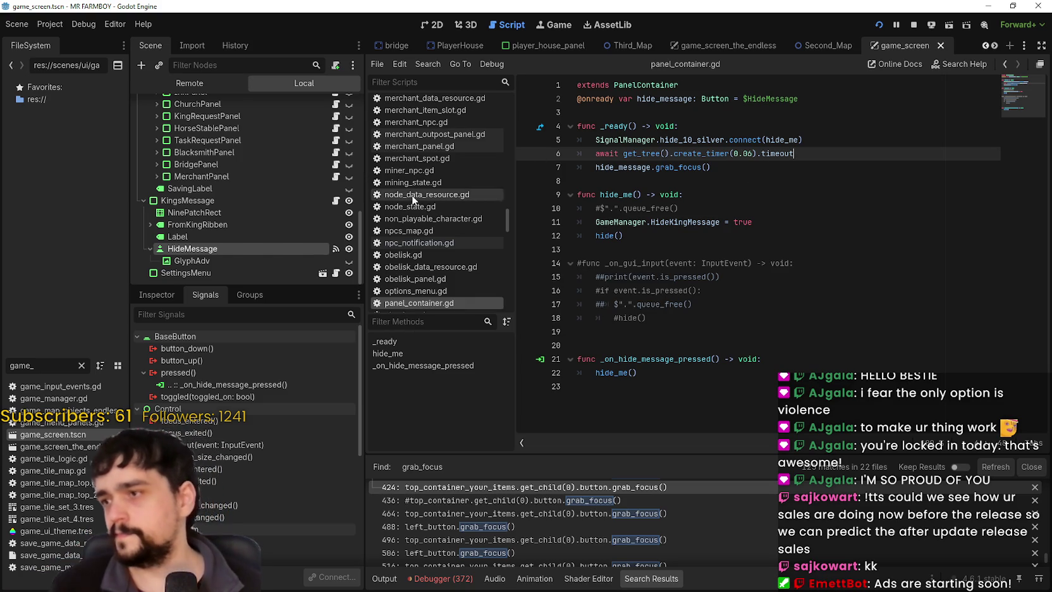
Step: Review the grab_focus call and the HideKingMessage lines 10–11 in hide_me
left_click(642, 184)
double_click(692, 169)
double_click(631, 167)
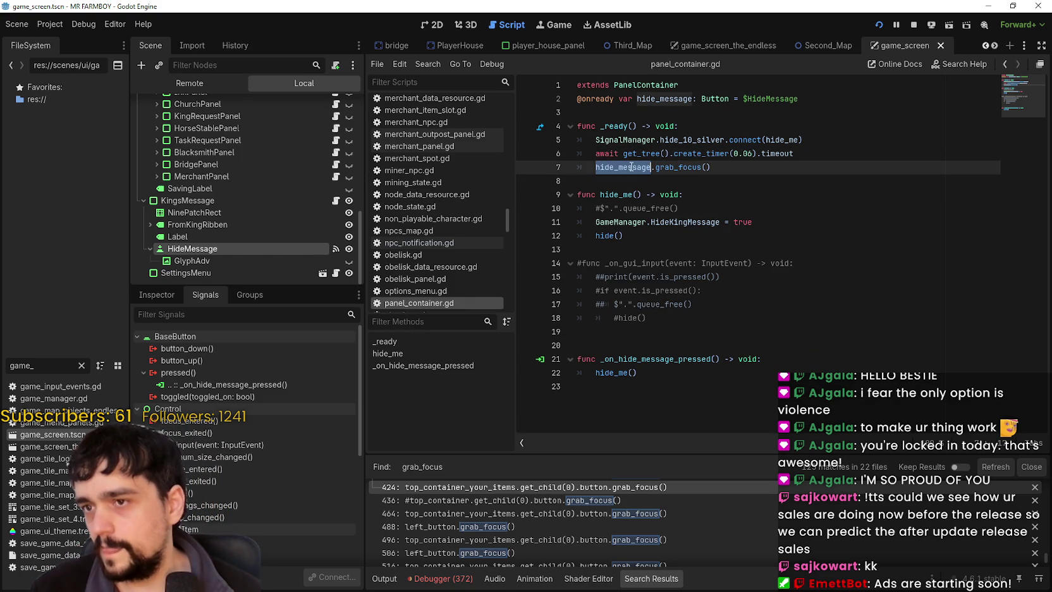
double_click(706, 226)
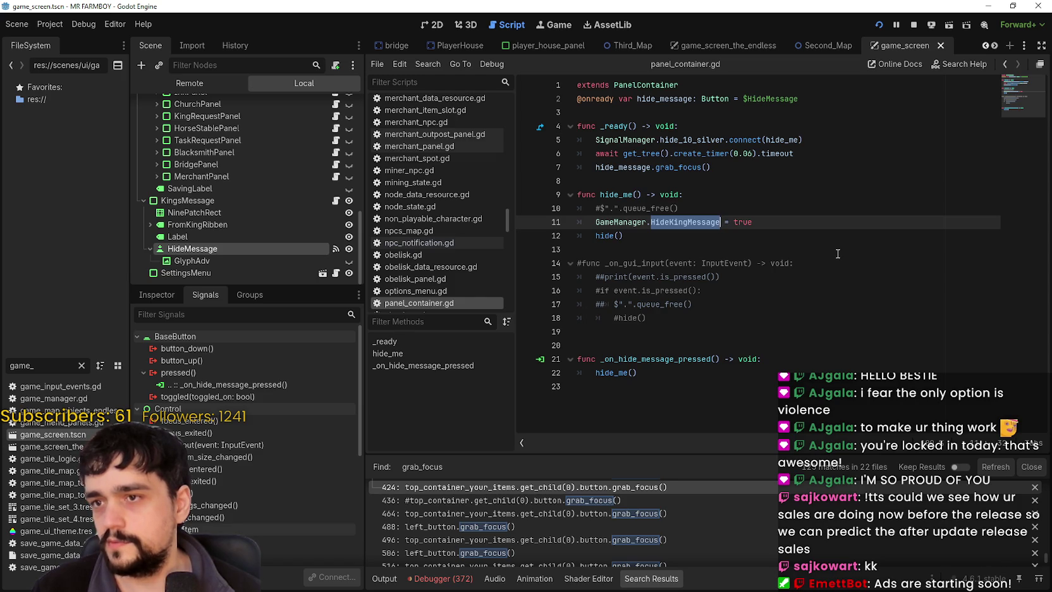
left_click_drag(768, 226, 601, 209)
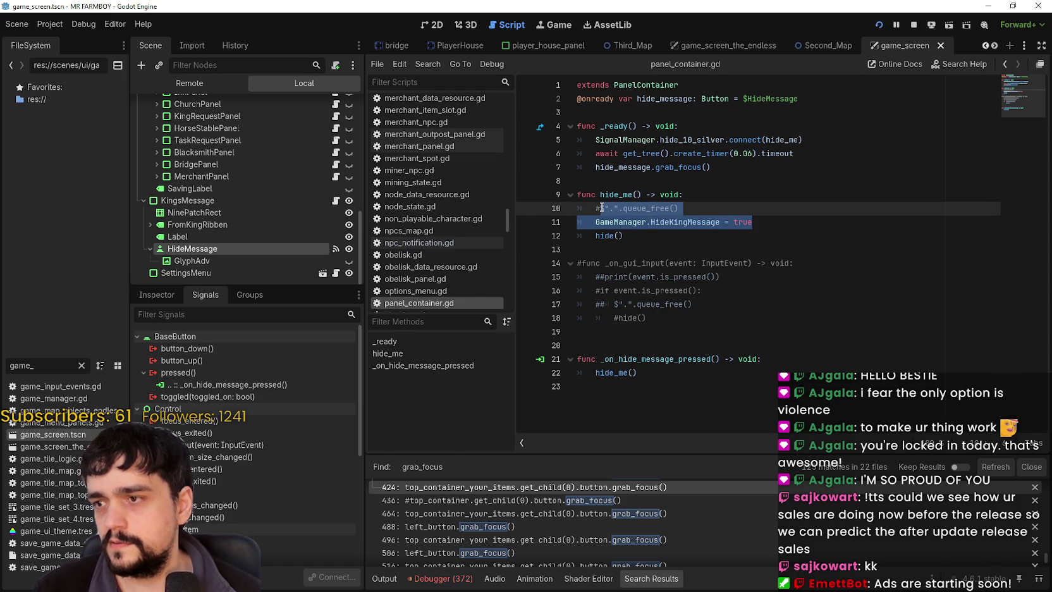
Step: Clear GlyphAdv's texture and replace it with a new AtlasTexture
left_click(274, 261)
left_click(432, 25)
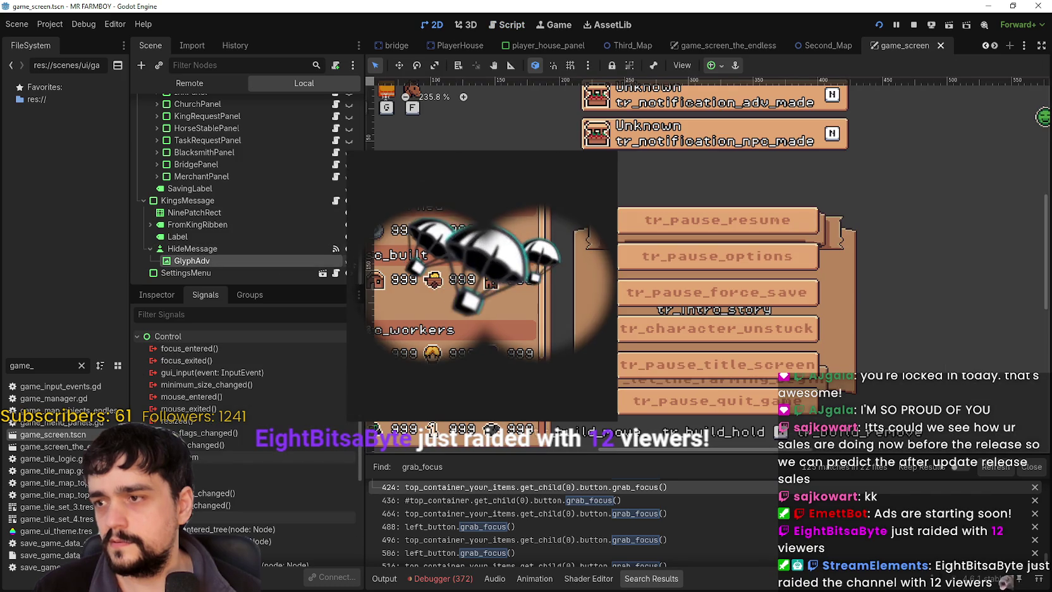
scroll(682, 397, "up", 5)
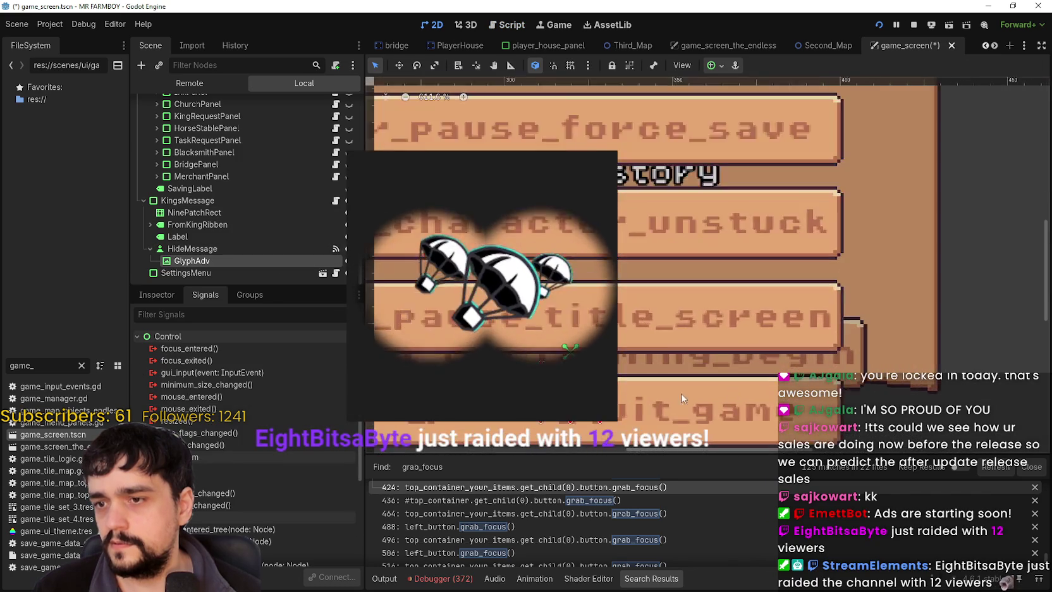
scroll(675, 389, "down", 3)
scroll(680, 384, "up", 2)
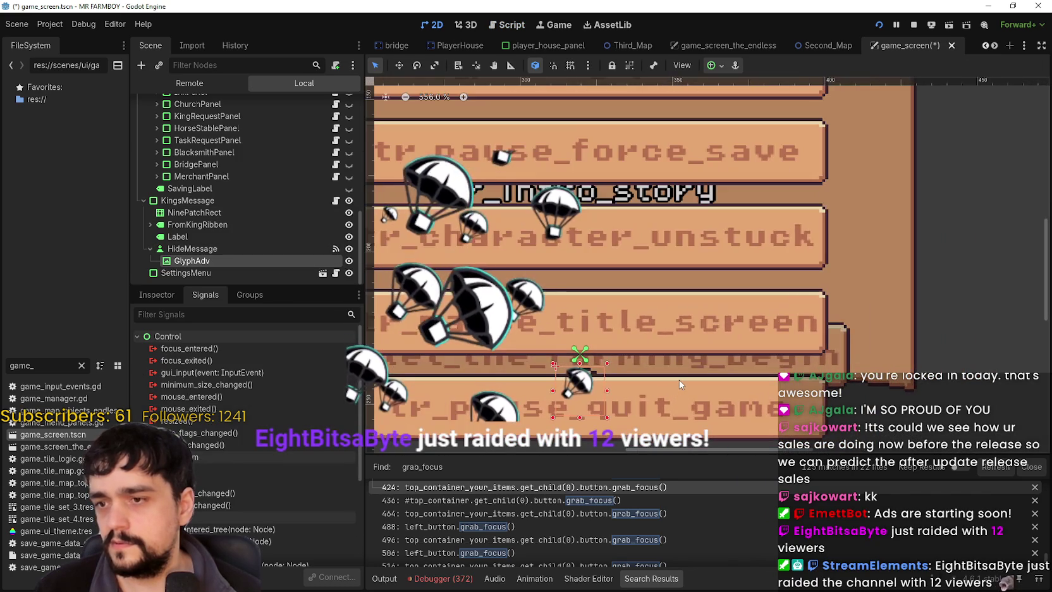
scroll(680, 384, "down", 2)
scroll(681, 384, "down", 1)
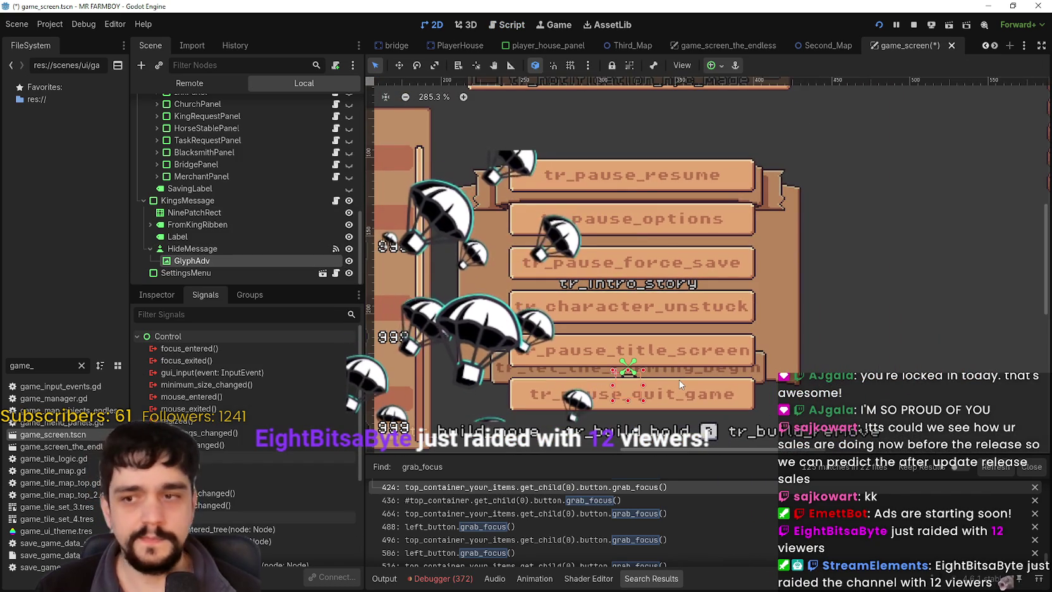
scroll(680, 384, "down", 1)
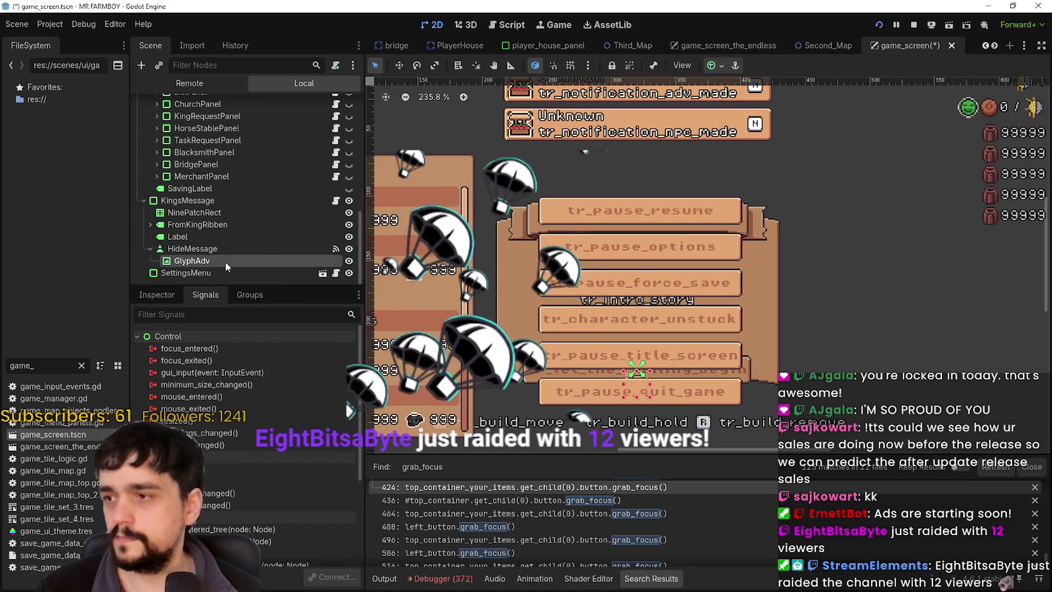
left_click(157, 294)
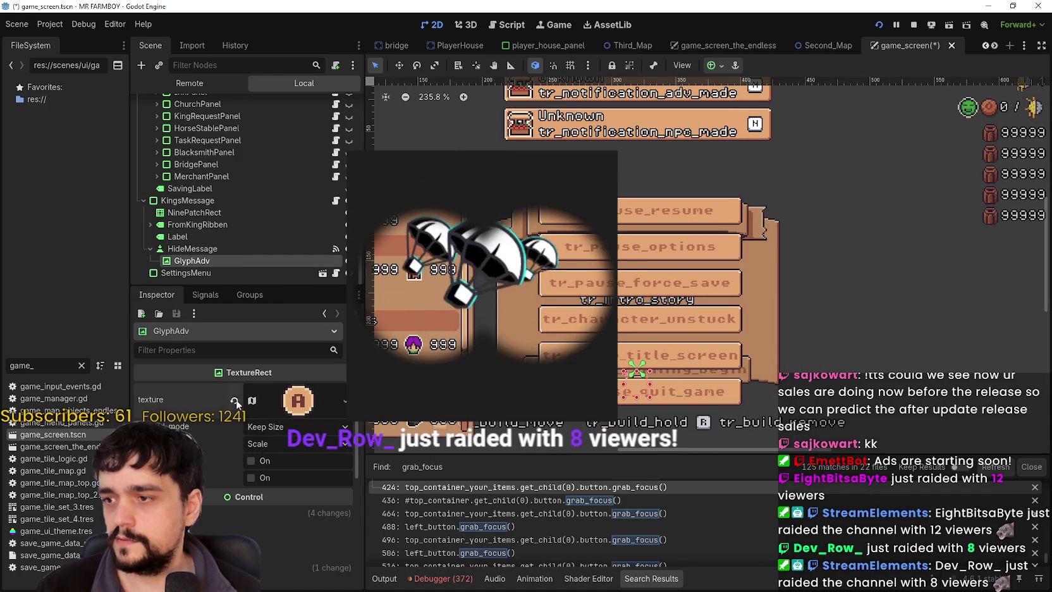
left_click(263, 402)
left_click(302, 391)
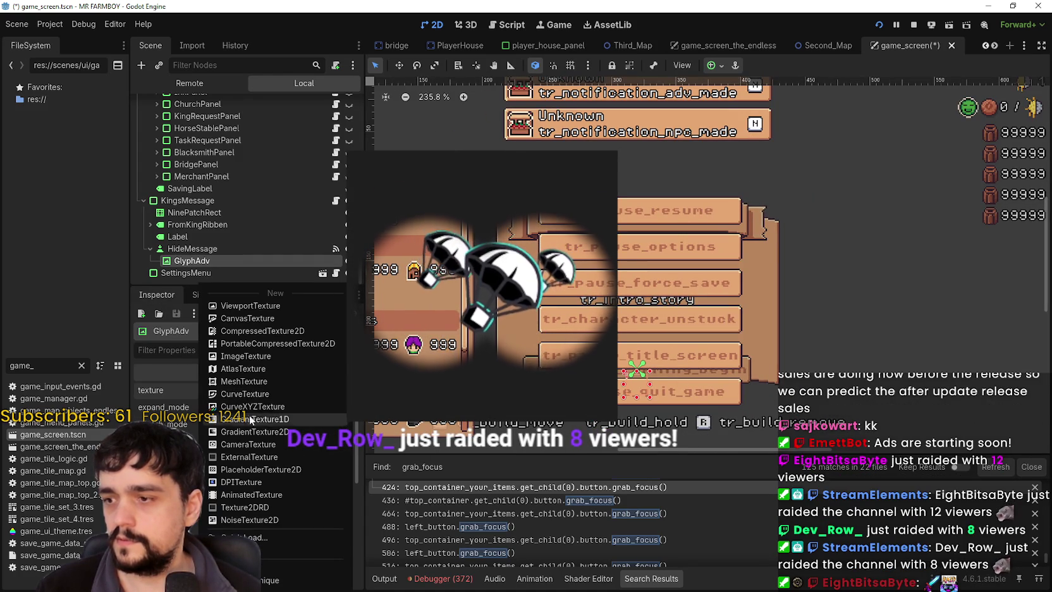
left_click(261, 368)
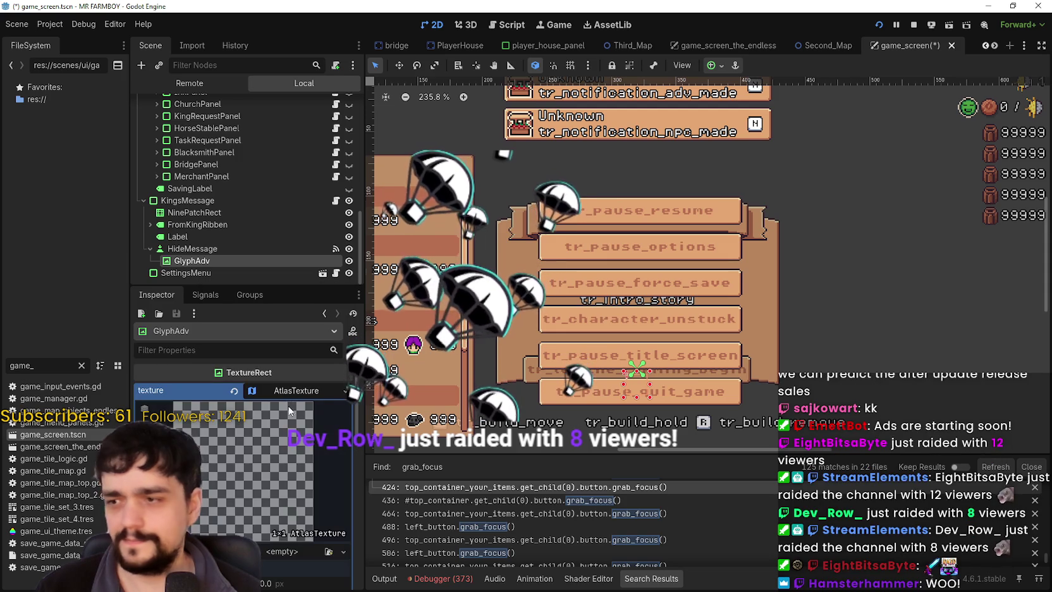
Step: Quick Load controls_atlas.png as the AtlasTexture's atlas image
left_click(274, 553)
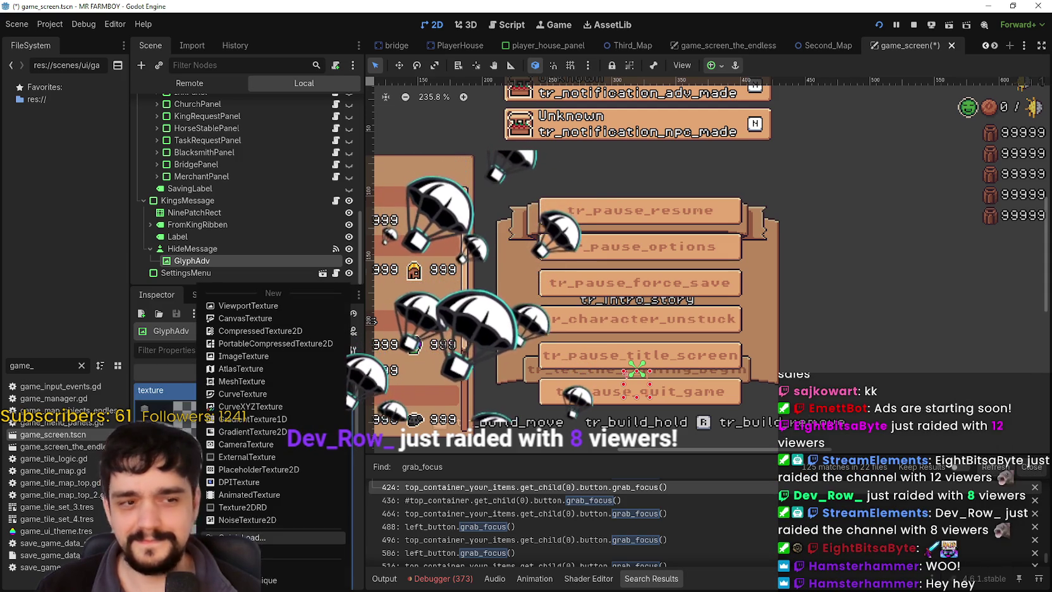
left_click(251, 538)
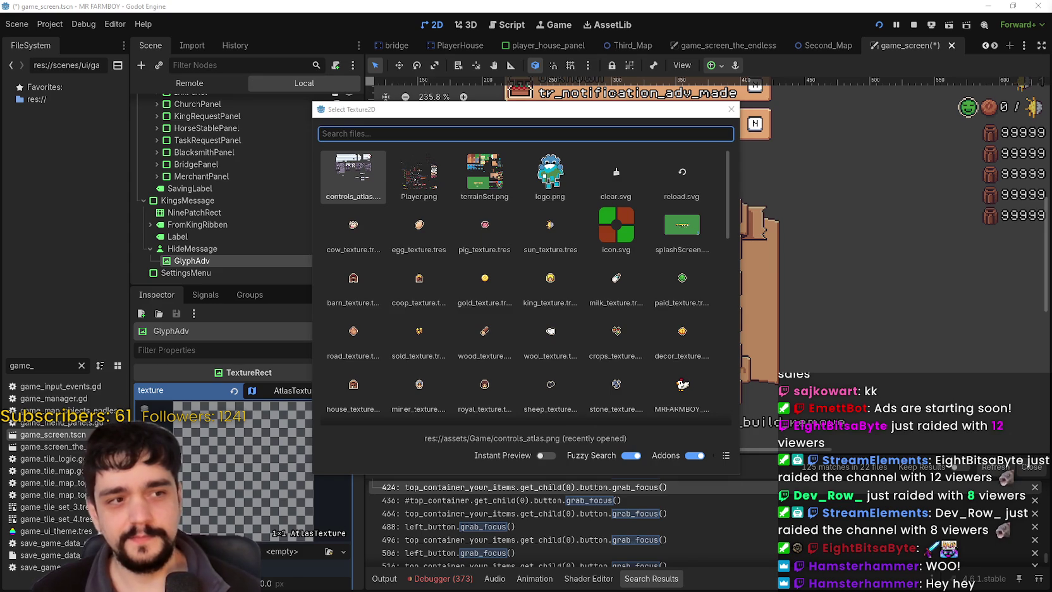
double_click(355, 186)
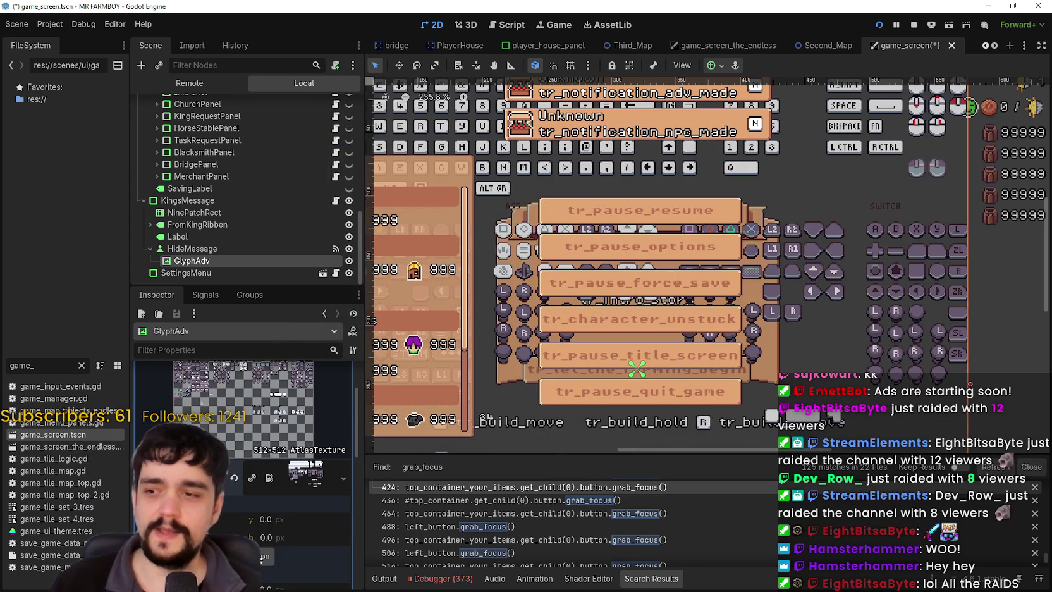
Step: Crop the atlas region to the 16x16 green A glyph in the Region Editor
left_click(278, 552)
scroll(553, 233, "down", 3)
scroll(518, 217, "left", 5)
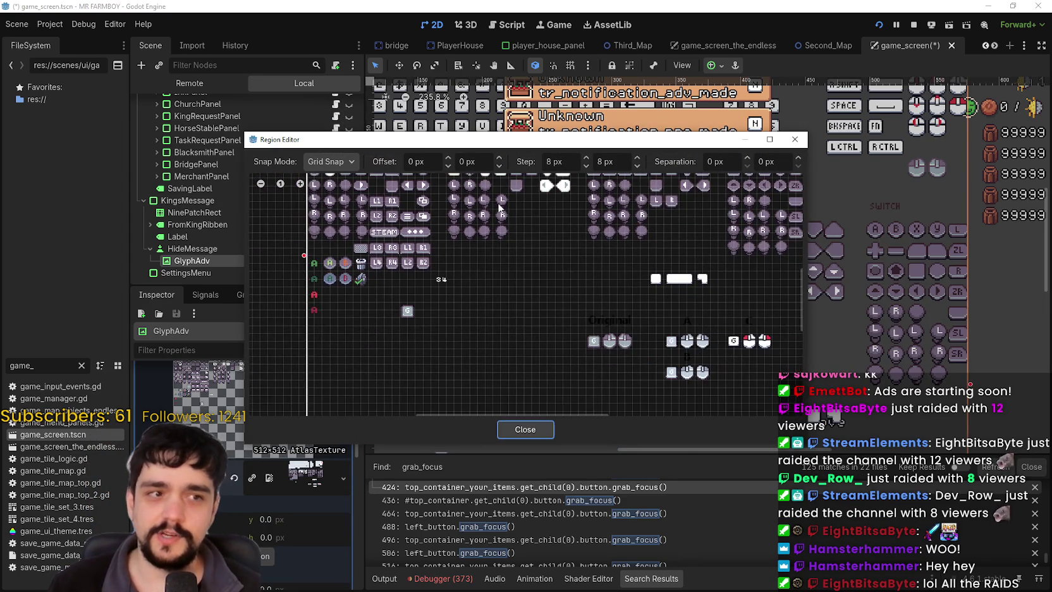
scroll(569, 237, "up", 3)
scroll(581, 266, "up", 2)
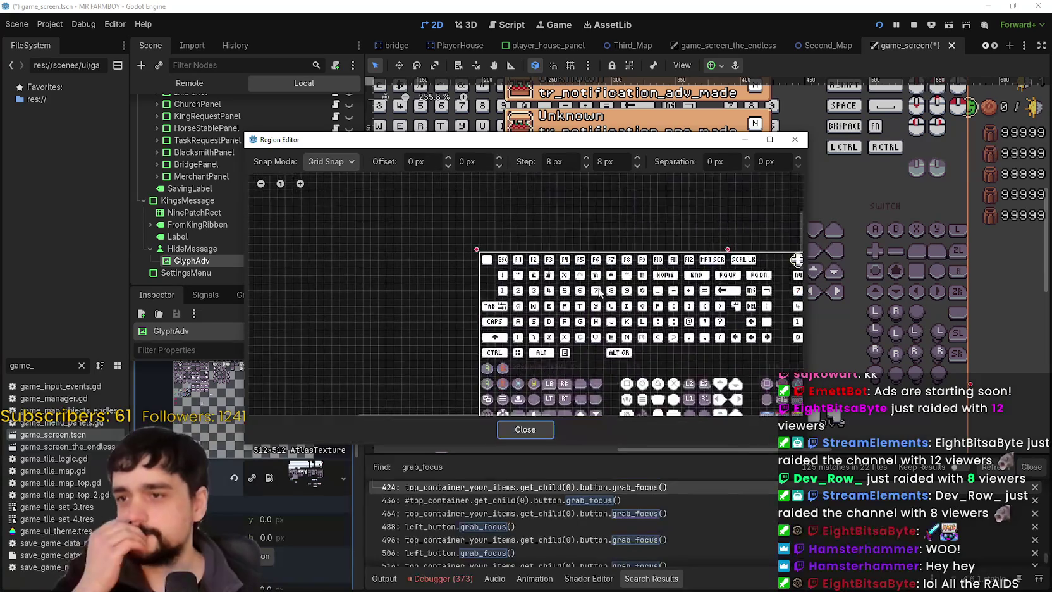
scroll(578, 291, "up", 2)
scroll(576, 316, "down", 2)
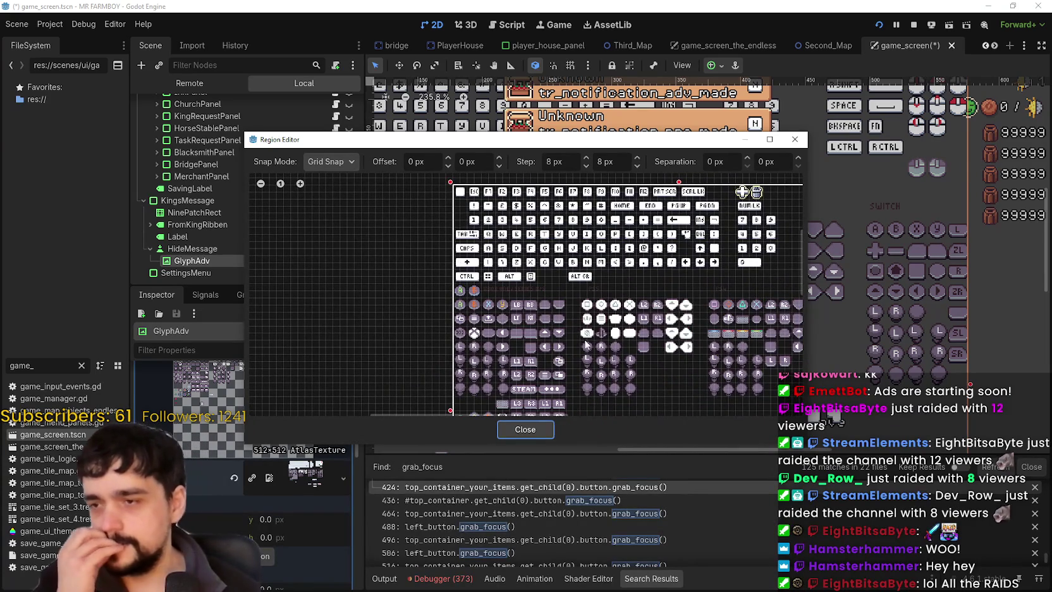
scroll(516, 312, "up", 4)
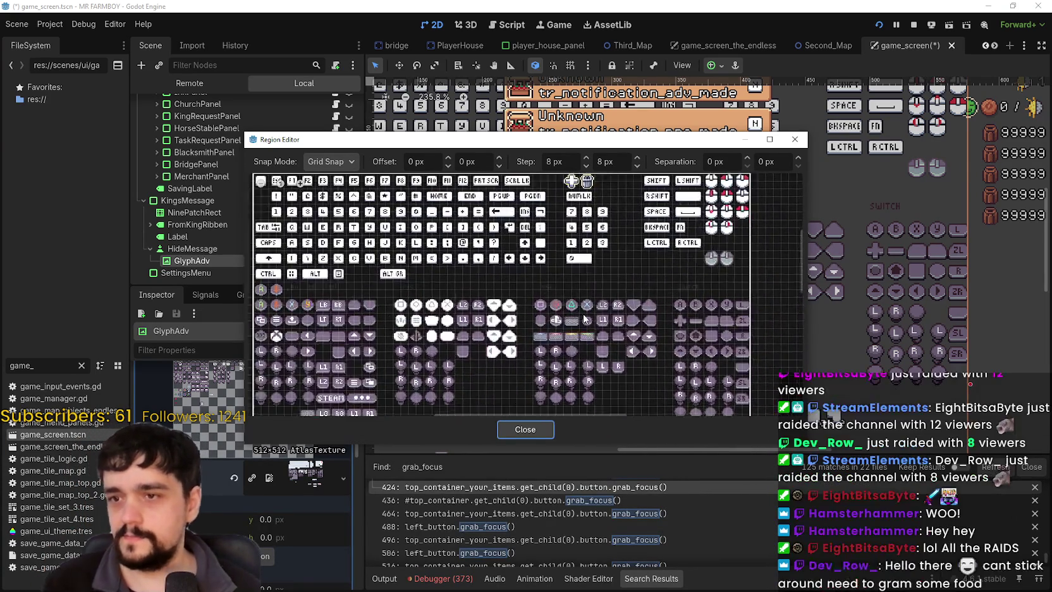
scroll(421, 254, "up", 2)
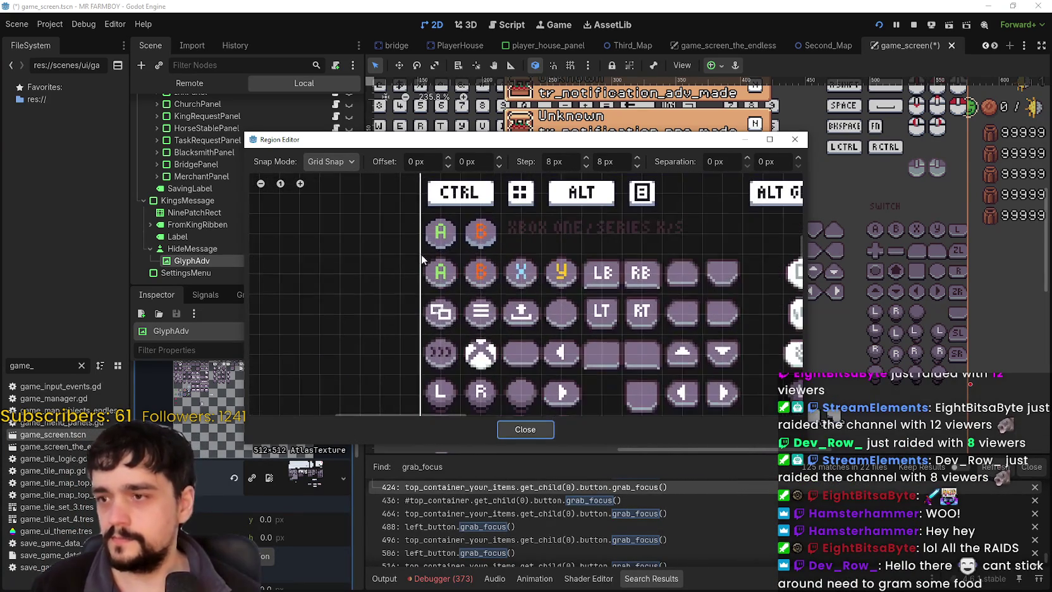
left_click_drag(418, 253, 462, 295)
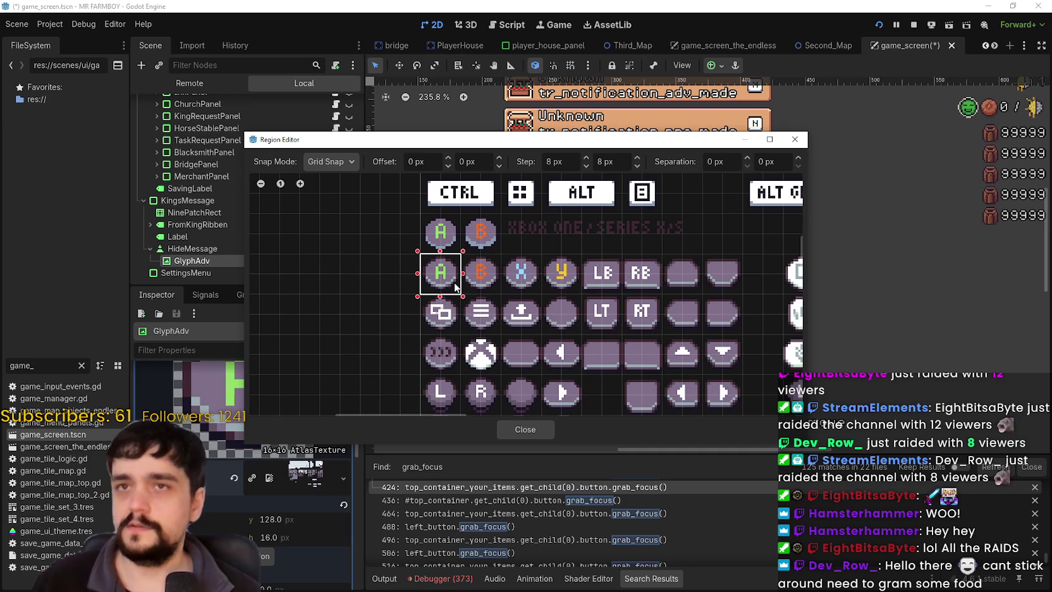
scroll(454, 286, "down", 3)
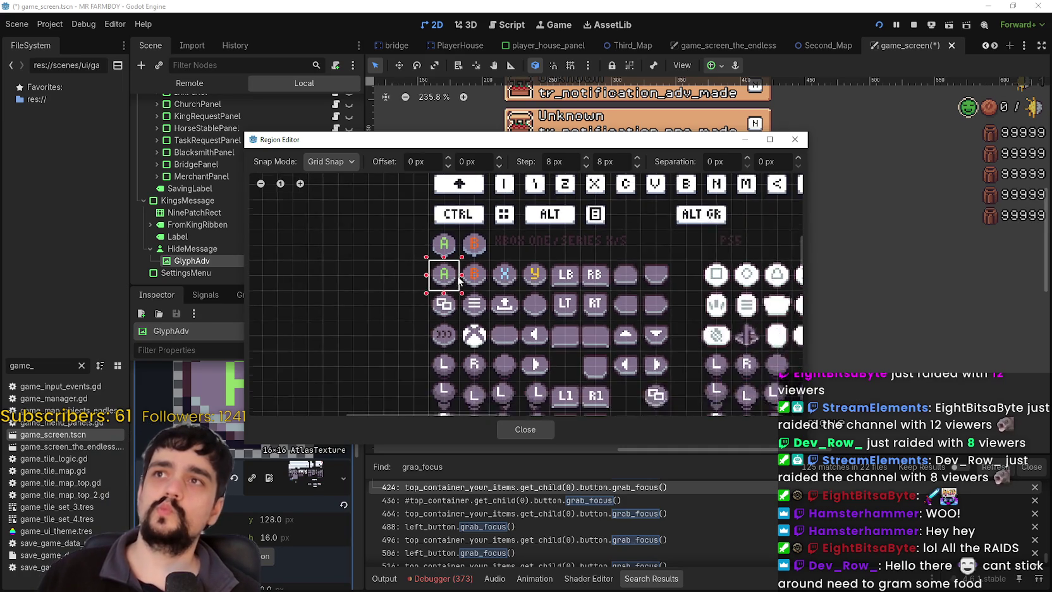
scroll(457, 275, "down", 3)
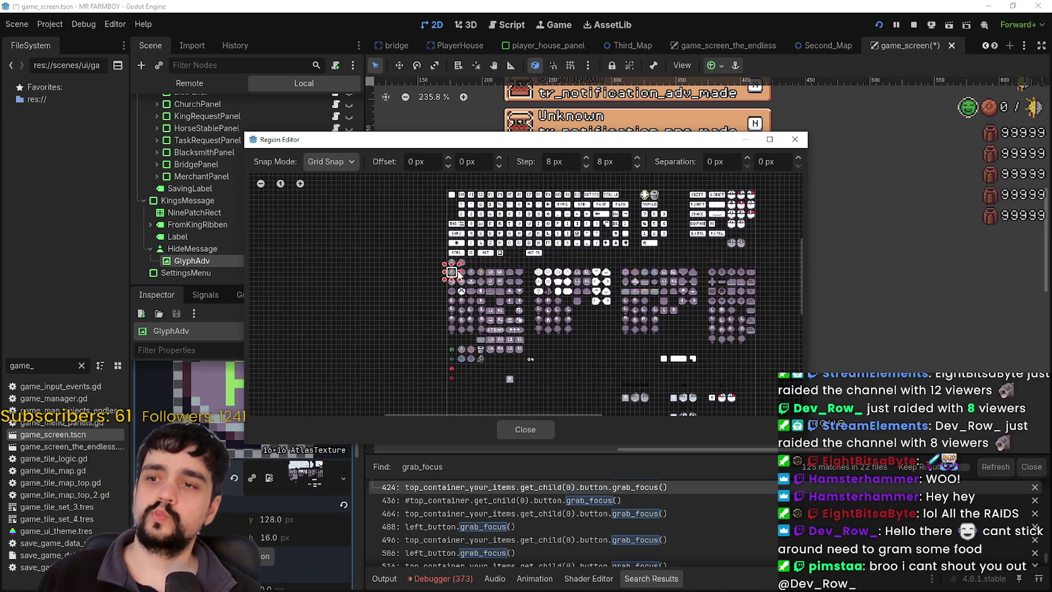
scroll(611, 270, "up", 3)
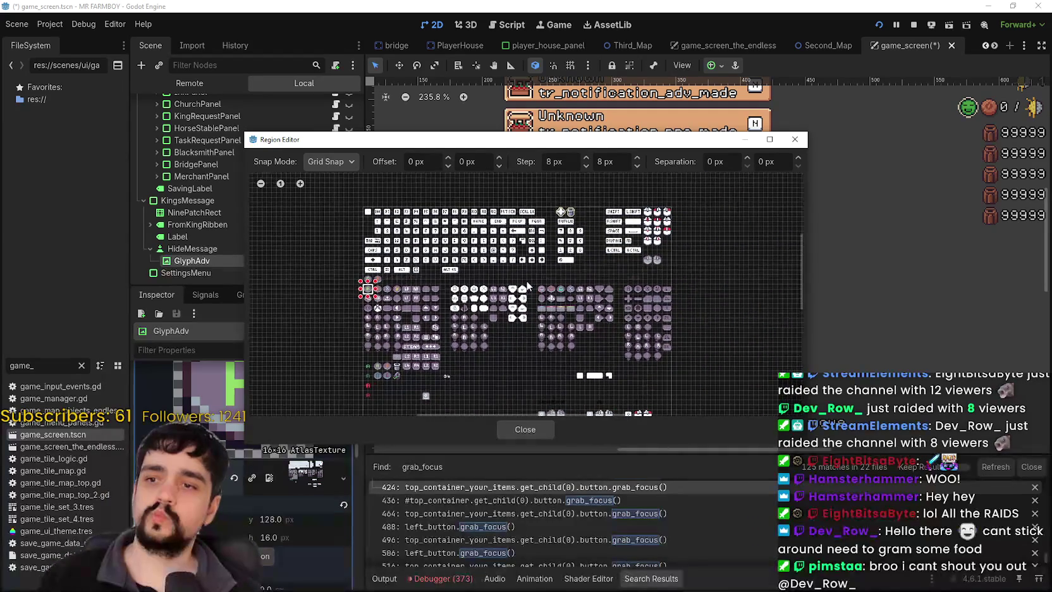
scroll(692, 298, "down", 1)
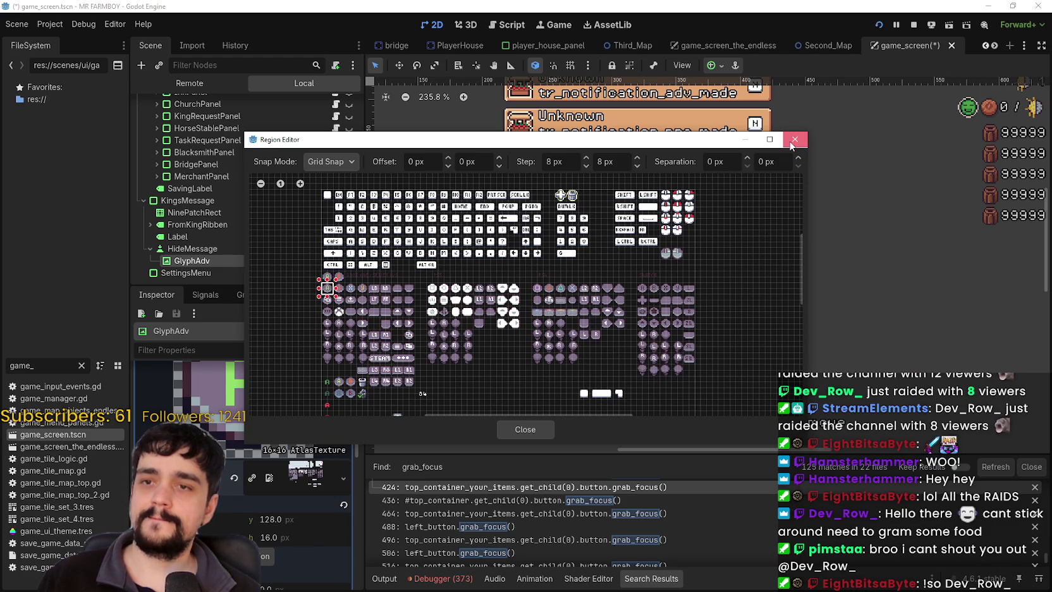
left_click(793, 140)
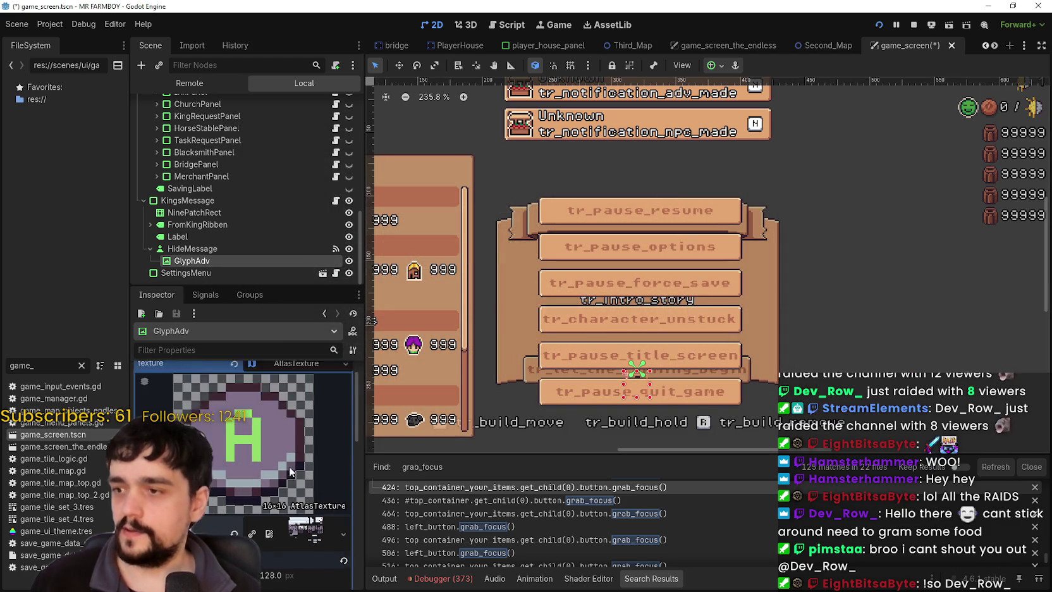
Step: Collapse the atlas texture settings and save the game_screen scene
left_click(304, 397)
key("ctrl+s")
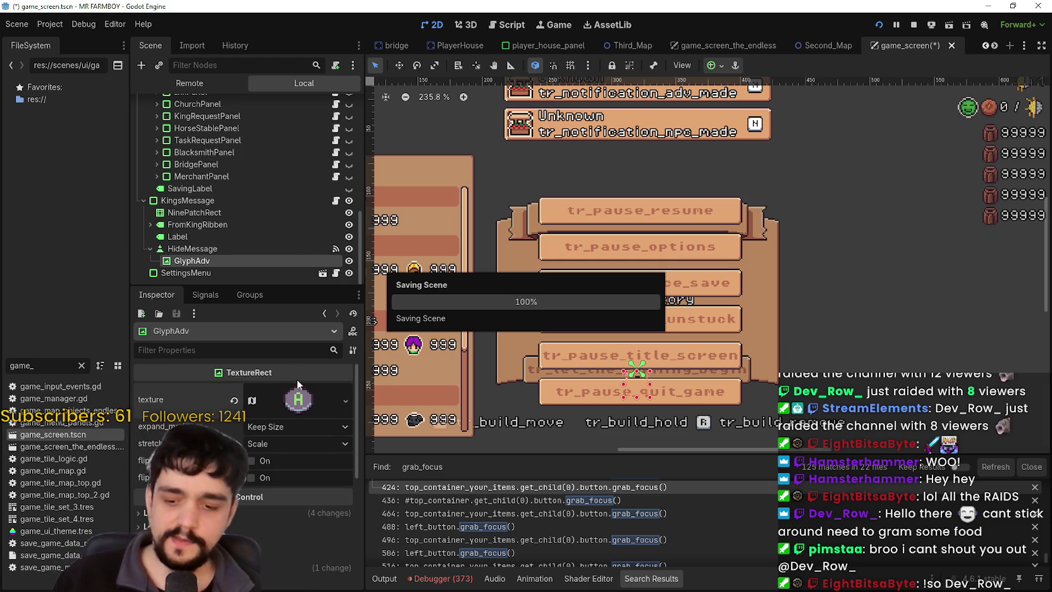
left_click(241, 249)
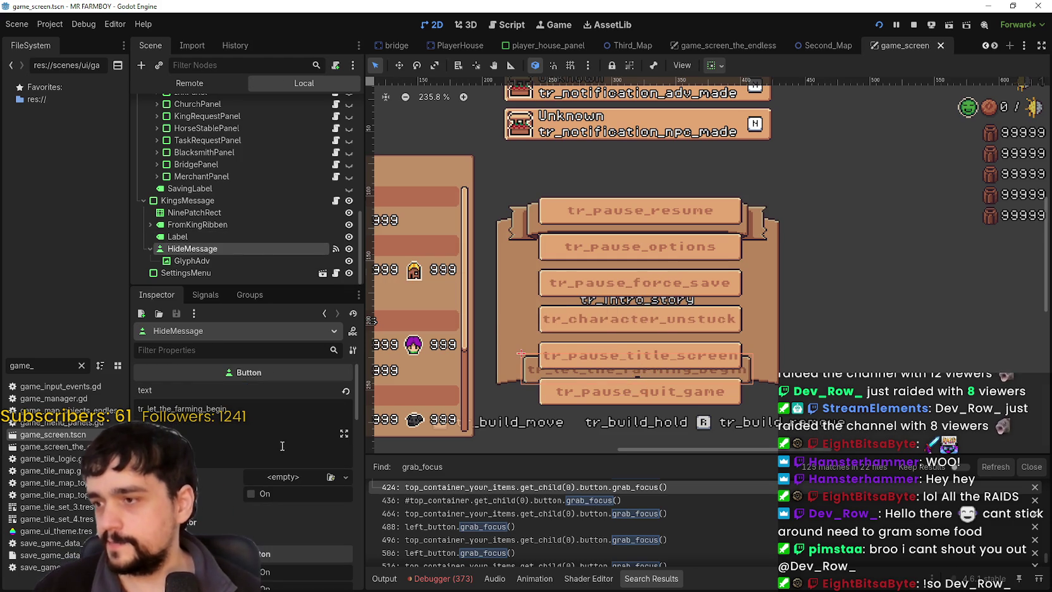
left_click(193, 262)
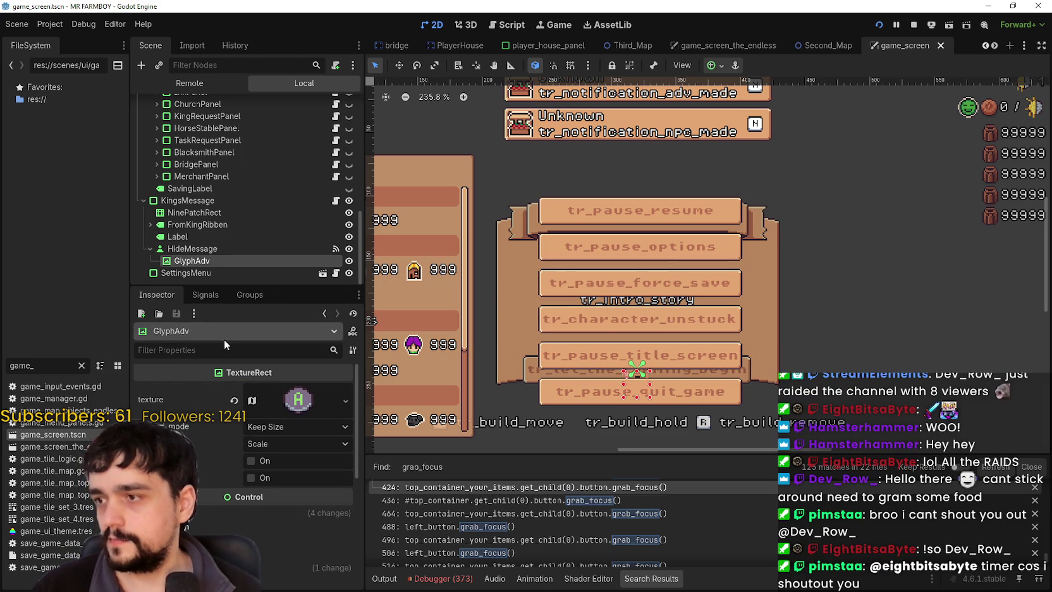
Step: Reopen panel_container.gd via HideMessage's signal and review _ready and hide_me
left_click(205, 294)
scroll(234, 500, "down", 3)
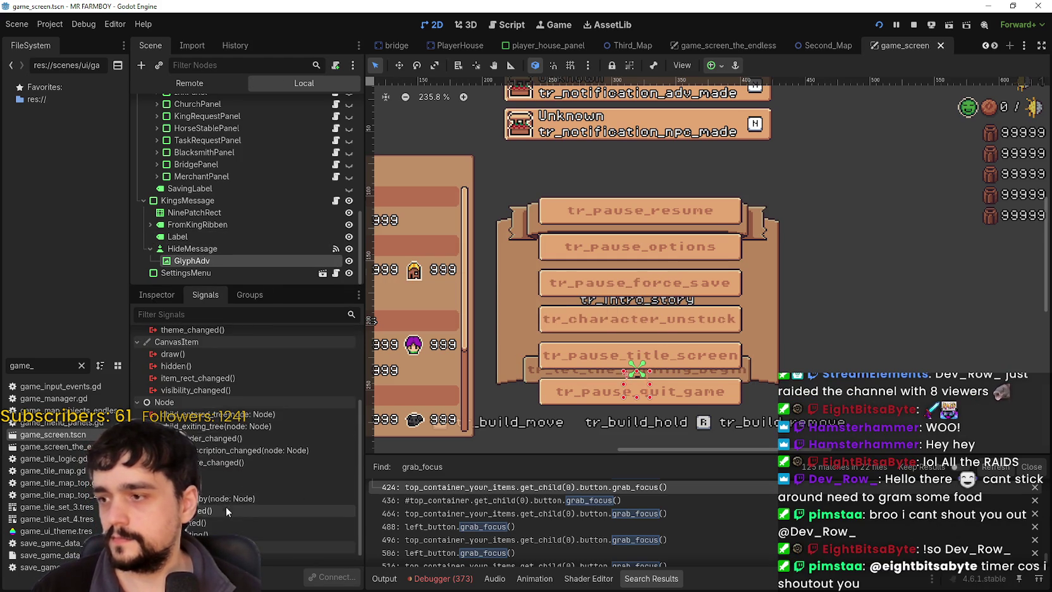
left_click(234, 250)
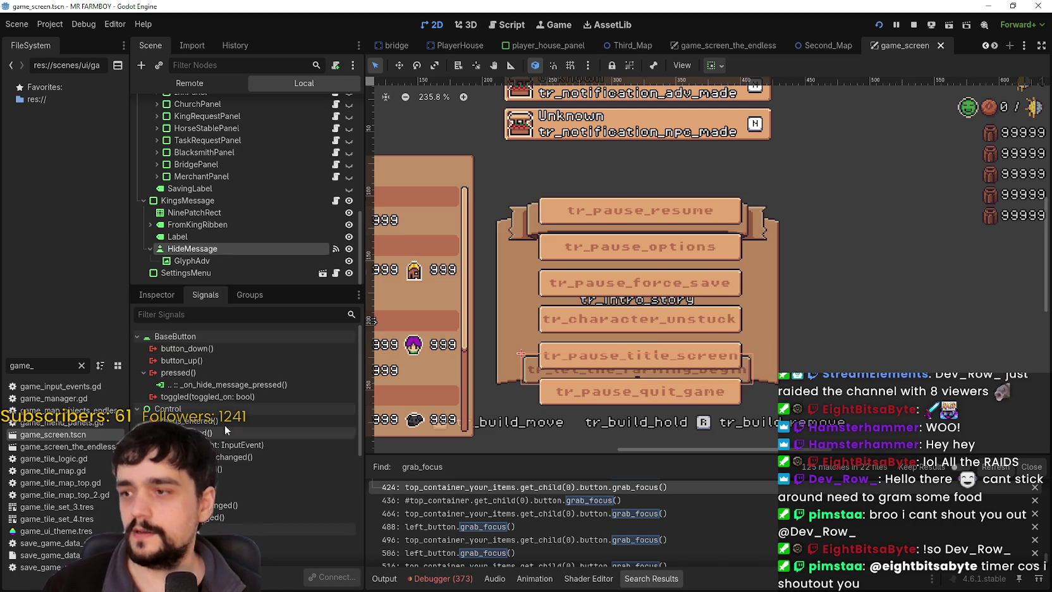
double_click(228, 384)
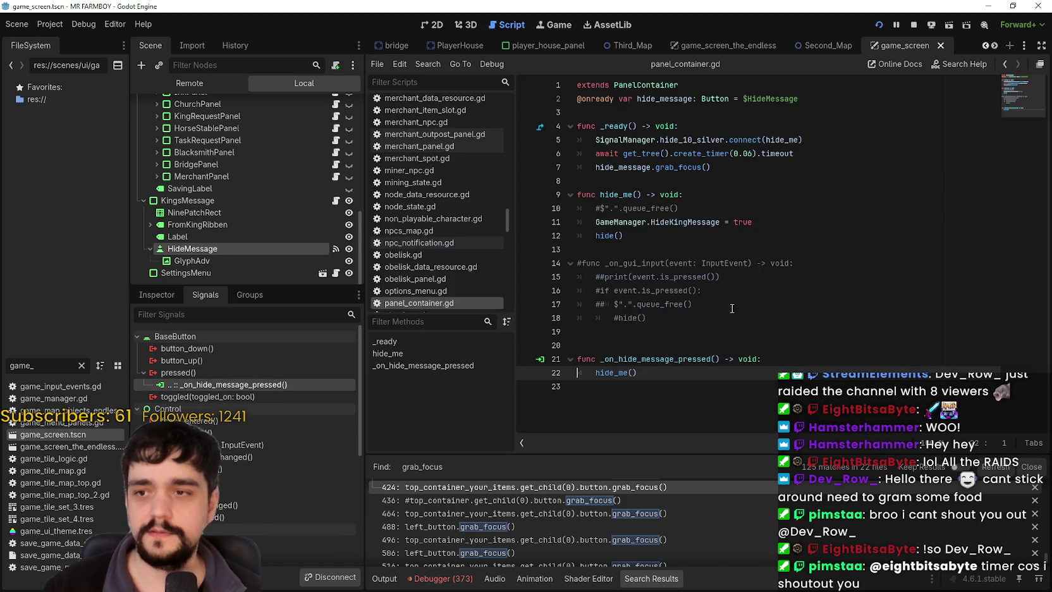
left_click(849, 167)
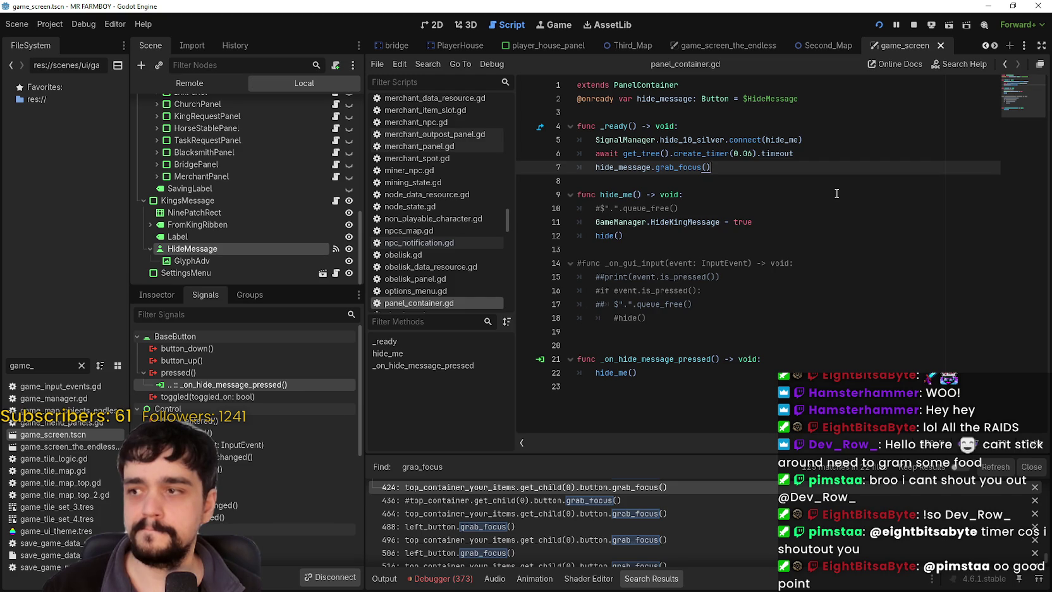
double_click(624, 196)
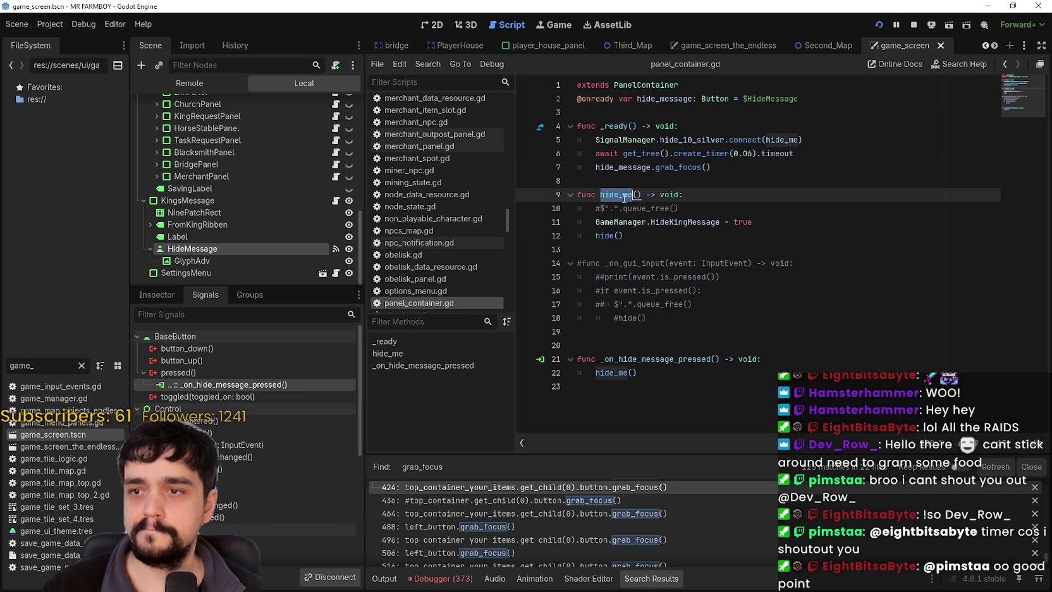
Step: Toggle GlyphAdv's editor visibility and save the scene again
left_click(278, 257)
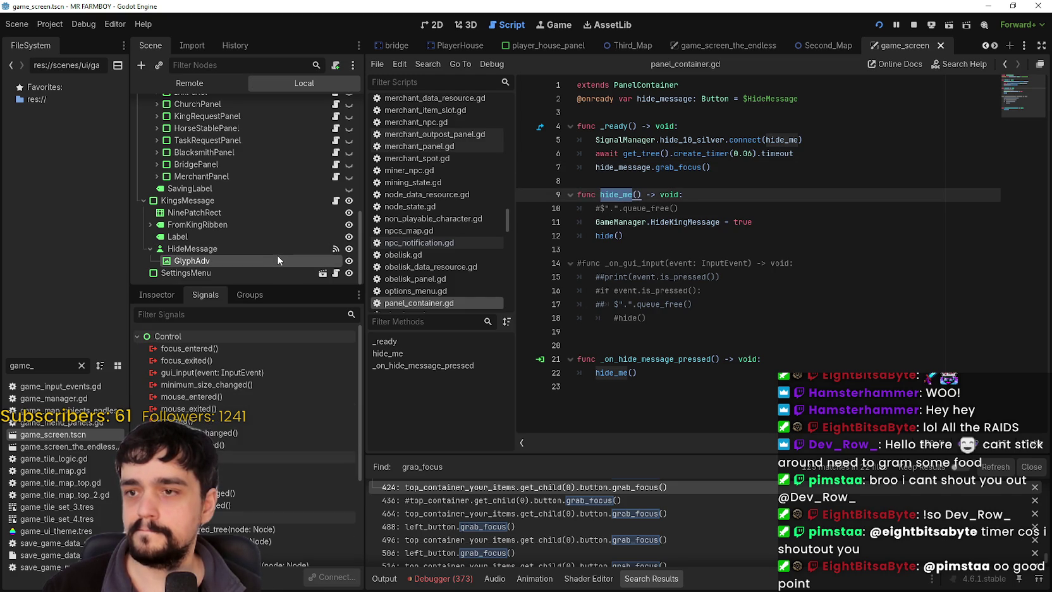
left_click(349, 260)
left_click(776, 222)
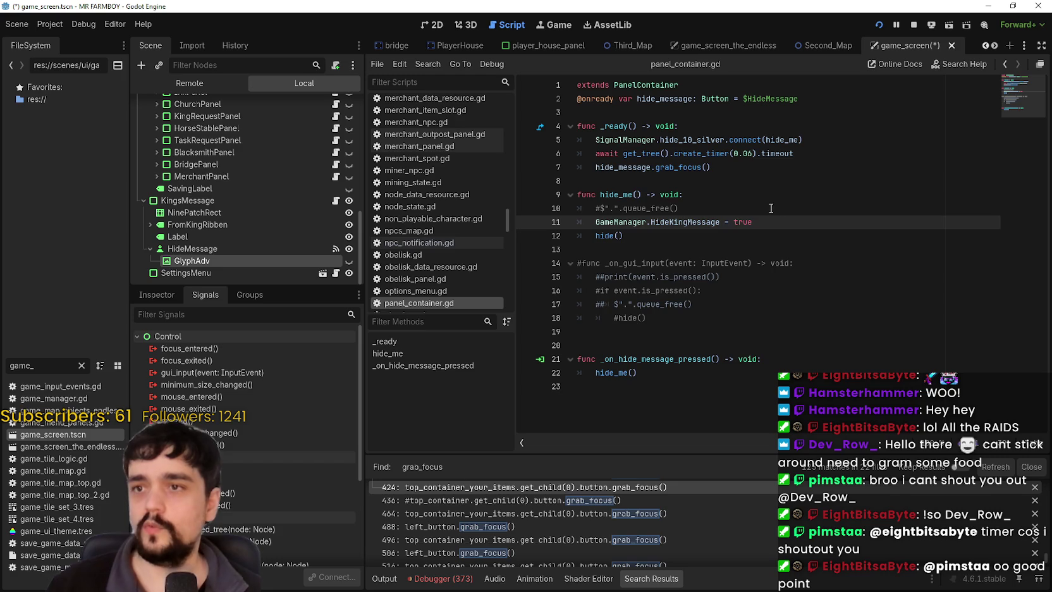
key("ctrl+s")
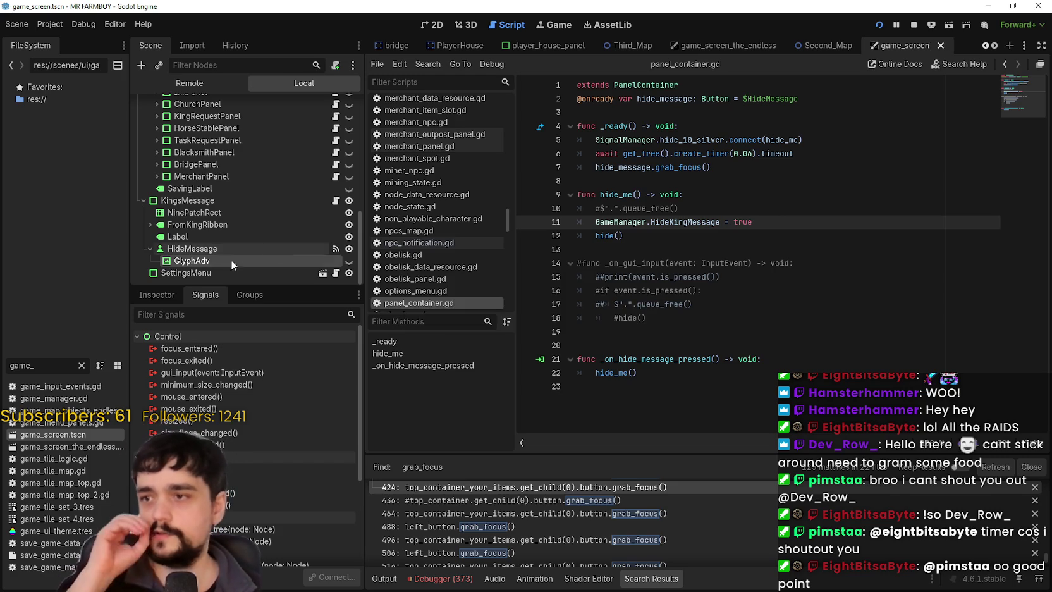
Step: Open game_menu_panels.gd from the GameMenuPanels node's script icon
scroll(259, 227, "up", 5)
scroll(260, 222, "up", 10)
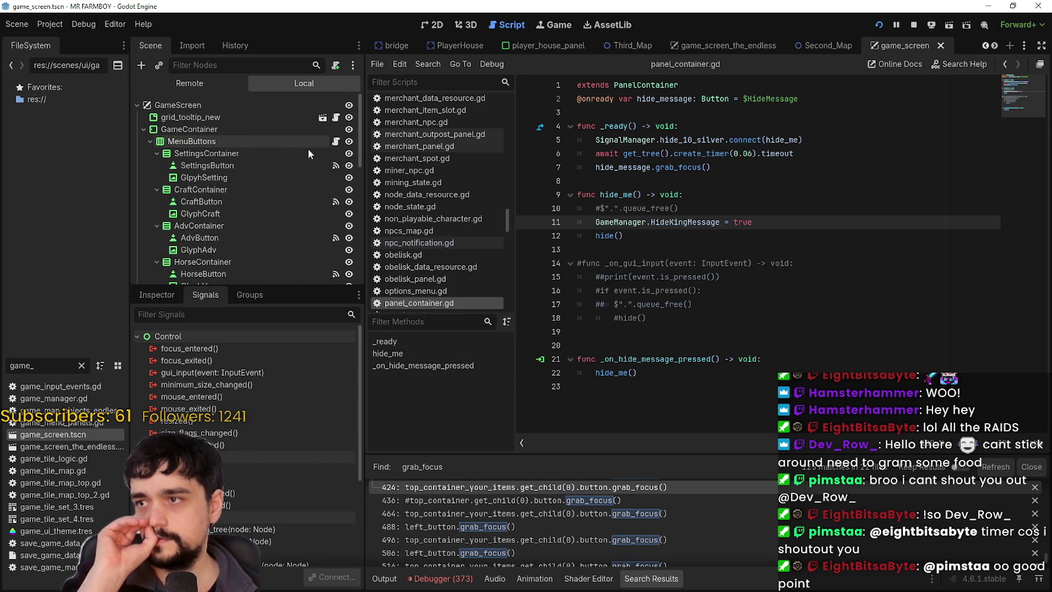
scroll(309, 177, "down", 3)
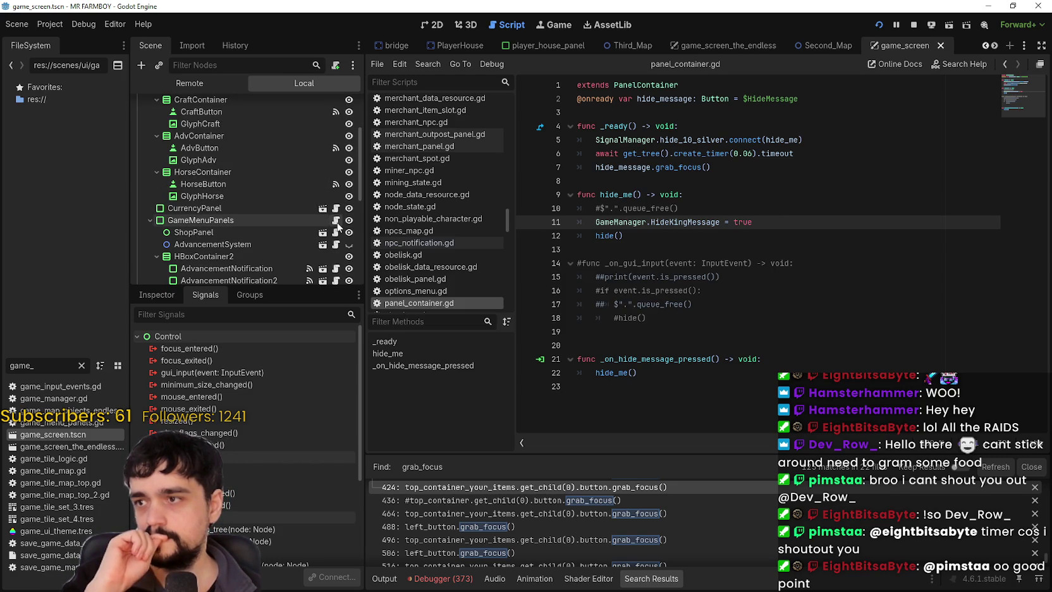
left_click(337, 223)
left_click(792, 234)
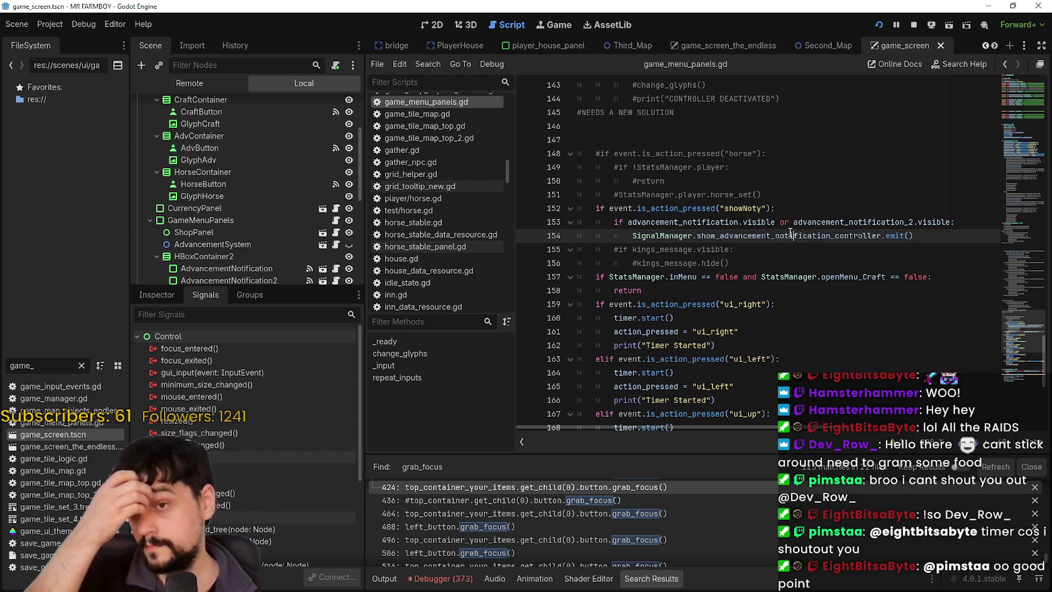
left_click(797, 252)
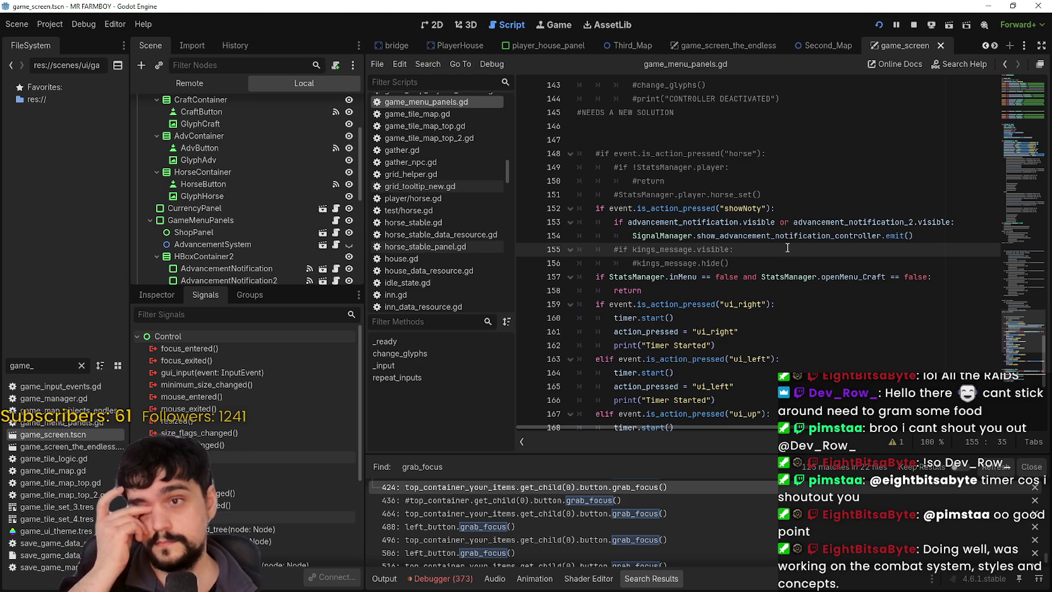
left_click(320, 220)
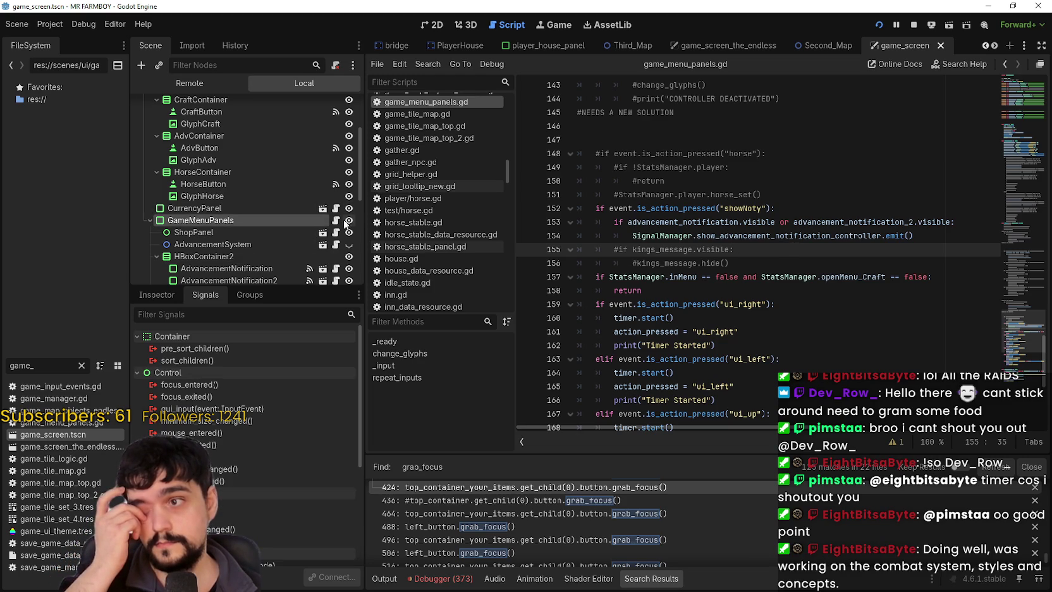
scroll(1028, 338, "down", 2)
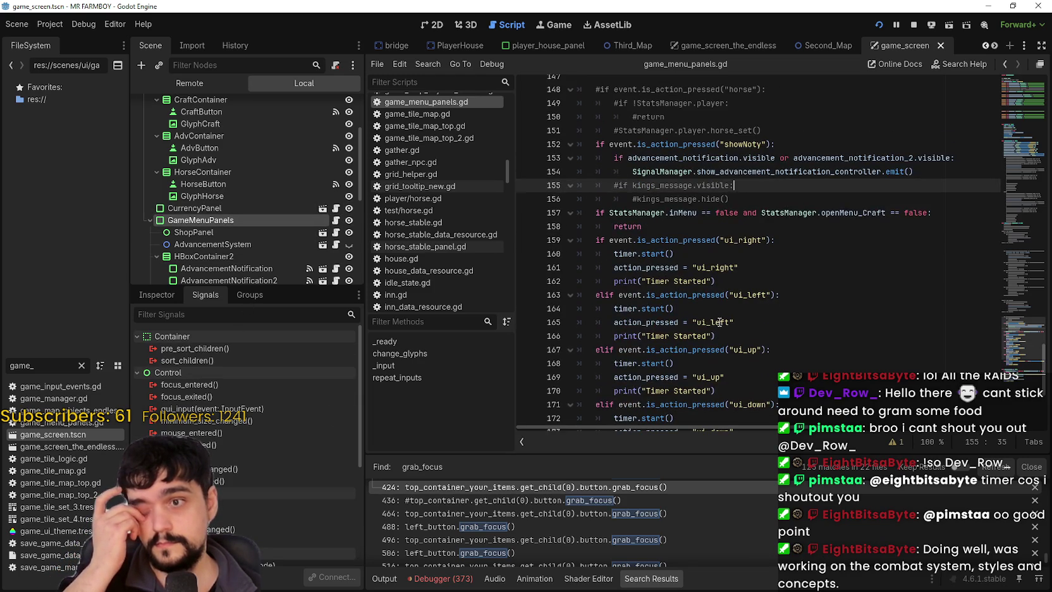
mouse_move(1027, 338)
left_mouse_down()
mouse_move(1012, 149)
mouse_move(1010, 165)
left_mouse_up()
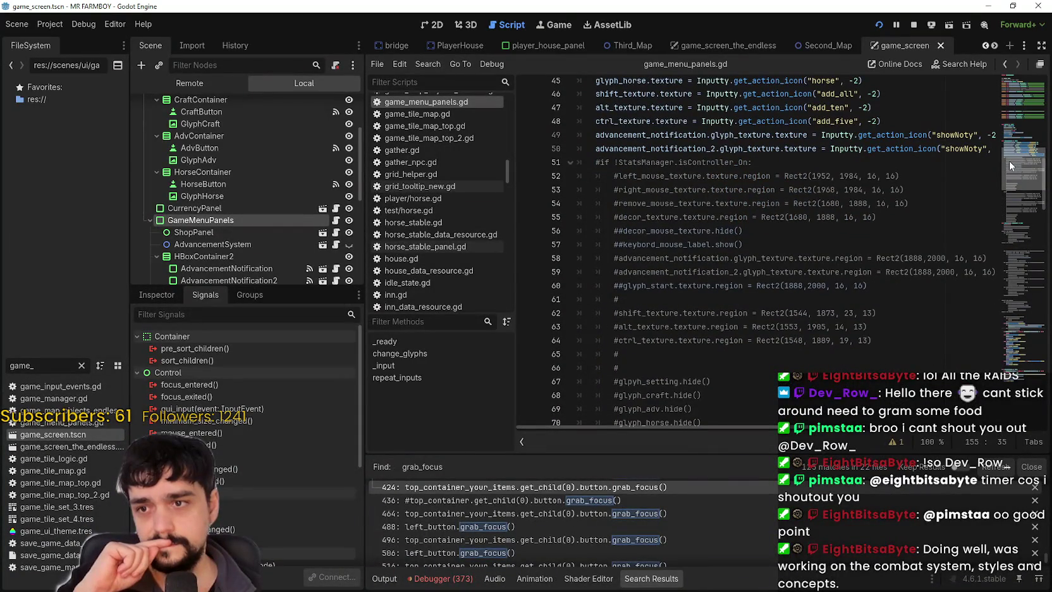
double_click(672, 286)
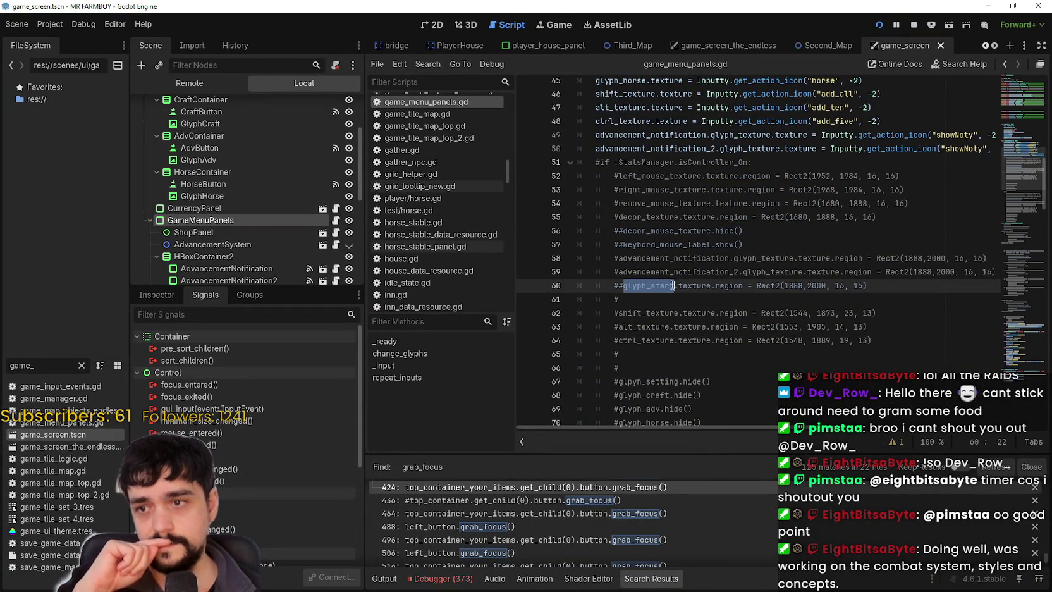
scroll(675, 324, "down", 2)
scroll(800, 358, "down", 2)
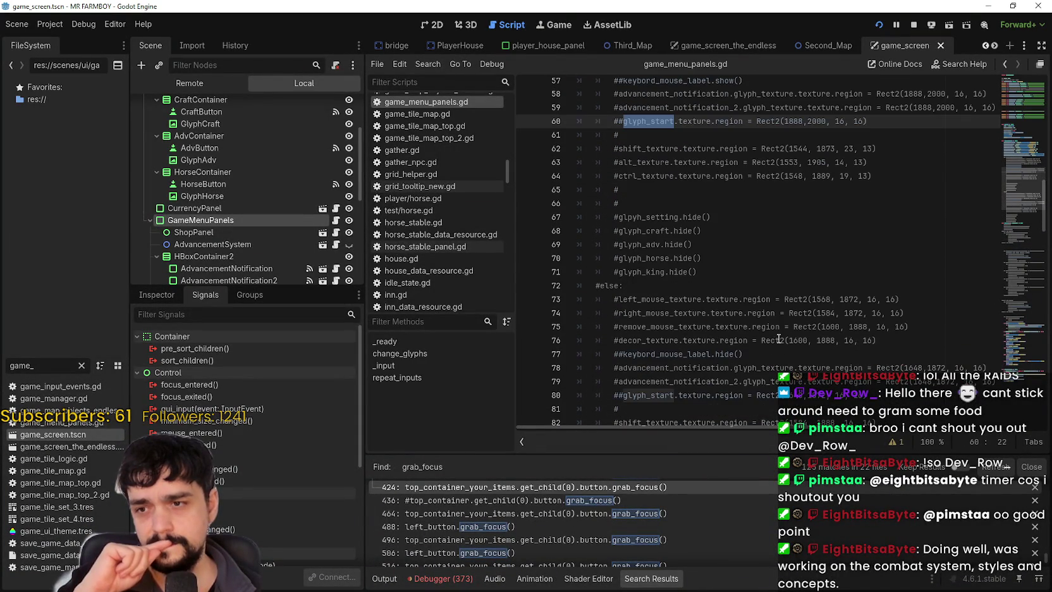
left_click_drag(619, 273, 700, 273)
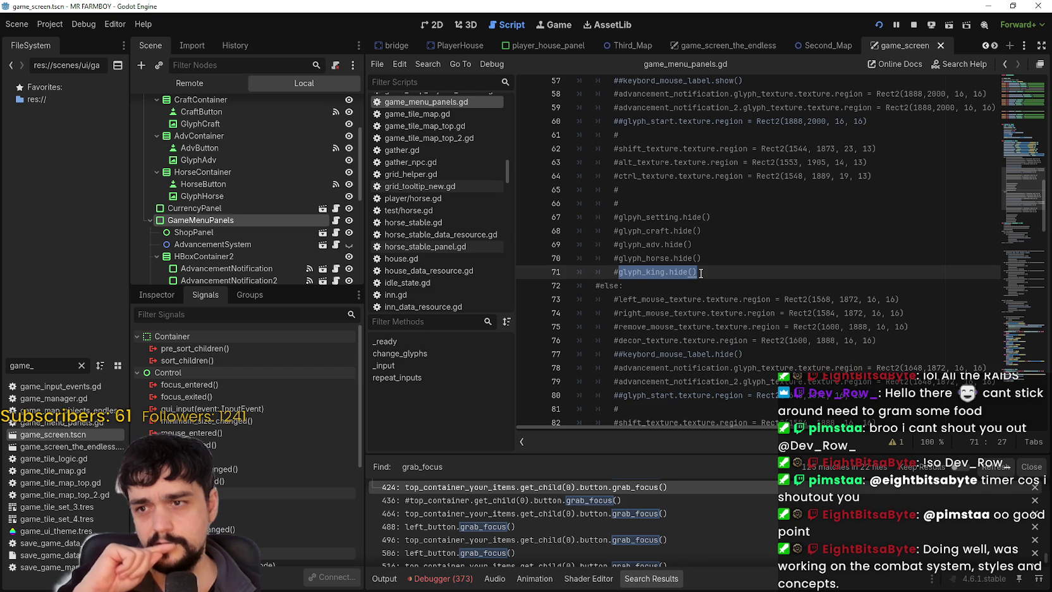
scroll(729, 377, "down", 5)
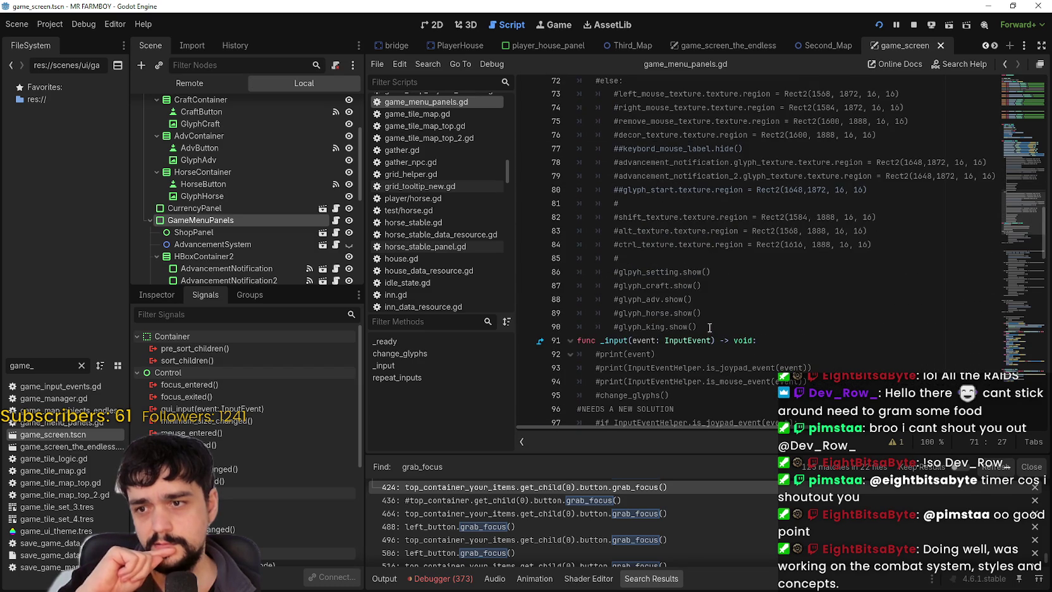
left_click_drag(709, 327, 628, 327)
scroll(682, 320, "up", 15)
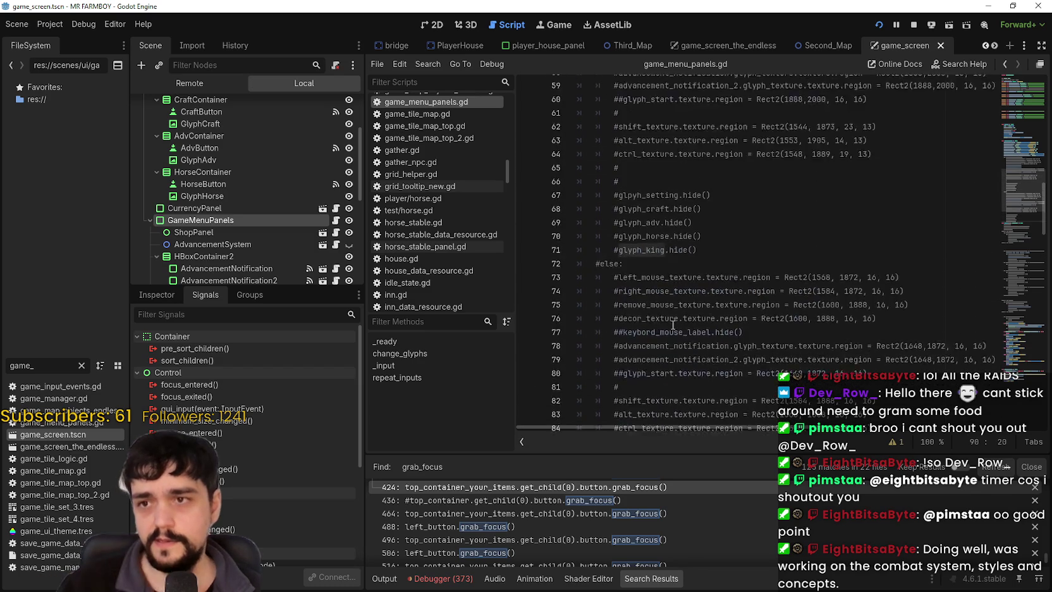
scroll(681, 320, "up", 3)
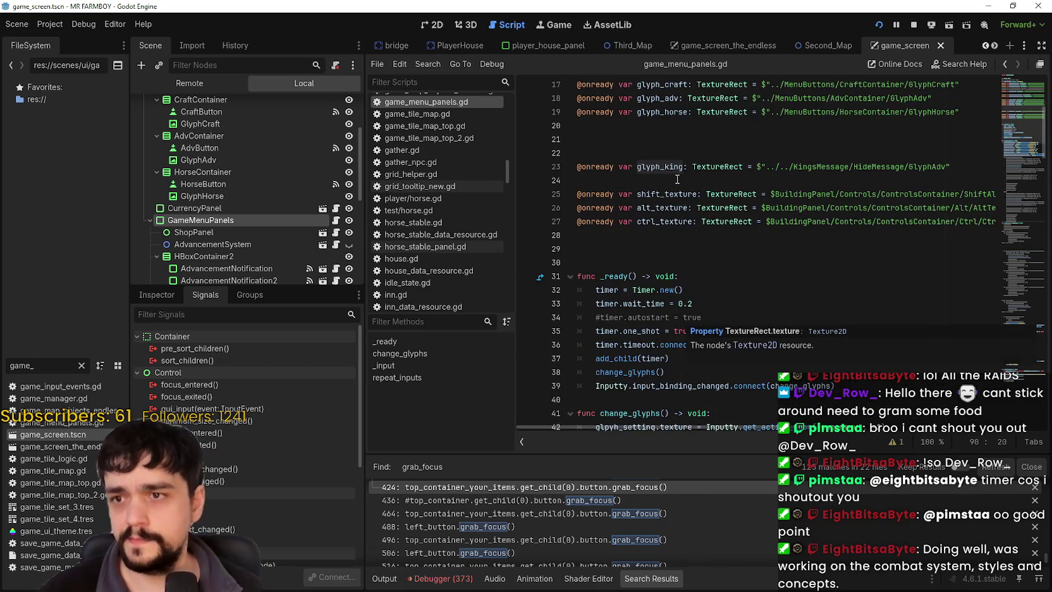
double_click(661, 167)
scroll(756, 251, "down", 1)
scroll(768, 273, "down", 3)
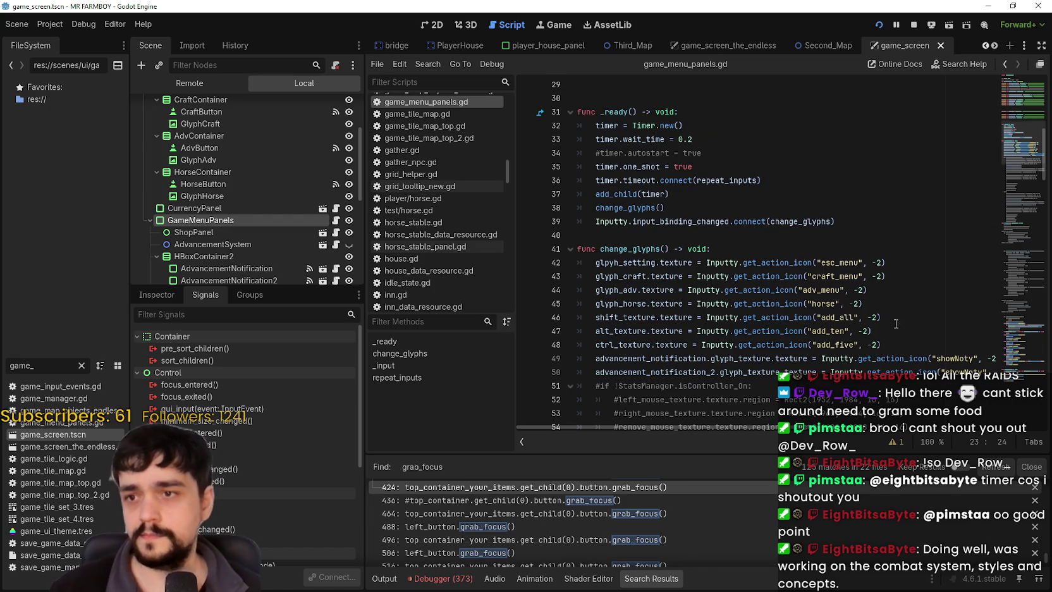
scroll(896, 324, "down", 2)
left_click_drag(942, 289, 994, 288)
Step: Add line 51 in change_glyphs reading glyph_king.texture = Inputty.get_action via autocomplete
key("Return")
type("glyph_king.texture =")
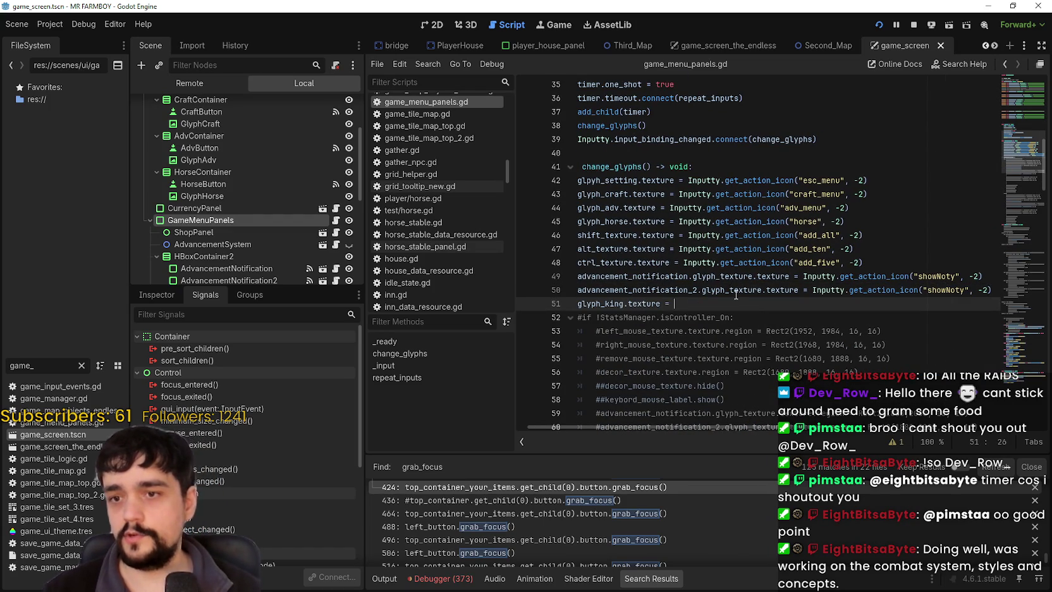
type("Inputty.")
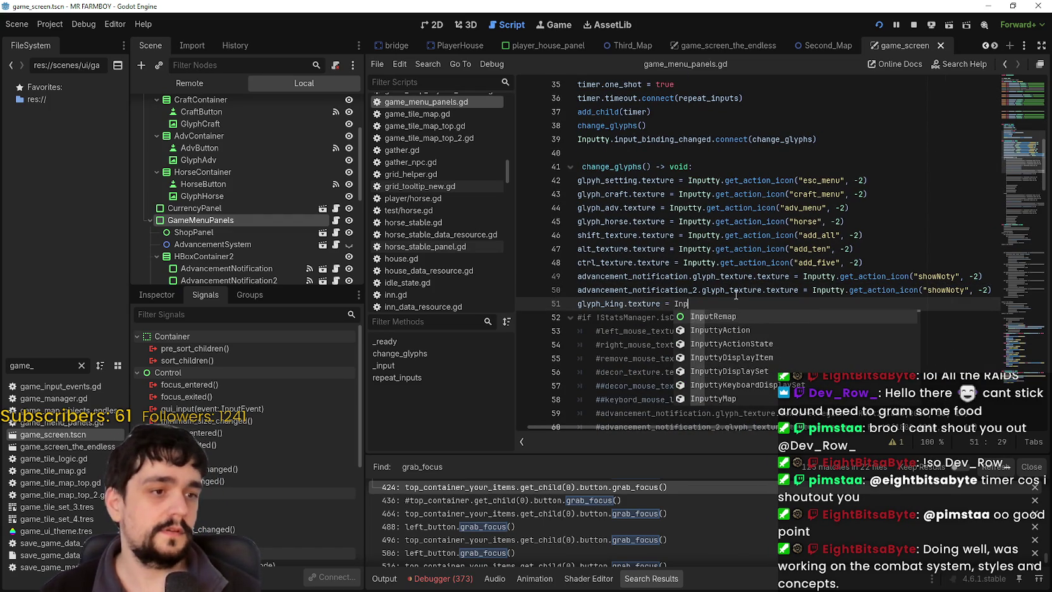
type("get_action")
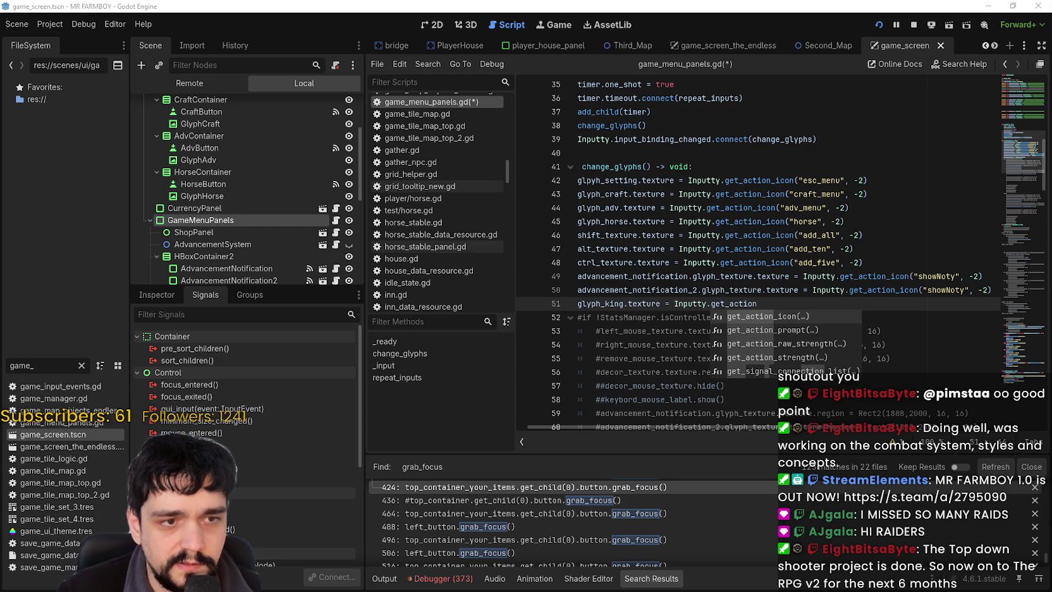
Step: Switch to the maximized browser and open the first rifle artwork in the portfolio
key("alt+Tab")
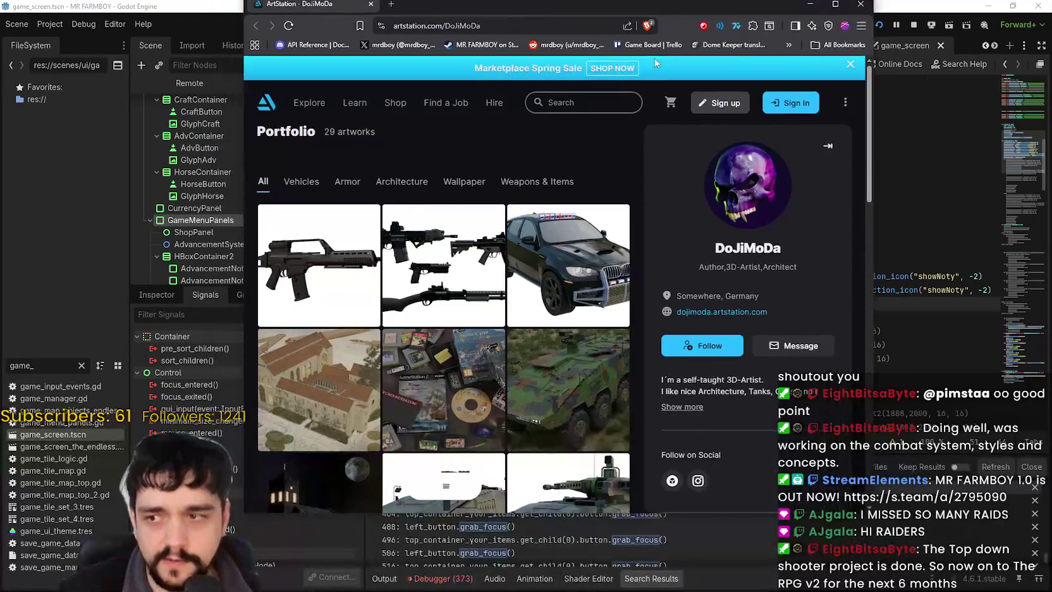
left_click(835, 4)
scroll(467, 431, "down", 3)
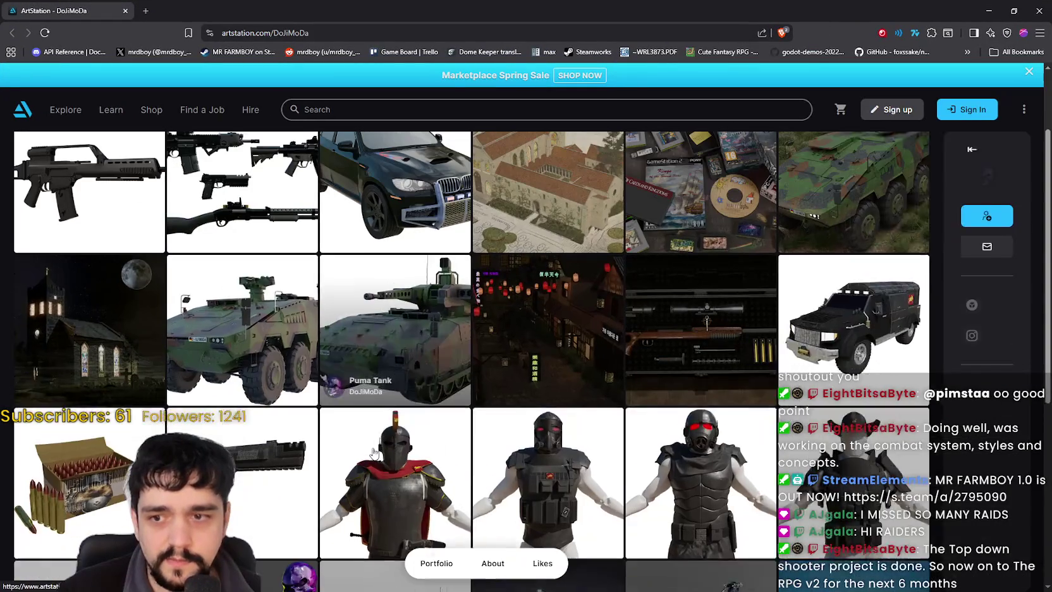
scroll(467, 431, "down", 5)
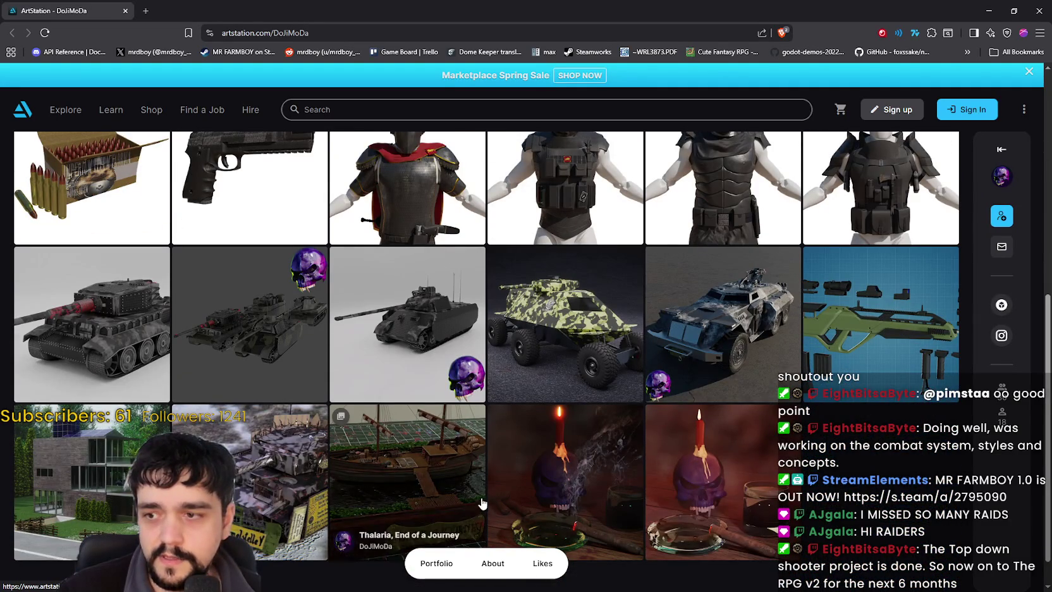
scroll(408, 481, "up", 10)
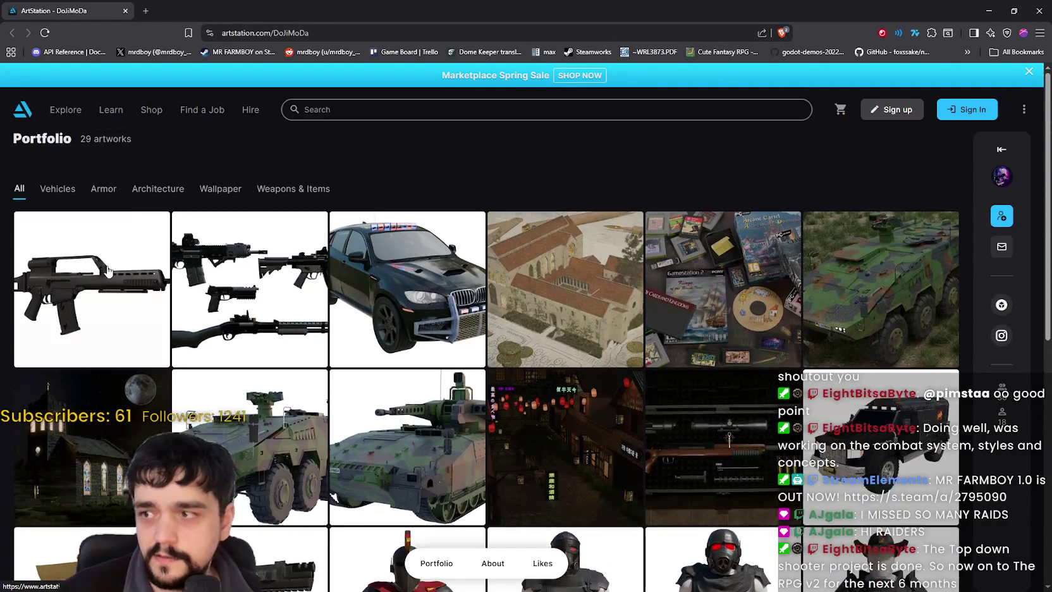
left_click(107, 265)
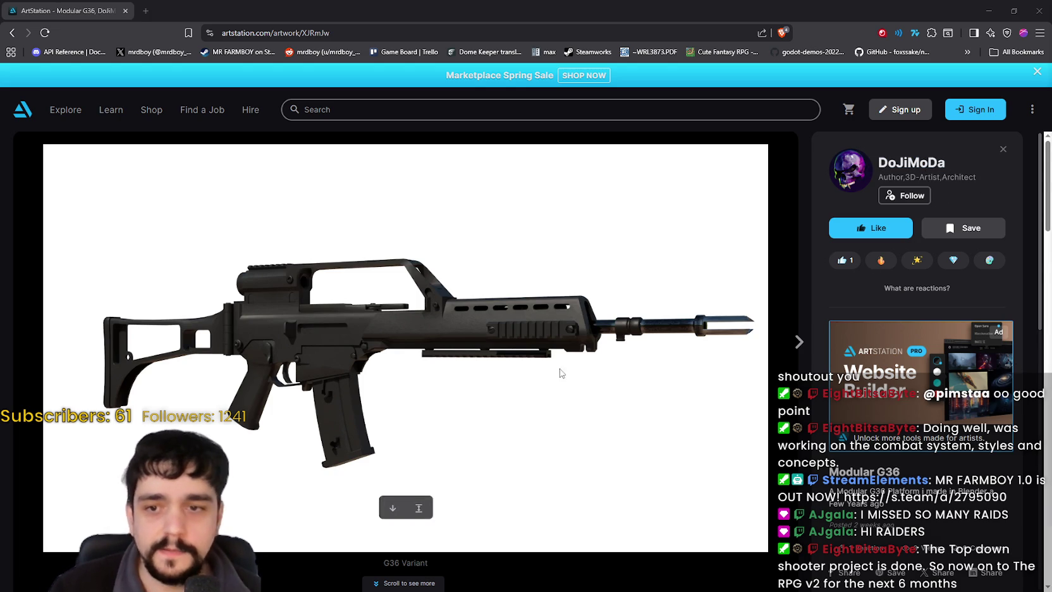
Step: Browse ahead to the H.U.N.T.E.R Vehicle artwork, then return to Modular G36
scroll(442, 411, "down", 7)
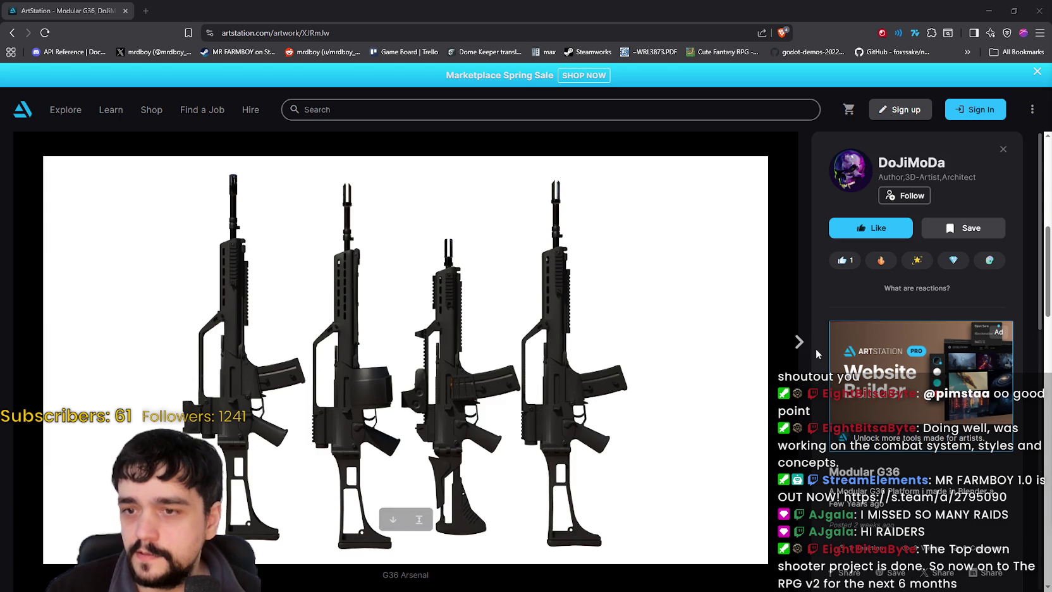
left_click(799, 343)
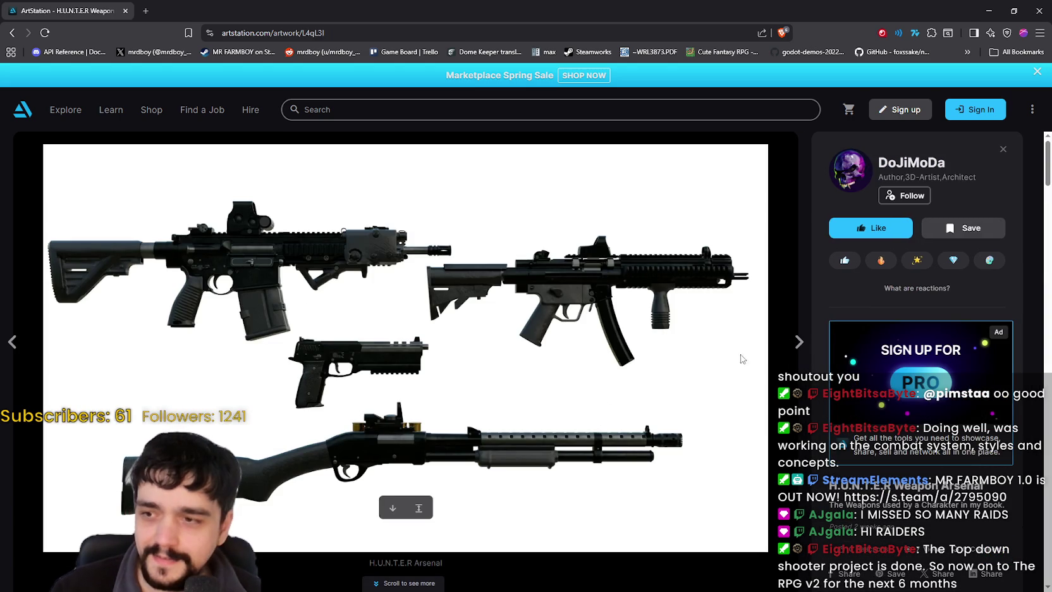
left_click(800, 347)
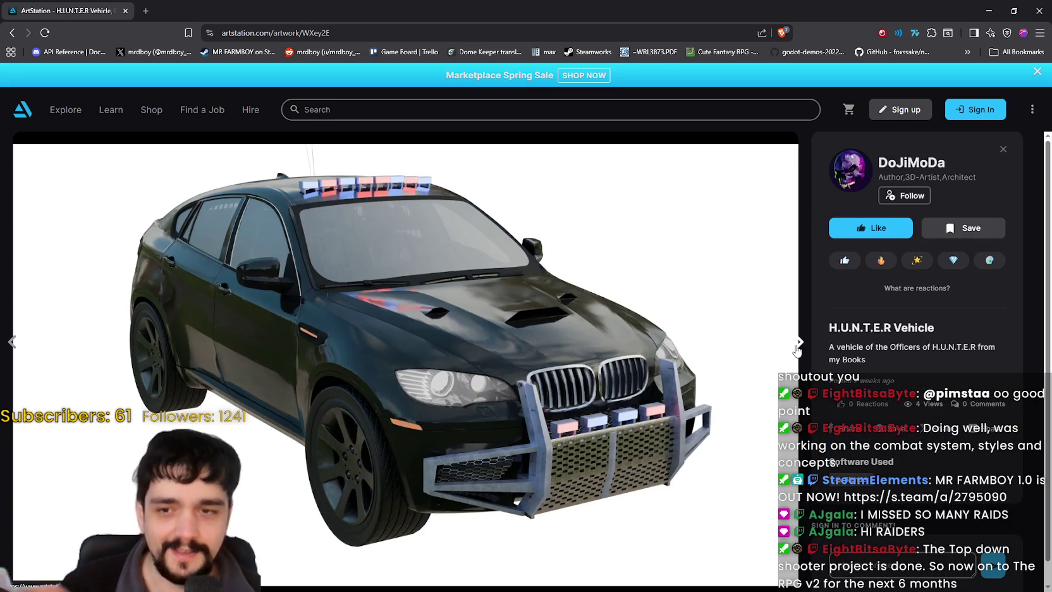
left_click(12, 344)
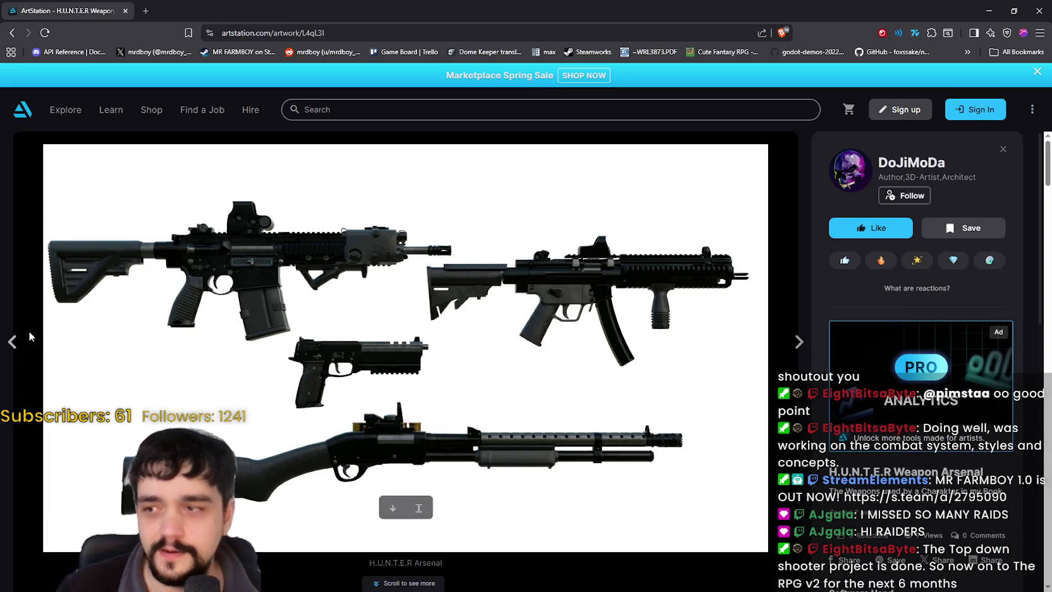
left_click(12, 342)
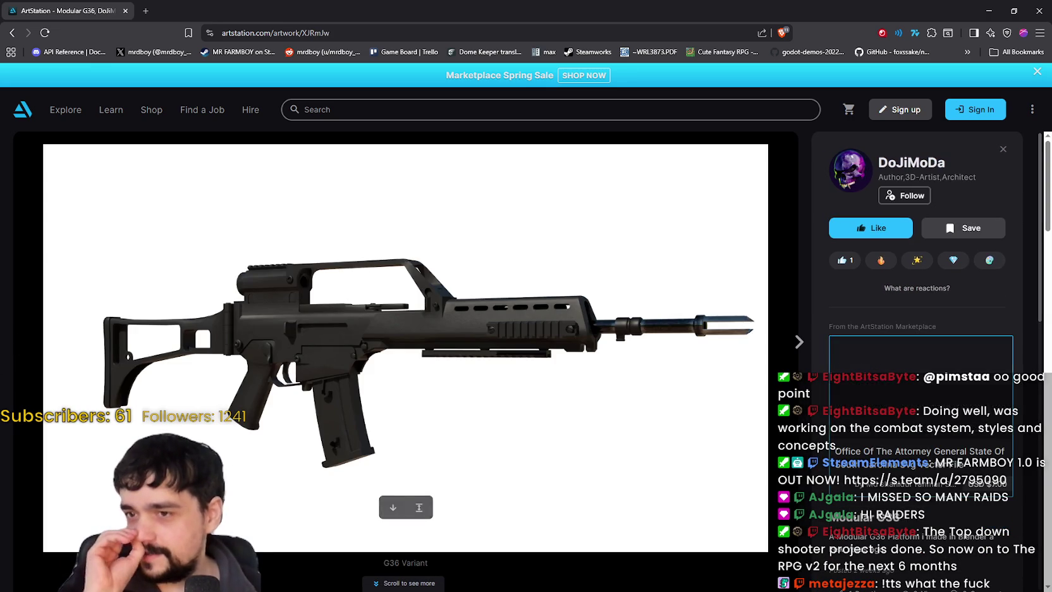